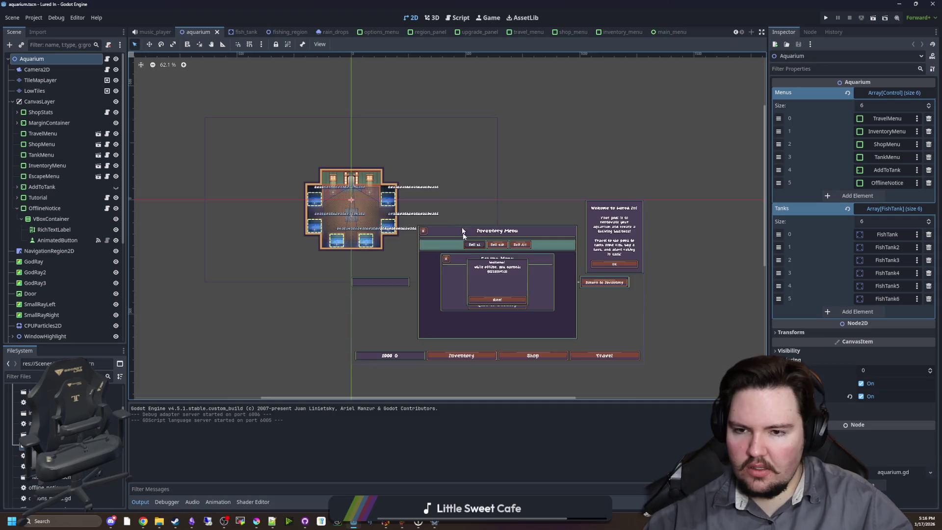
Step: Run the Lured In project from Godot Engine
scroll(465, 250, up, 3)
scroll(293, 238, down, 2)
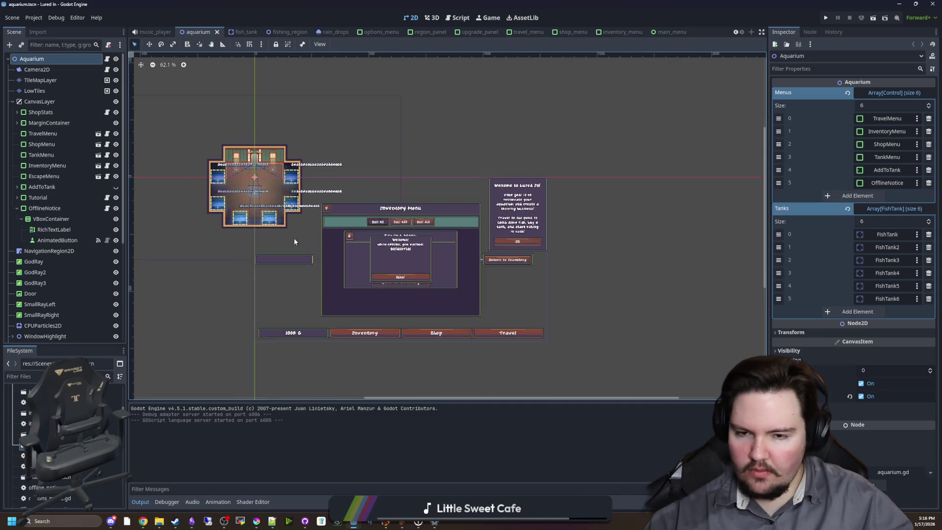
scroll(293, 238, up, 2)
scroll(477, 275, up, 1)
scroll(478, 276, down, 2)
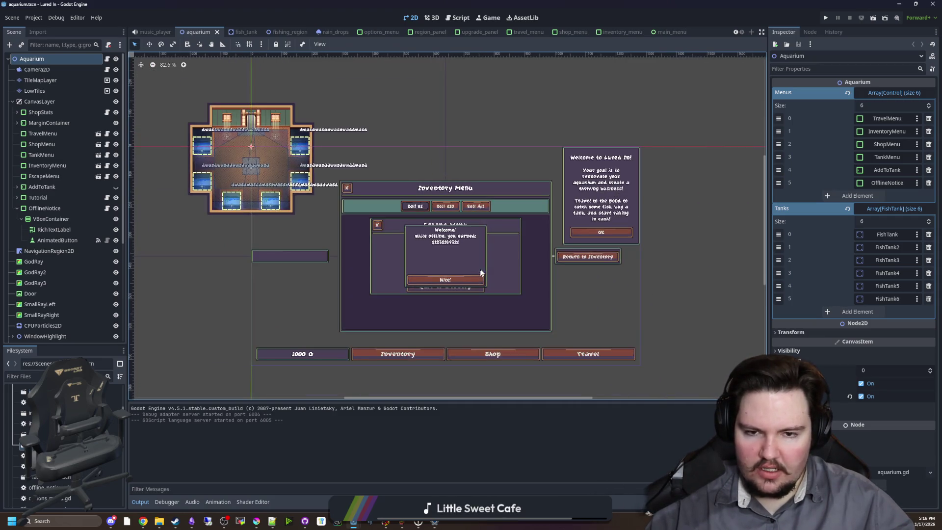
click(826, 19)
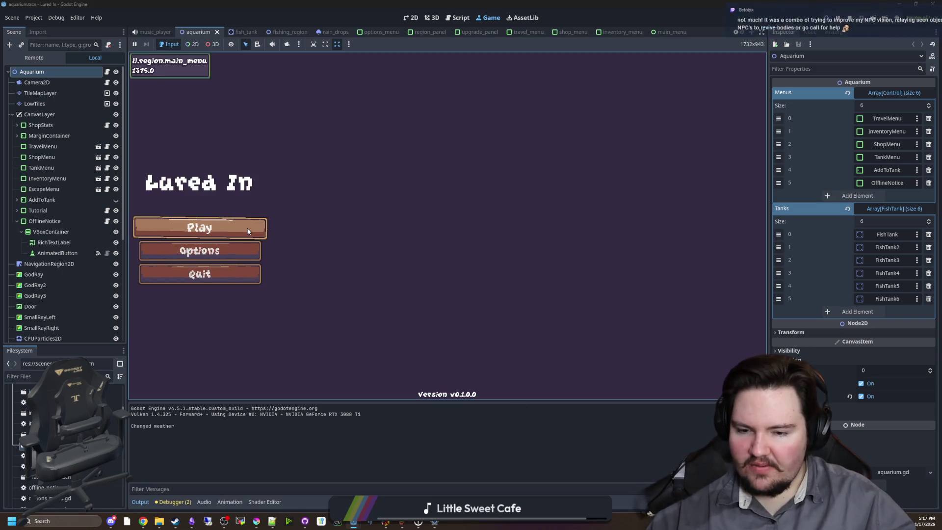
Step: Check the game's volume options (master volume 10), then start play from the main menu
click(242, 253)
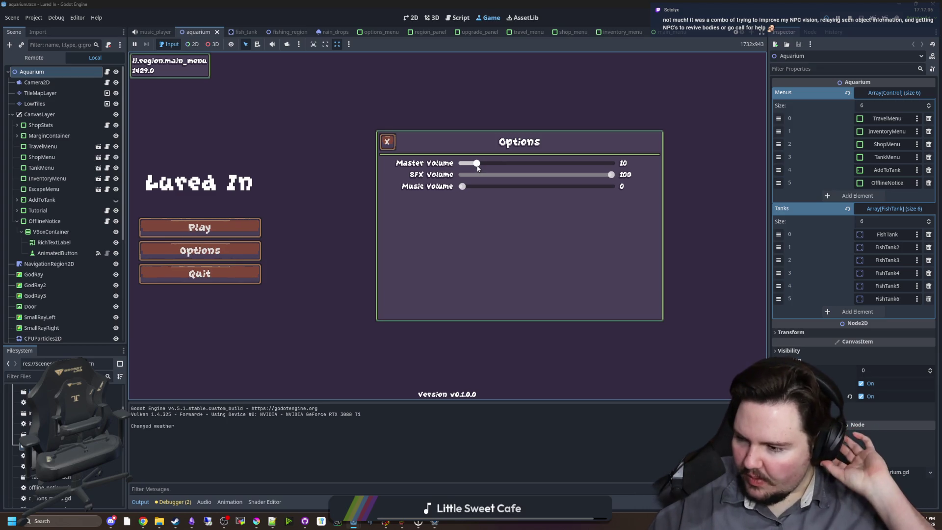
click(387, 142)
click(212, 228)
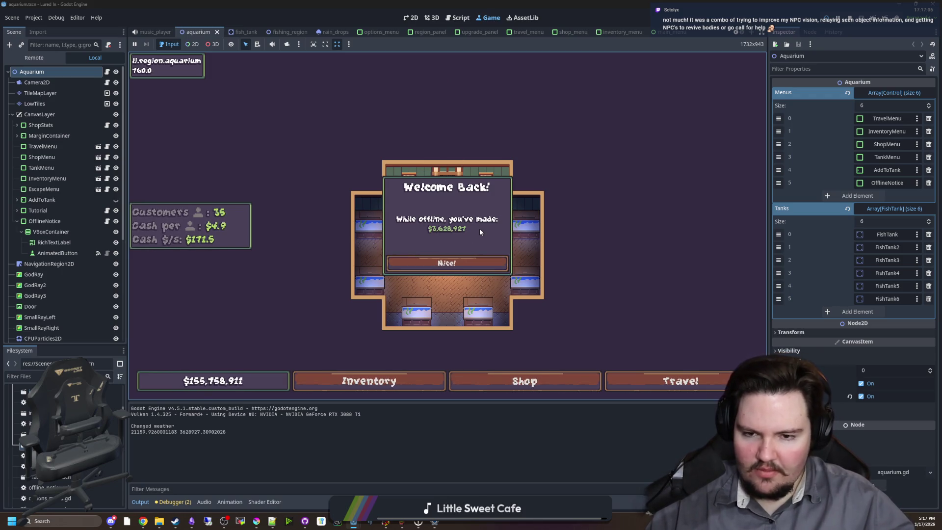
Step: Dismiss the offline-earnings welcome and browse the shop's Marketing, Aquarium and Equipment upgrades
click(449, 263)
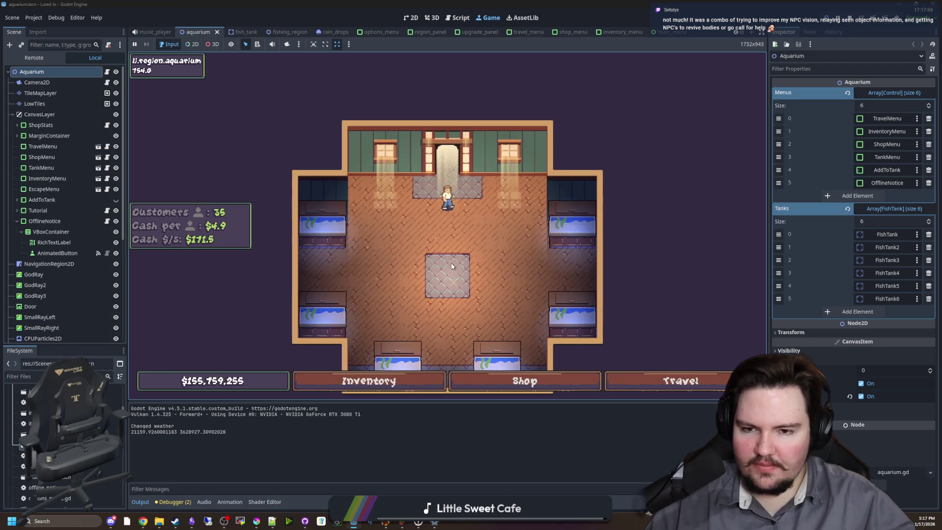
click(473, 385)
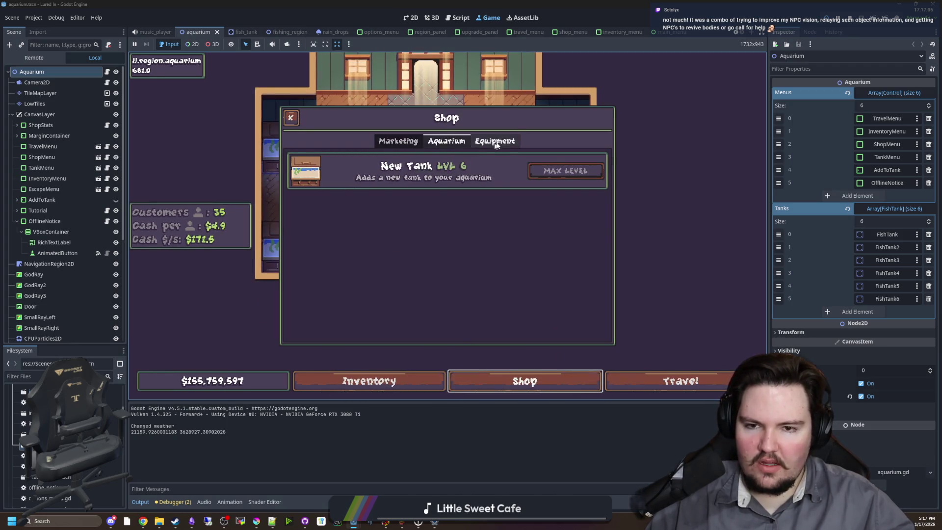
click(495, 142)
click(397, 140)
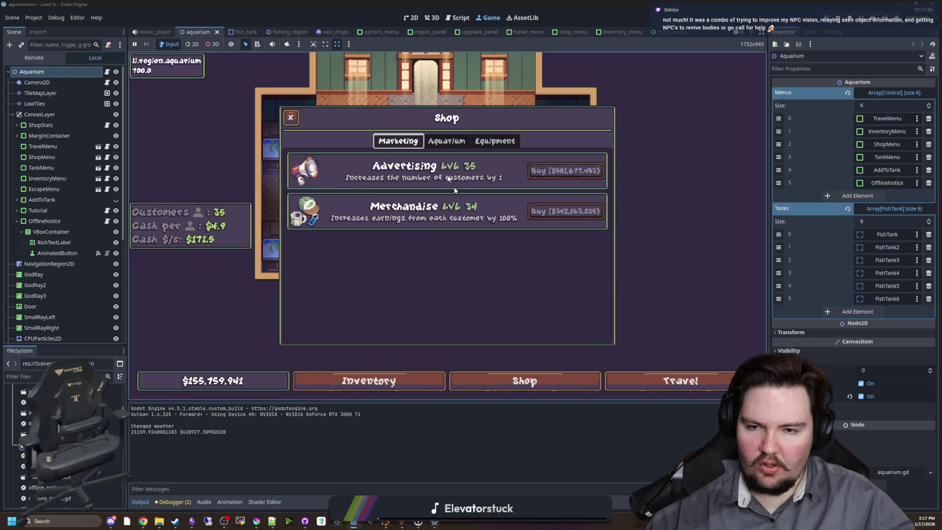
click(447, 141)
click(491, 143)
click(415, 142)
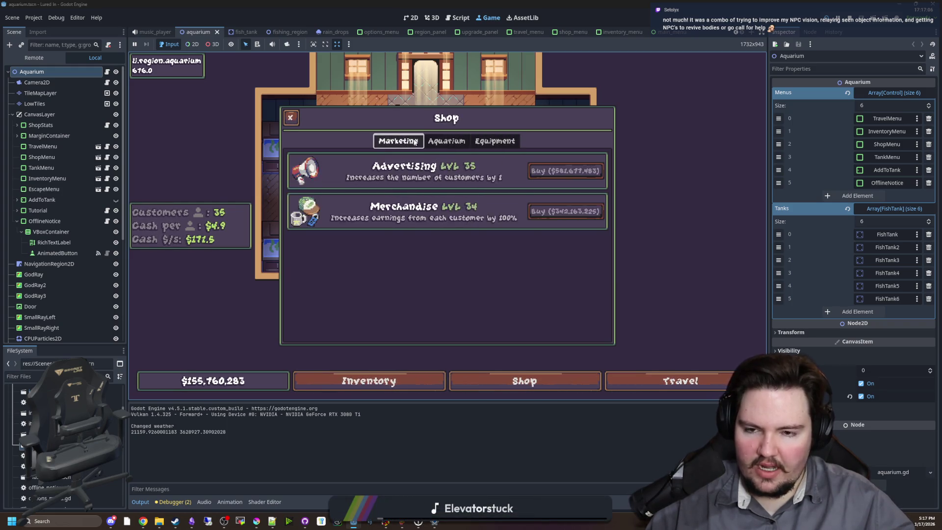
click(446, 141)
click(495, 141)
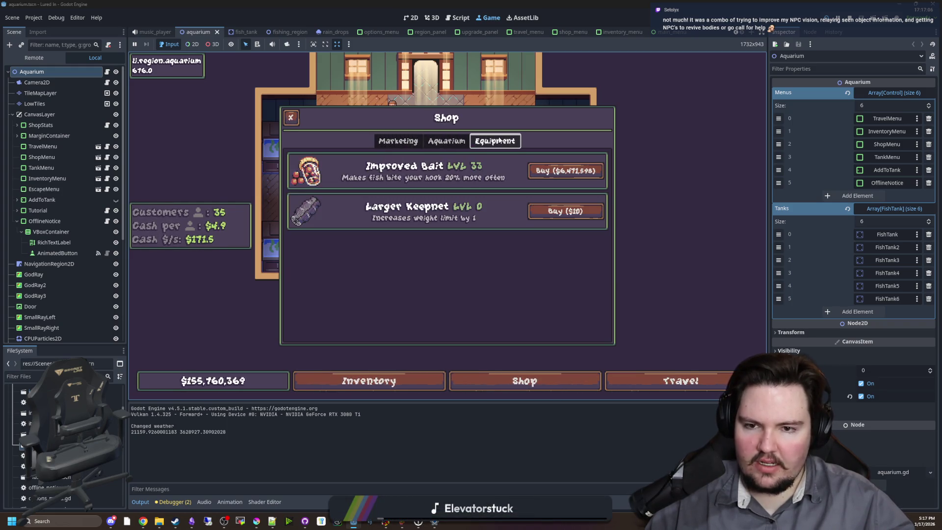
Step: Buy Larger Keepnet upgrades until it reaches level 10
click(592, 215)
click(592, 215)
click(592, 215)
click(593, 215)
click(593, 215)
click(592, 215)
click(593, 214)
click(592, 215)
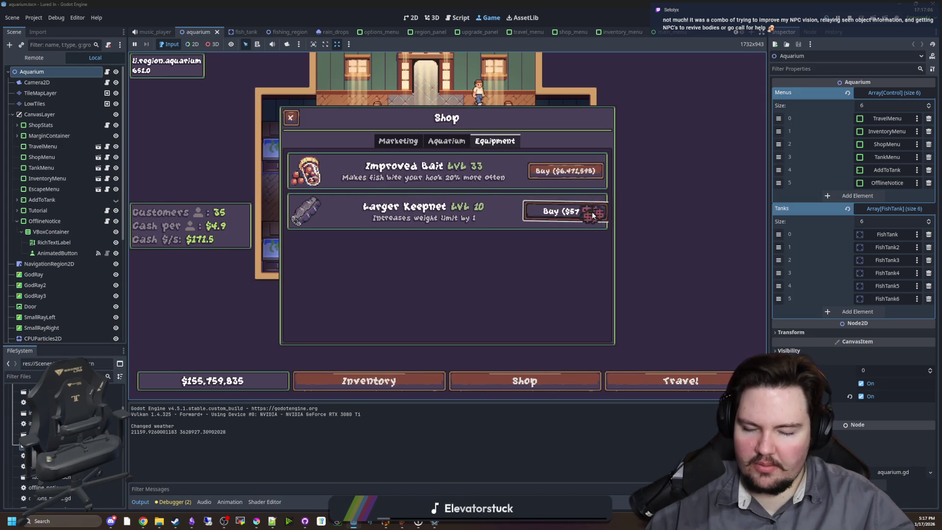
click(592, 214)
click(593, 215)
click(446, 141)
click(395, 142)
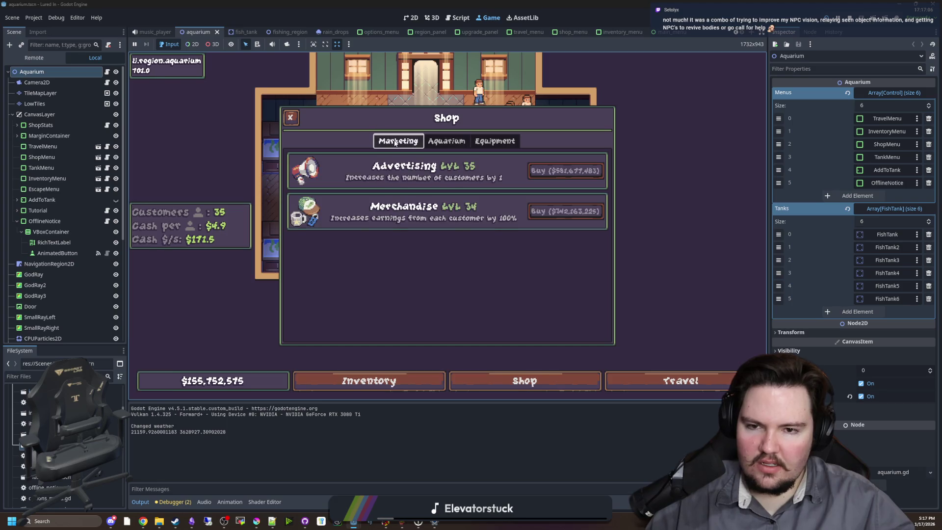
Step: Open and close the fish inventory to get back to the aquarium view
click(387, 382)
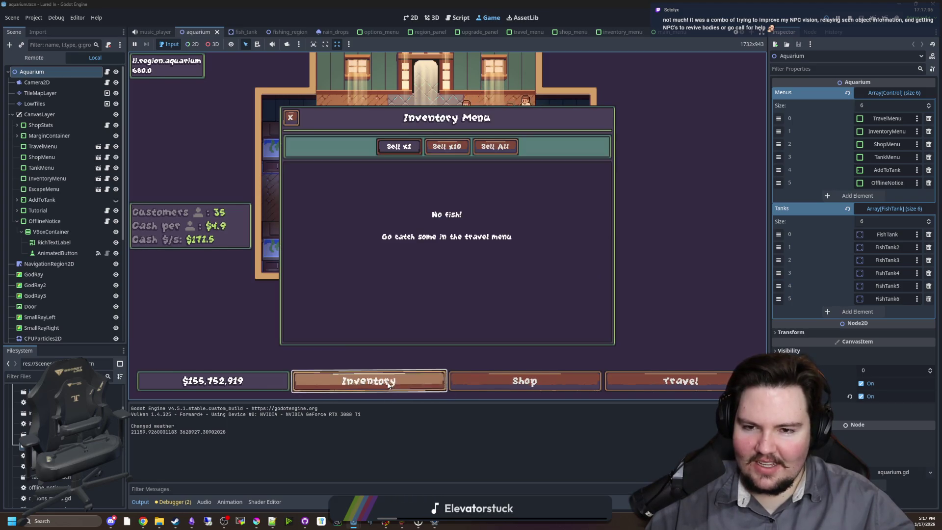
click(354, 387)
click(350, 387)
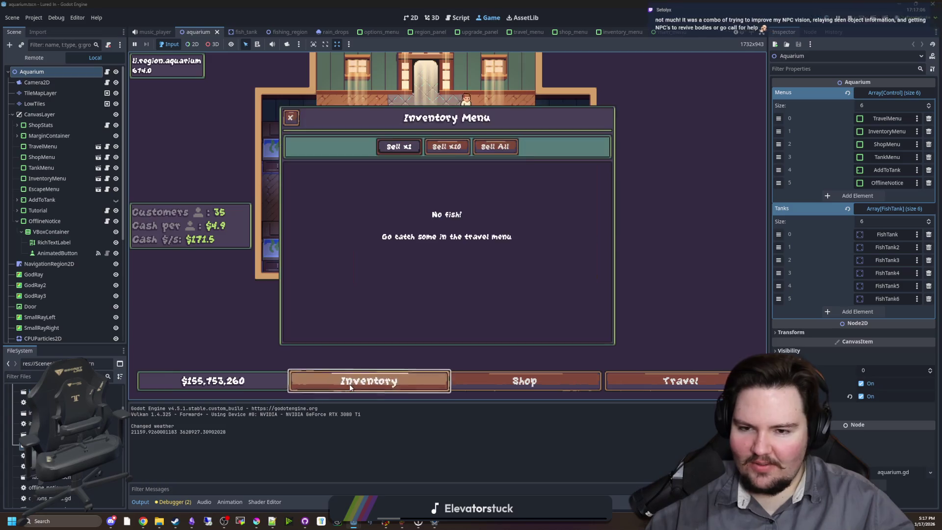
click(350, 387)
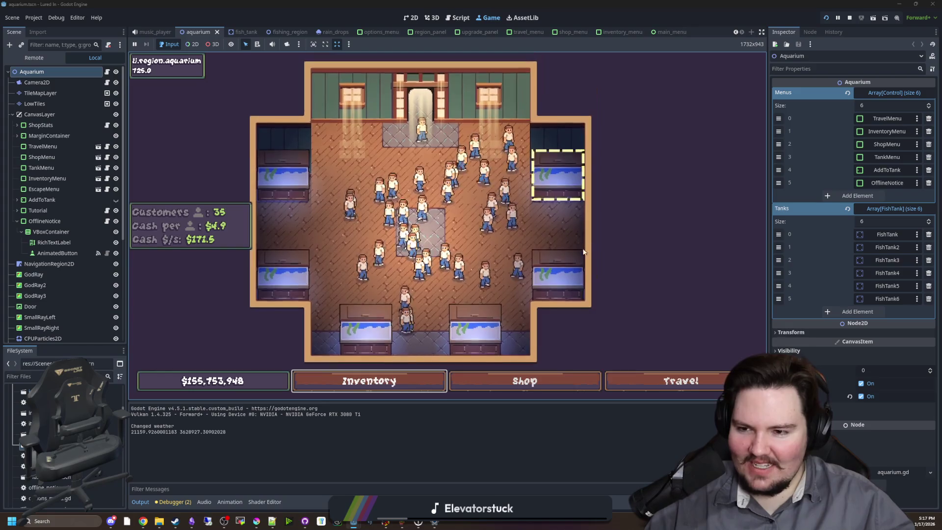
Step: Move the tilapia out to the inventory and place it back into the top-left tank
click(583, 252)
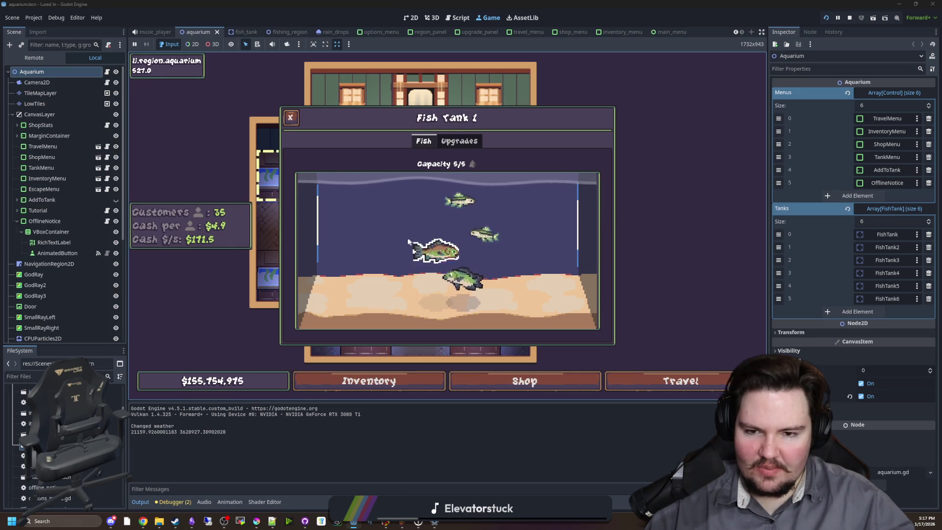
click(410, 245)
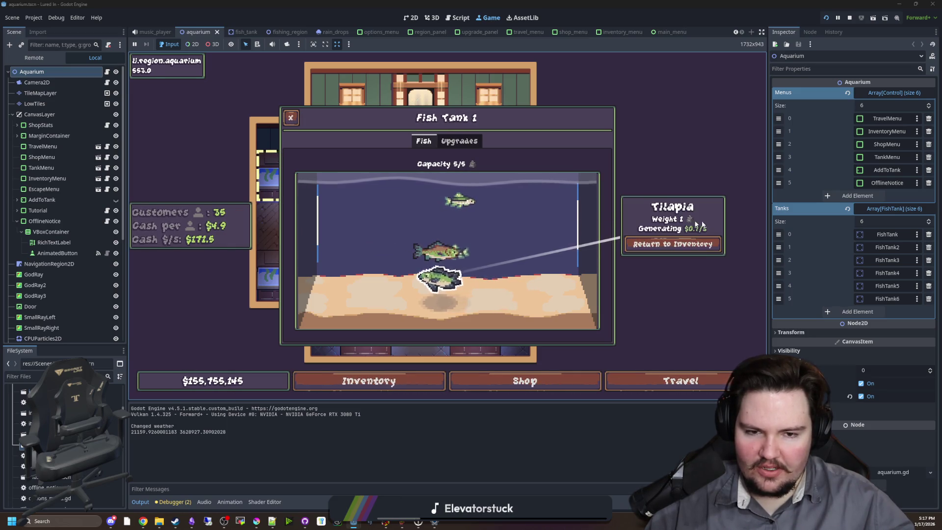
click(685, 245)
click(555, 216)
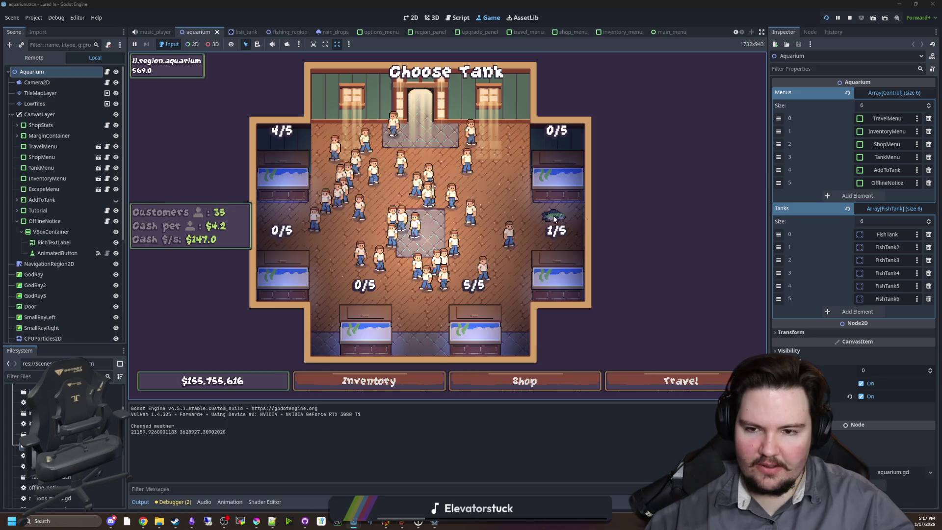
click(295, 192)
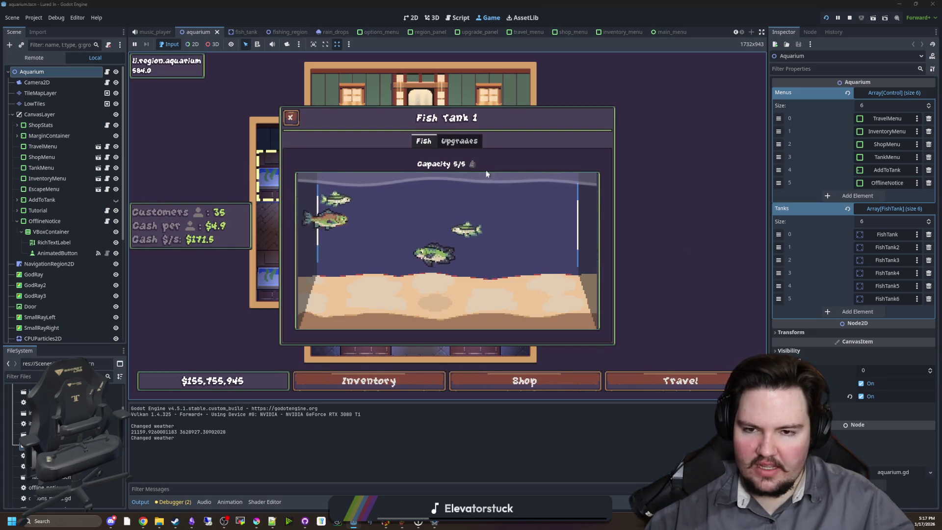
Step: Buy a Tank Decorations level so seaweed and red coral appear in the tank
click(459, 141)
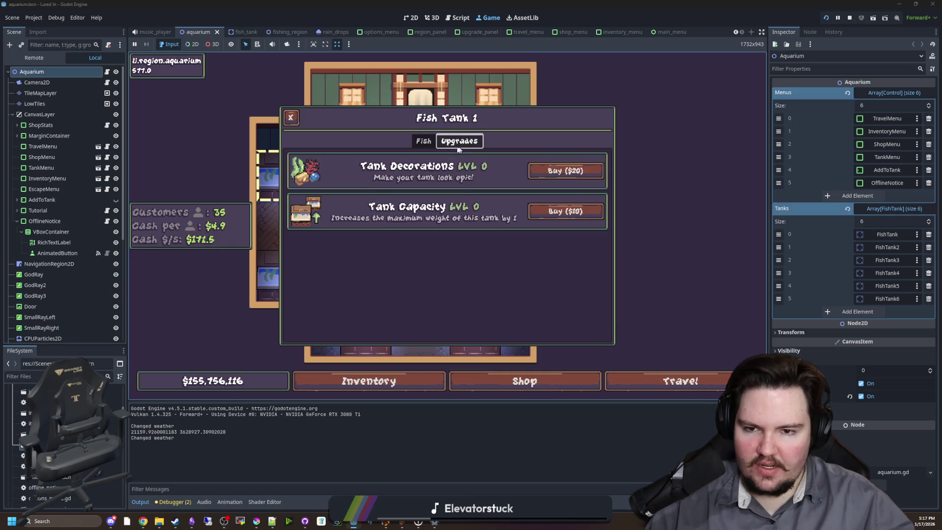
click(562, 172)
click(426, 144)
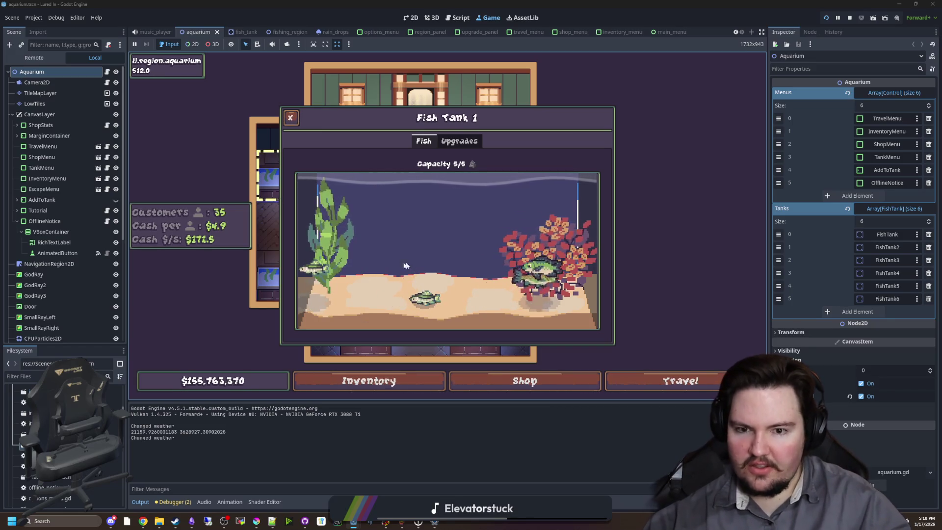
Step: View the info cards of the minnow, carp and tilapia swimming in Fish Tank 1
click(540, 265)
click(530, 255)
click(523, 243)
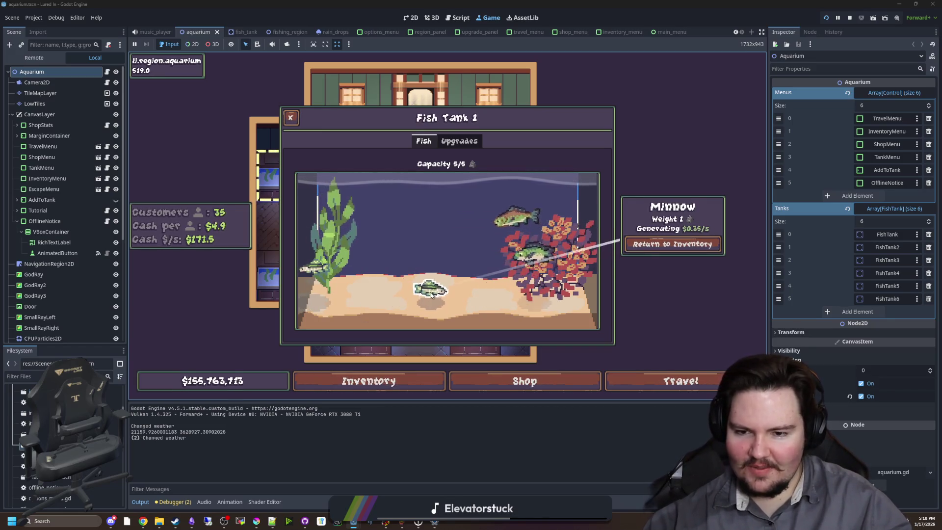
click(510, 216)
click(448, 212)
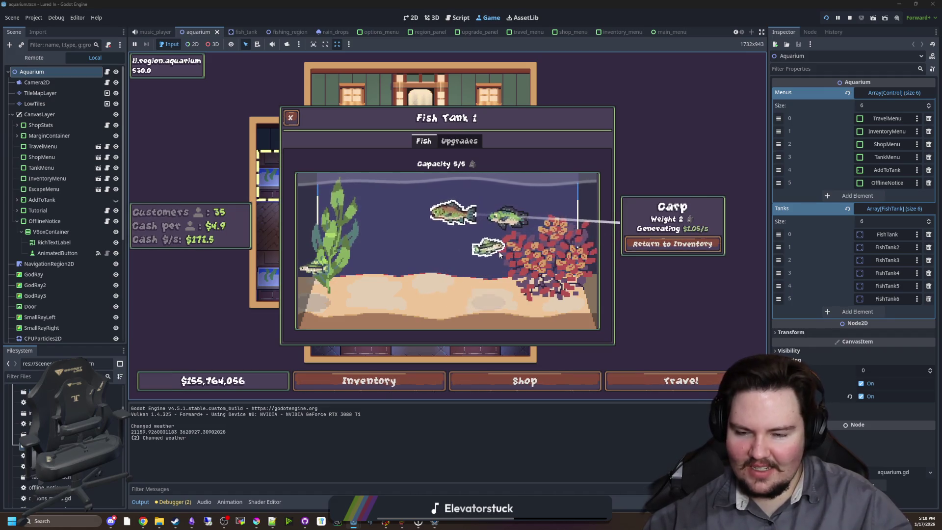
click(550, 199)
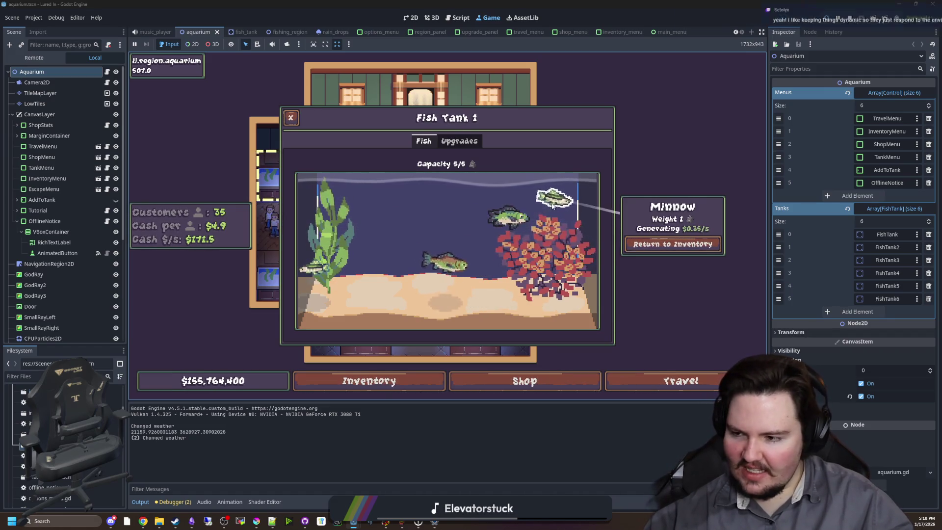
click(507, 216)
click(454, 269)
click(320, 252)
click(462, 249)
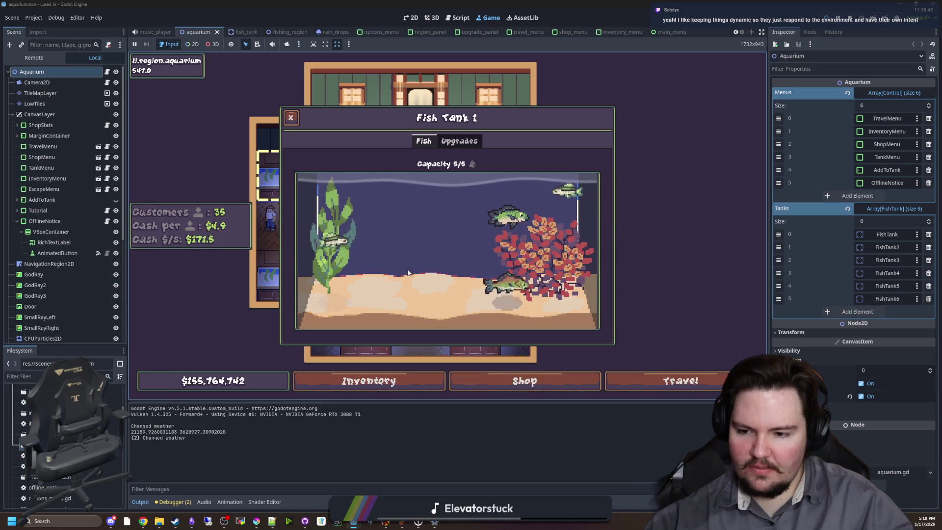
Step: Inspect the remaining fish near the red coral and at the tank top
click(510, 214)
click(515, 216)
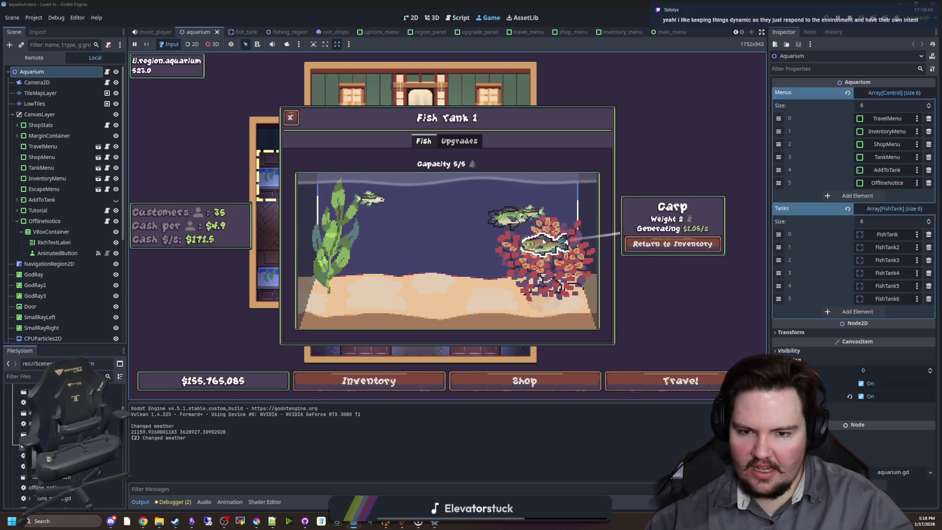
click(519, 216)
click(515, 216)
click(479, 216)
click(504, 212)
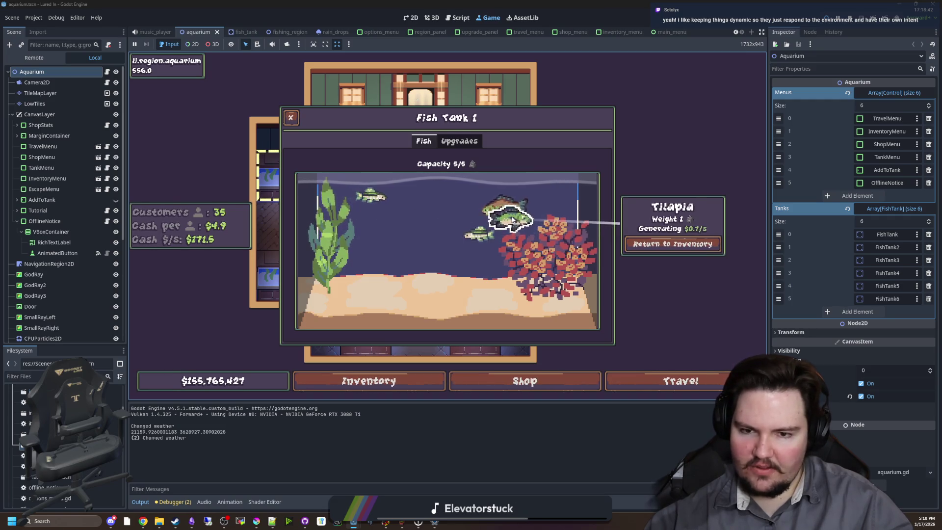
click(483, 202)
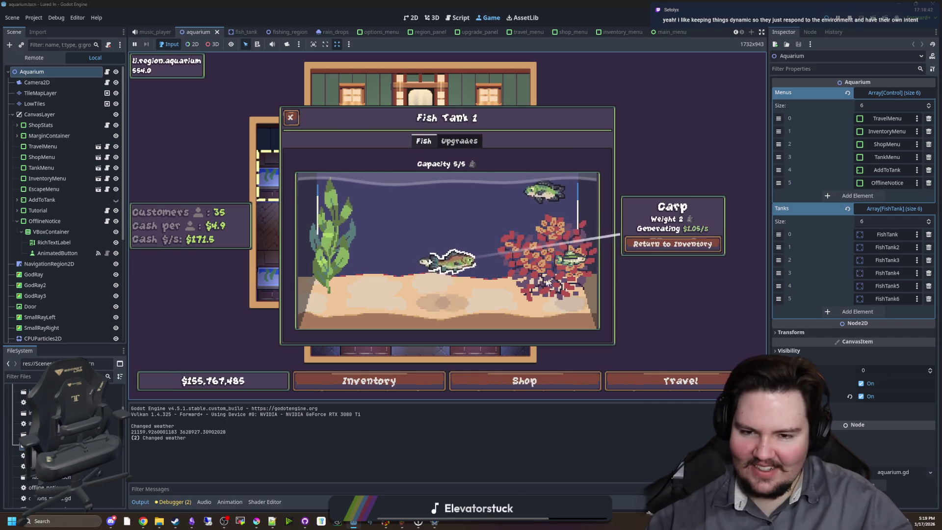
click(544, 188)
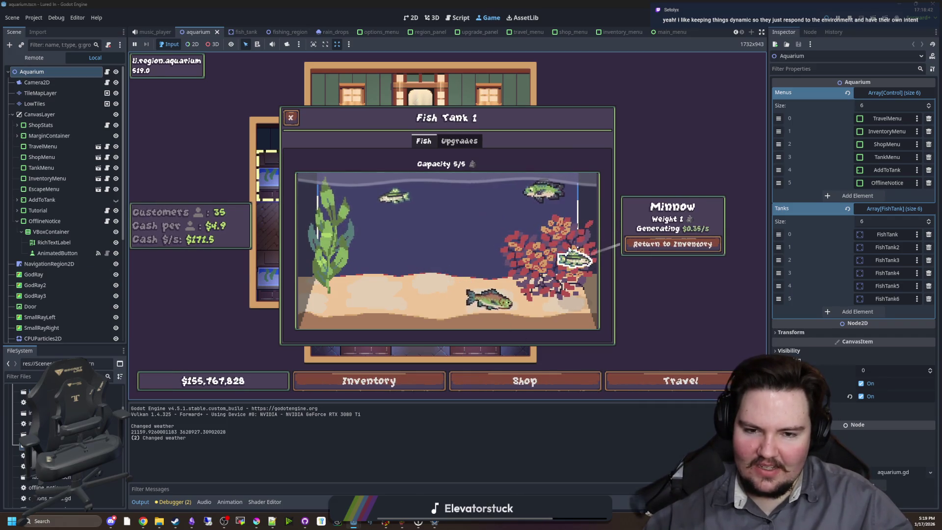
click(390, 194)
Step: Confirm Tank Decorations is at max level and close the Fish Tank 1 panel
click(455, 143)
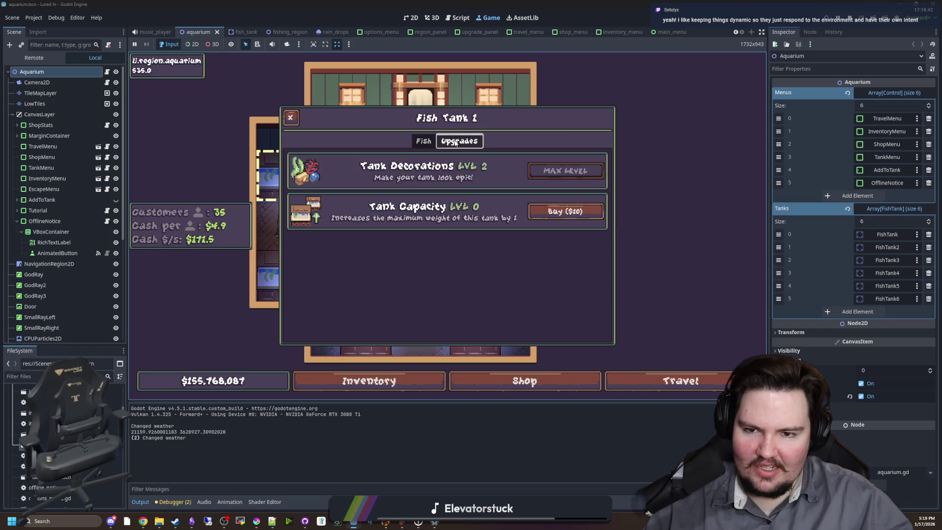
click(424, 141)
Step: Close the tank details and browse the shop's Aquarium, Equipment and Marketing upgrades
click(290, 117)
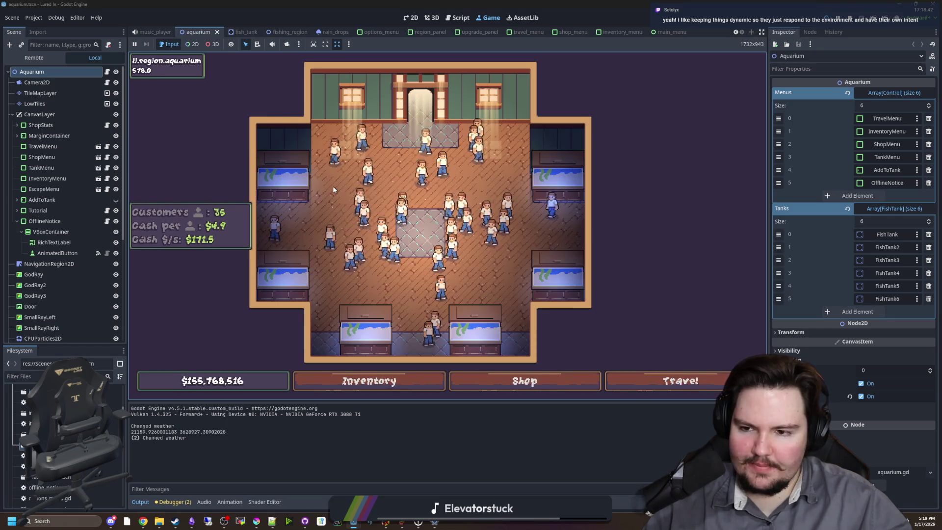
scroll(333, 190, up, 2)
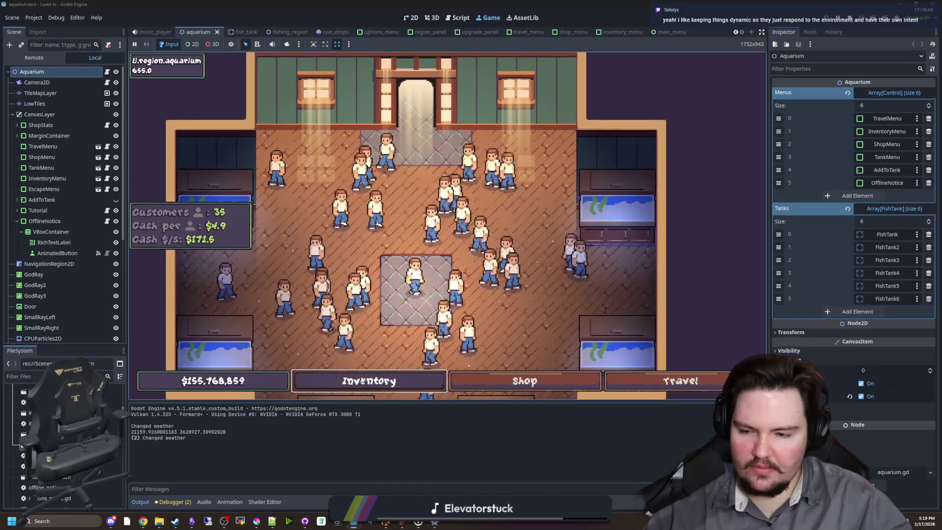
click(524, 381)
click(447, 140)
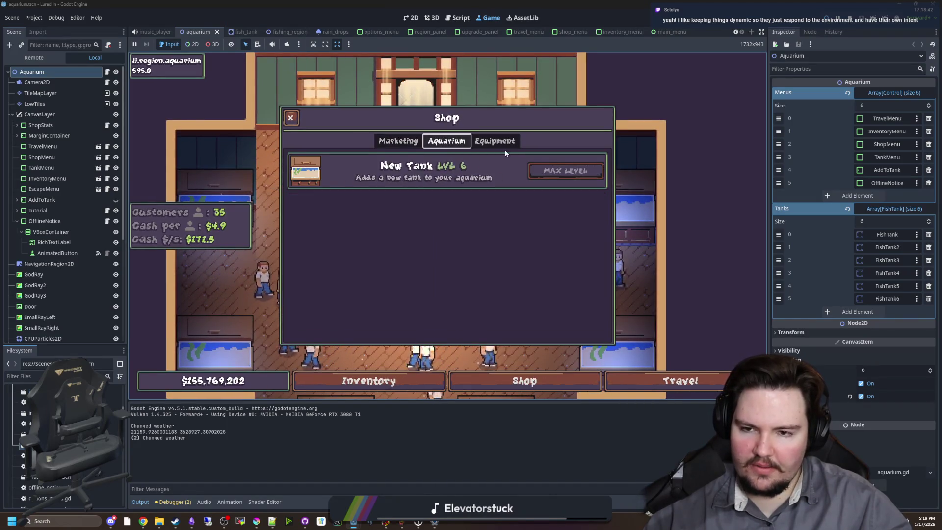
click(495, 140)
click(398, 141)
Step: Close the shop and travel from the aquarium to the pond
click(290, 117)
scroll(482, 277, down, 2)
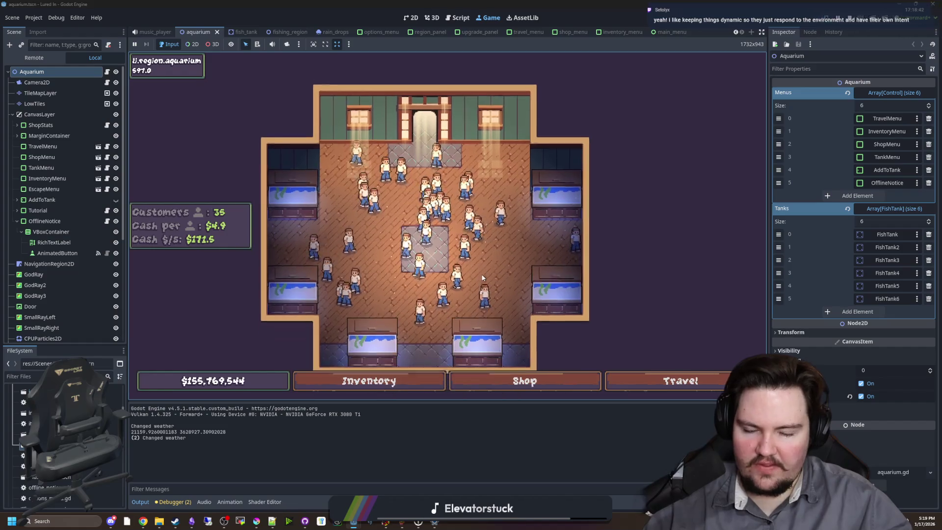
click(680, 381)
click(571, 154)
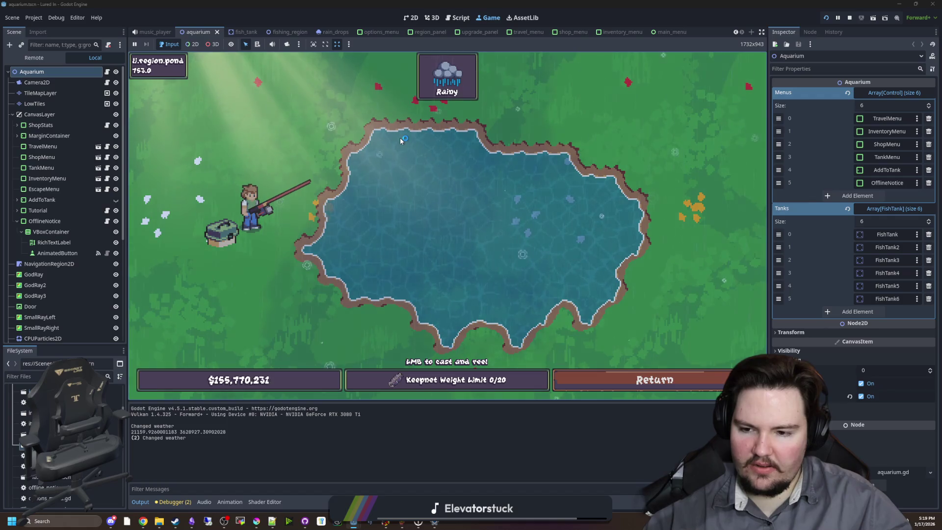
Step: Cast into the pond and win the reel minigame, bringing the keepnet to 1/20
drag(399, 137, 386, 145)
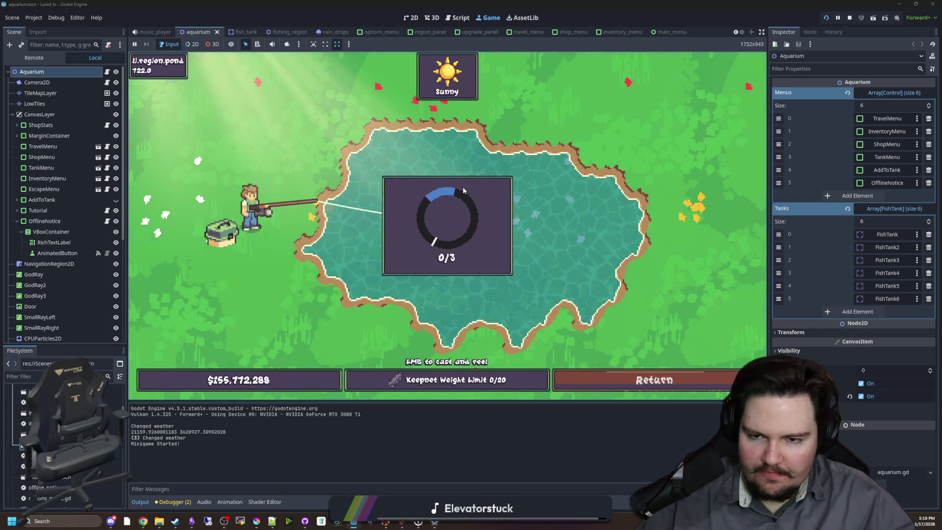
click(468, 185)
click(468, 185)
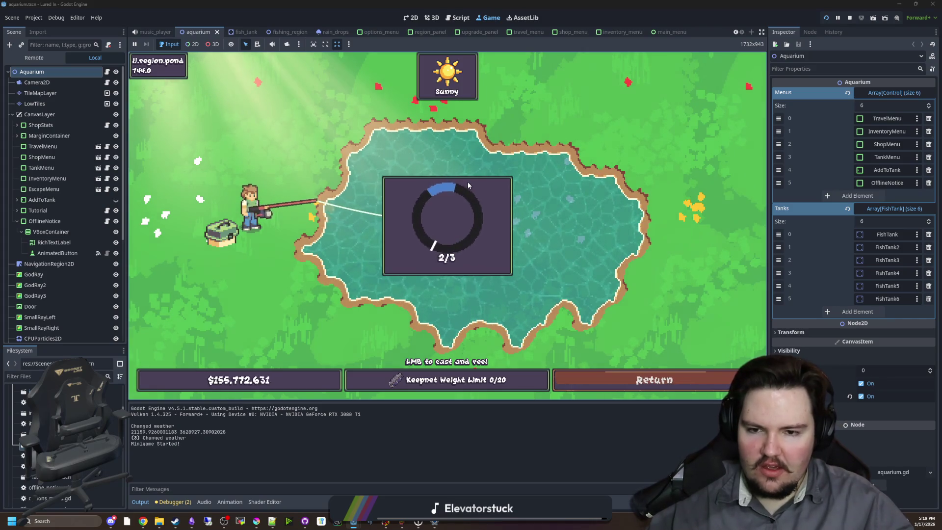
click(467, 185)
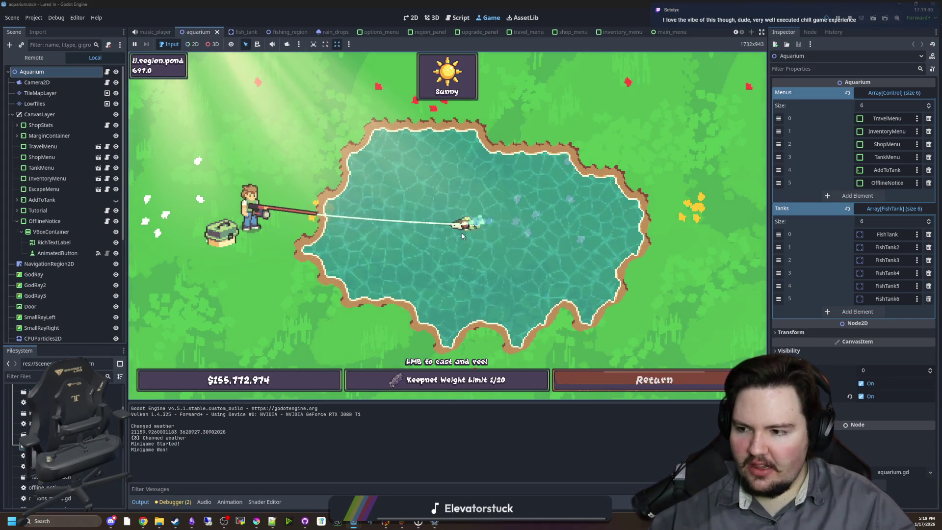
Step: Cast again, recover from a failed catch, recast and hook a new fish at GO!
click(391, 228)
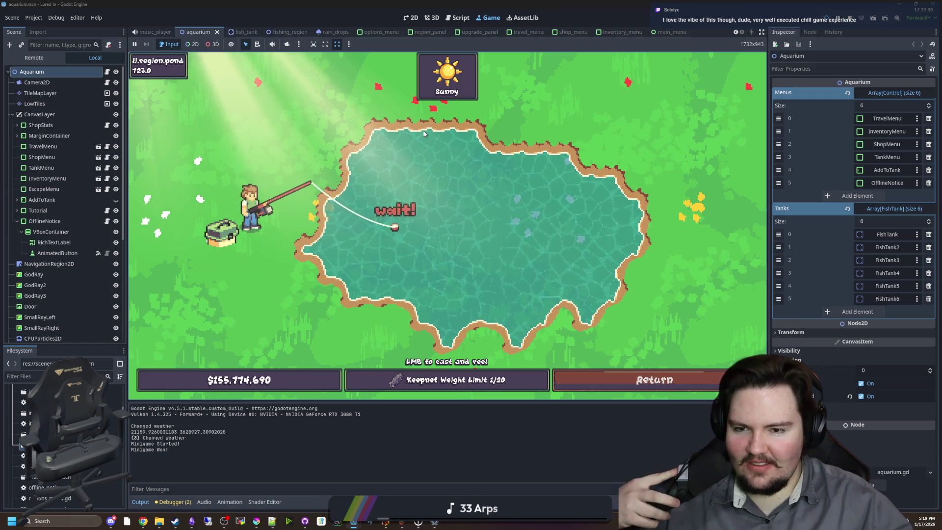
click(435, 164)
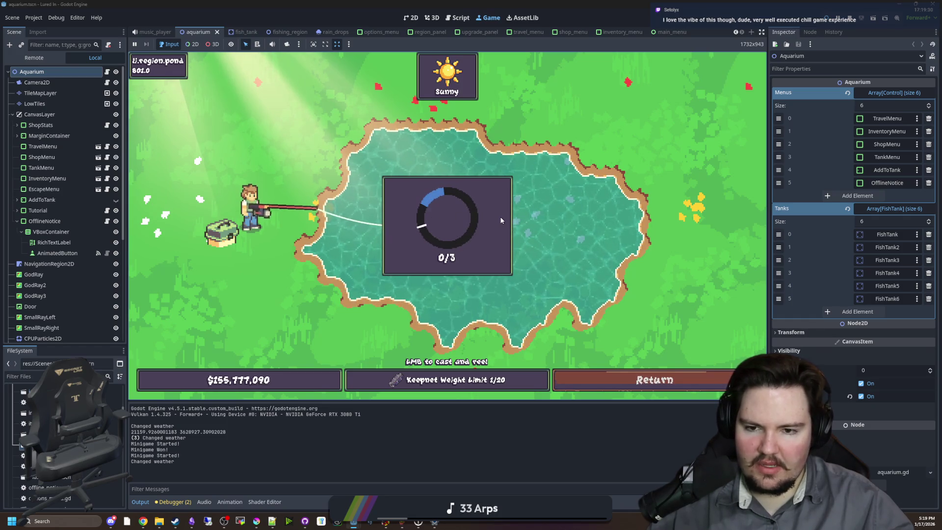
click(430, 210)
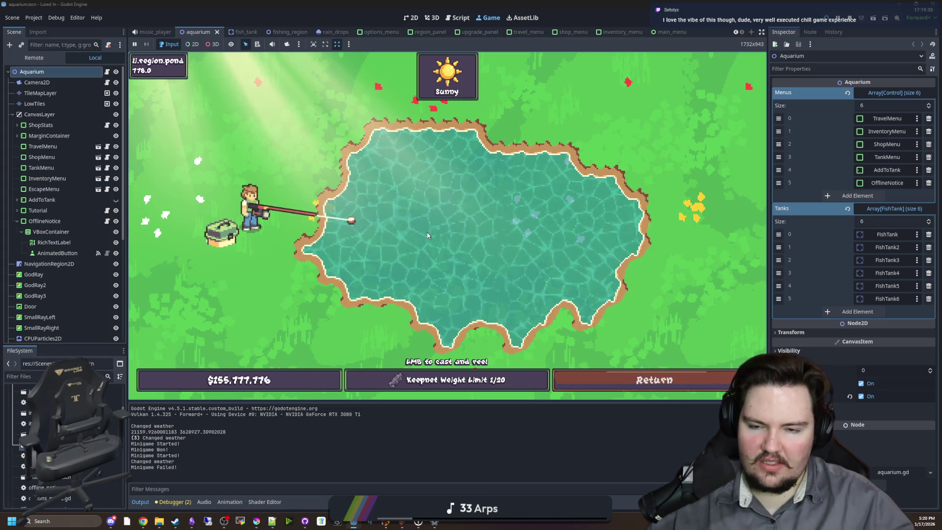
click(401, 158)
click(436, 179)
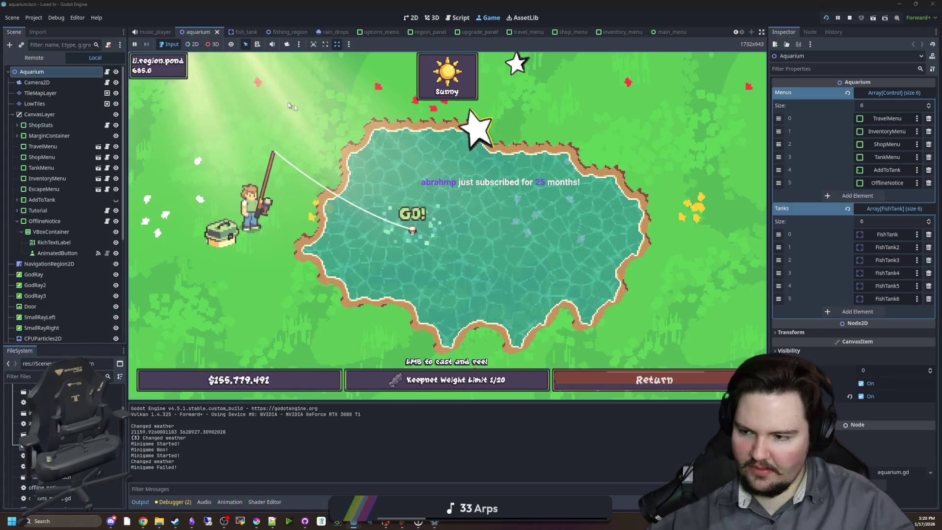
click(426, 152)
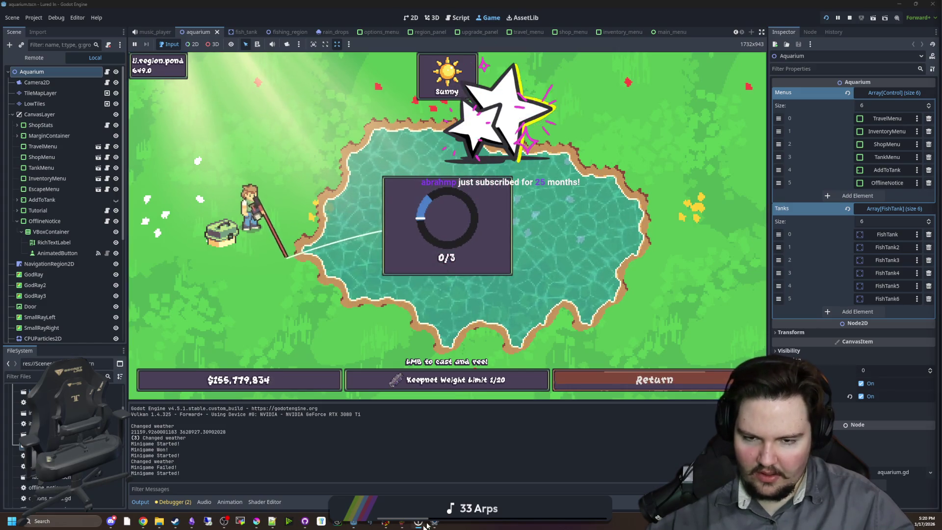
Step: Trigger the confetti effect from the F1 debug menu, then switch to the Lucidchart board
key(F1)
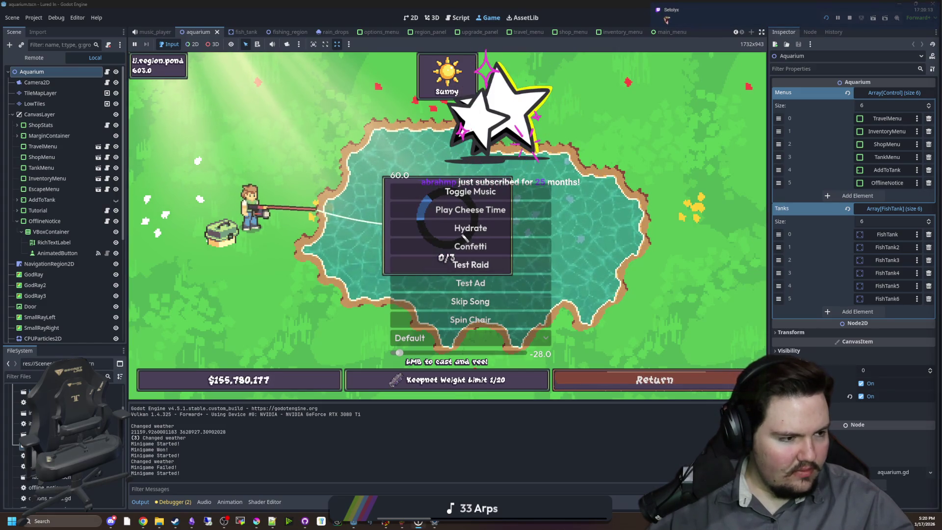
click(470, 246)
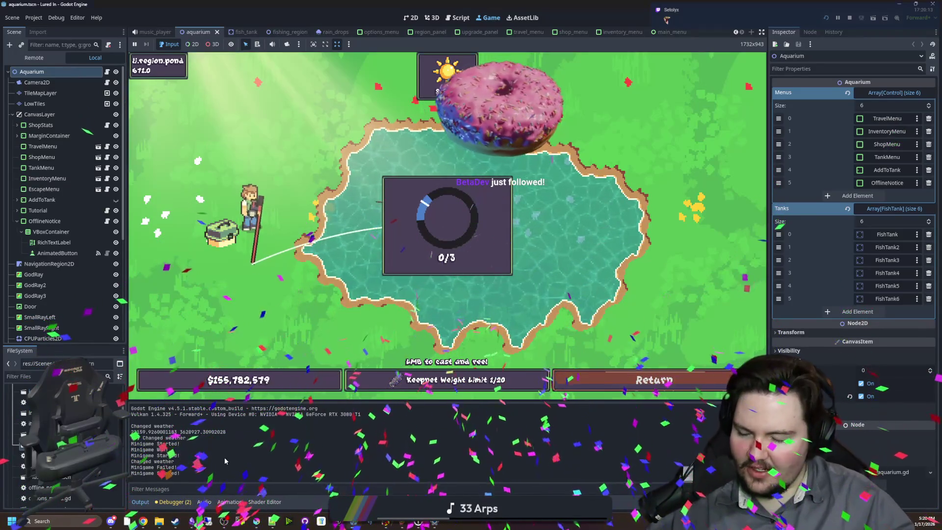
mouse_move(142, 524)
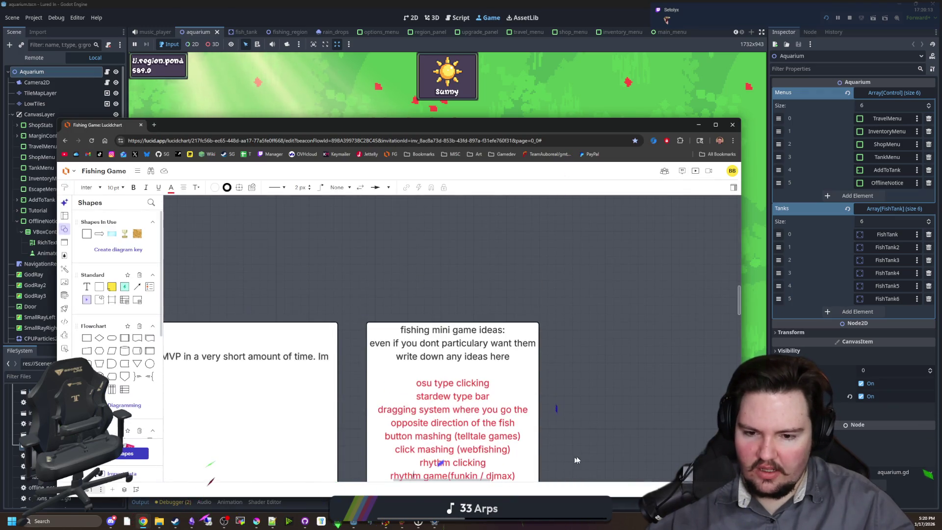
Step: Scroll to the fishing mini game ideas note and briefly enter and leave its editing
scroll(492, 444, right, 5)
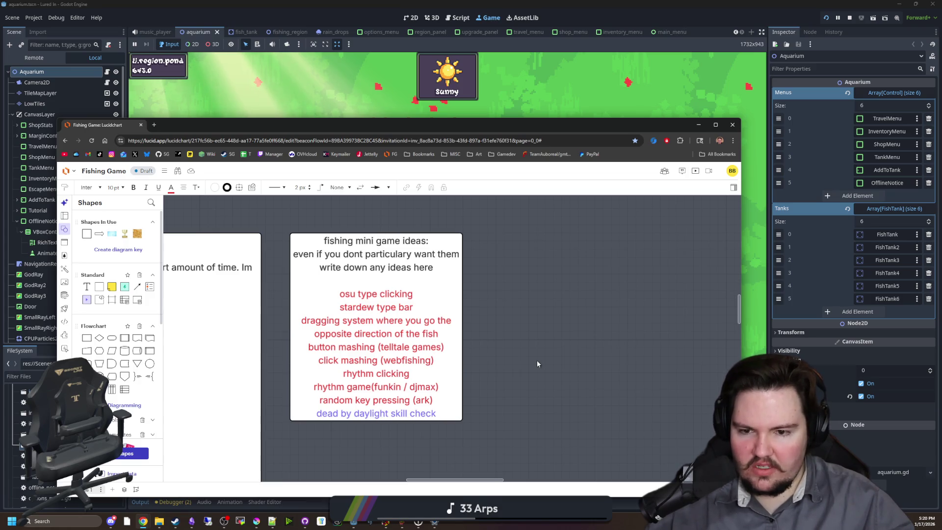
click(378, 305)
double_click(378, 304)
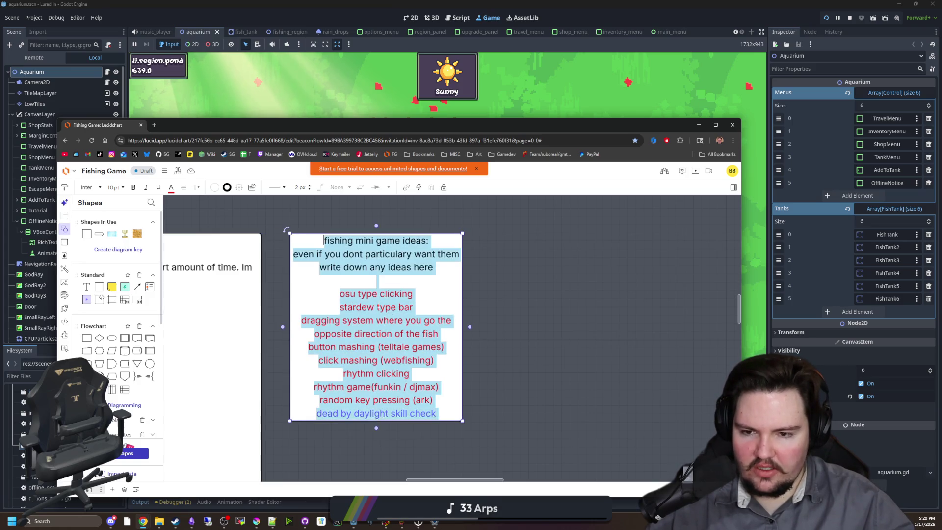
click(401, 308)
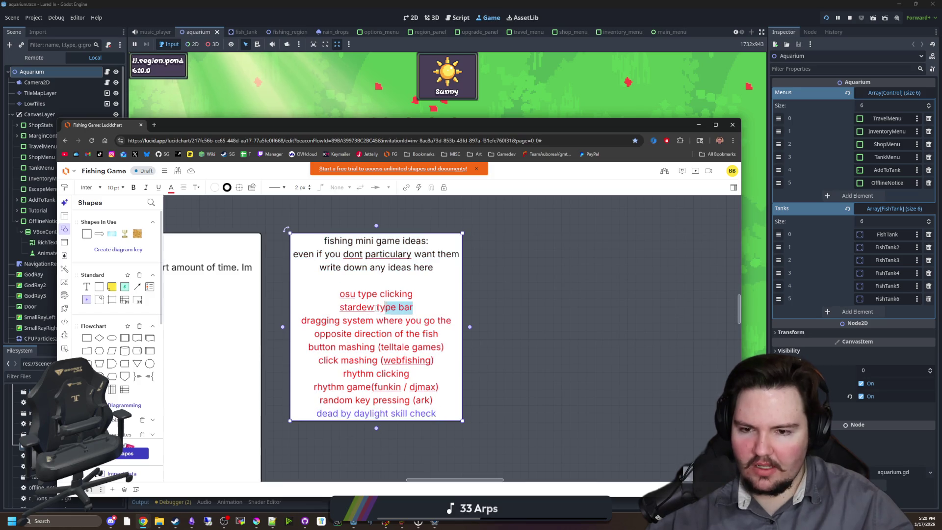
click(502, 328)
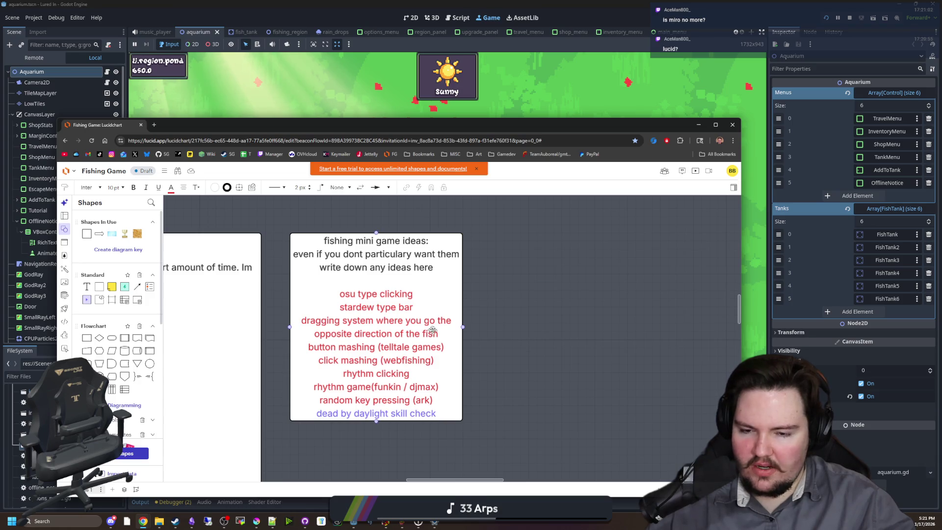
click(443, 353)
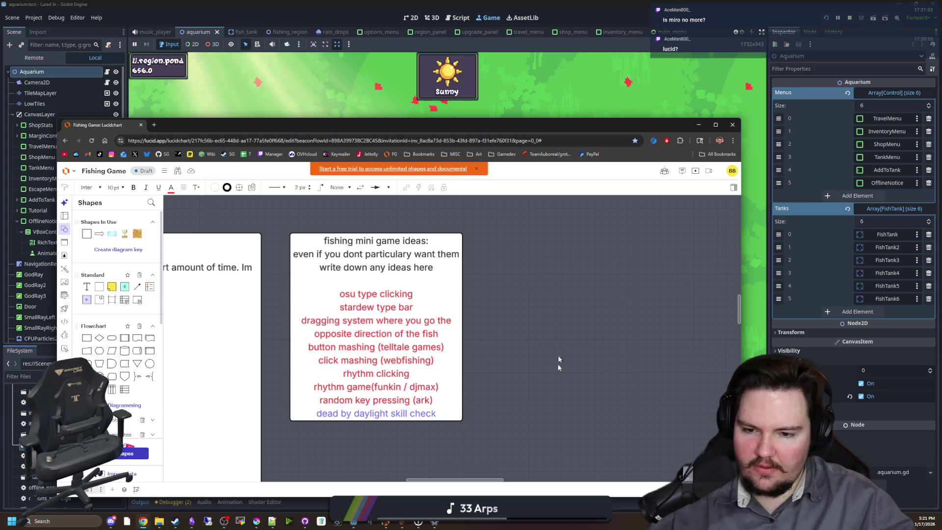
click(399, 265)
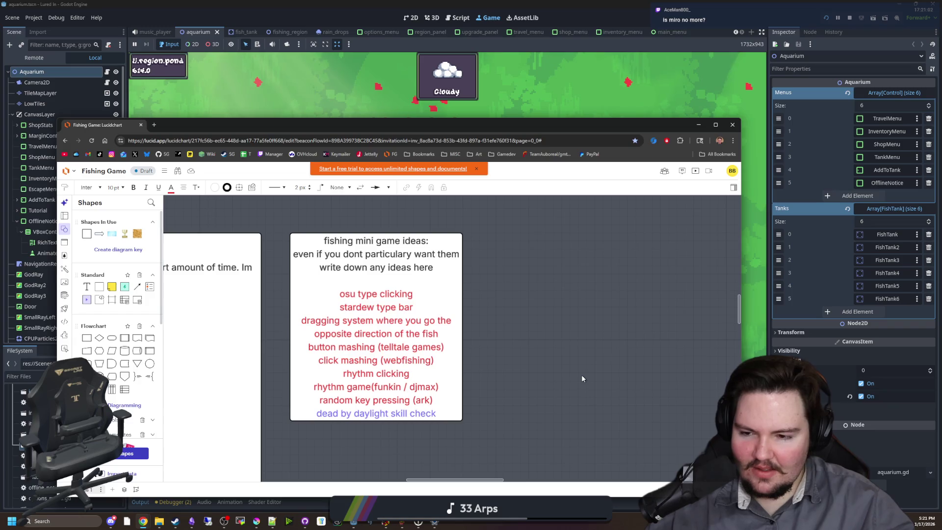
Step: Review the ideas text in edit mode, highlighting lines without changing anything, then exit
double_click(338, 412)
key(Home)
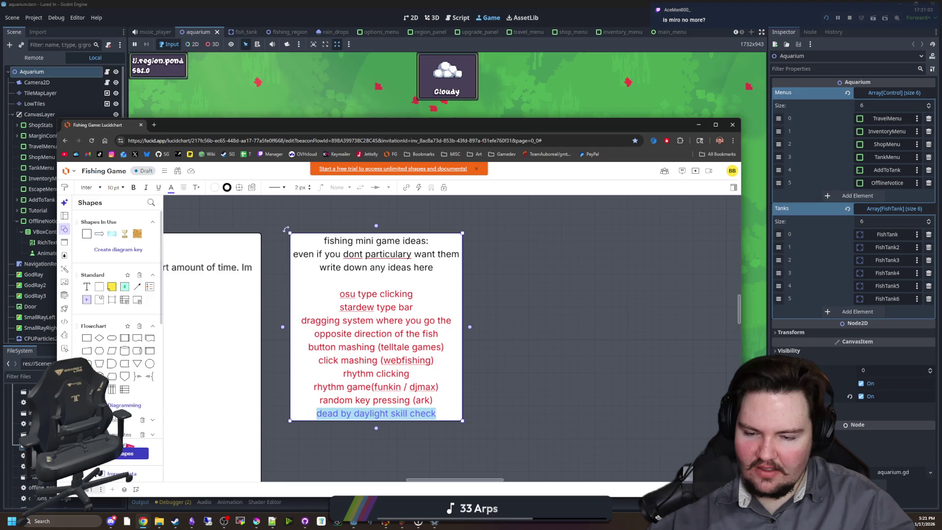
click(434, 401)
drag(433, 400, 360, 400)
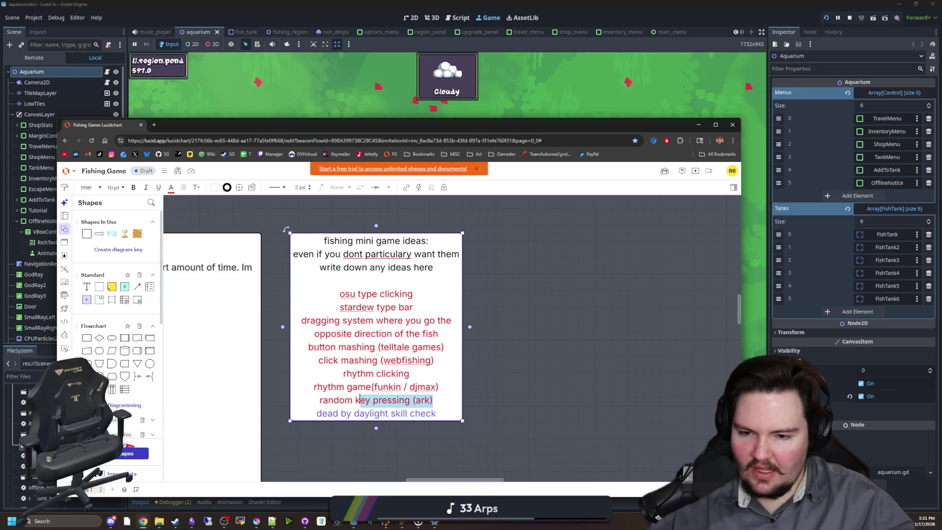
click(322, 400)
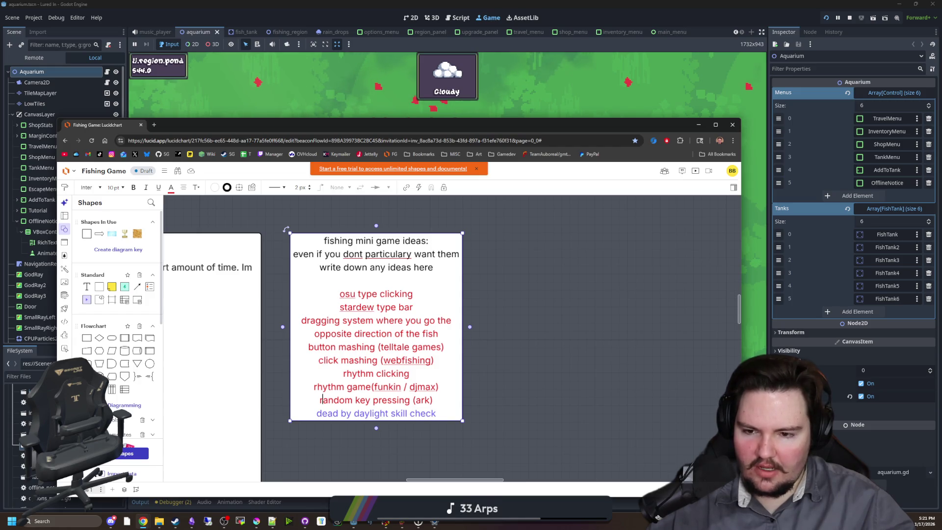
drag(318, 360, 434, 360)
click(350, 369)
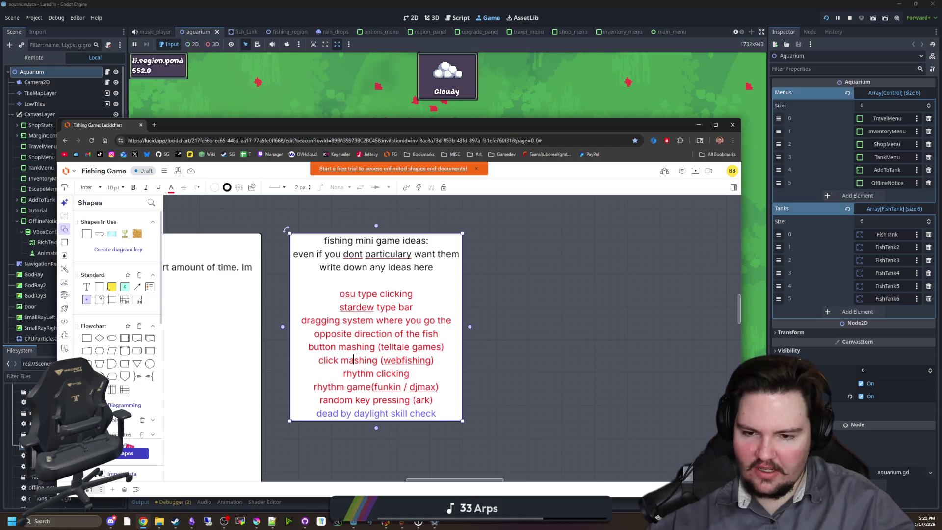
click(552, 375)
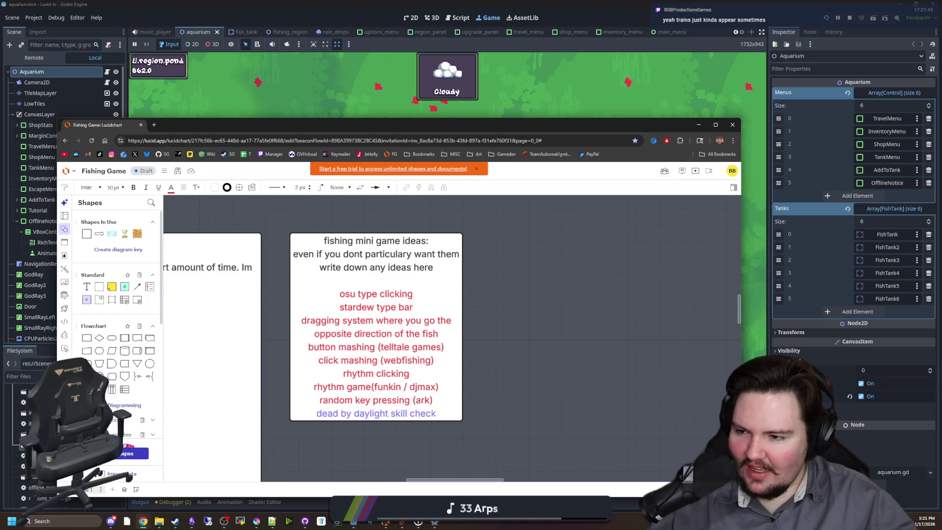
scroll(527, 336, down, 1)
scroll(525, 327, up, 2)
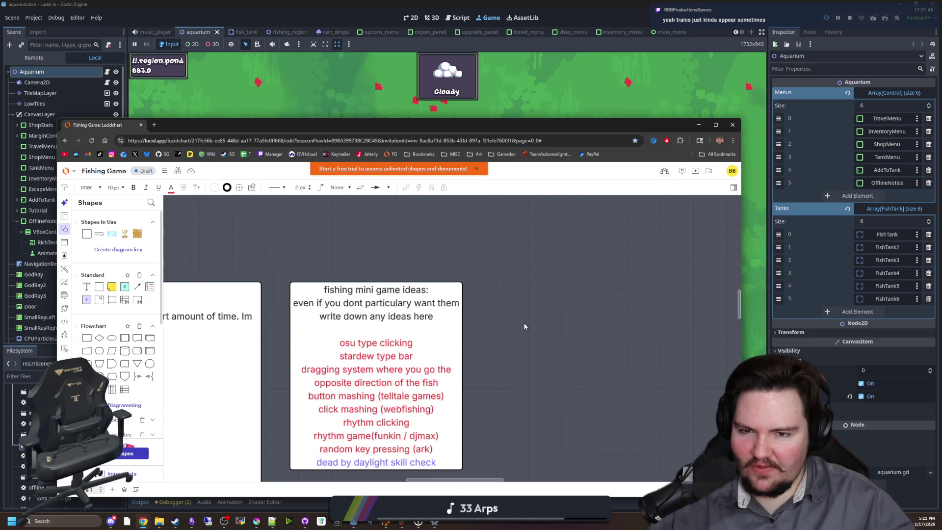
scroll(524, 326, down, 1)
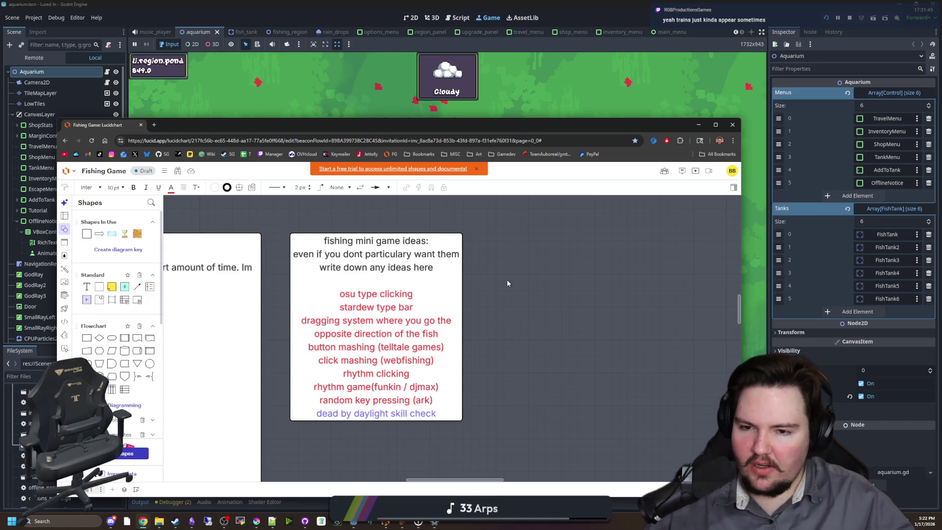
scroll(520, 271, down, 3)
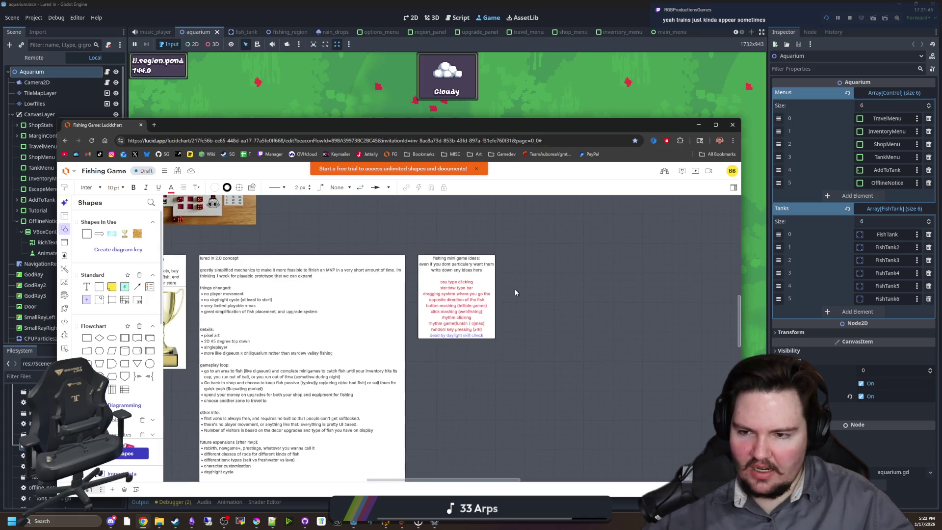
scroll(513, 289, down, 2)
scroll(496, 348, down, 5)
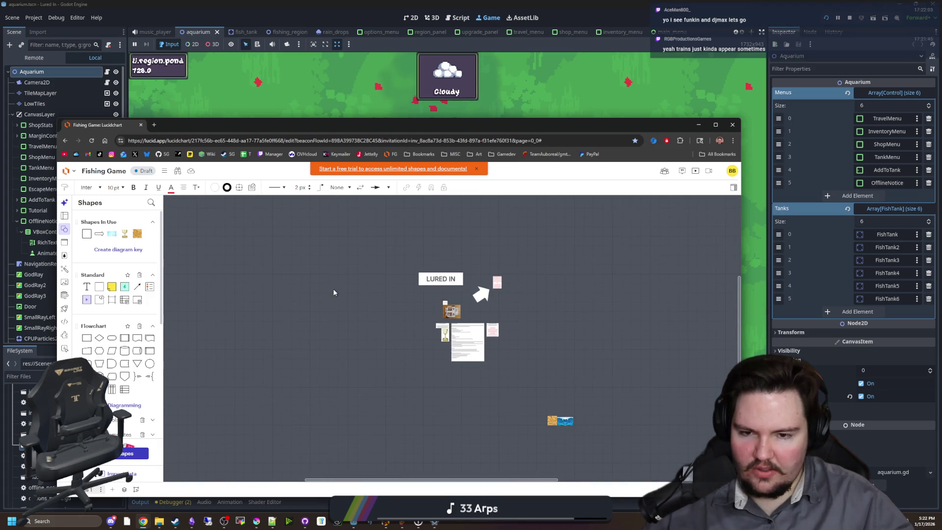
scroll(504, 325, up, 5)
scroll(282, 341, up, 3)
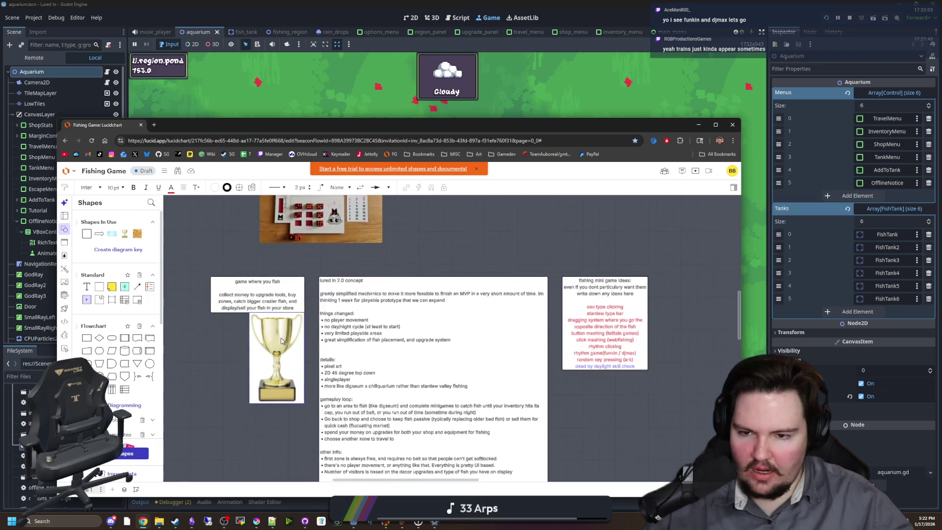
scroll(281, 337, down, 1)
scroll(281, 337, up, 2)
scroll(284, 353, down, 2)
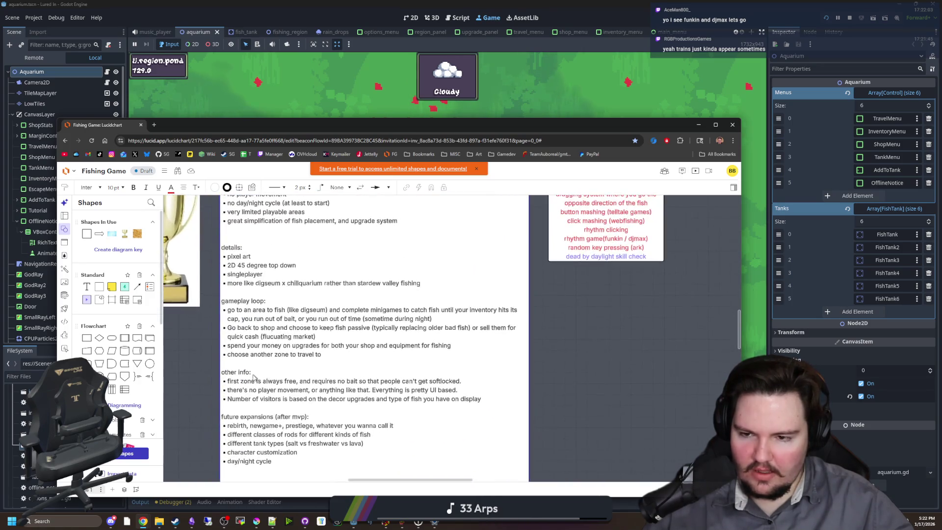
scroll(287, 369, down, 4)
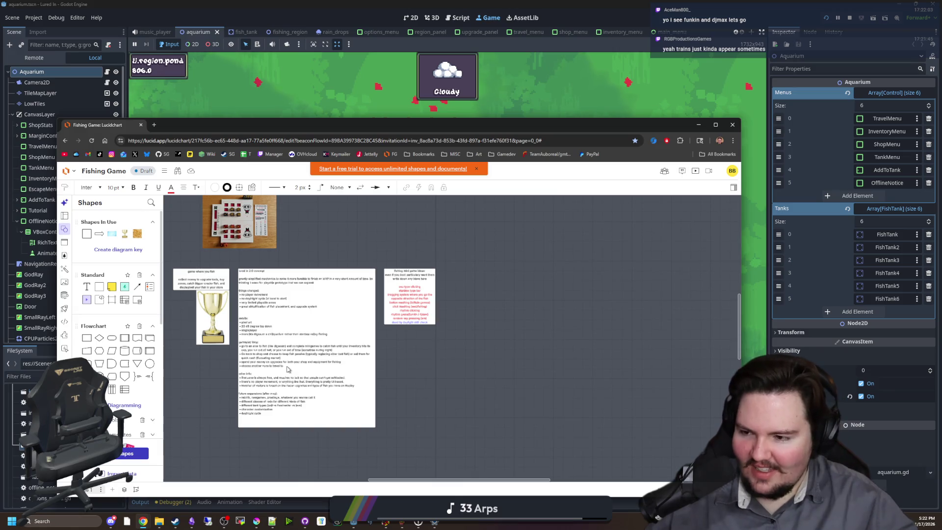
scroll(442, 304, up, 5)
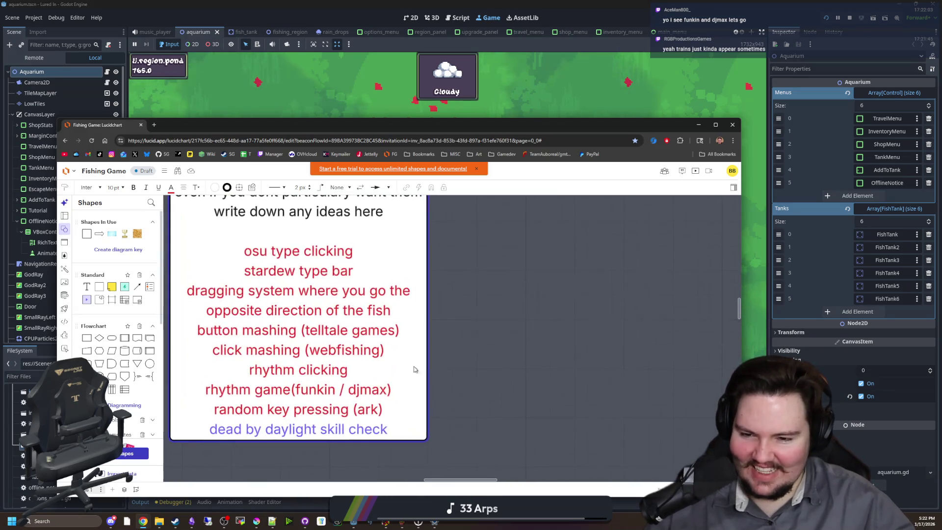
scroll(314, 365, down, 2)
click(332, 396)
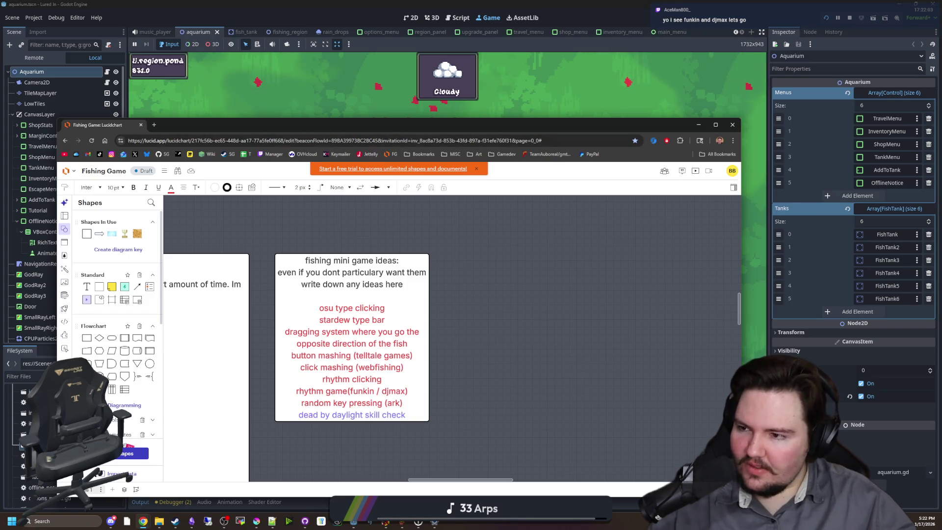
Step: Bring the game to the front and hit all three reel targets to catch the fish
click(281, 104)
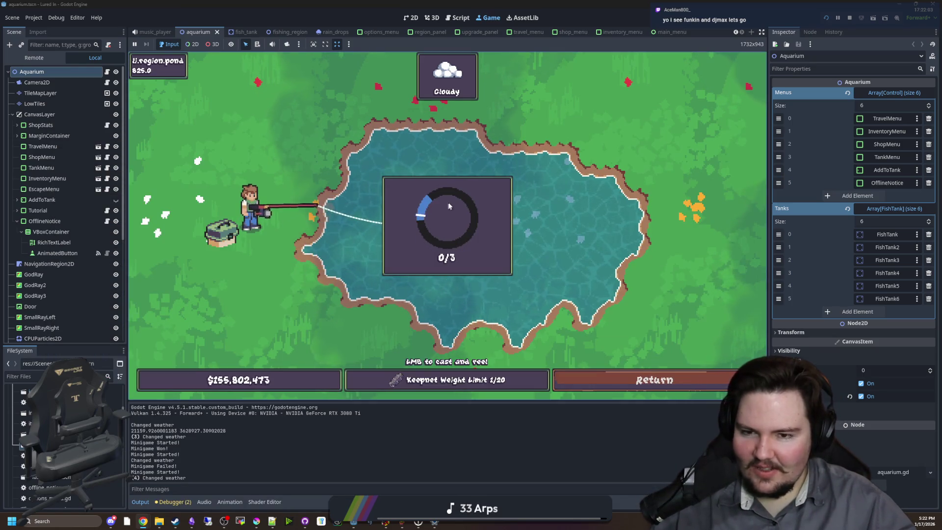
click(561, 182)
click(520, 191)
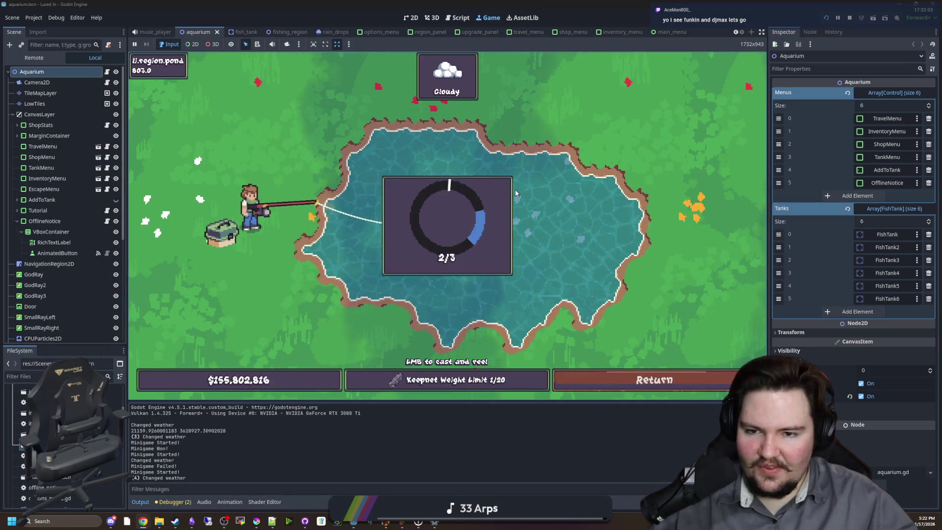
click(518, 182)
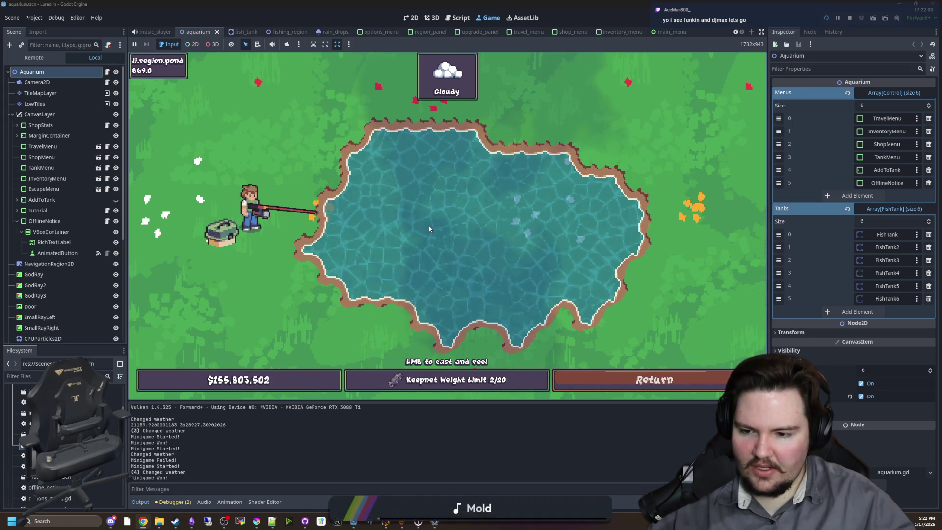
Step: Return to the aquarium, check the shop's Equipment and Marketing prices, and travel to the pond
click(676, 379)
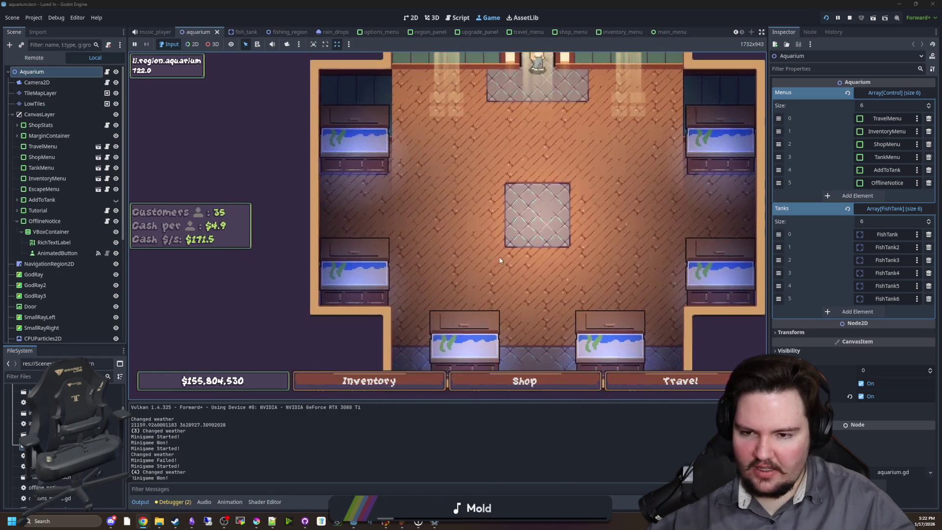
click(513, 381)
click(494, 141)
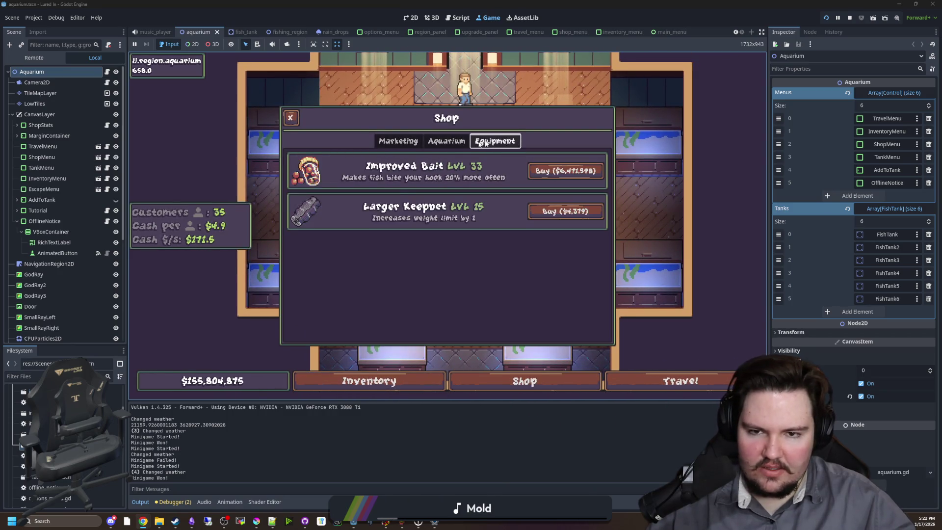
click(398, 141)
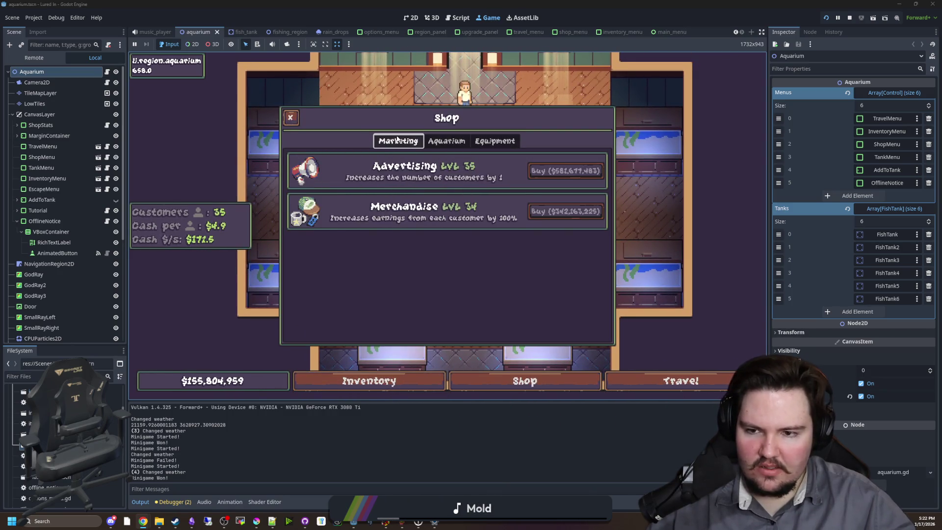
click(628, 376)
click(569, 158)
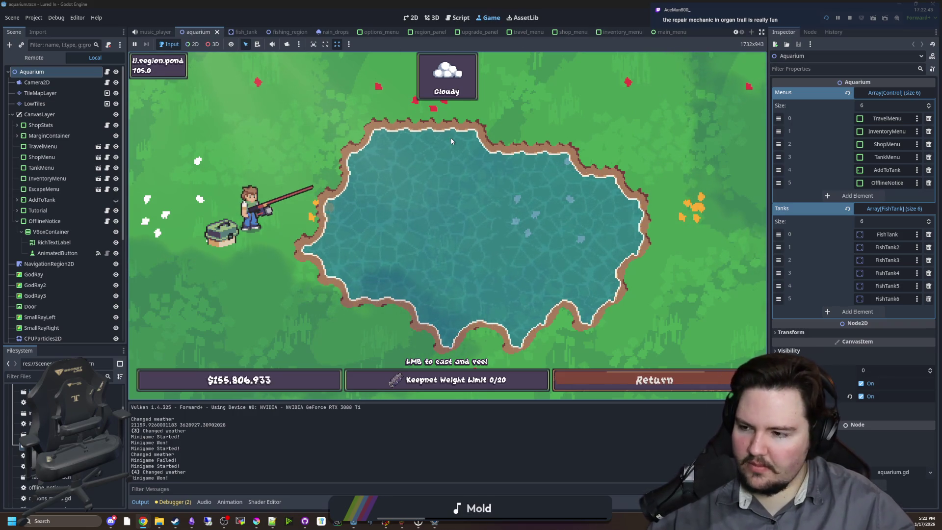
Step: Cast, reel in, recast, and hit the three reel targets to land a fish (keepnet 1/20)
drag(433, 154, 433, 154)
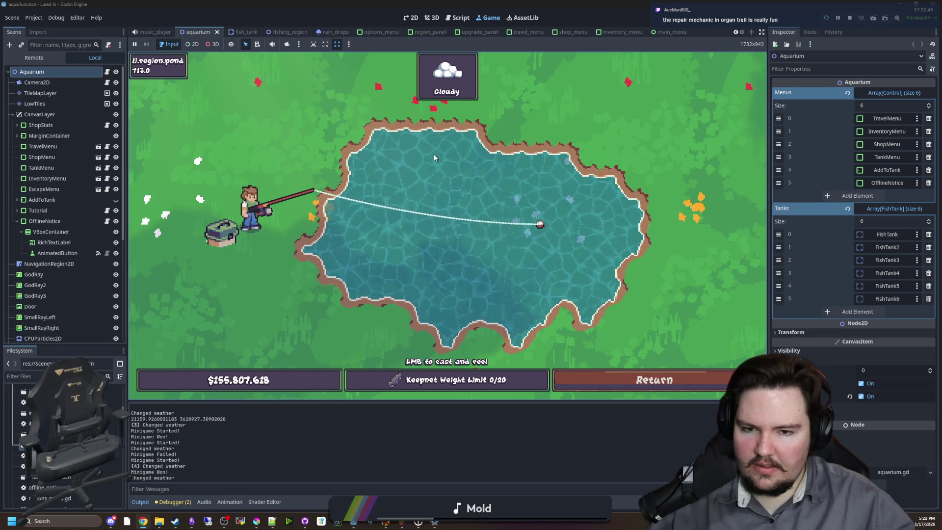
click(434, 154)
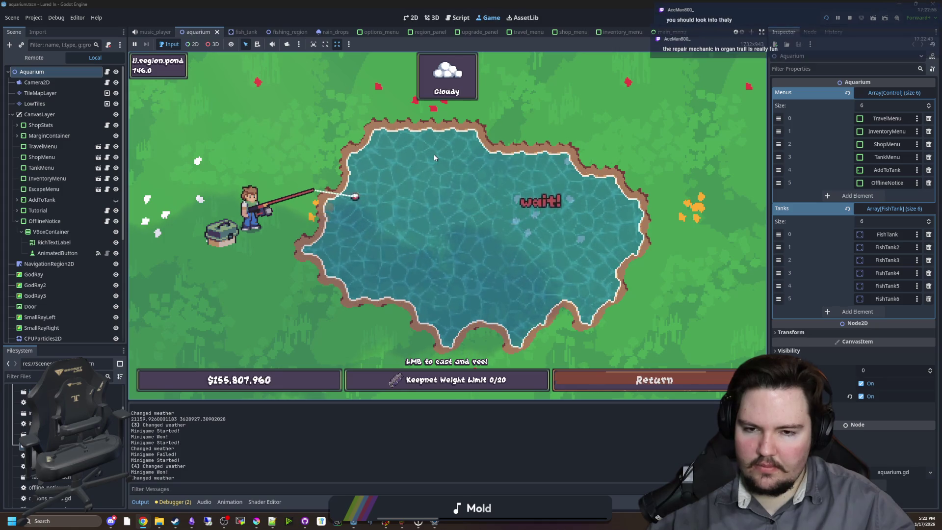
drag(434, 155, 404, 155)
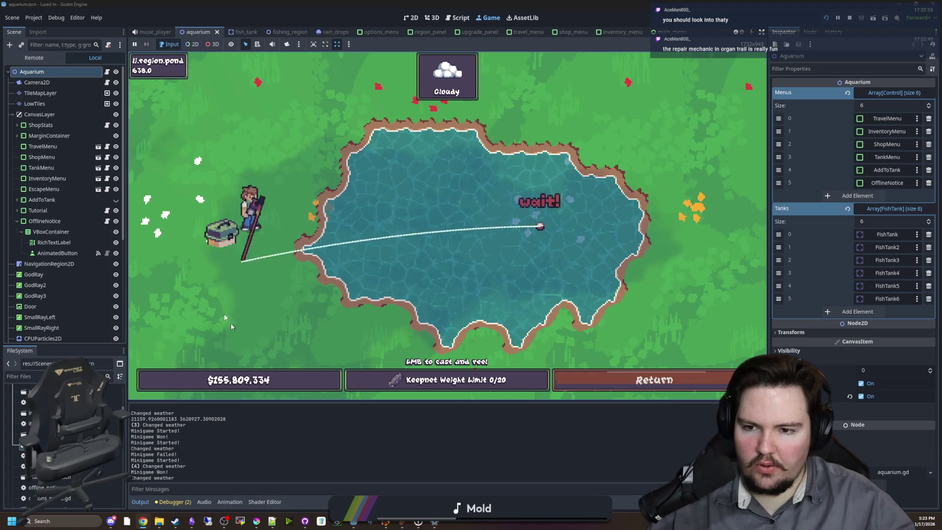
click(545, 172)
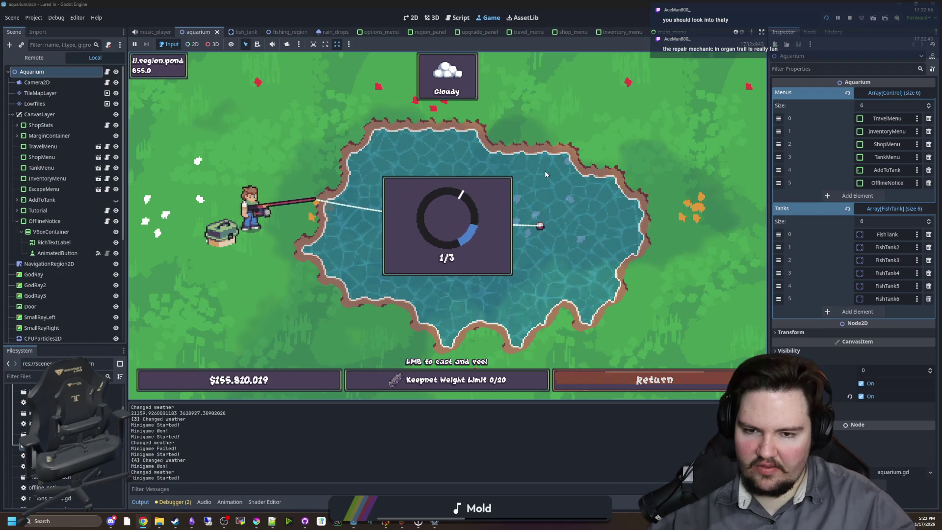
click(544, 169)
click(533, 174)
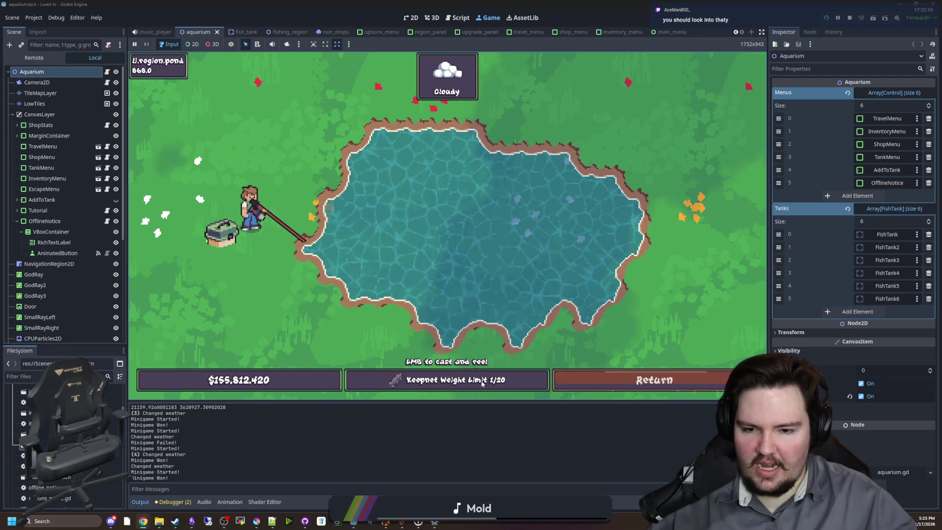
Step: Return from the pond to the aquarium and look over the Shop's Equipment upgrades and prices
click(617, 376)
click(630, 385)
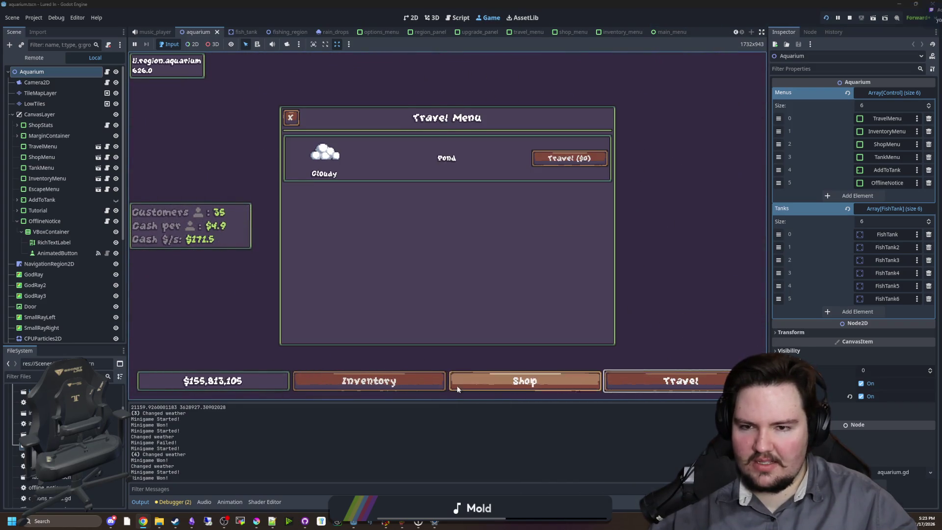
click(428, 383)
click(509, 379)
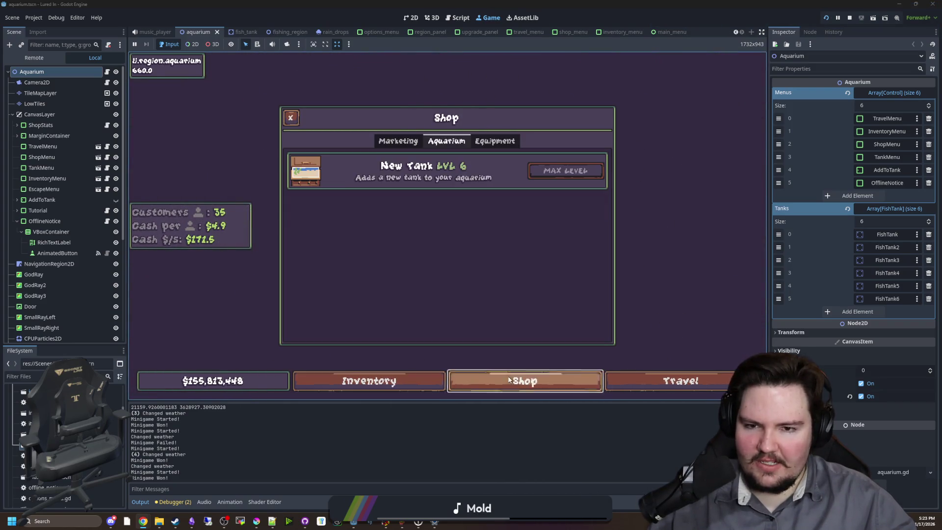
click(493, 141)
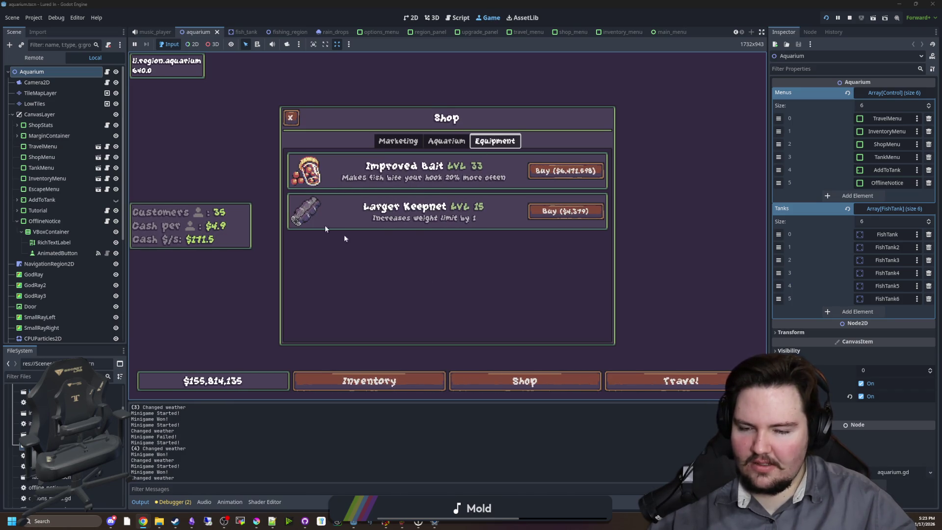
Step: Check the Shop's Aquarium and Marketing upgrades and the New Tank level, then close the Shop
click(671, 385)
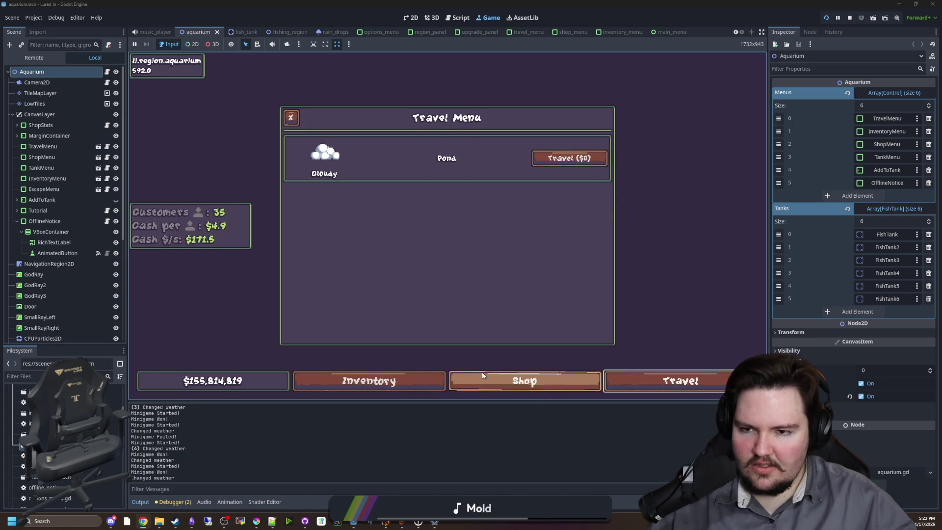
click(496, 381)
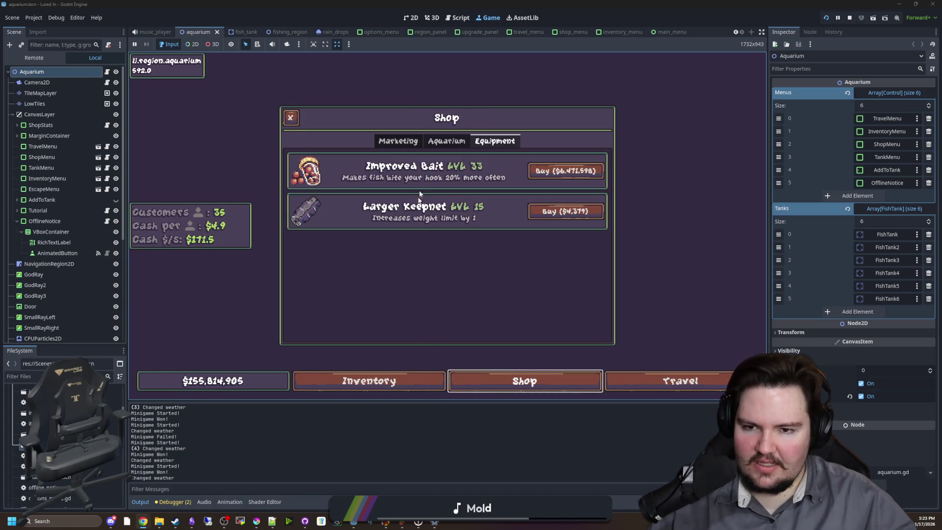
click(446, 141)
click(395, 144)
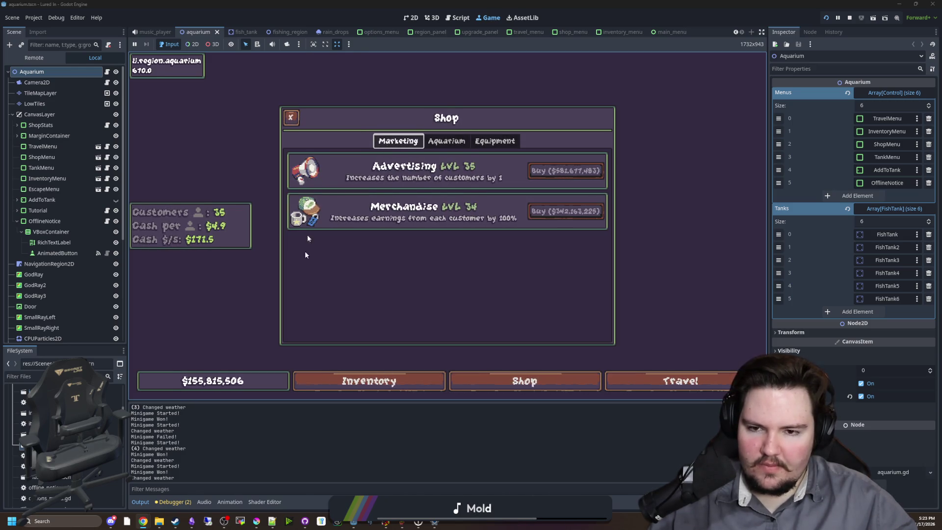
click(453, 143)
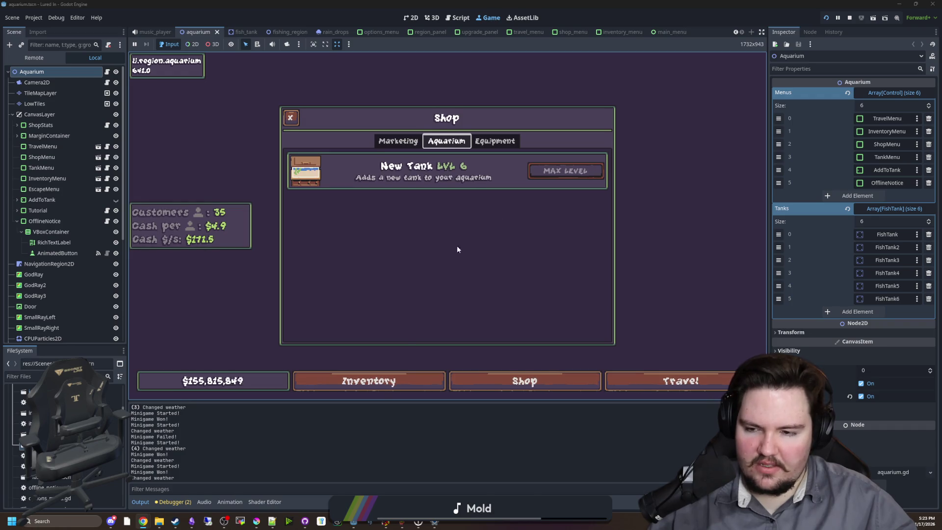
click(295, 122)
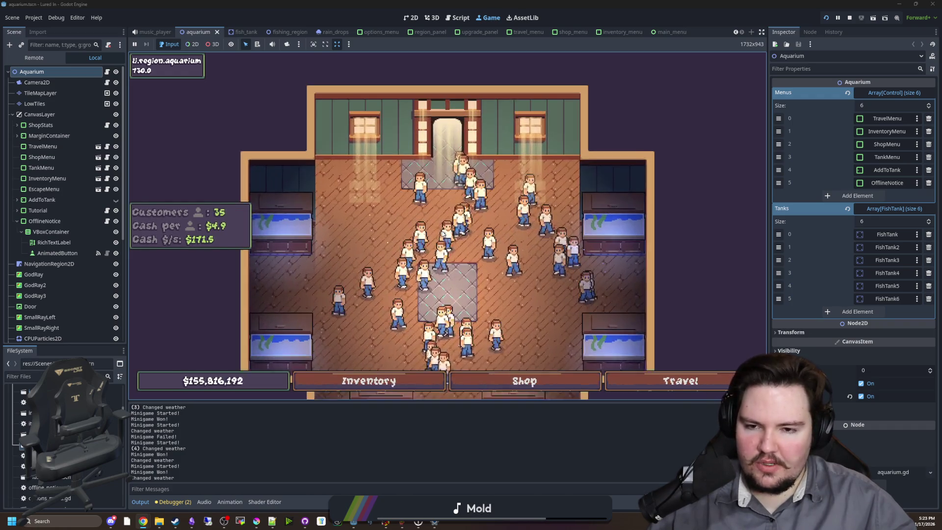
scroll(442, 233, down, 1)
scroll(425, 224, down, 2)
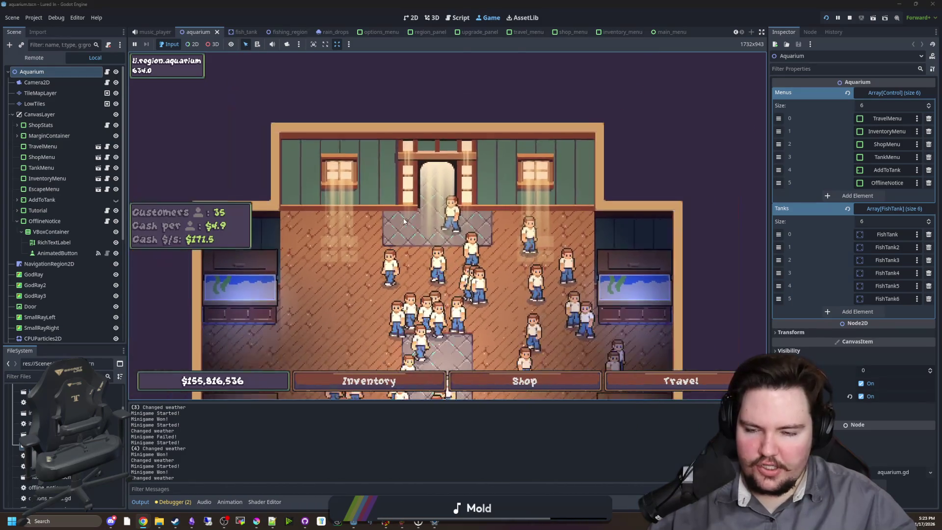
scroll(425, 224, up, 1)
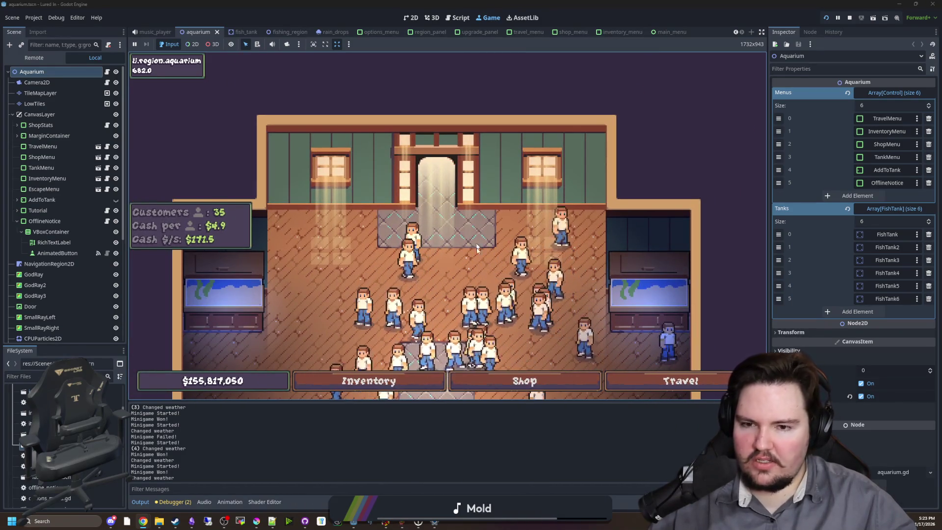
scroll(363, 284, down, 2)
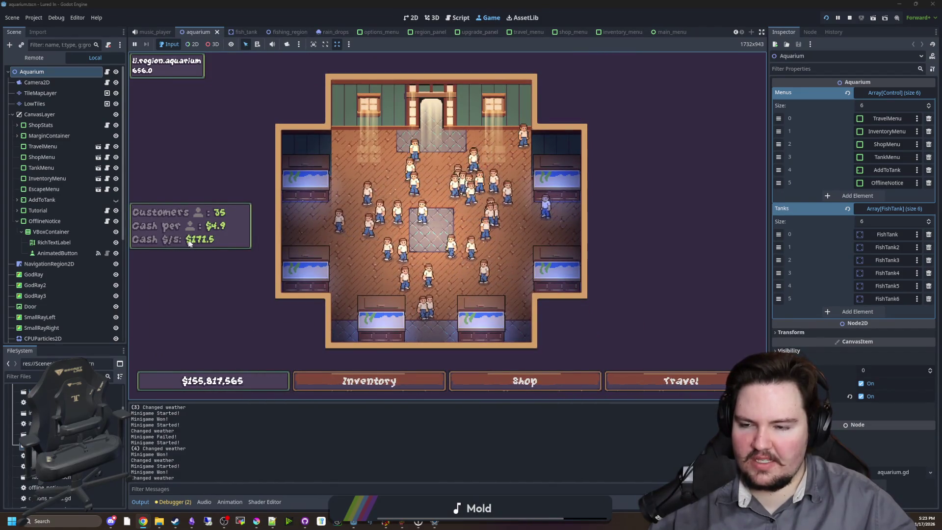
scroll(363, 253, up, 1)
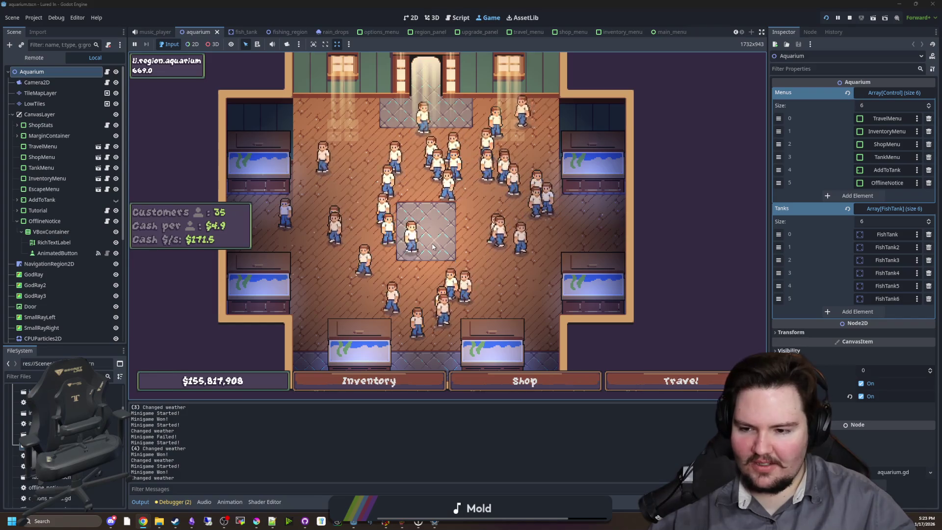
scroll(440, 223, down, 1)
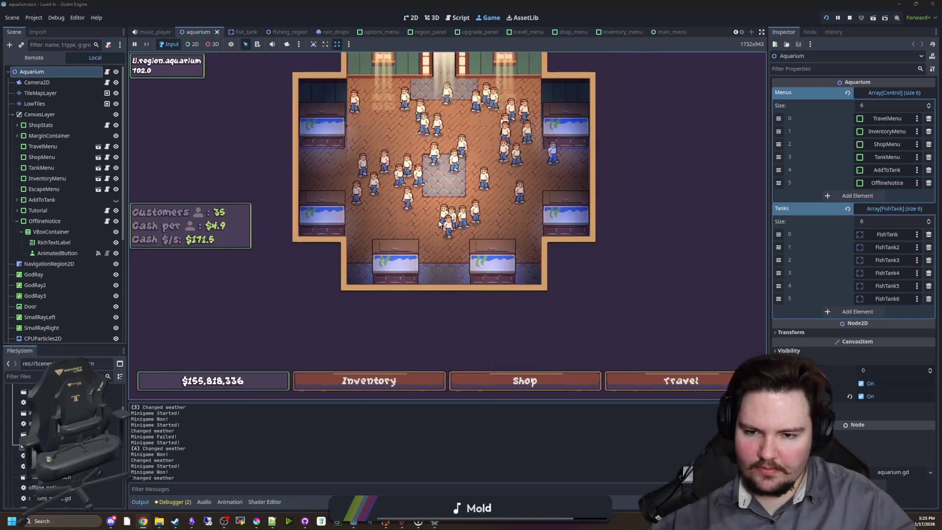
scroll(440, 223, down, 1)
scroll(412, 241, up, 1)
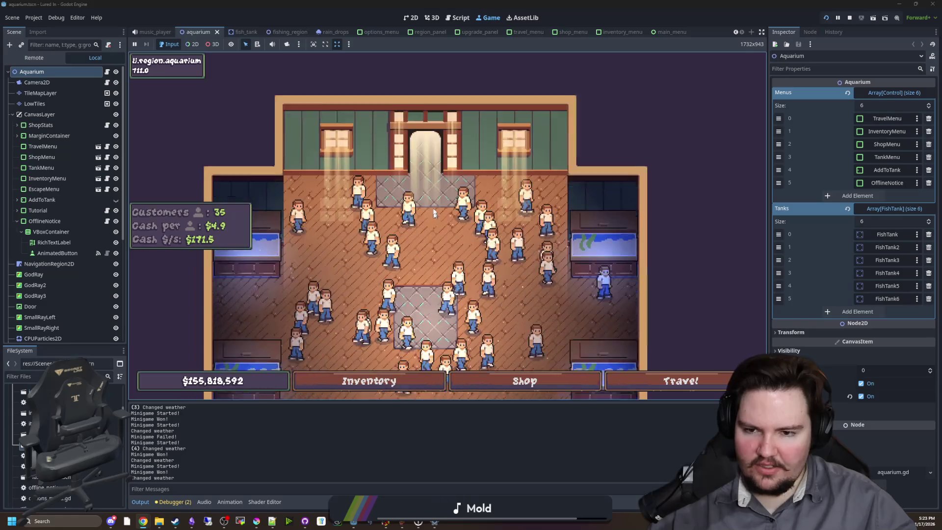
scroll(424, 207, down, 1)
scroll(425, 208, up, 2)
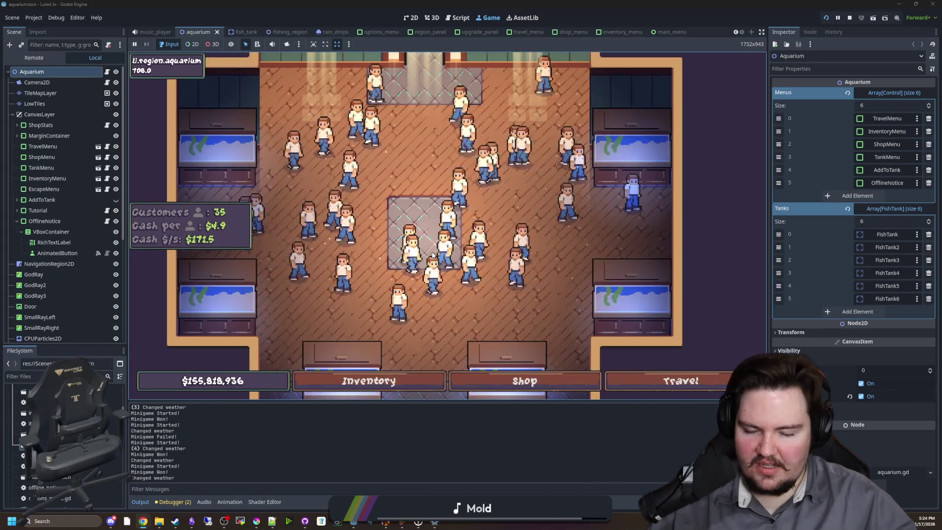
scroll(433, 254, down, 2)
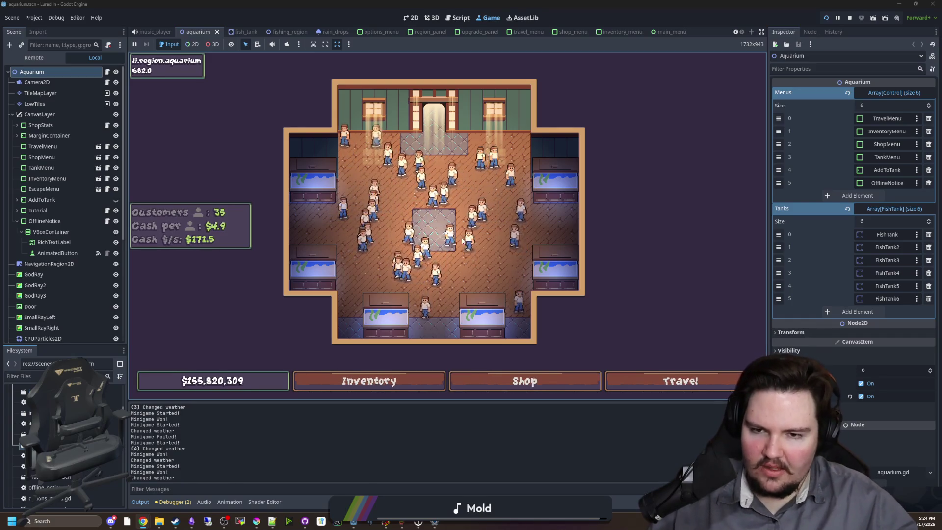
scroll(342, 199, up, 2)
scroll(416, 206, down, 3)
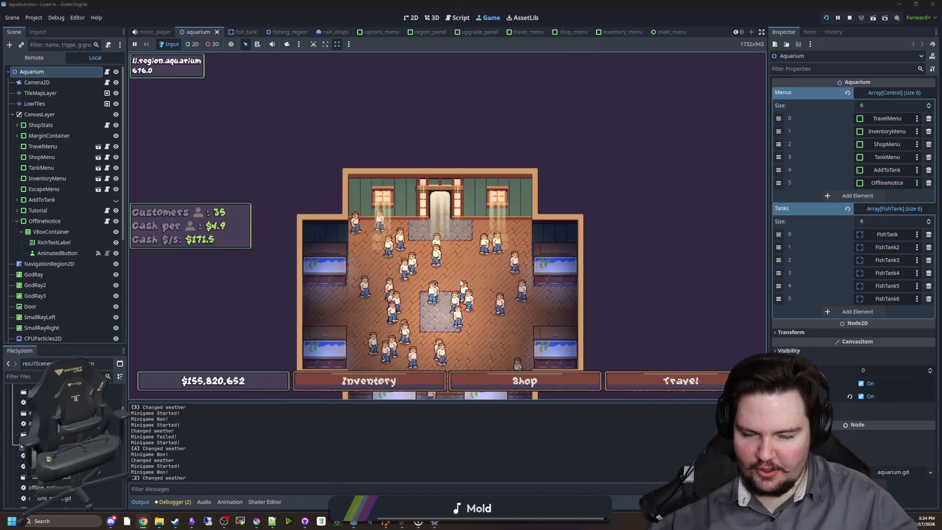
scroll(505, 215, up, 2)
drag(505, 216, 494, 269)
click(523, 380)
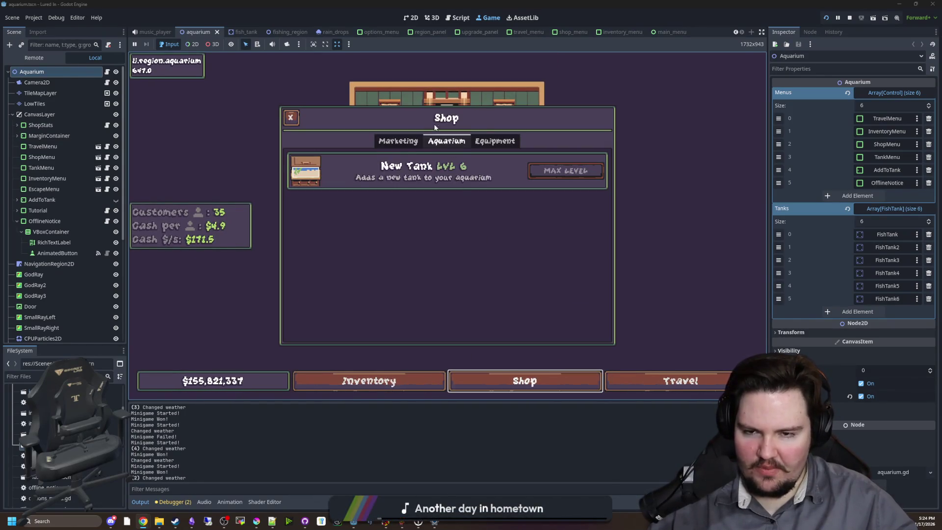
click(398, 142)
click(455, 147)
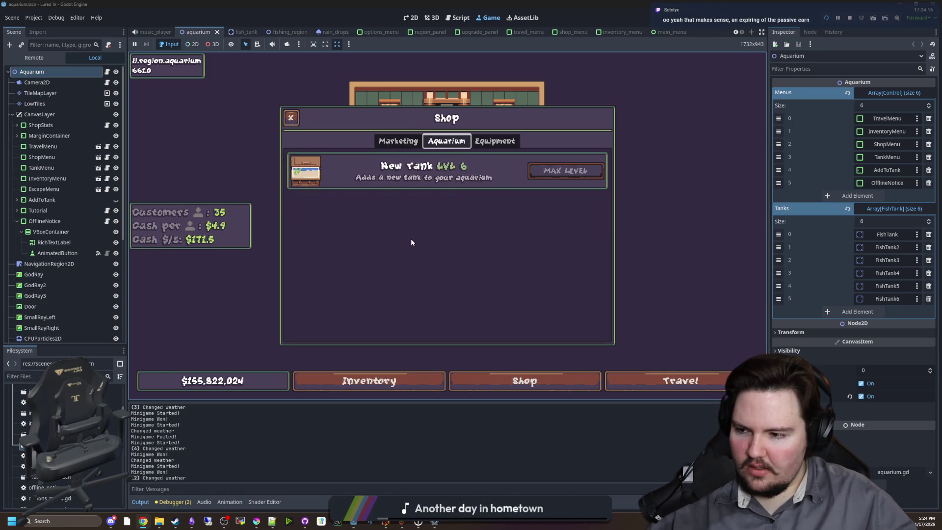
click(291, 117)
scroll(435, 250, up, 5)
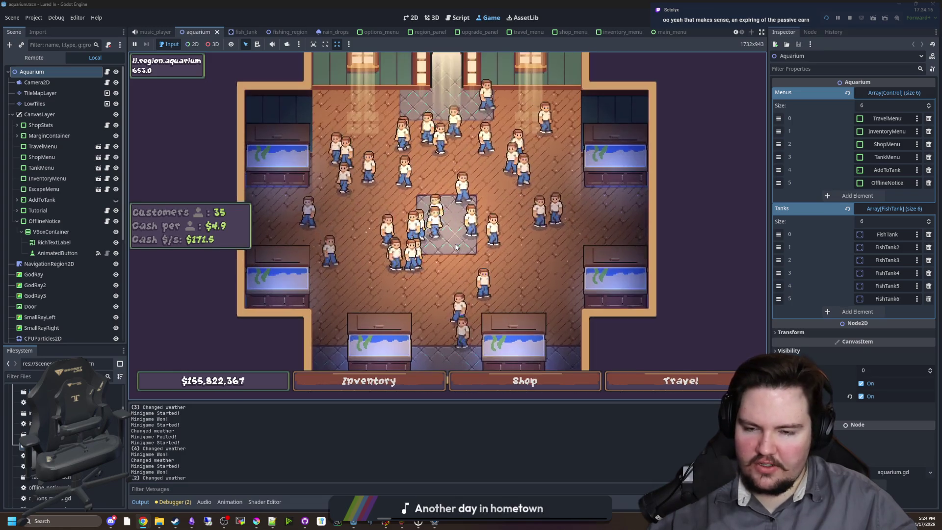
scroll(436, 251, down, 5)
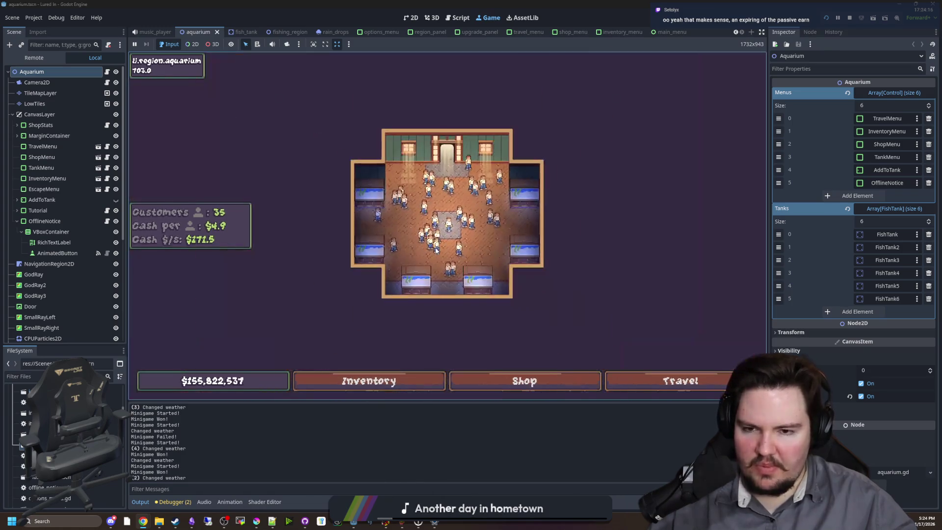
scroll(435, 250, up, 4)
scroll(439, 255, down, 2)
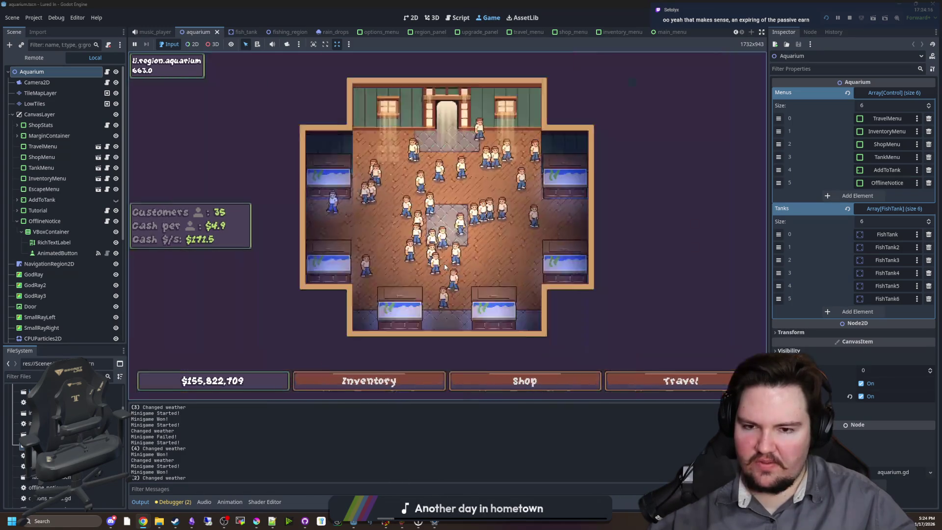
scroll(441, 260, up, 3)
scroll(447, 269, down, 4)
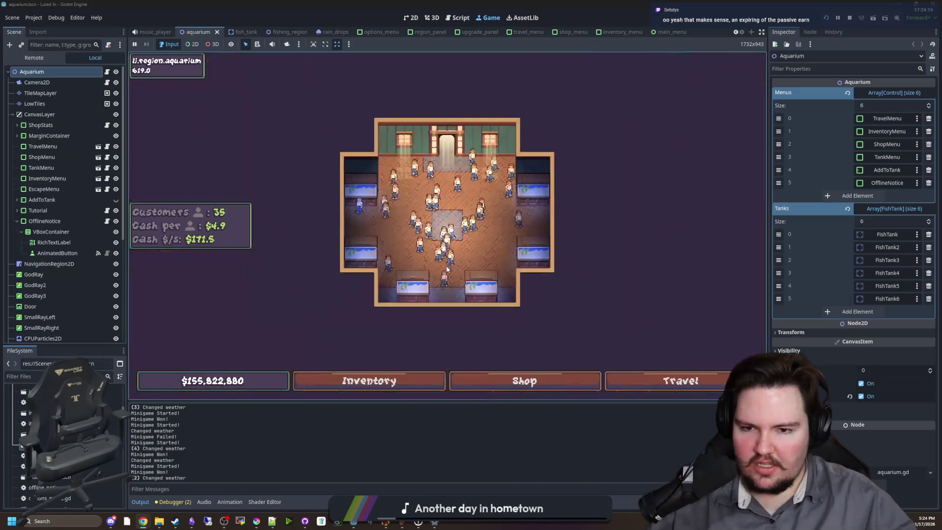
scroll(447, 269, up, 6)
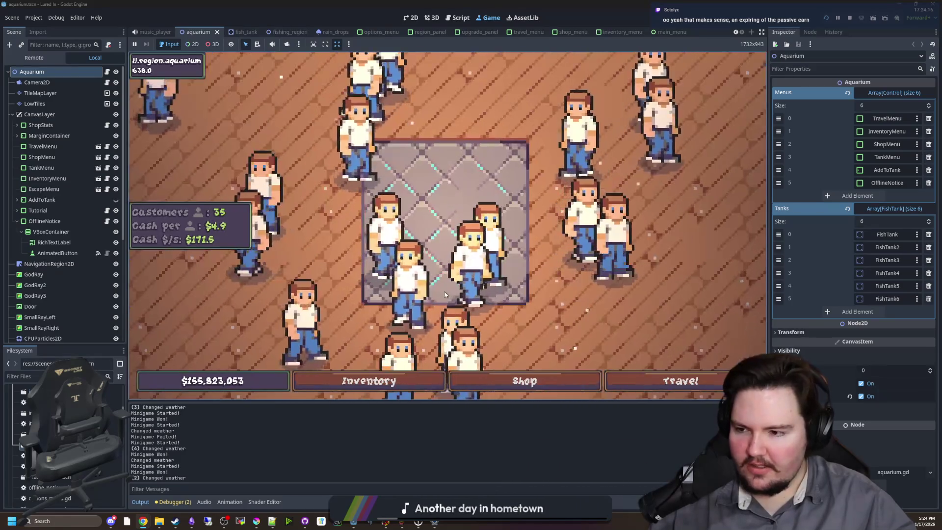
scroll(452, 304, down, 6)
scroll(452, 304, up, 5)
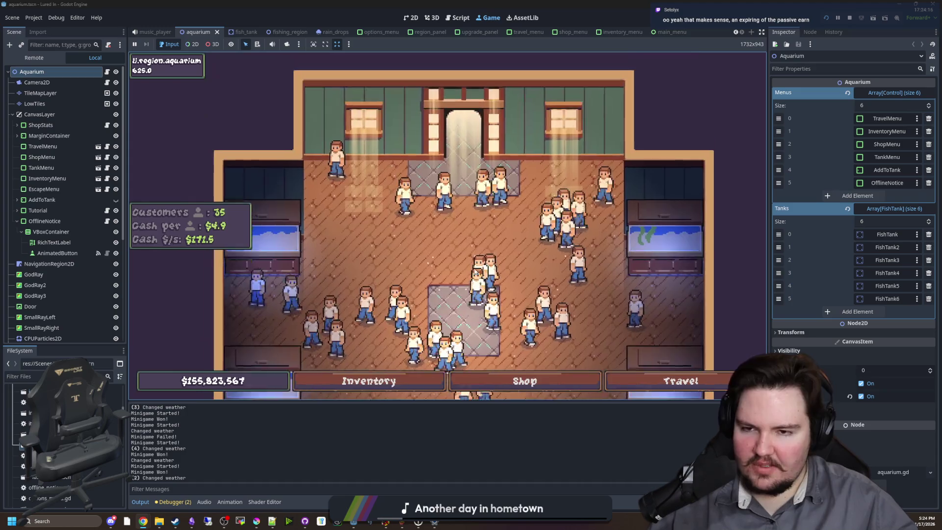
scroll(478, 270, down, 1)
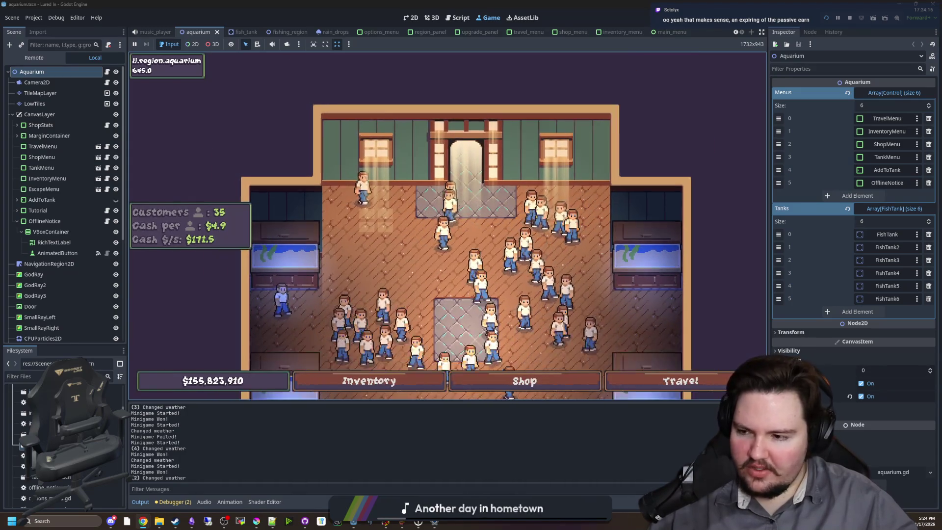
scroll(495, 330, down, 2)
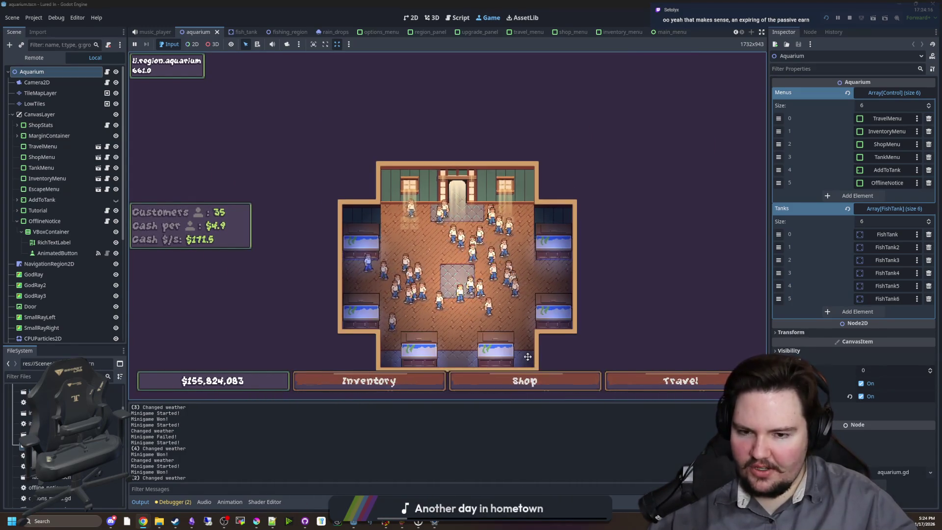
scroll(448, 289, up, 2)
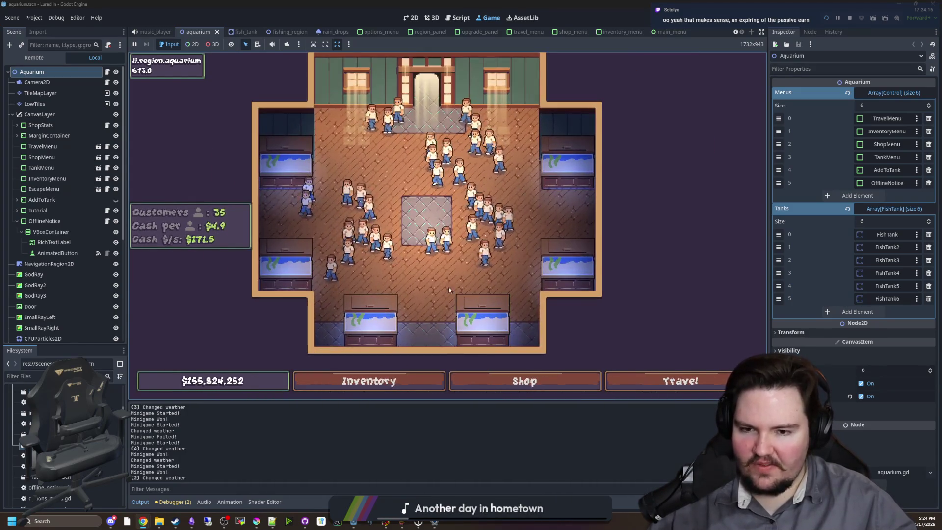
scroll(446, 285, up, 2)
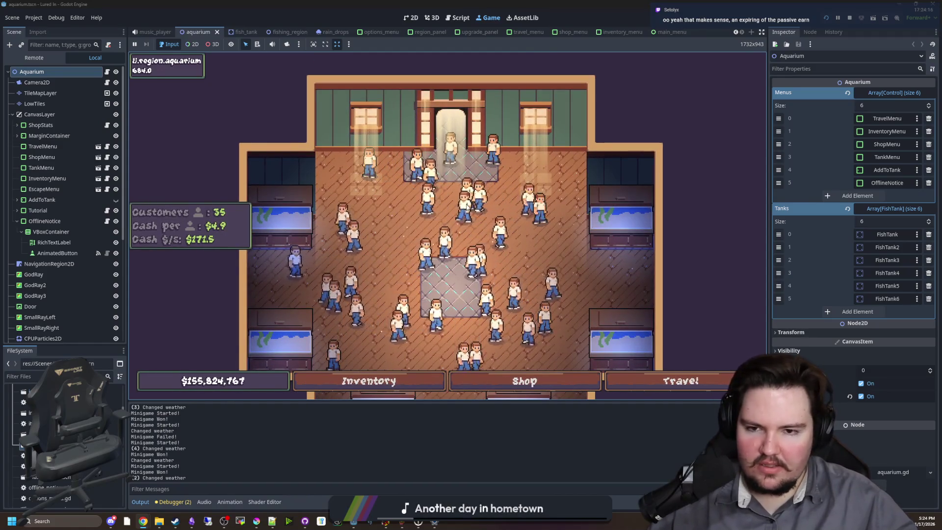
drag(432, 259, 476, 195)
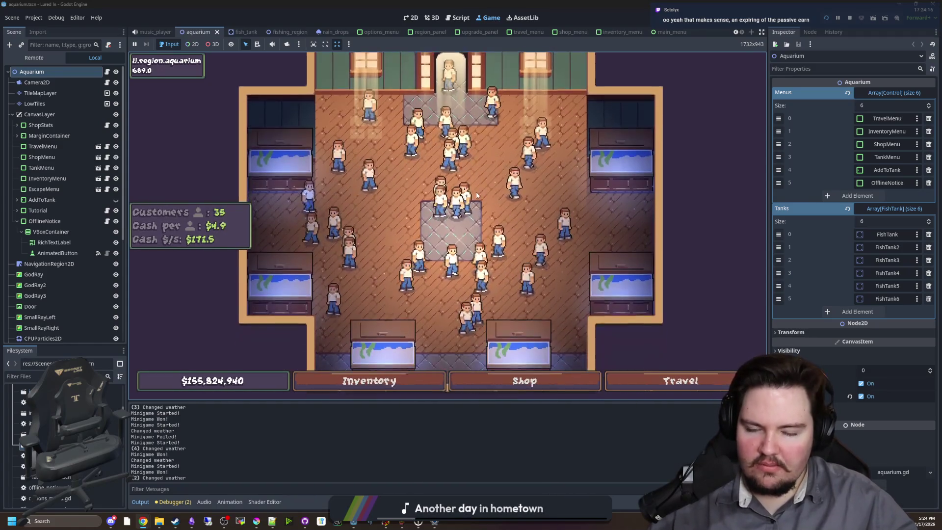
scroll(475, 194, down, 3)
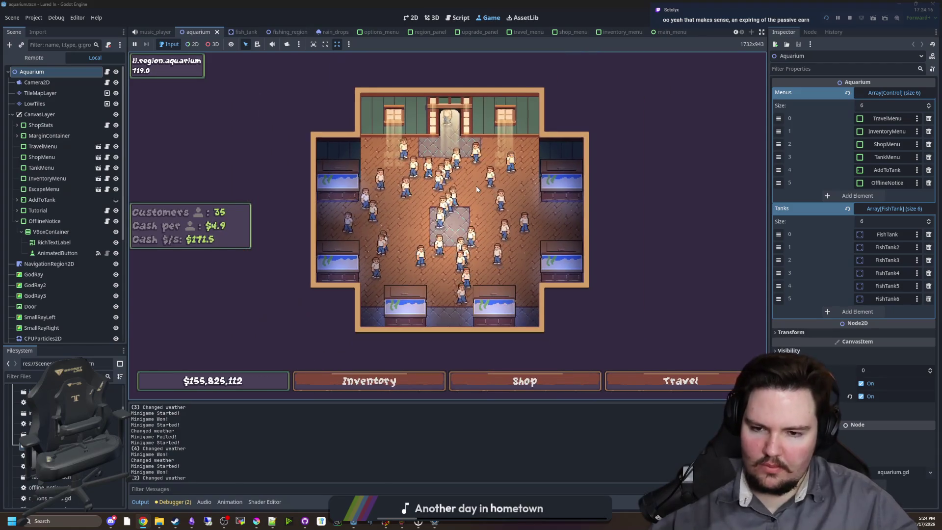
scroll(476, 194, up, 3)
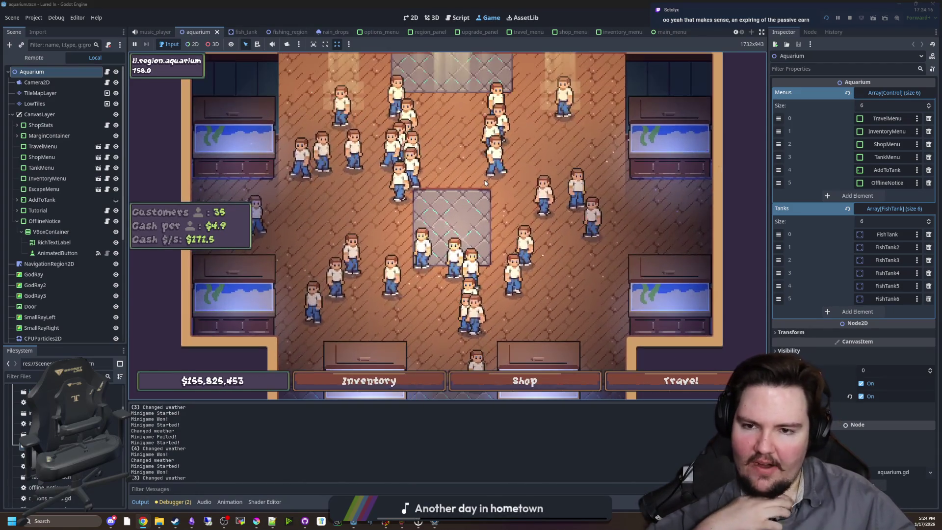
drag(475, 195, 460, 280)
scroll(460, 279, up, 2)
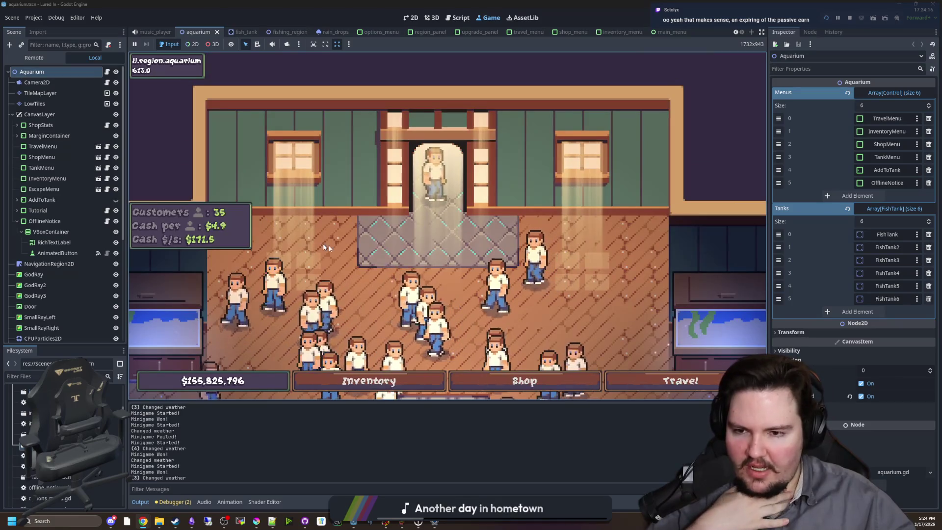
scroll(322, 243, up, 2)
drag(323, 243, 337, 236)
scroll(338, 236, down, 3)
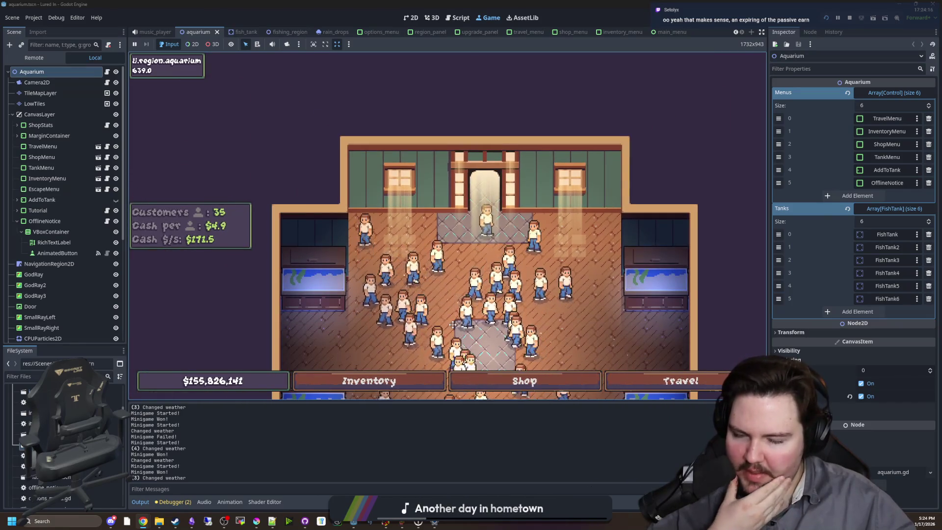
scroll(318, 268, up, 2)
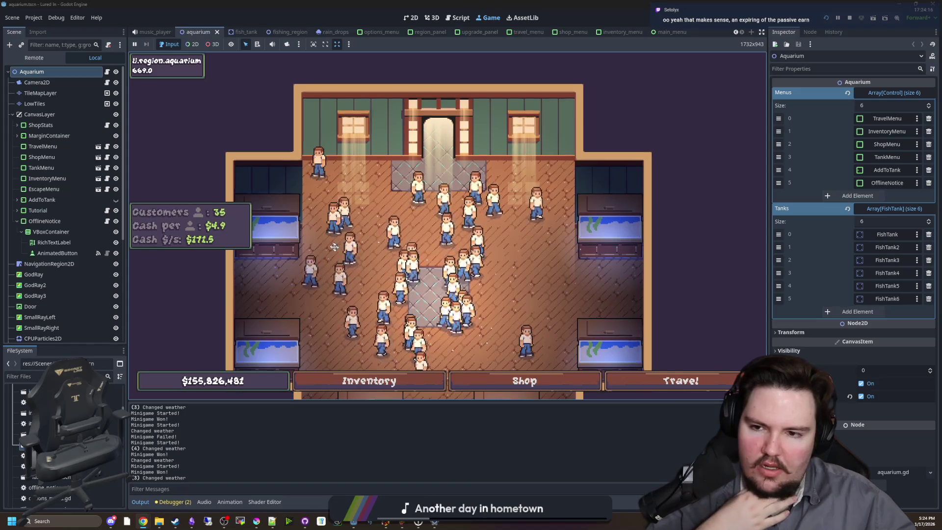
mouse_move(435, 243)
mouse_down()
mouse_move(448, 279)
mouse_move(423, 279)
mouse_up()
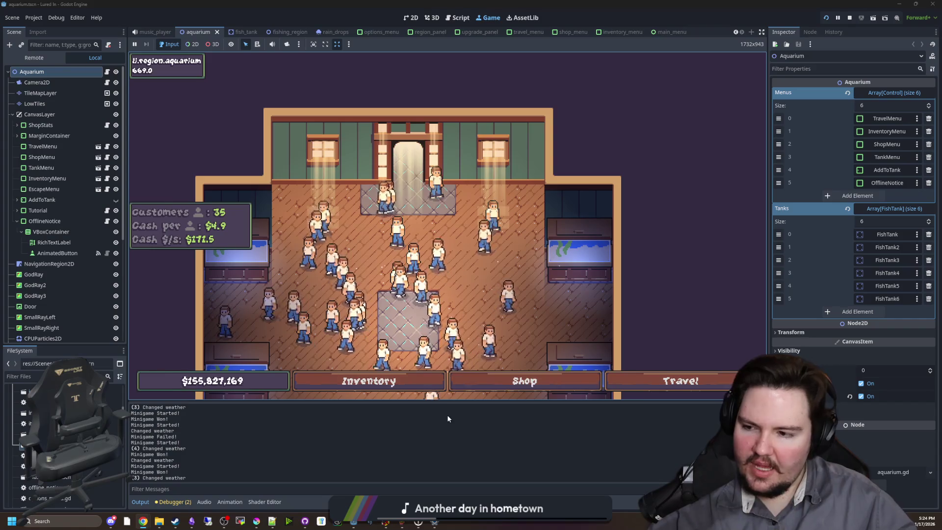
click(508, 383)
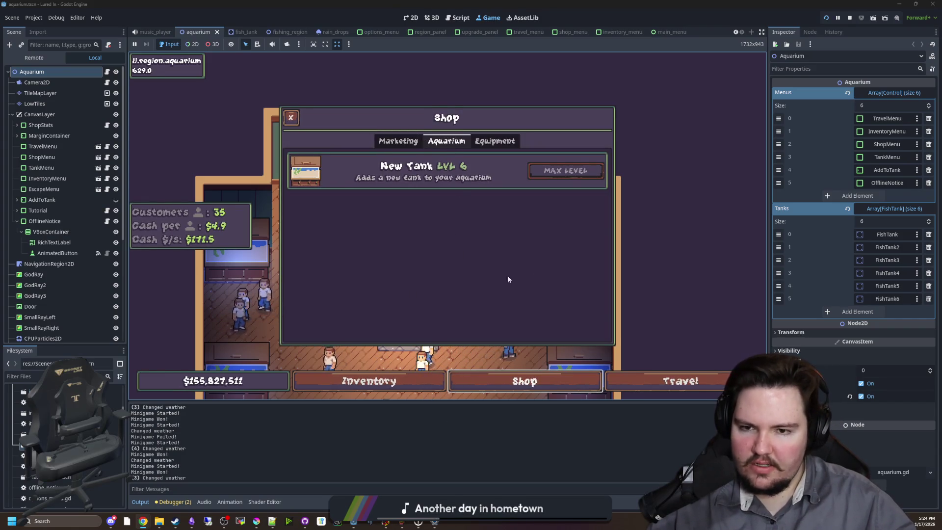
click(290, 118)
drag(440, 300, 440, 201)
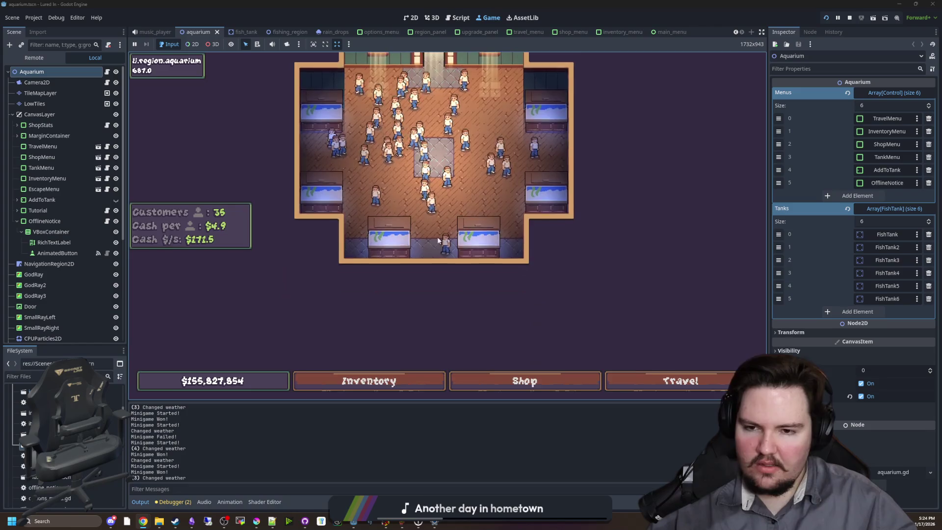
scroll(474, 244, up, 3)
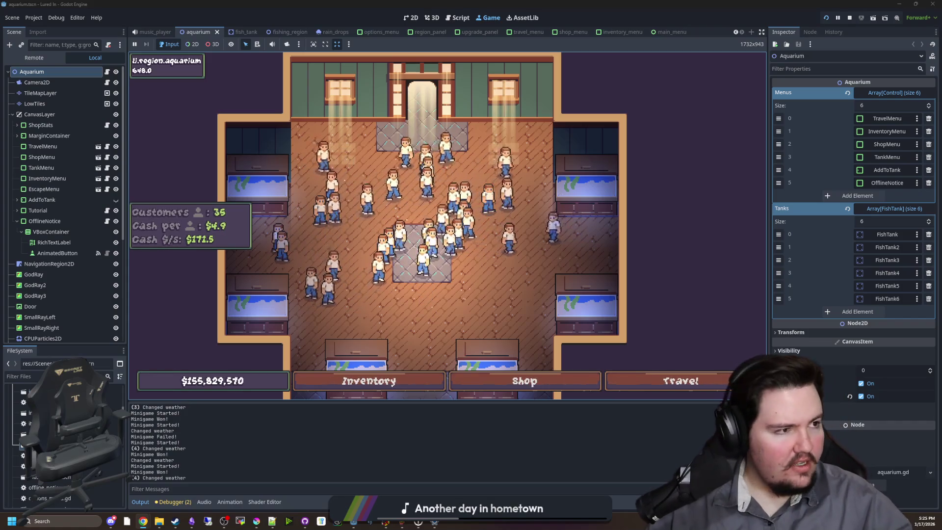
Step: Append 'organ trail repair' to the Lucidchart mini game ideas list, then switch back to the game
mouse_move(145, 521)
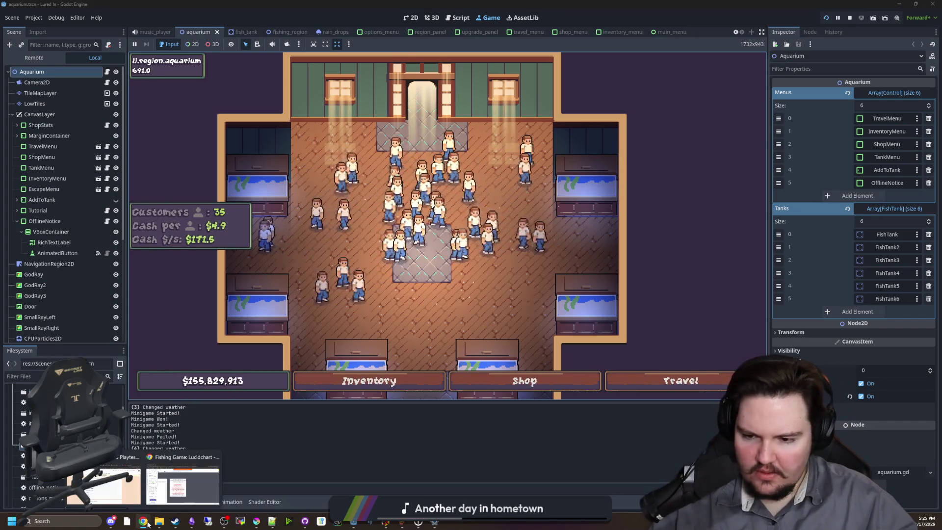
click(168, 497)
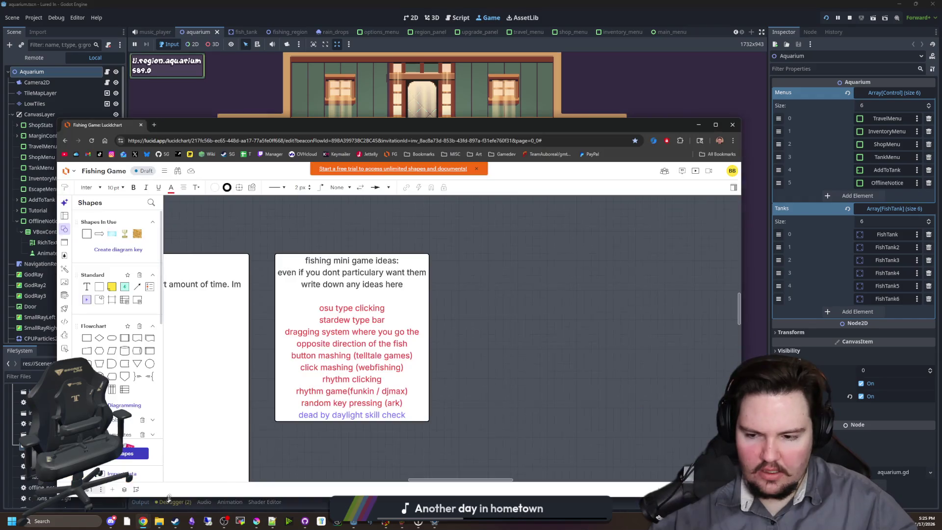
double_click(410, 417)
click(407, 415)
key(Return)
text(organ trail repair)
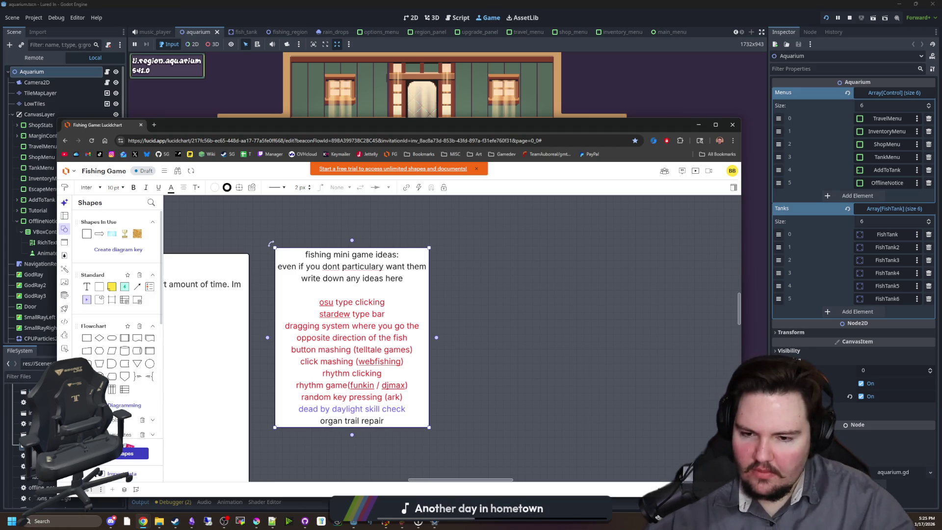
mouse_move(365, 361)
mouse_down()
mouse_move(364, 446)
mouse_move(365, 360)
mouse_up()
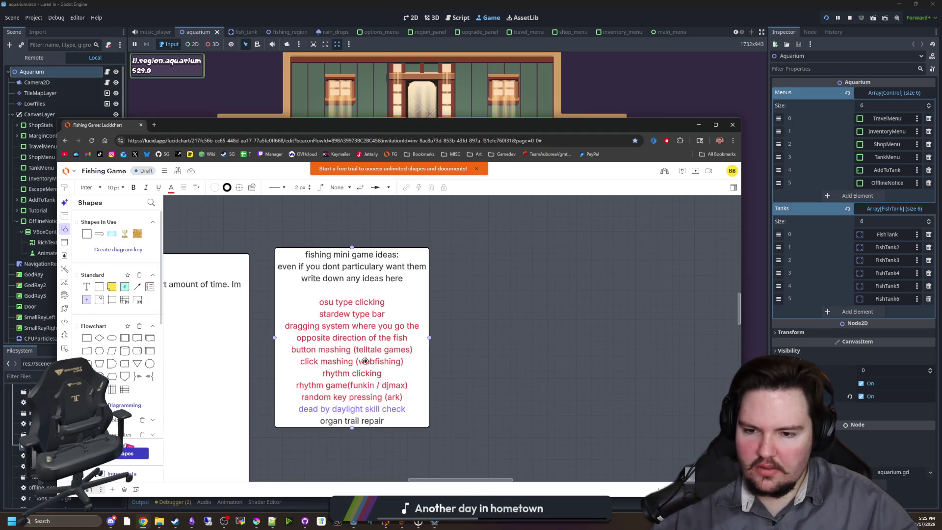
scroll(330, 390, down, 3)
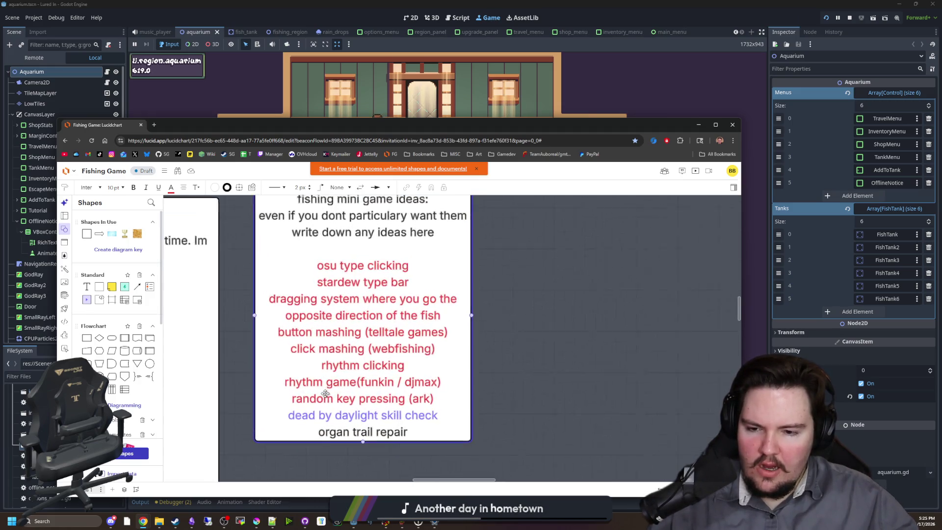
key(alt+Tab)
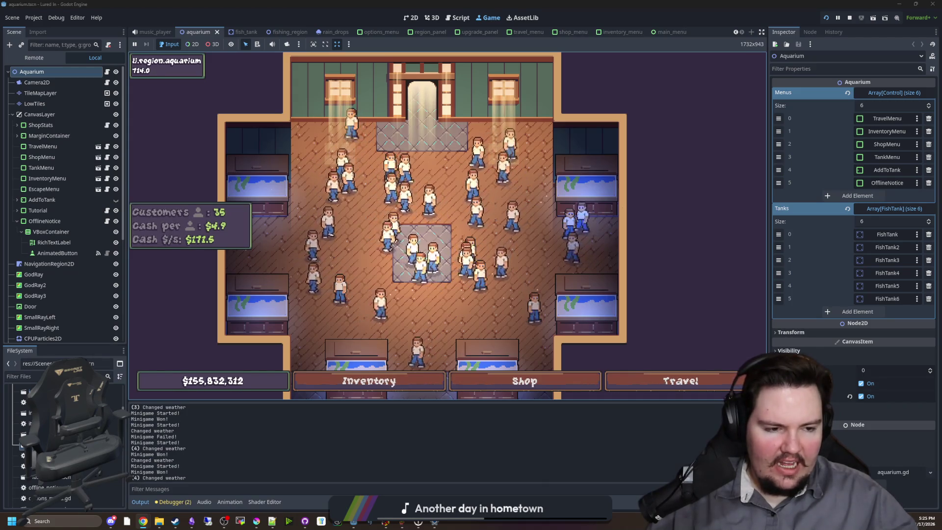
Step: Reply in lured-in-general that tank capacity has no max level, only ever-increasing costs
key(alt+Tab)
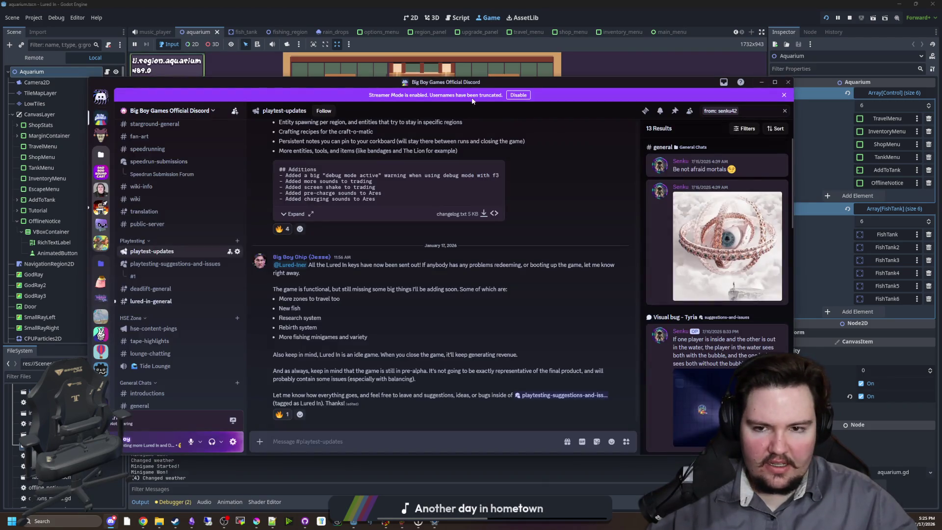
key(alt+Tab)
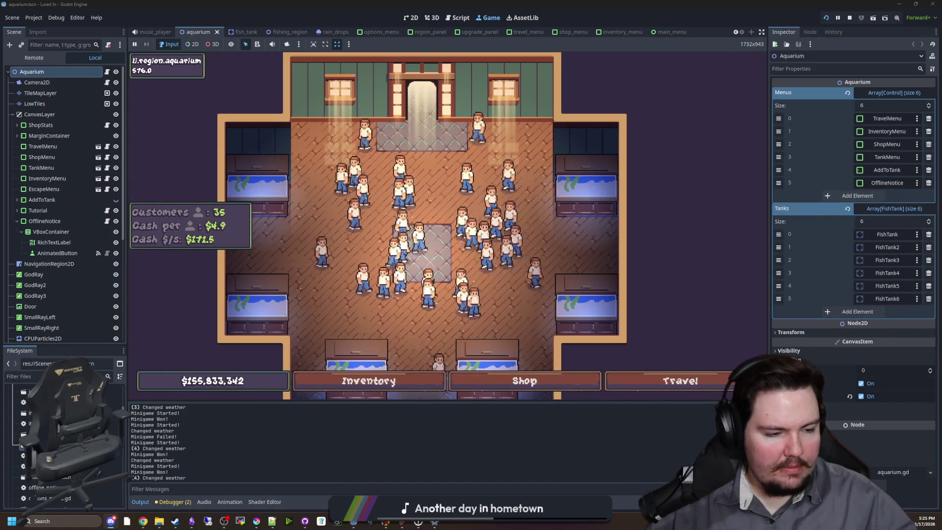
key(alt+Tab)
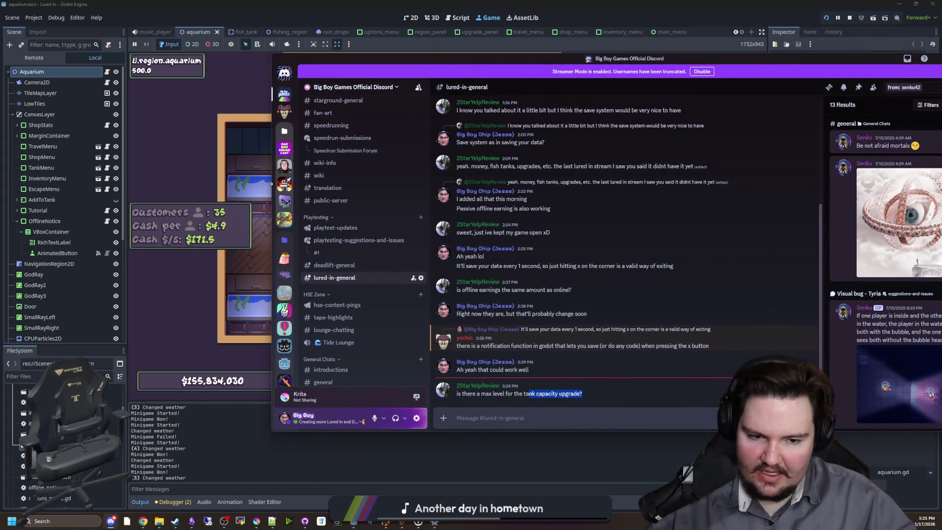
click(794, 377)
text(There isn't, however the cost will keep getting more and more expensive)
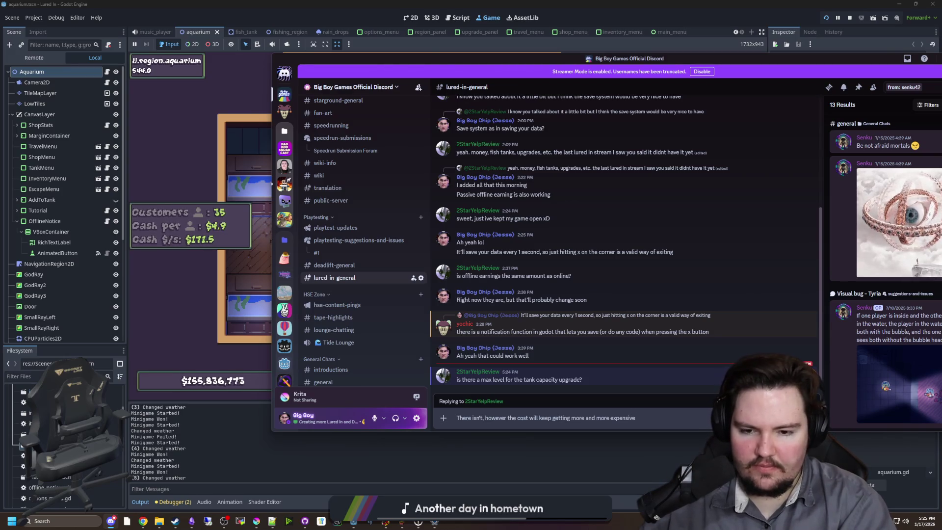
key(Return)
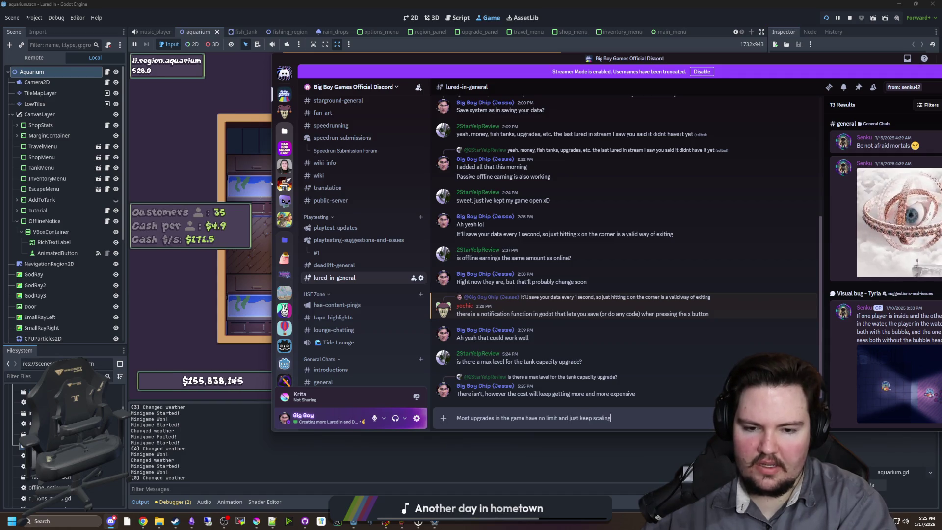
text(ver)
key(Return)
Step: In the running game, browse the Shop's Marketing, Aquarium and Equipment upgrades, then close the Shop
click(173, 261)
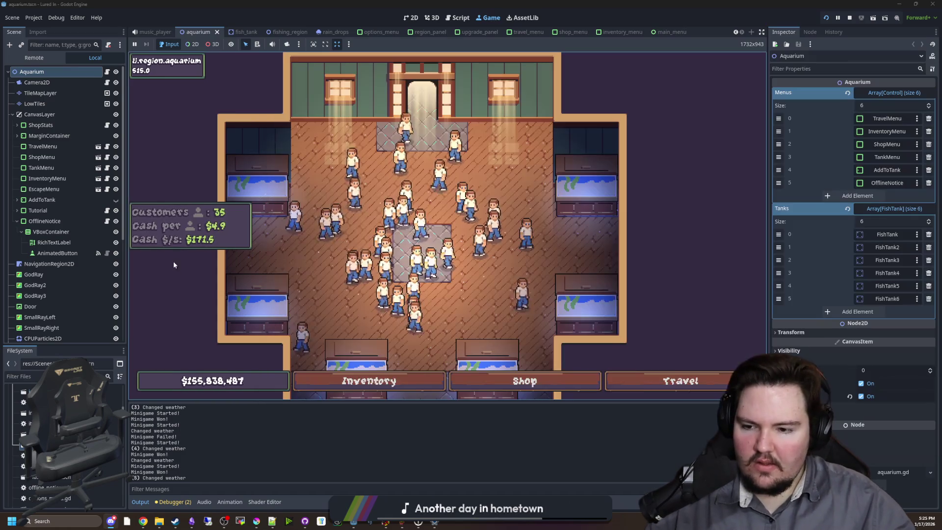
click(524, 380)
click(416, 141)
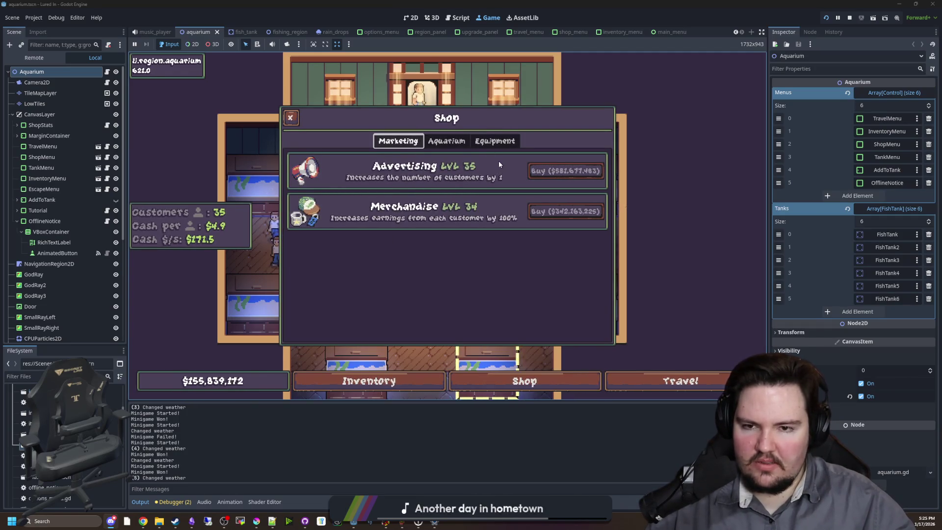
click(446, 141)
click(491, 143)
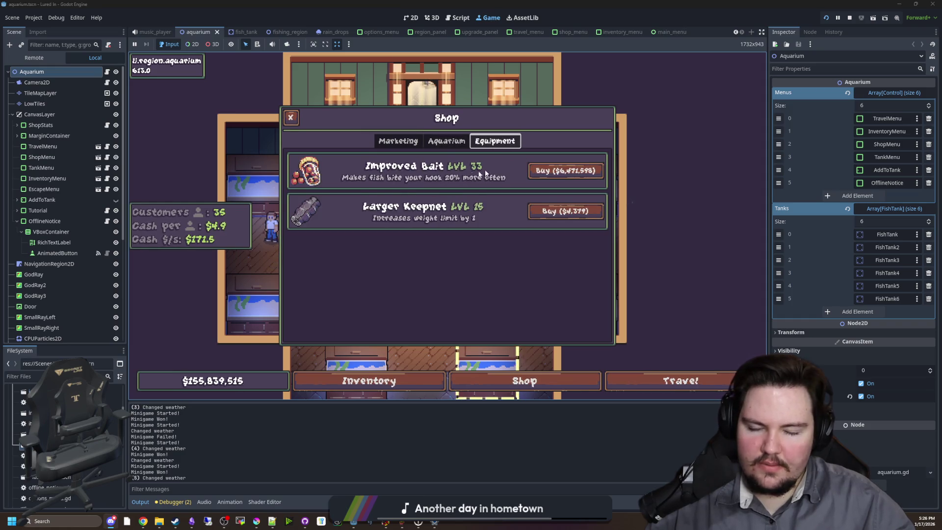
click(397, 141)
key(Escape)
Step: Open Fish Tank 1's upgrades and buy Tank Capacity levels up toward level 29
click(274, 135)
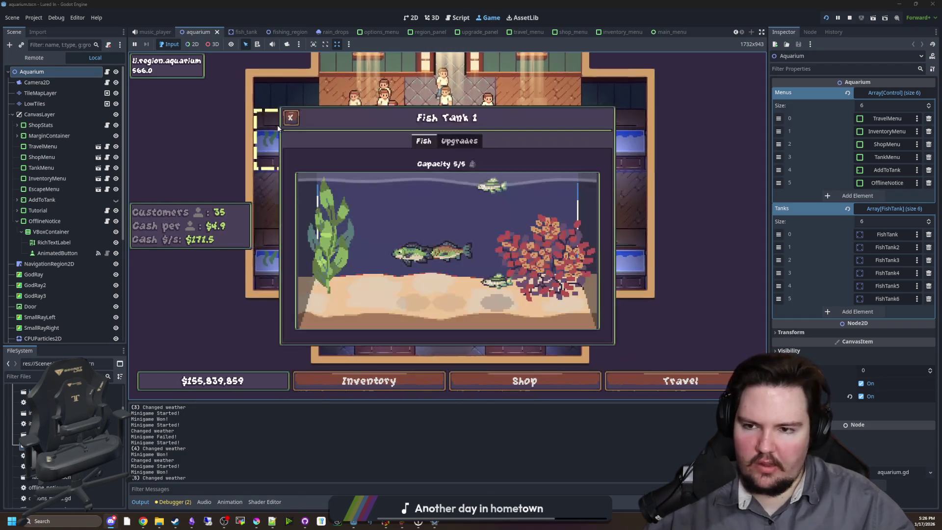
click(459, 140)
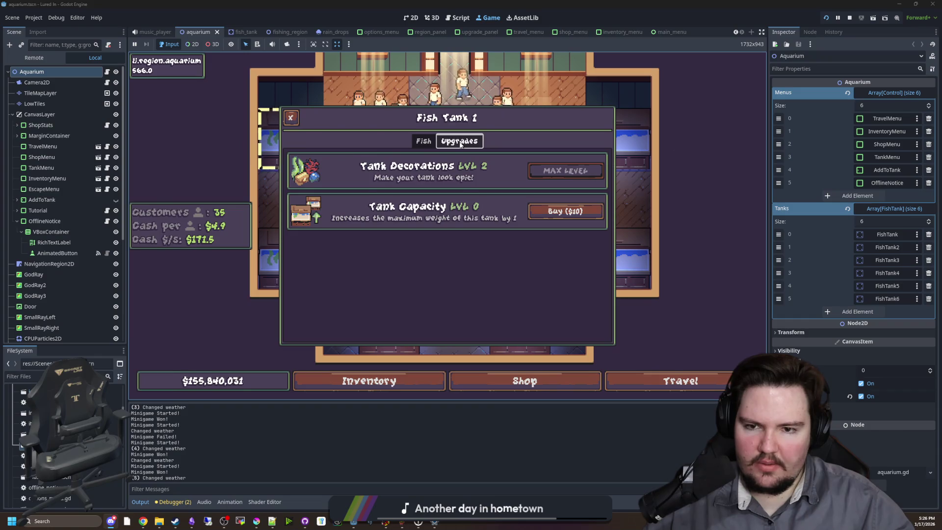
click(562, 214)
click(558, 215)
click(554, 216)
click(550, 217)
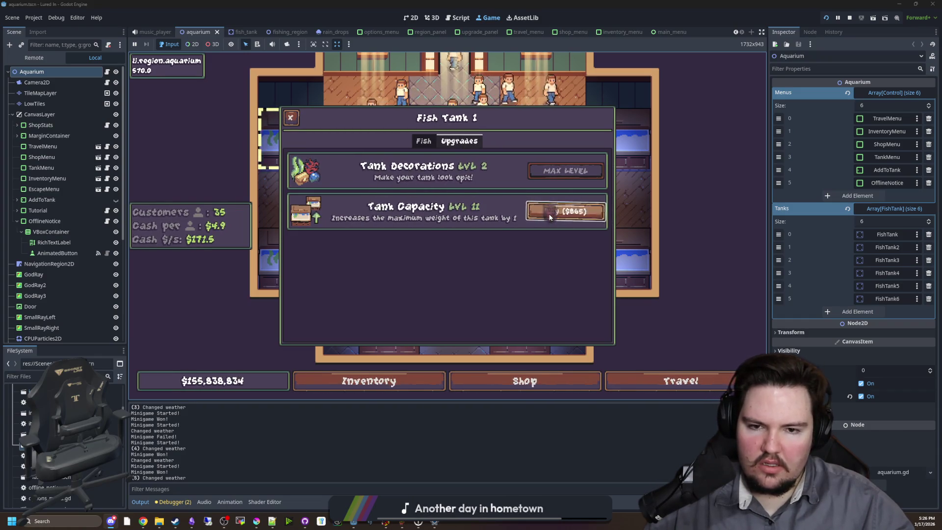
click(549, 217)
click(549, 218)
click(549, 217)
click(549, 217)
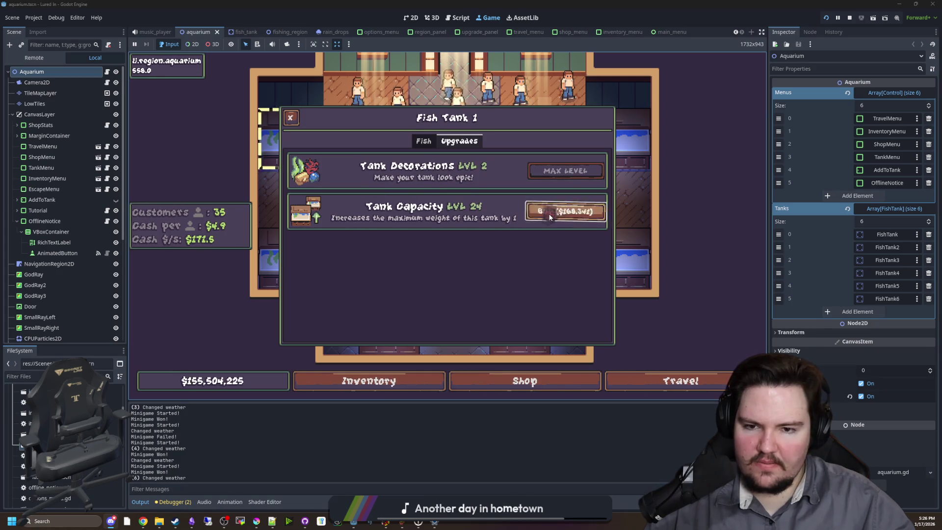
click(550, 217)
click(549, 218)
click(549, 217)
click(550, 218)
click(549, 217)
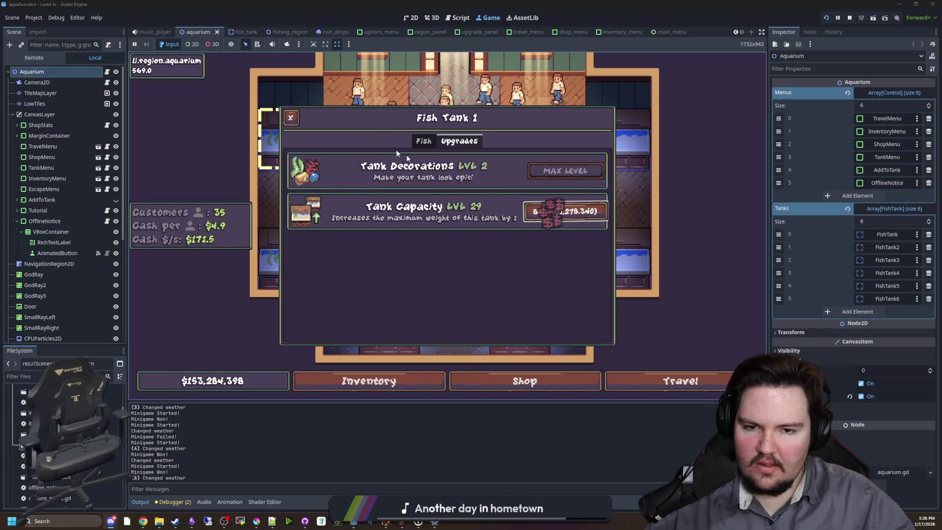
Step: Keep buying Tank Capacity until it reaches level 36
click(580, 218)
click(581, 217)
click(581, 216)
click(581, 217)
click(580, 219)
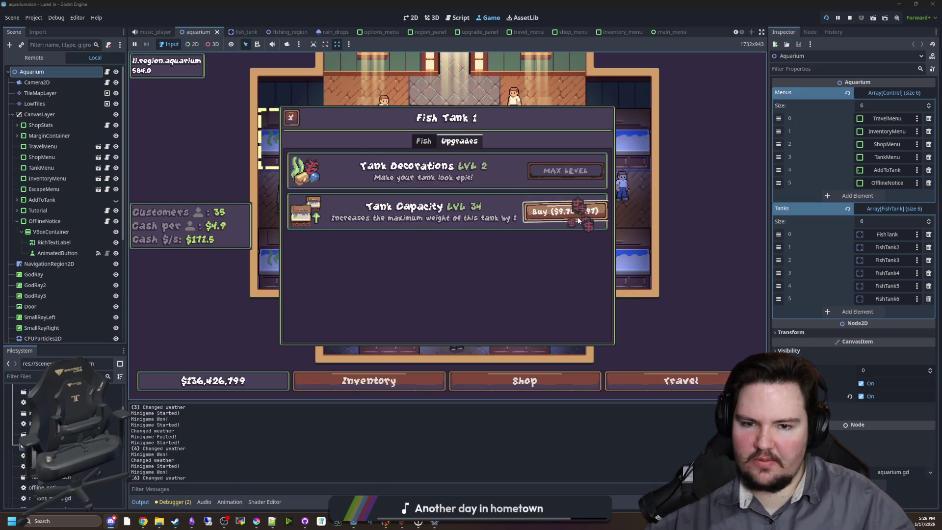
click(577, 220)
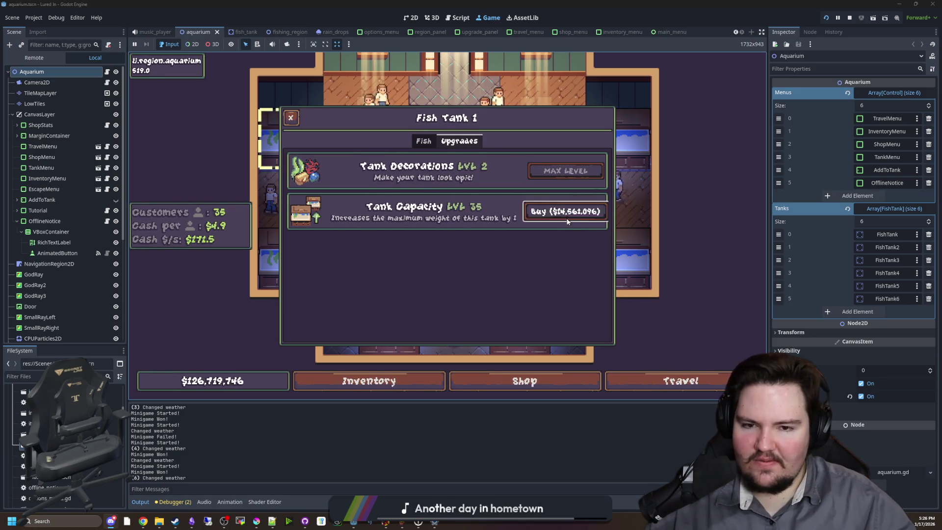
click(559, 212)
Step: Check the tank's 5/40 fish view, inspect the carp and minnow, then close the panel
click(423, 141)
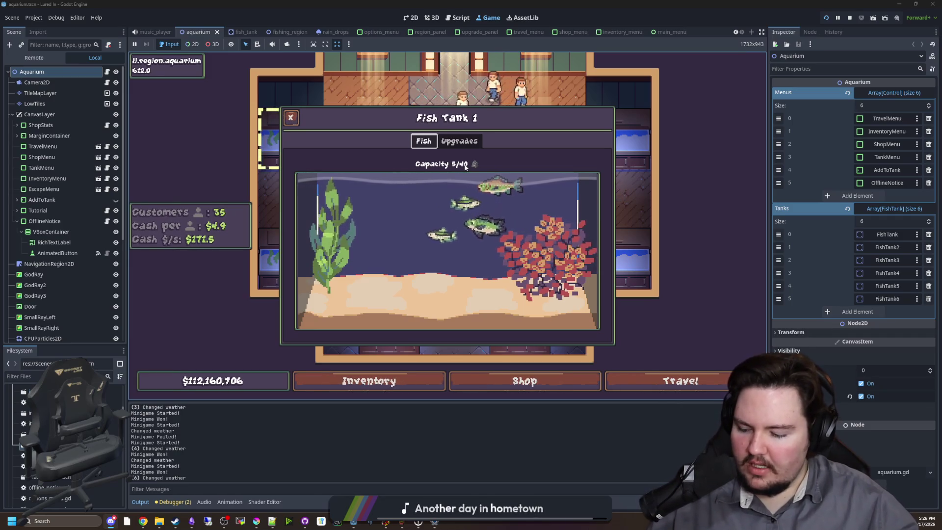
click(515, 184)
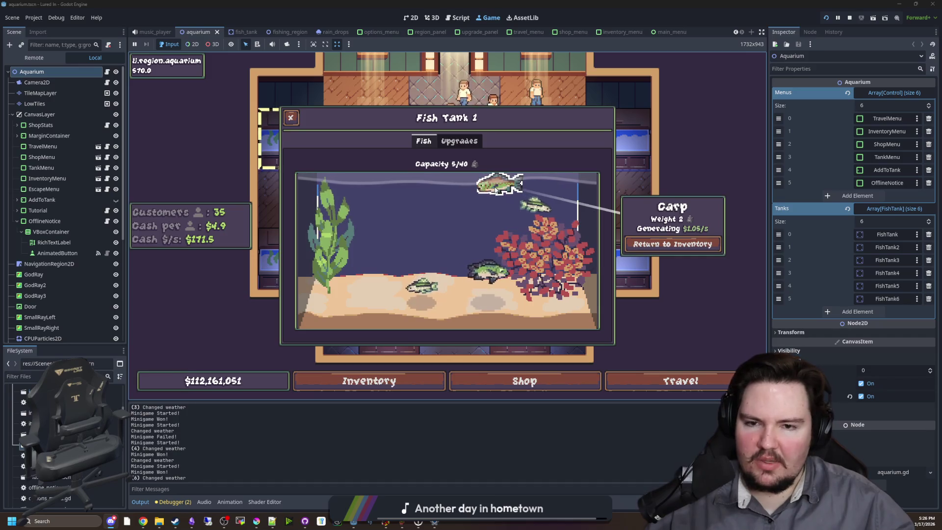
click(421, 289)
click(410, 243)
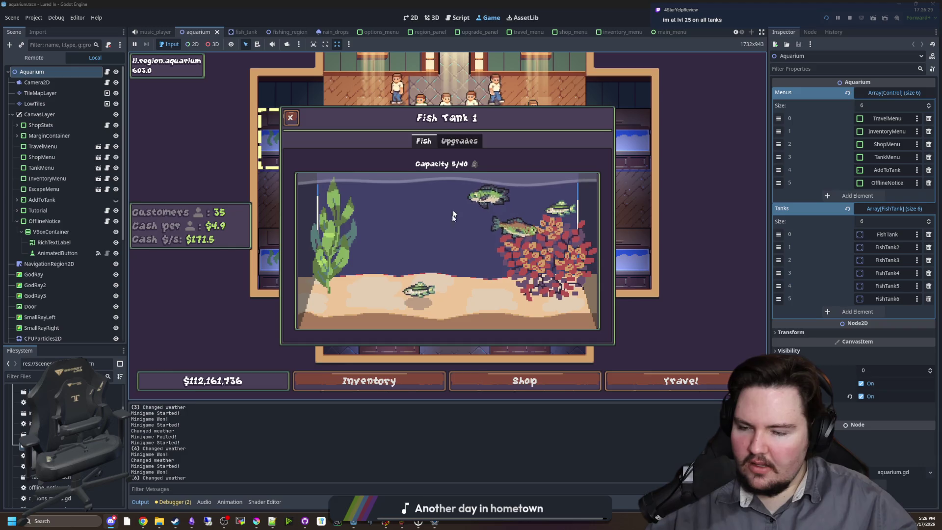
click(459, 141)
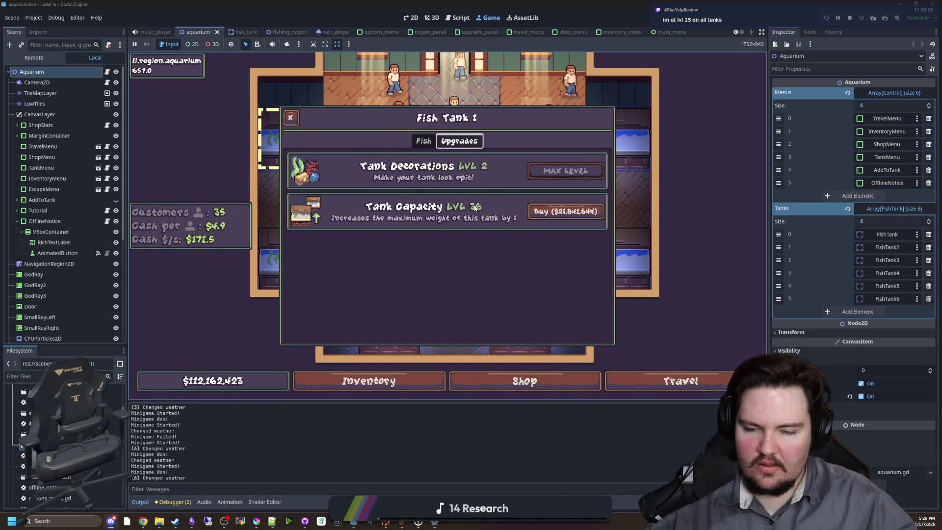
click(424, 141)
key(Escape)
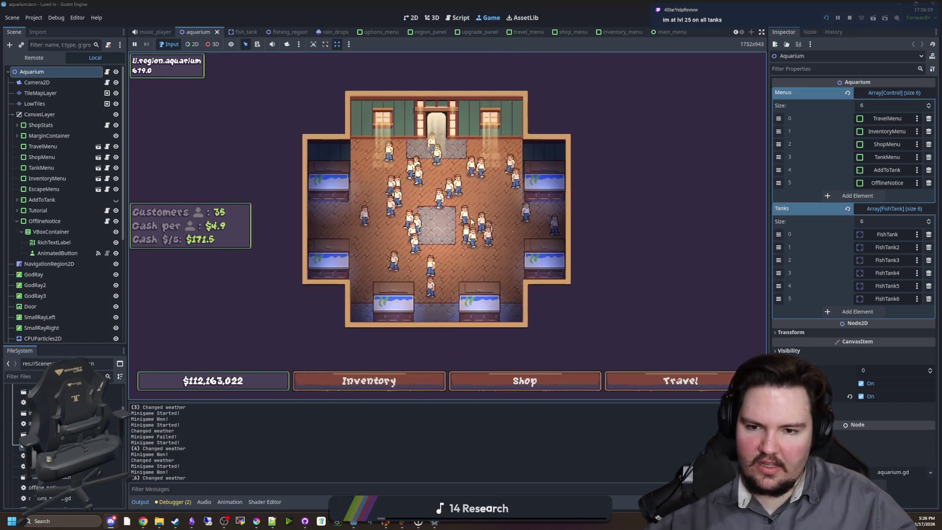
scroll(471, 222, up, 3)
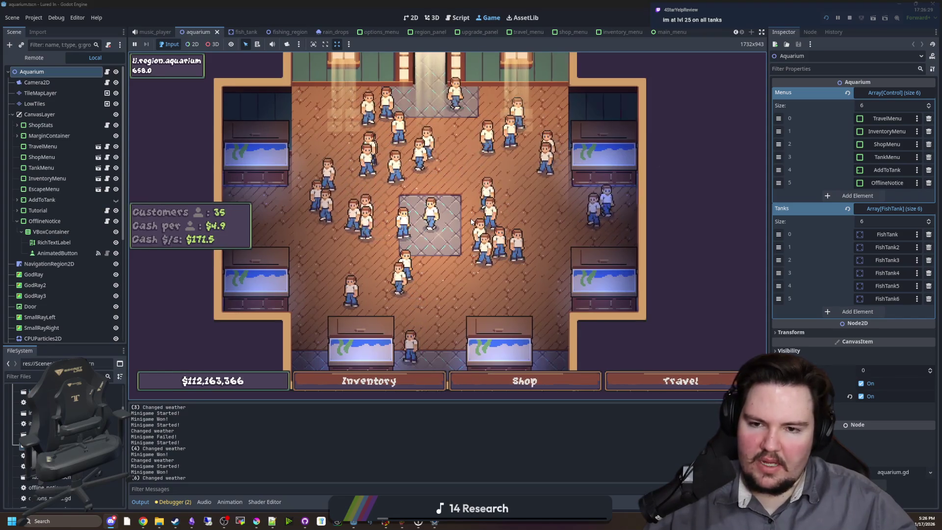
scroll(471, 222, up, 3)
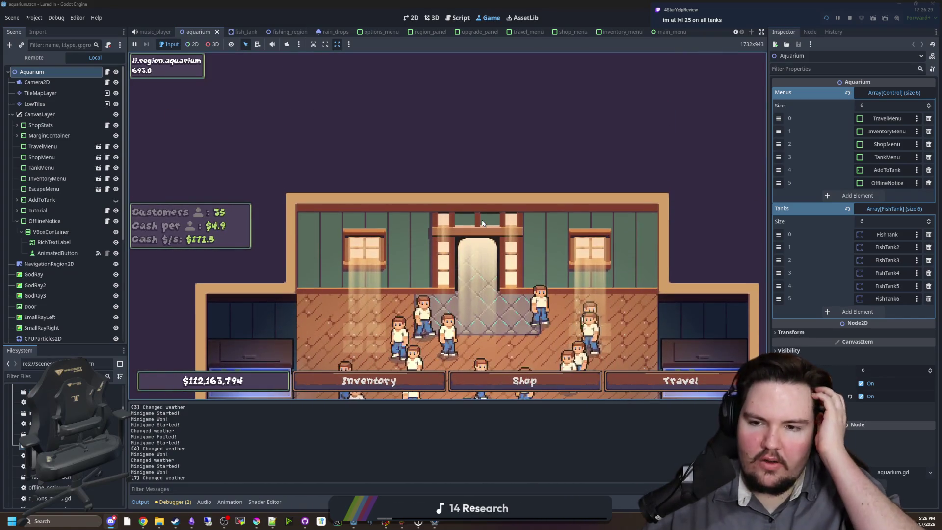
key(s)
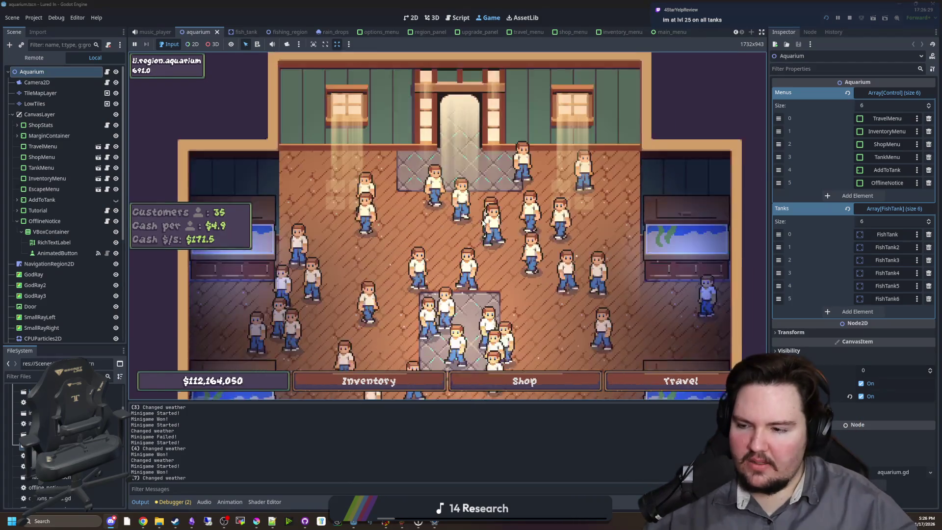
scroll(482, 220, down, 5)
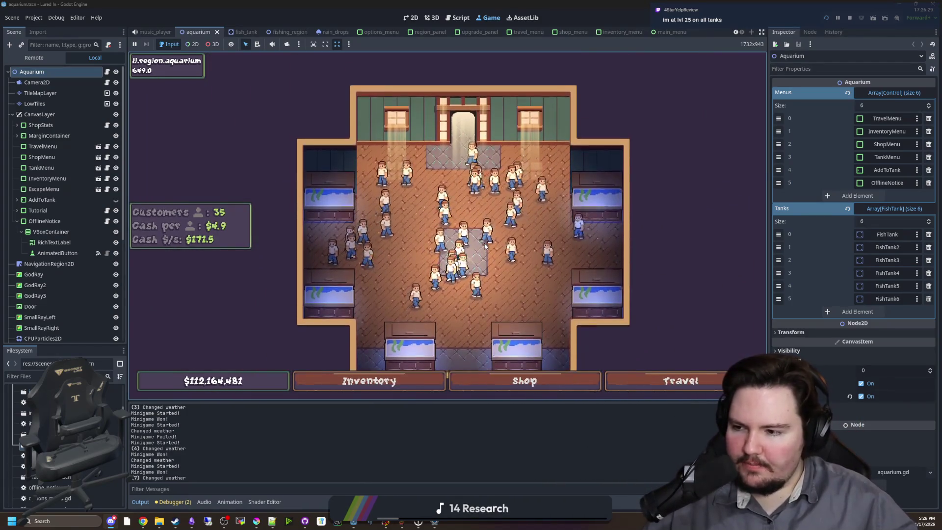
drag(485, 246, 450, 265)
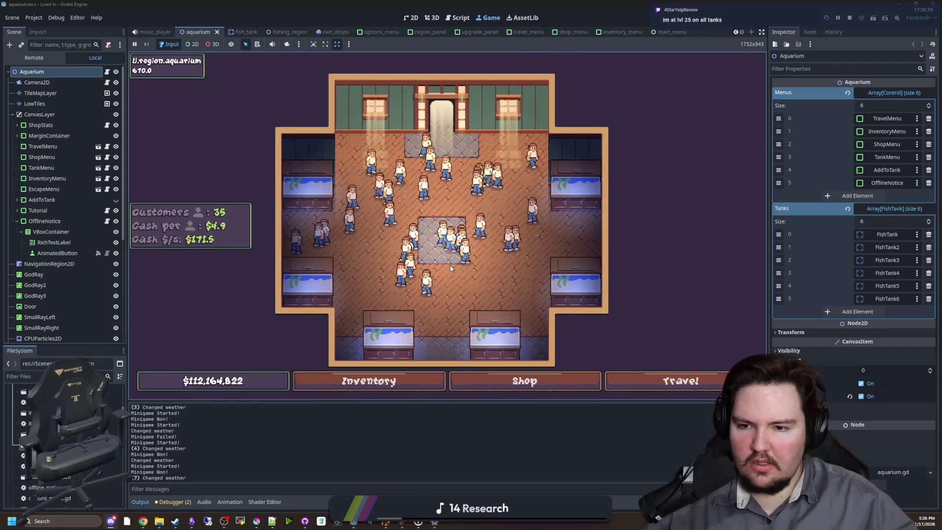
scroll(449, 265, up, 2)
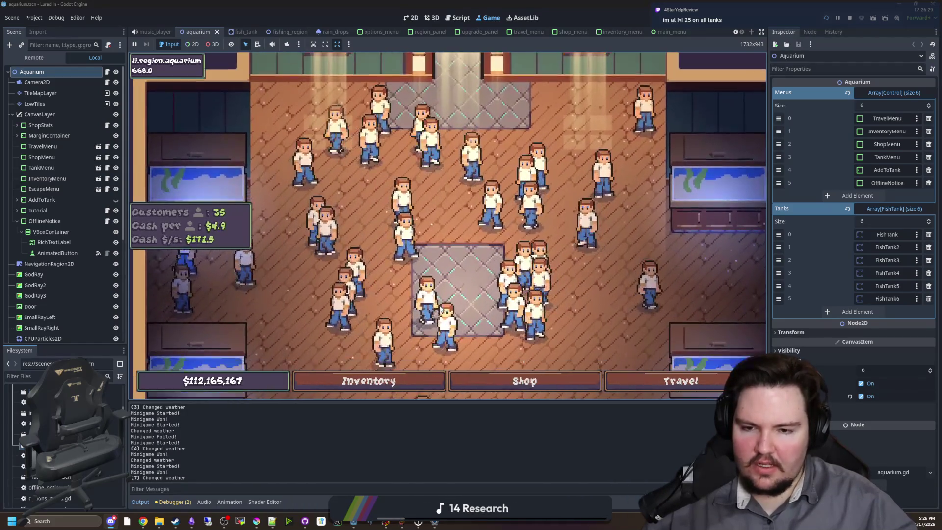
scroll(436, 308, up, 3)
scroll(432, 307, down, 4)
scroll(431, 305, down, 3)
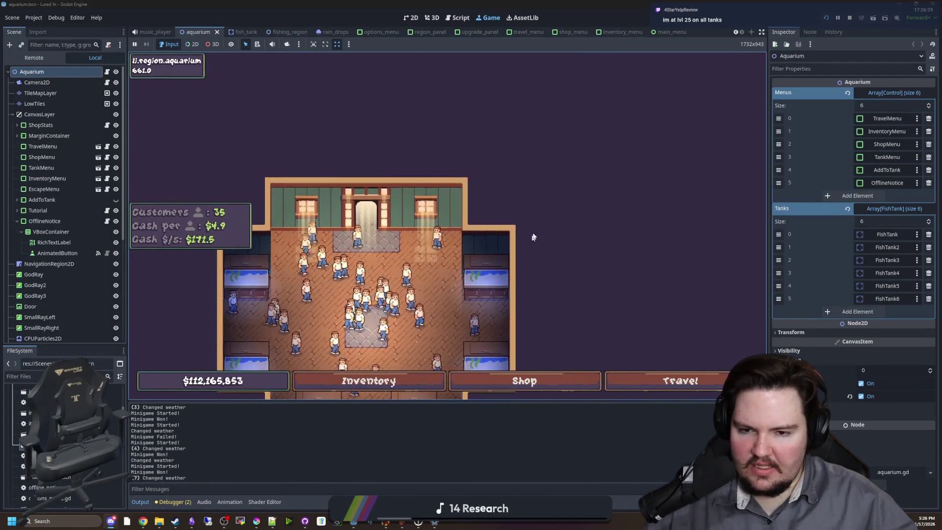
scroll(416, 282, up, 2)
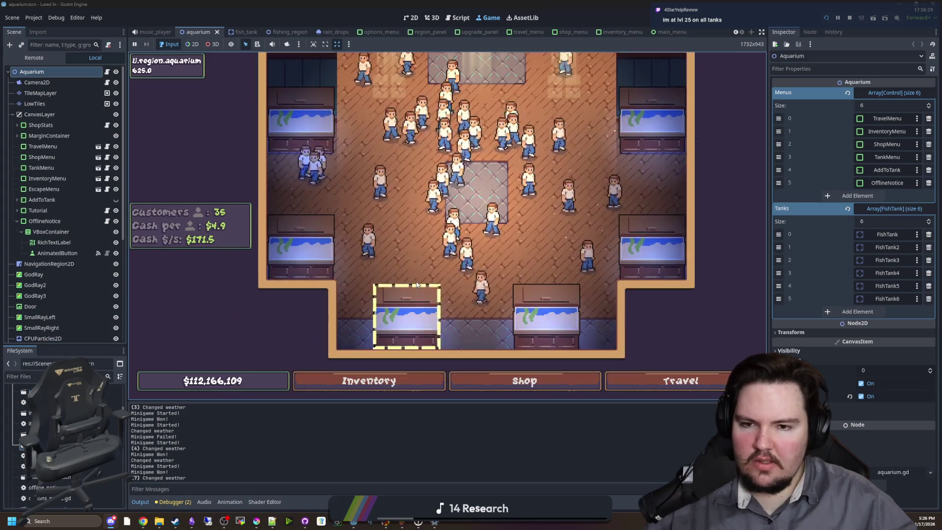
scroll(416, 284, down, 2)
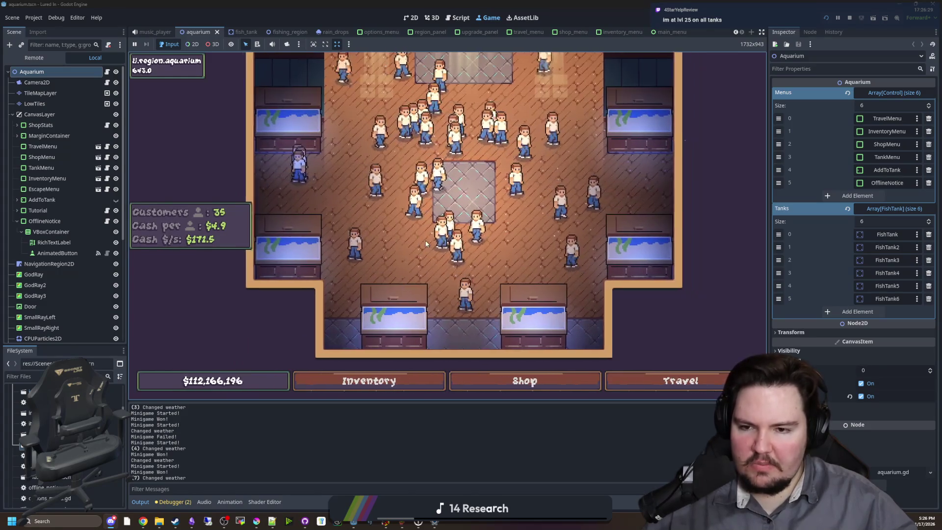
scroll(422, 240, up, 2)
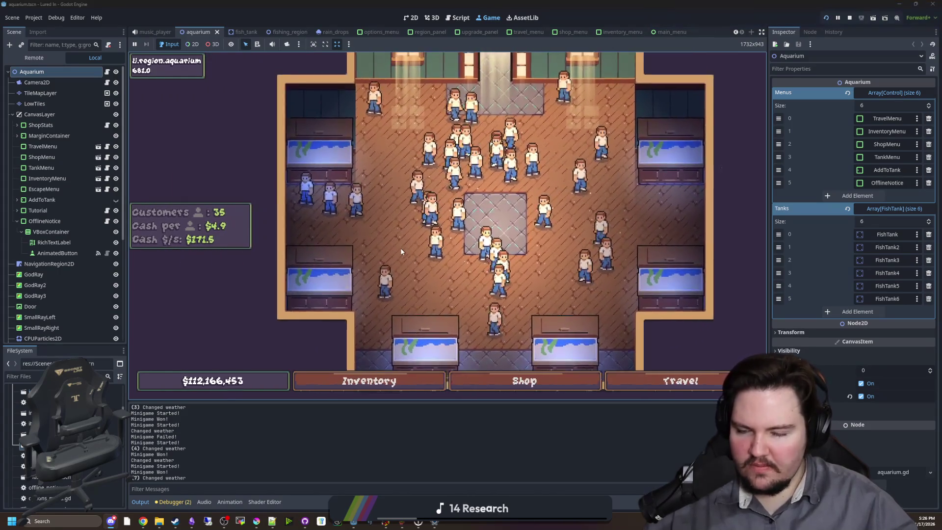
scroll(417, 245, up, 1)
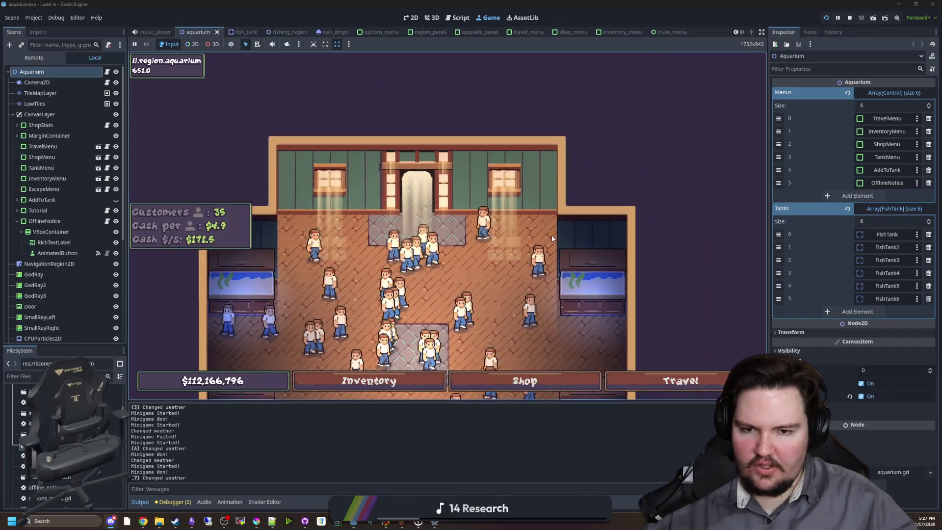
scroll(502, 163, down, 2)
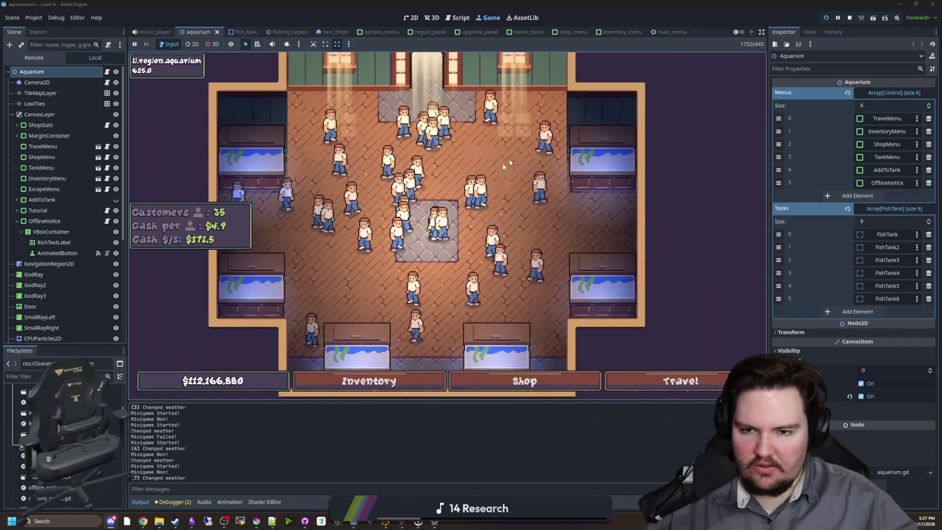
scroll(515, 254, up, 2)
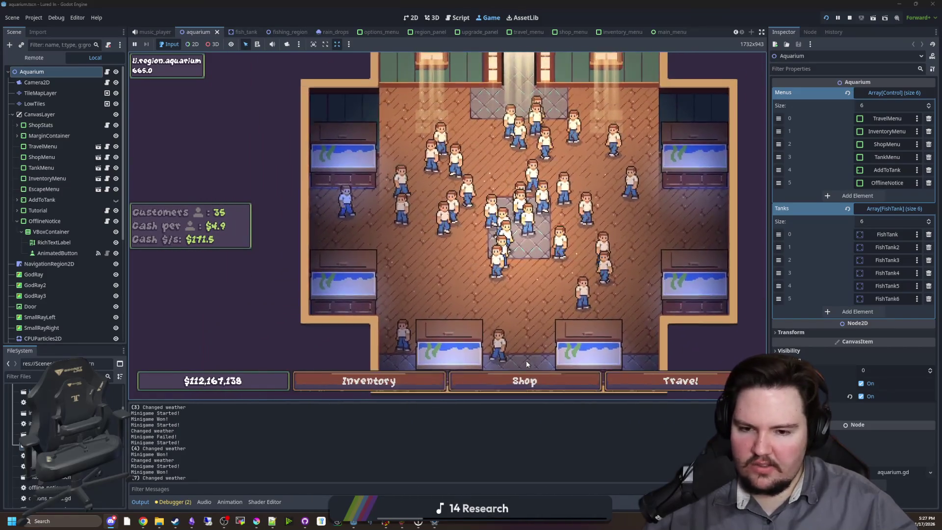
scroll(526, 363, down, 1)
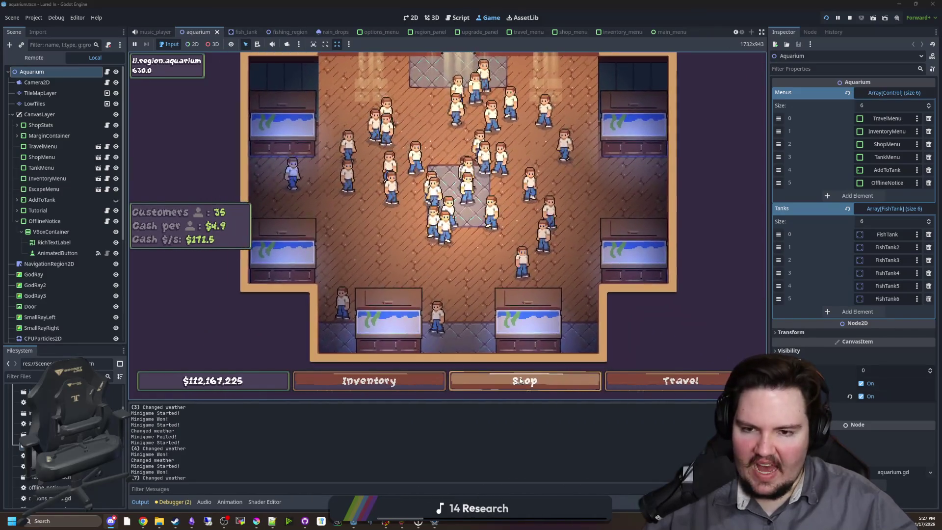
Step: Check Fish Tank 5's upgrades and glance at the travel destinations
click(358, 301)
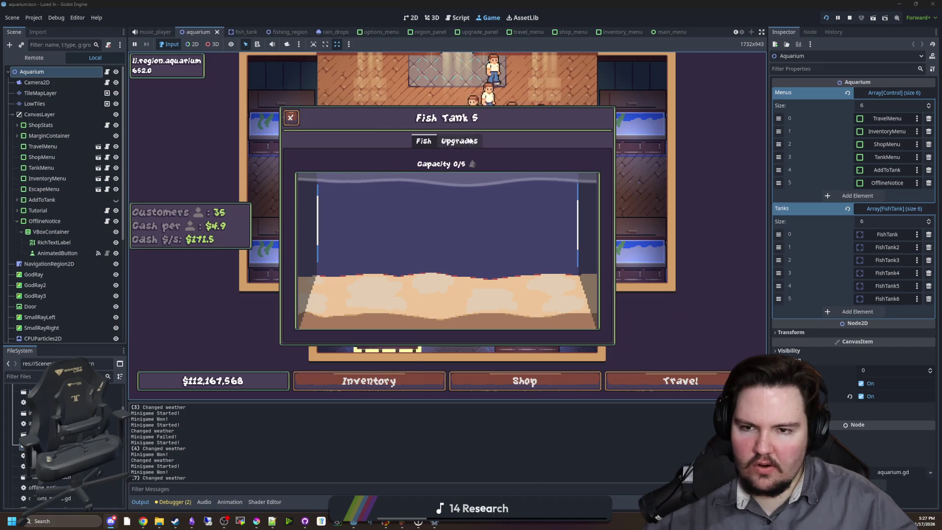
click(459, 142)
click(418, 145)
click(459, 141)
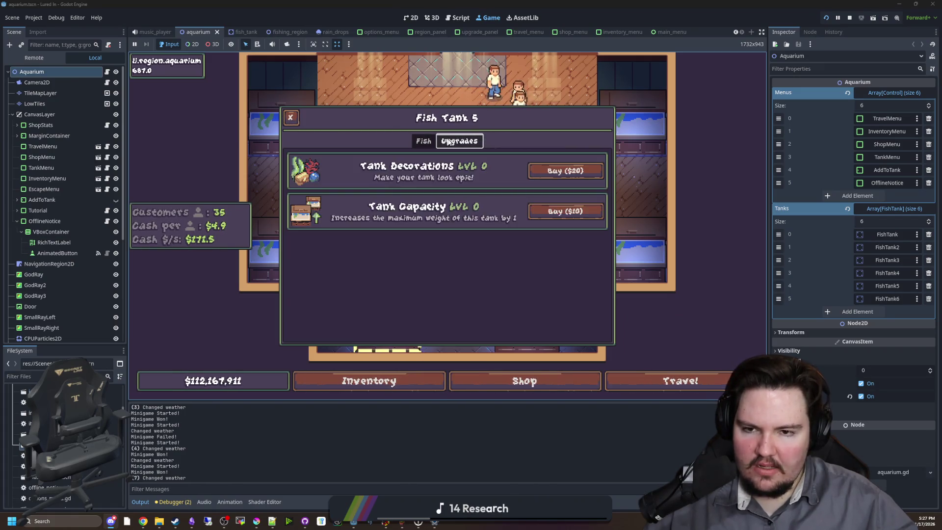
key(Escape)
click(677, 380)
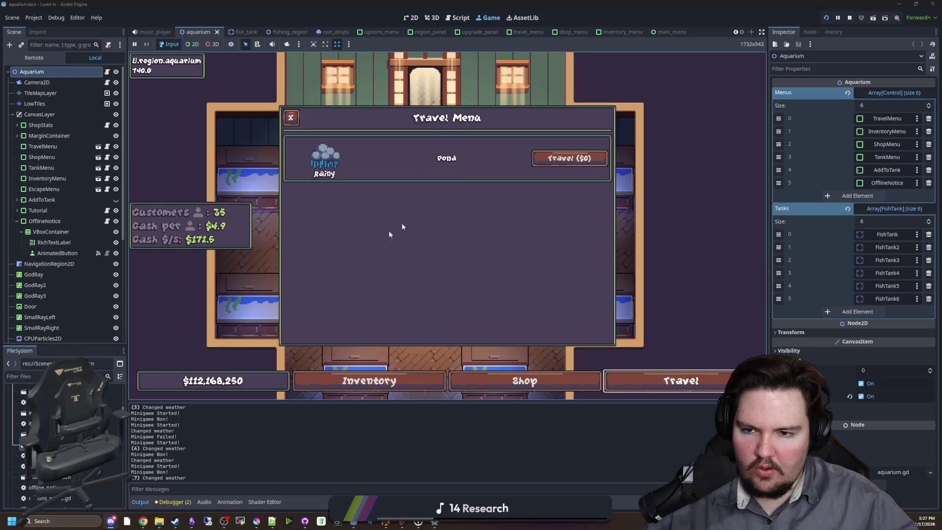
key(Escape)
Step: Review the upgrade dialogs of Fish Tanks 1, 3, 6 and another left-side tank
click(260, 157)
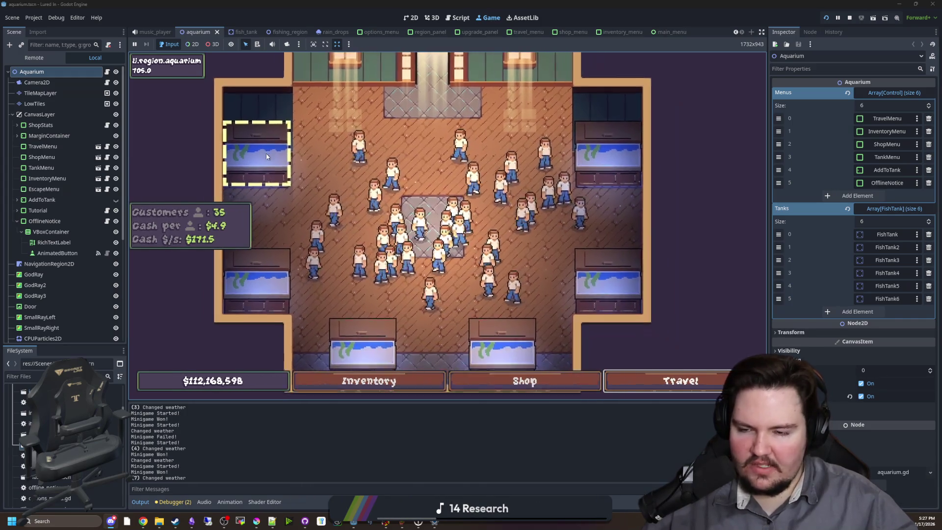
click(424, 141)
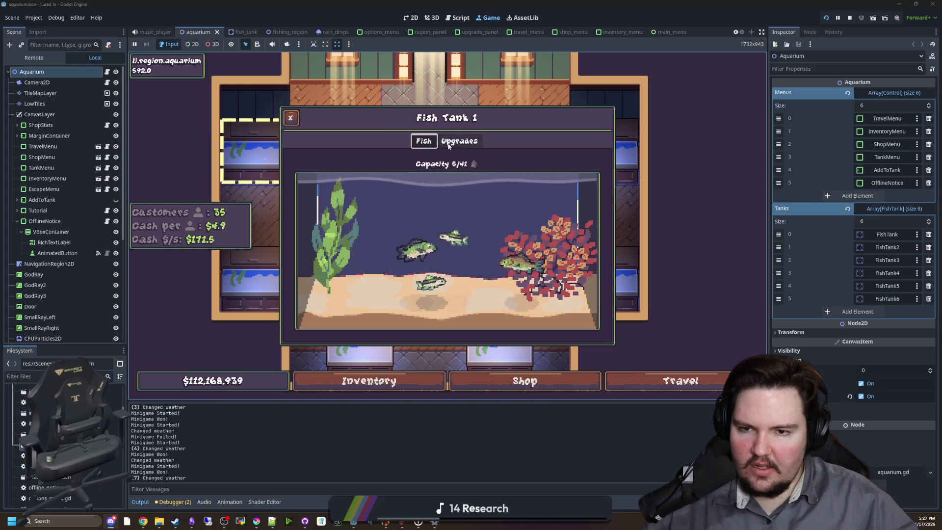
click(459, 141)
key(Escape)
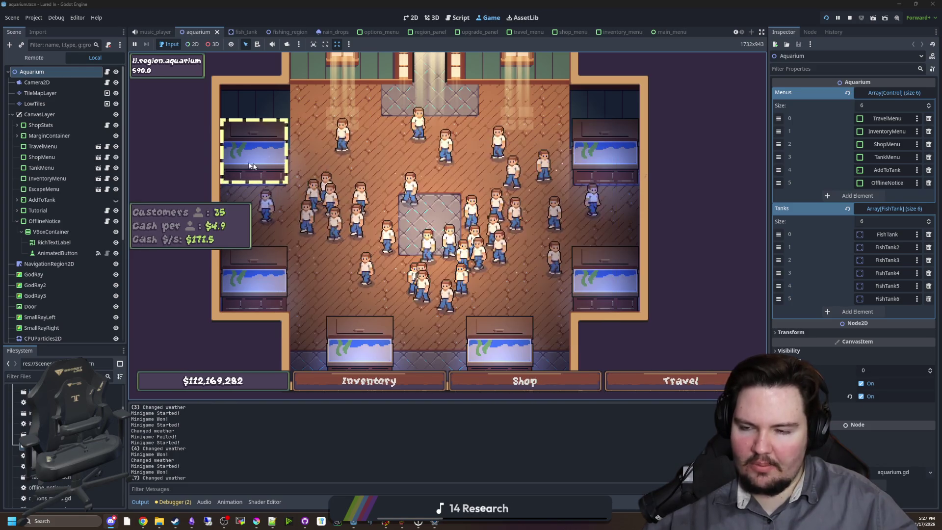
click(268, 305)
click(370, 317)
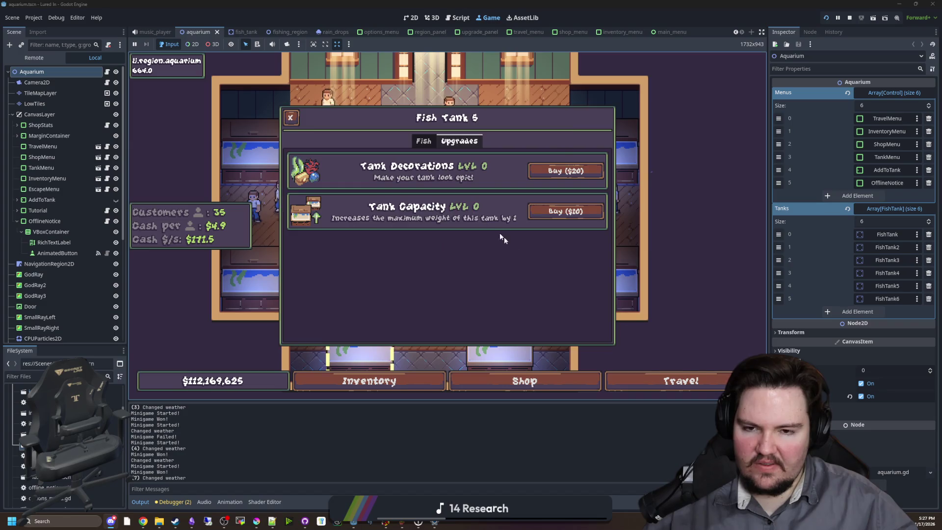
click(503, 303)
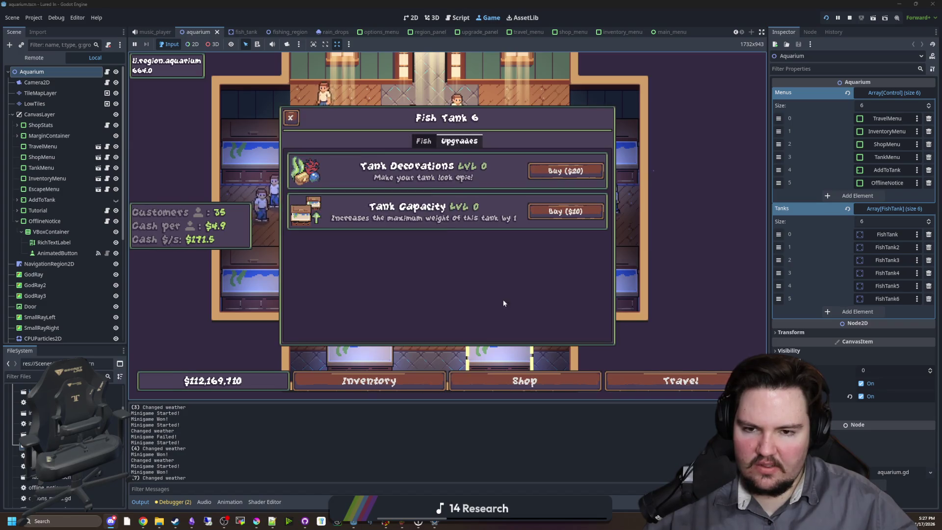
click(477, 261)
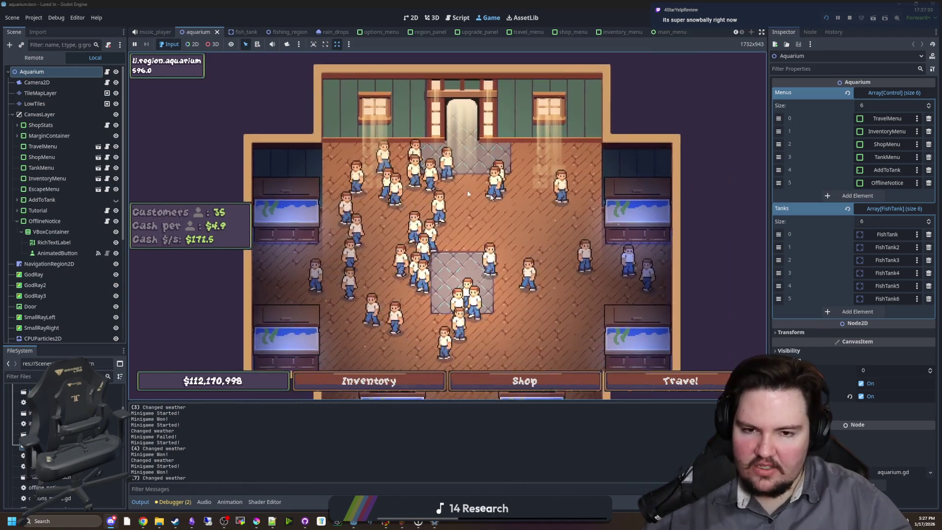
click(286, 184)
click(286, 184)
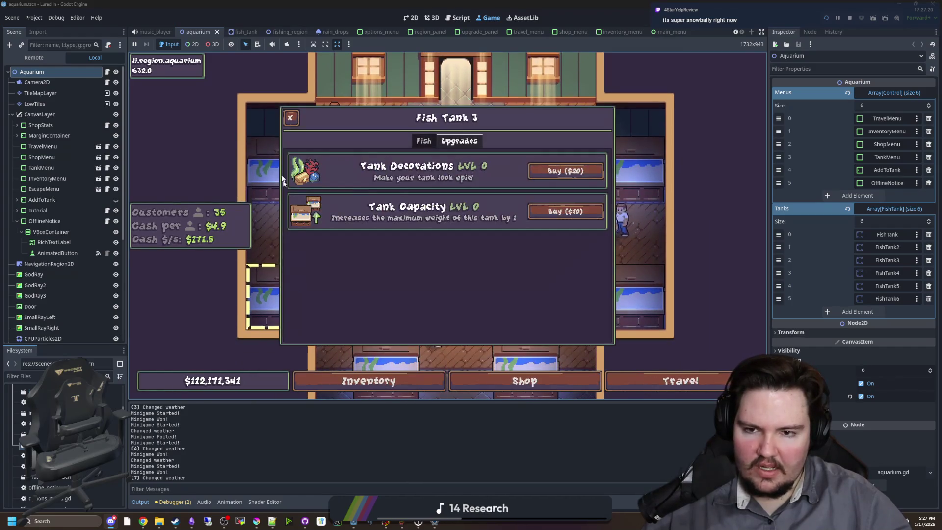
click(290, 117)
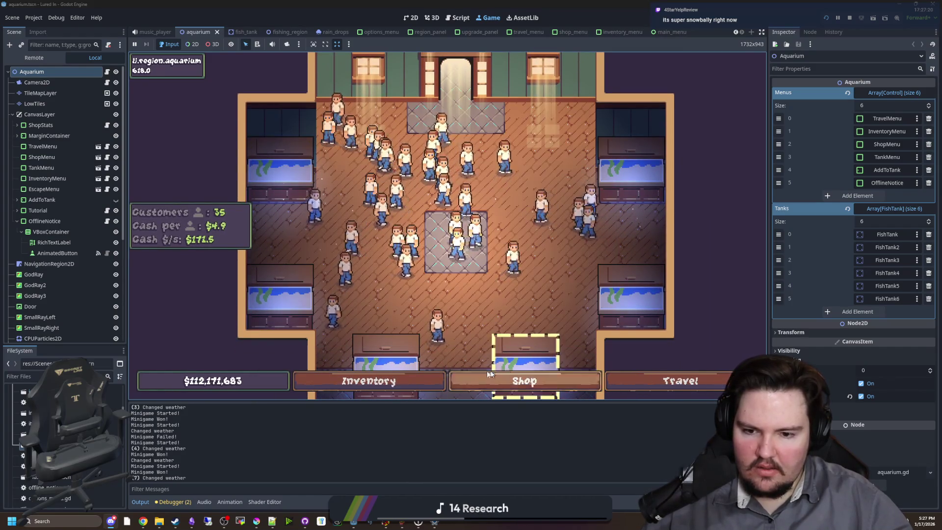
Step: Recheck Fish Tank 1's fish and upgrade costs, then try buying another Advertising level in the Shop
click(296, 164)
click(291, 117)
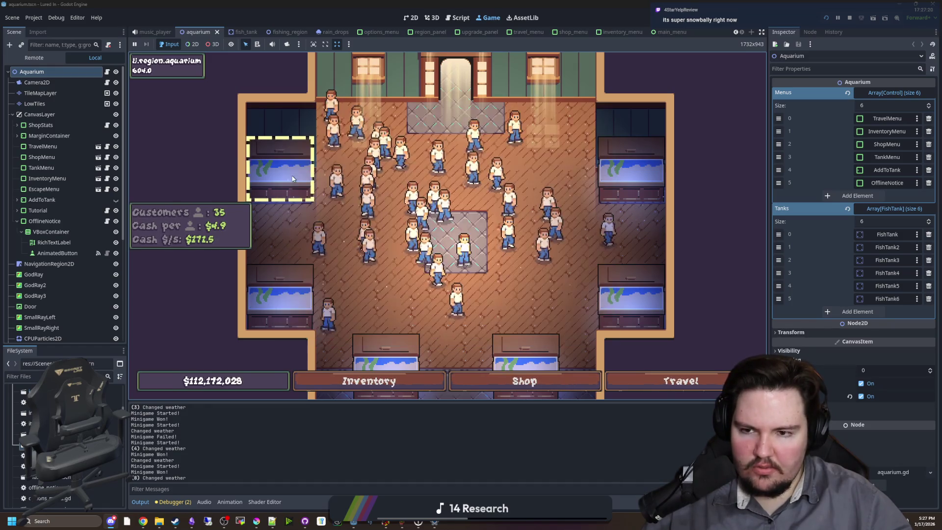
click(257, 154)
click(422, 142)
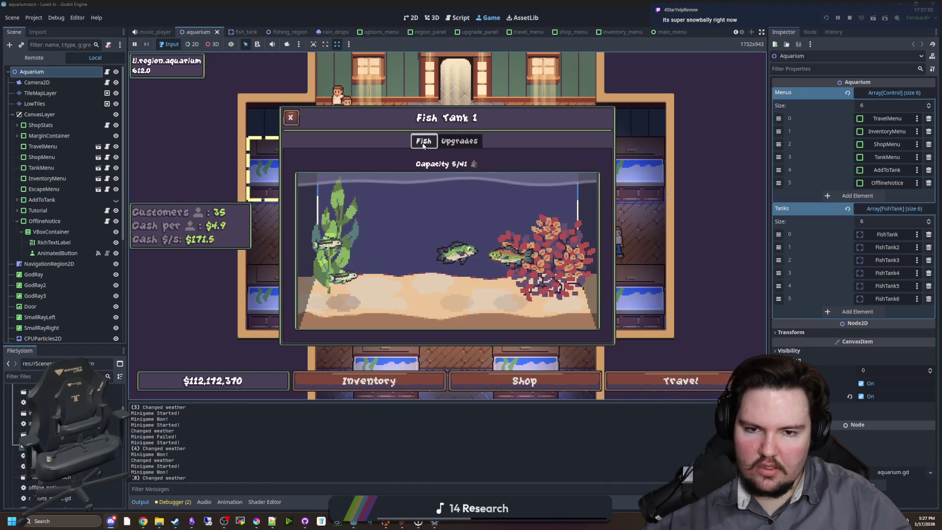
click(290, 117)
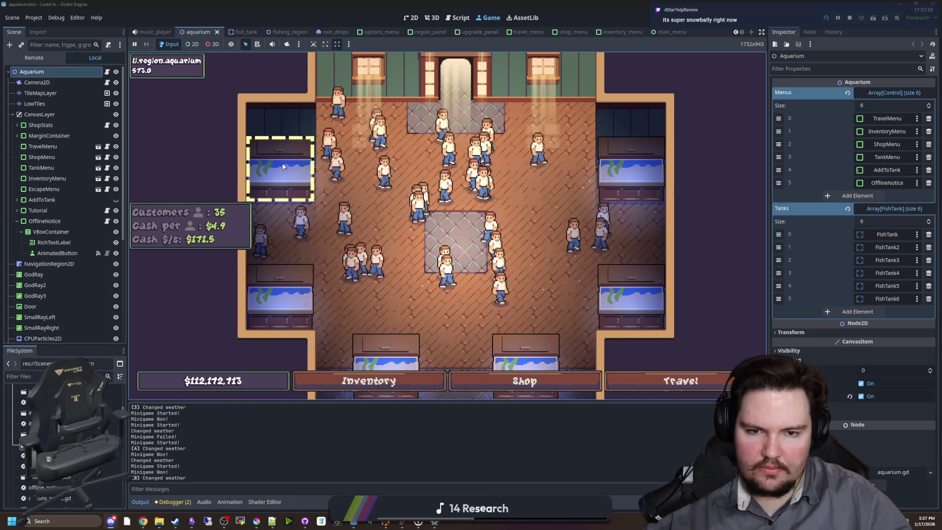
click(277, 168)
click(459, 140)
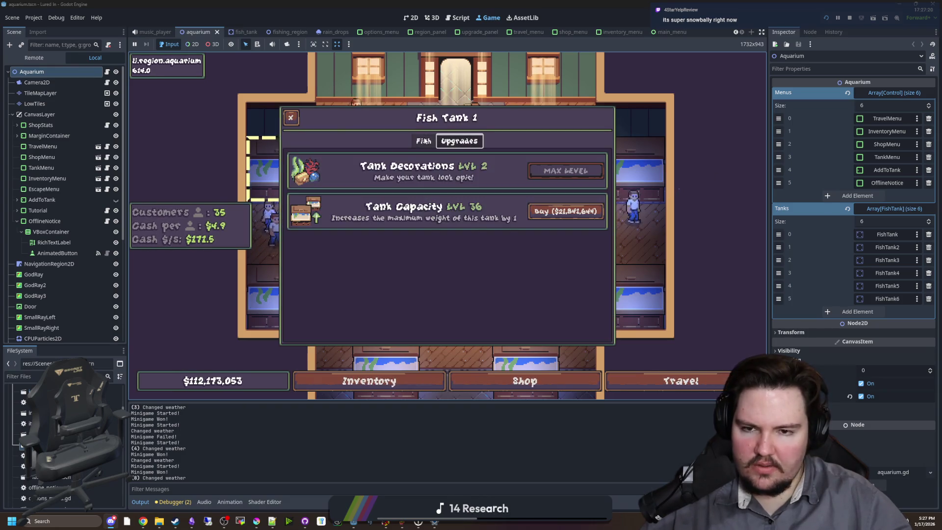
click(416, 139)
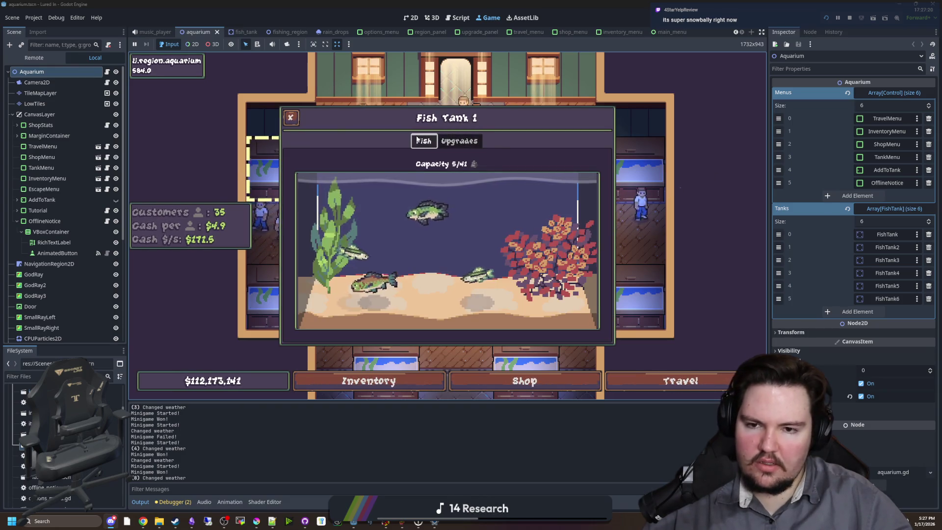
click(295, 114)
click(525, 381)
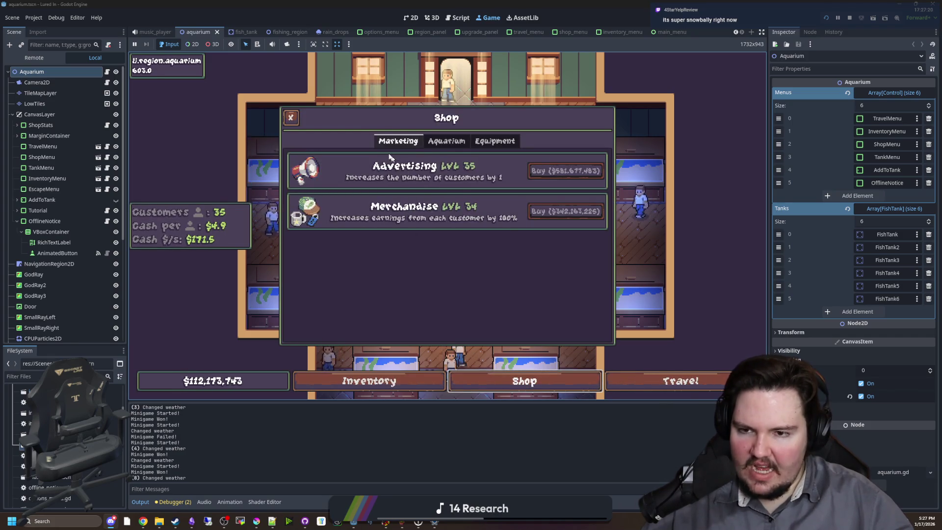
click(572, 171)
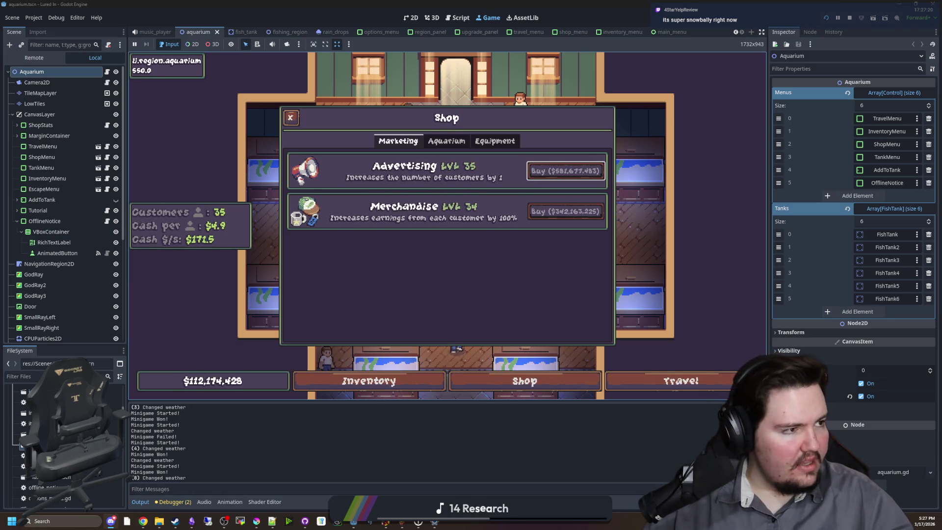
Step: Load the Desmos graphing calculator, maximize the browser, and plot 10^x, checking its (0, 1) intercept
text(desmos.com)
key(Return)
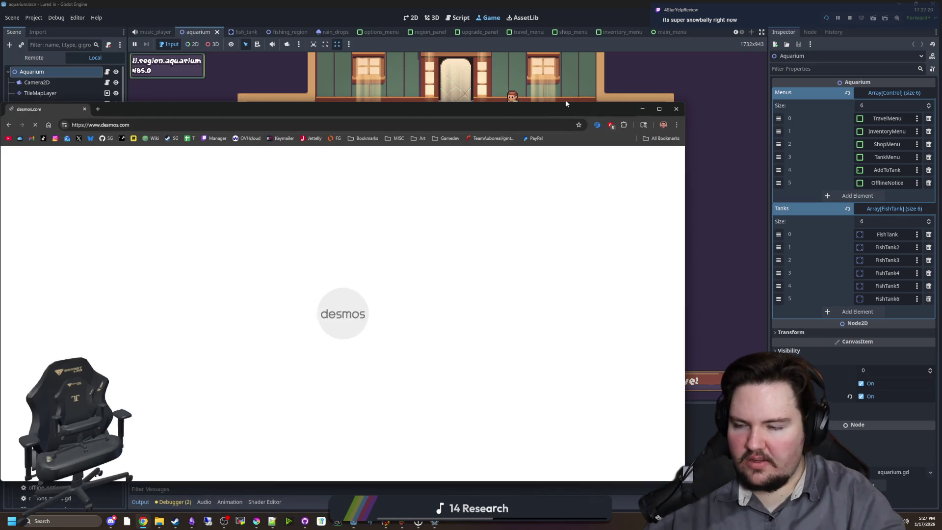
click(202, 273)
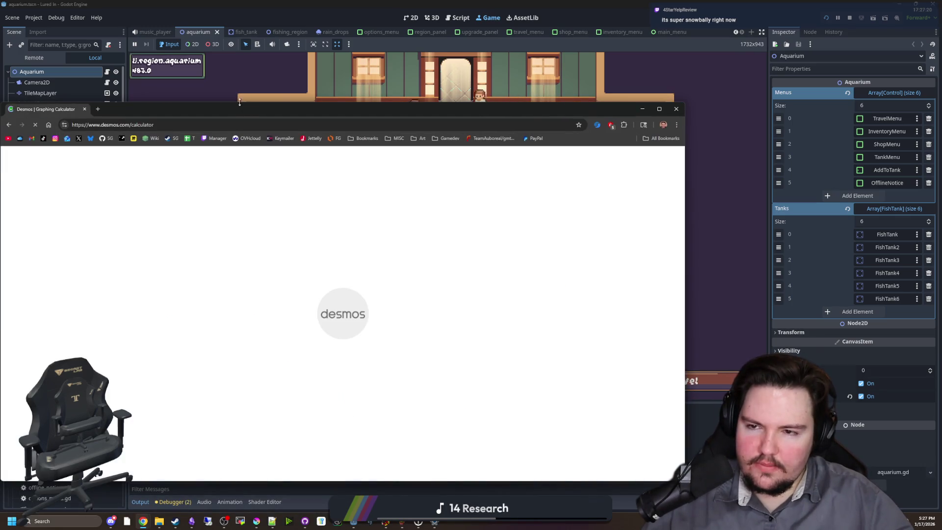
mouse_move(236, 110)
mouse_down()
mouse_move(453, 26)
mouse_move(452, 6)
mouse_up()
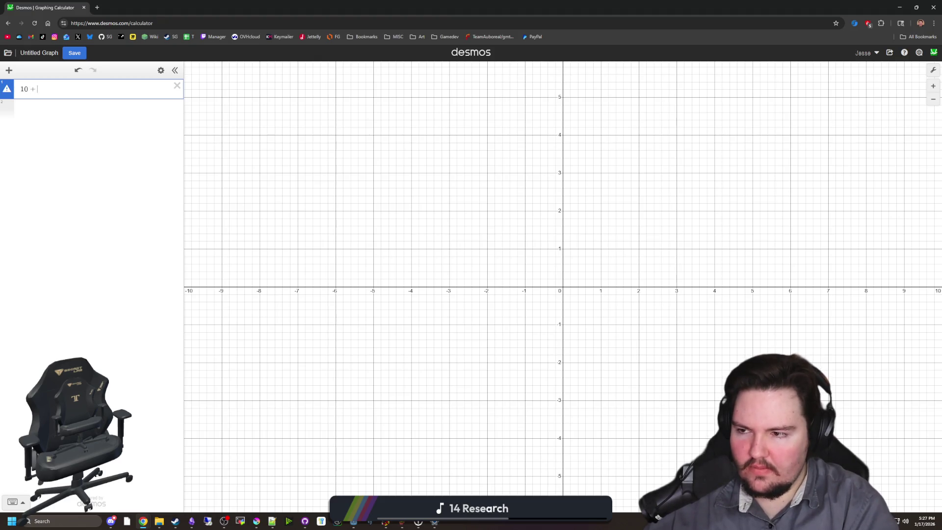
key(BackSpace)
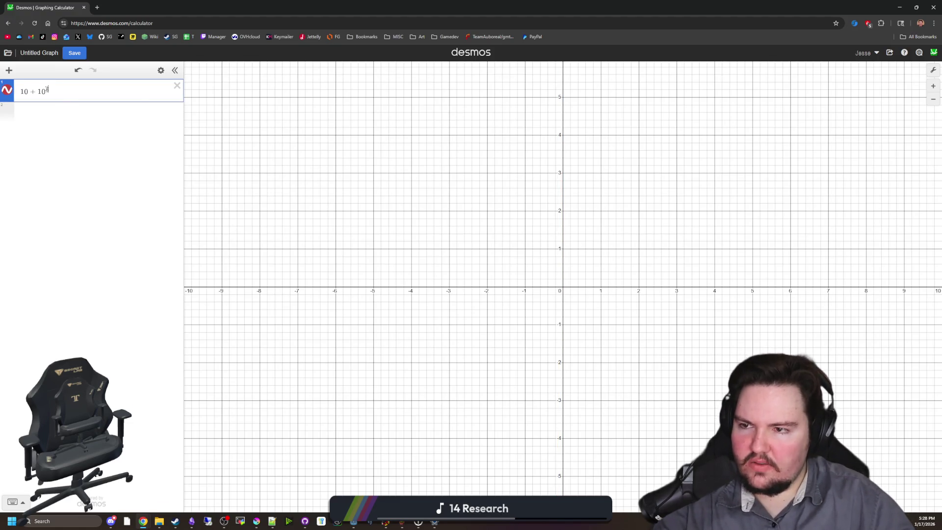
scroll(626, 224, up, 2)
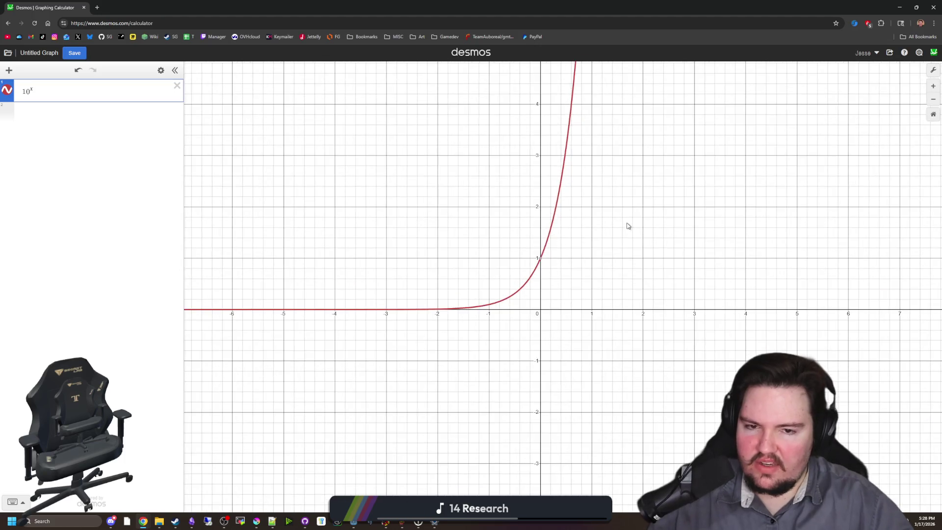
drag(626, 225, 398, 369)
click(334, 384)
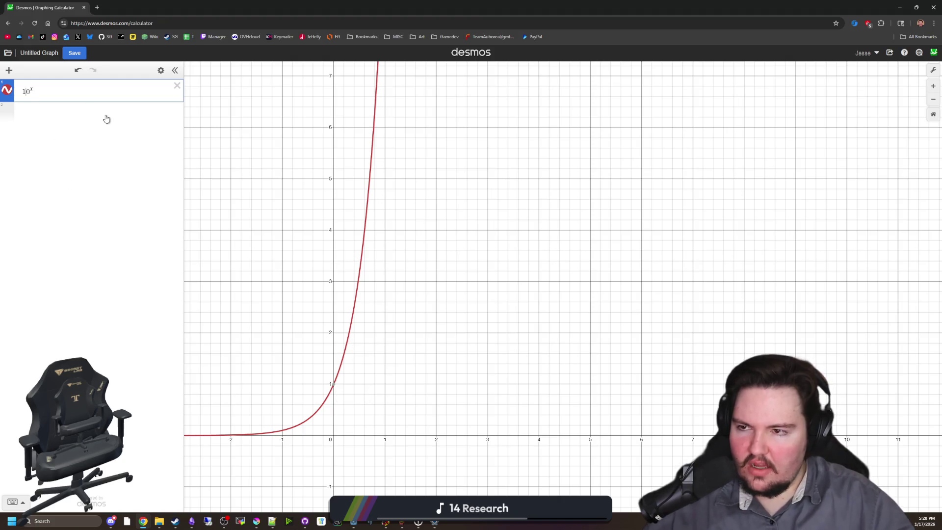
Step: Change the exponential's base from 10 to 2, then to 1.5, and return to the game
key(BackSpace)
key(BackSpace)
text(2)
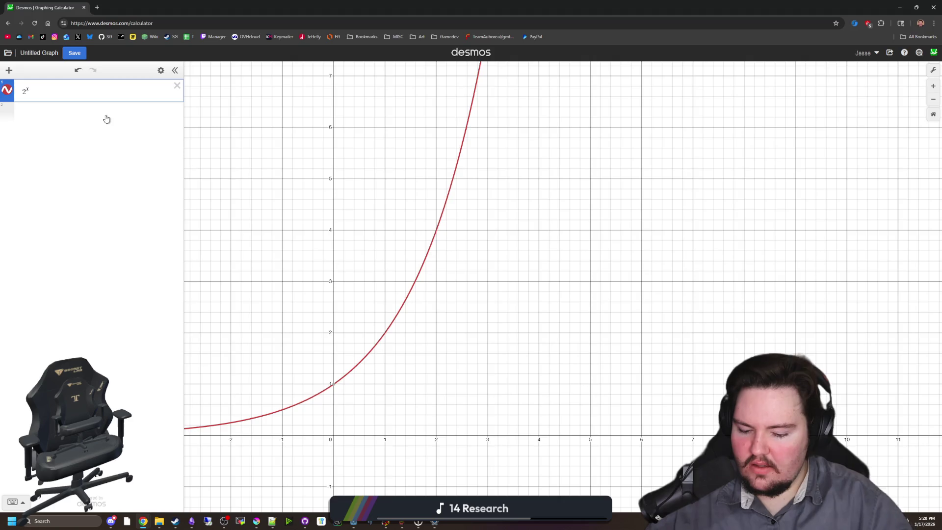
key(BackSpace)
text(1.5)
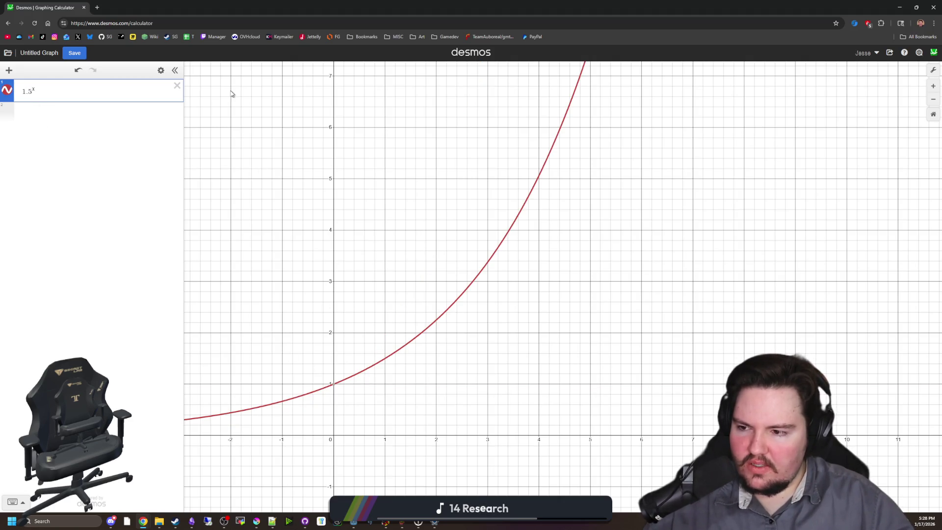
key(super+Down)
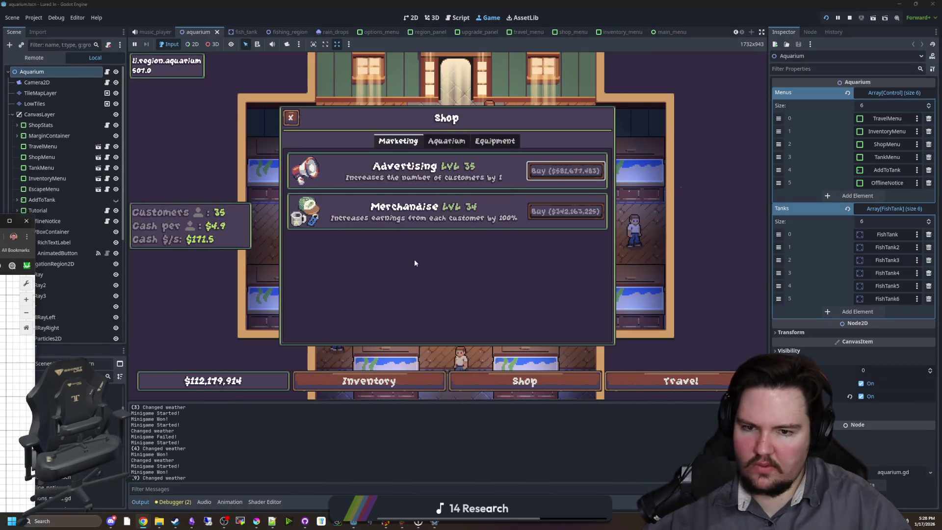
Step: Look at the Shop's Aquarium upgrades, then bring the Desmos graph back
click(444, 141)
key(alt+Tab)
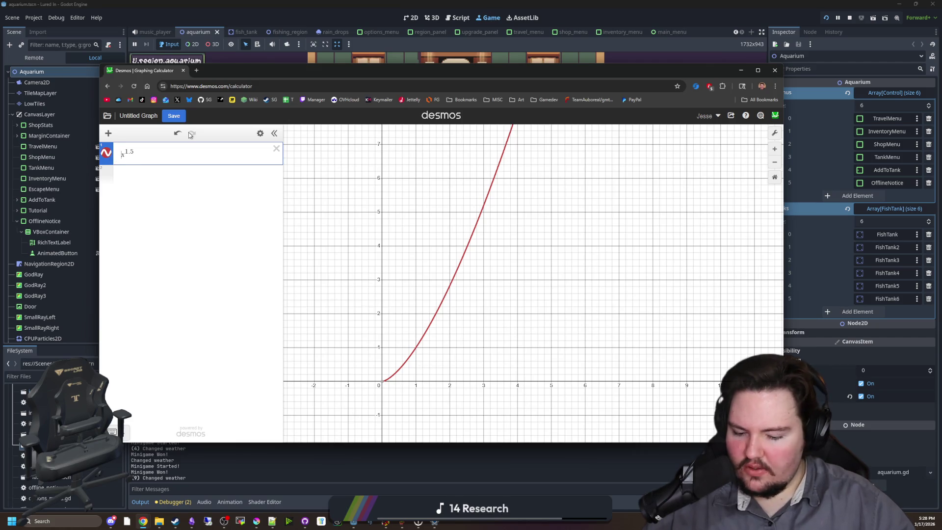
Step: Add a 10+ term and adjust the x^1.5 coefficient in Desmos, then return to Godot's FileSystem filter
text(10)
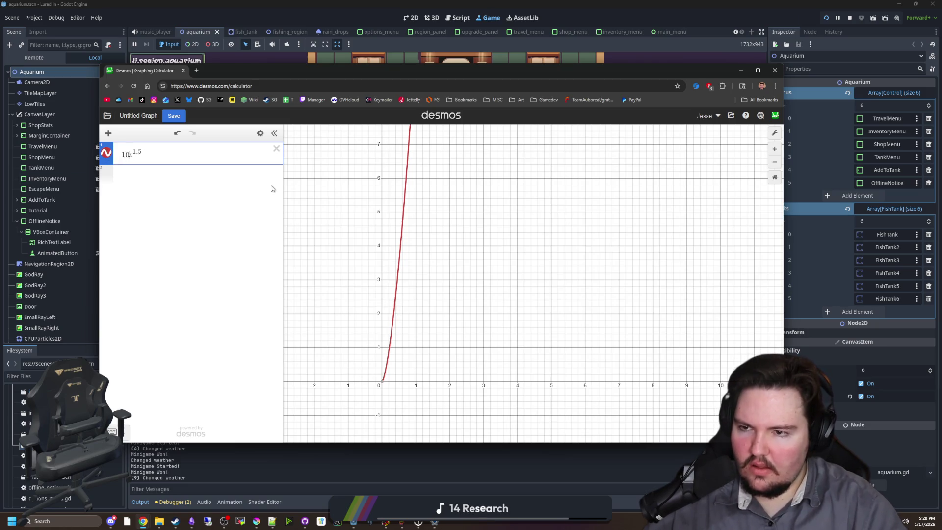
text(+)
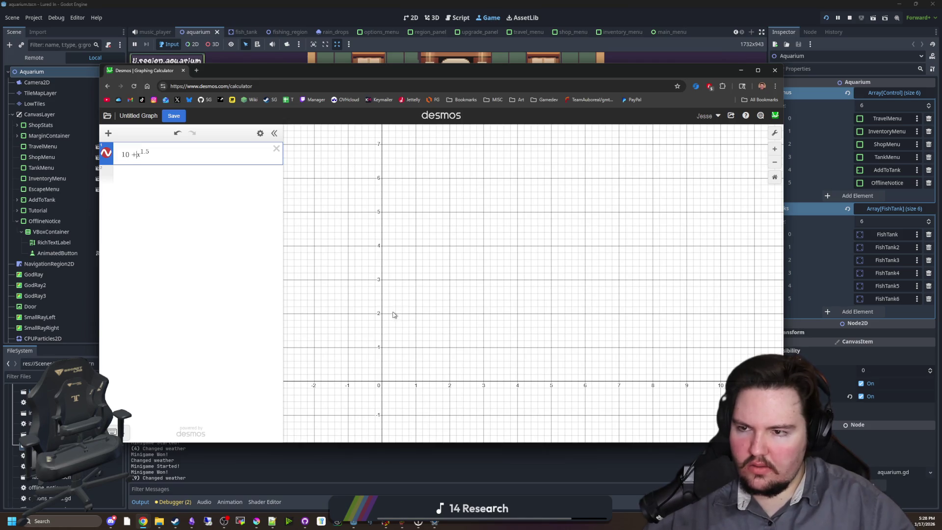
scroll(394, 314, down, 5)
scroll(395, 284, up, 5)
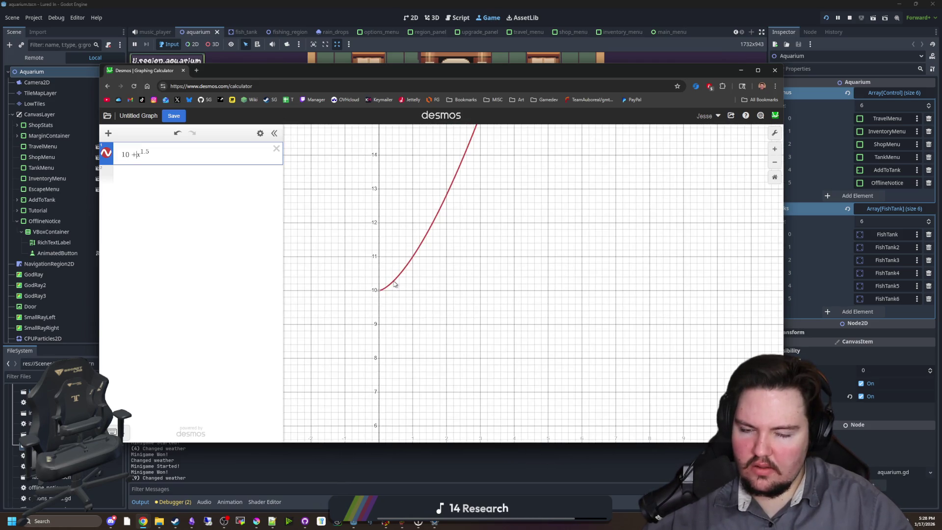
text(10)
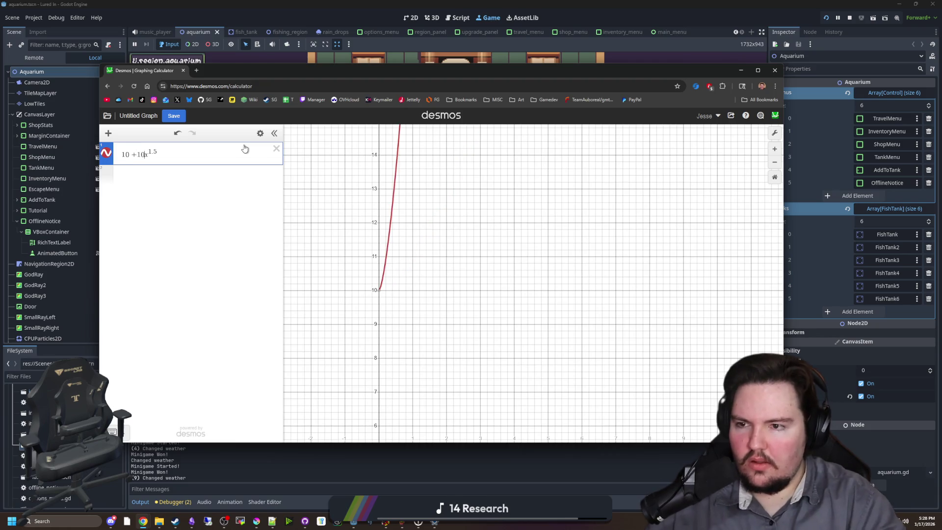
key(BackSpace)
text(0)
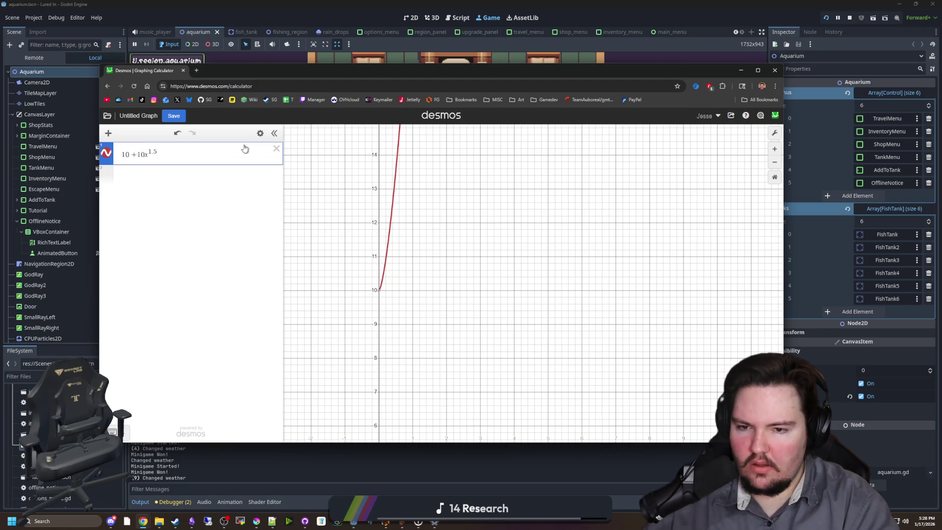
scroll(382, 272, up, 5)
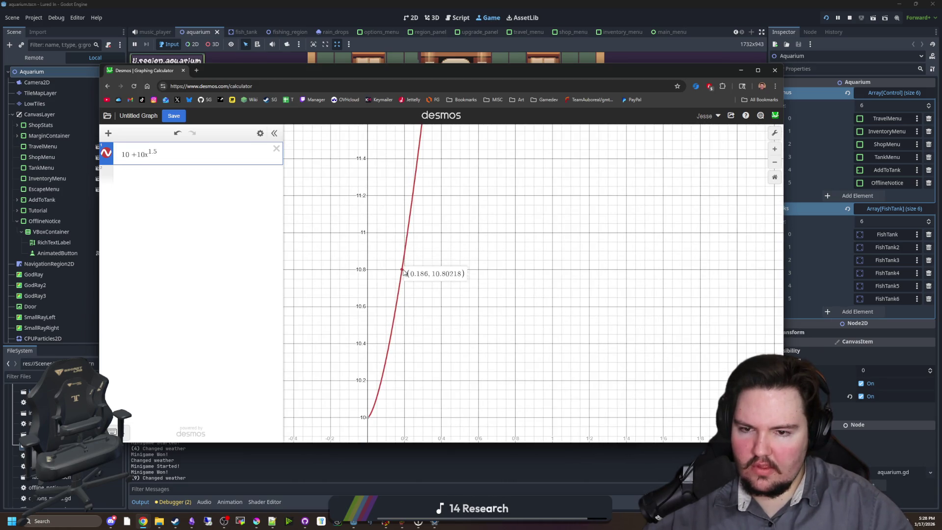
scroll(392, 260, down, 5)
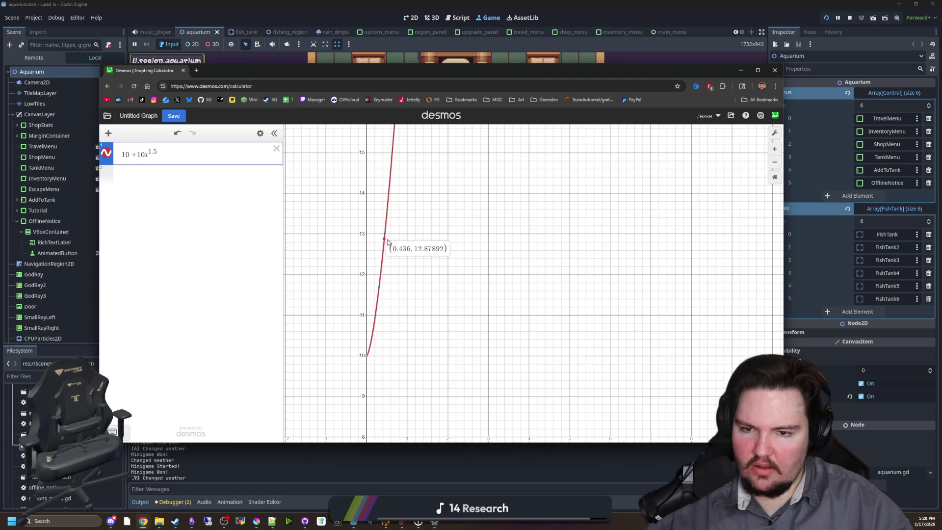
scroll(365, 349, down, 5)
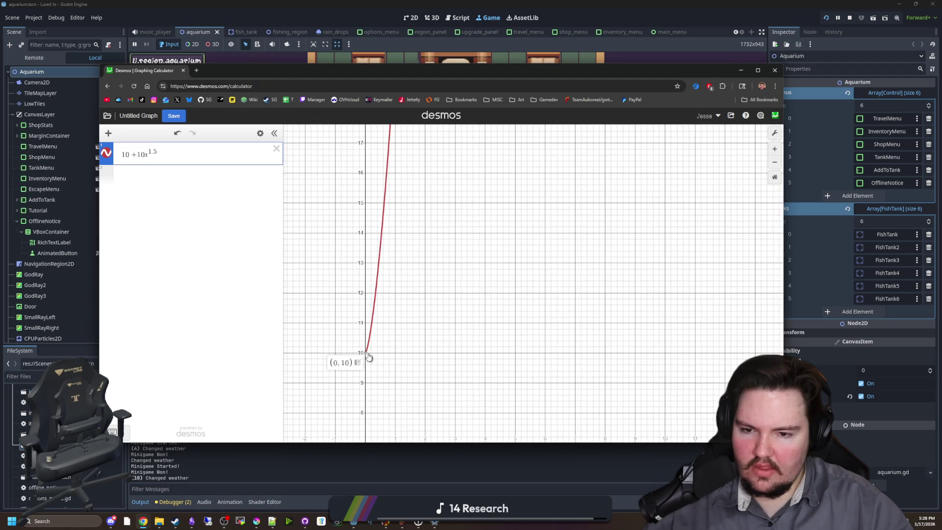
click(304, 451)
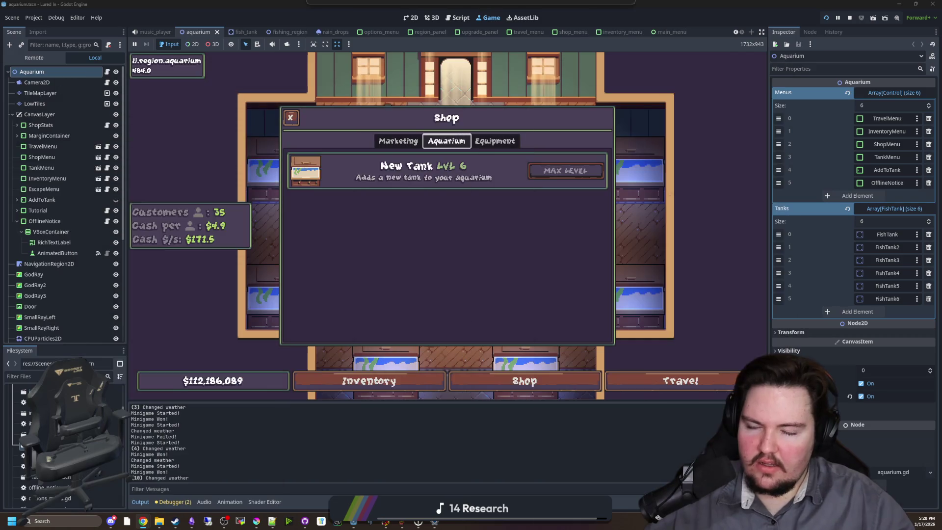
click(98, 376)
Step: Open upgrade_panel.gd, jump to calculate_upgrade_cost in global.gd, and select its CostScaling term
text(upgrade)
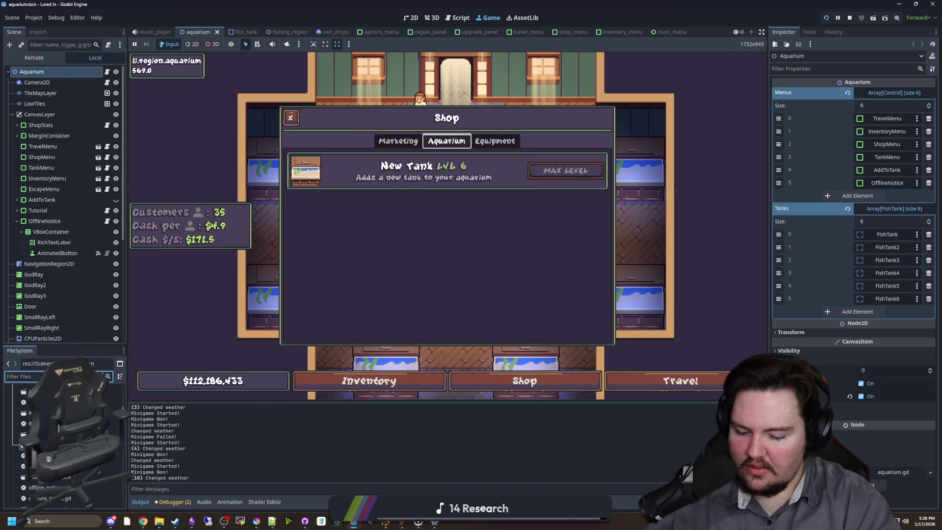
double_click(34, 422)
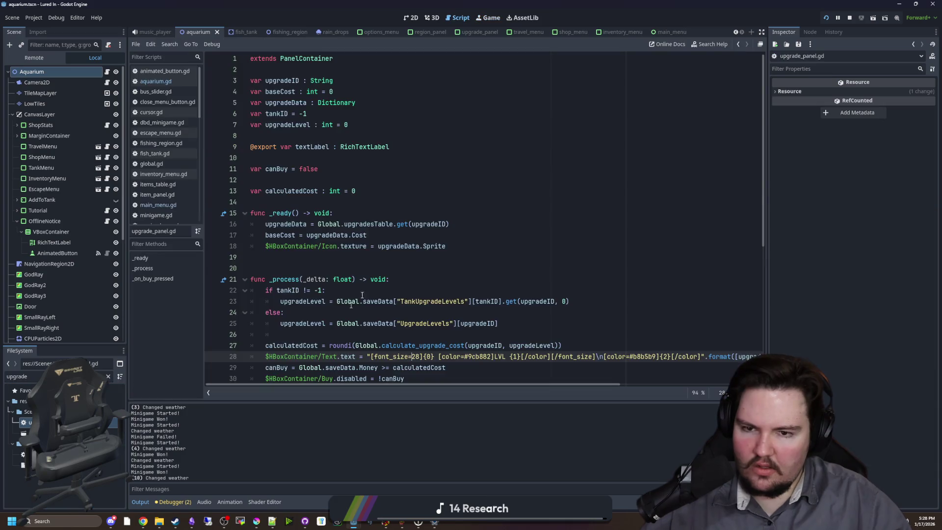
scroll(527, 340, down, 2)
click(606, 303)
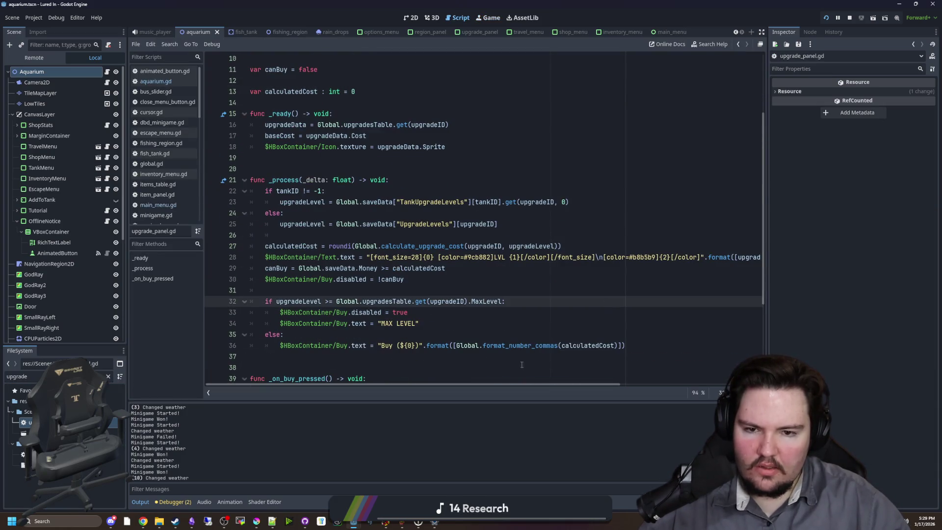
click(418, 247)
ctrl+click(421, 247)
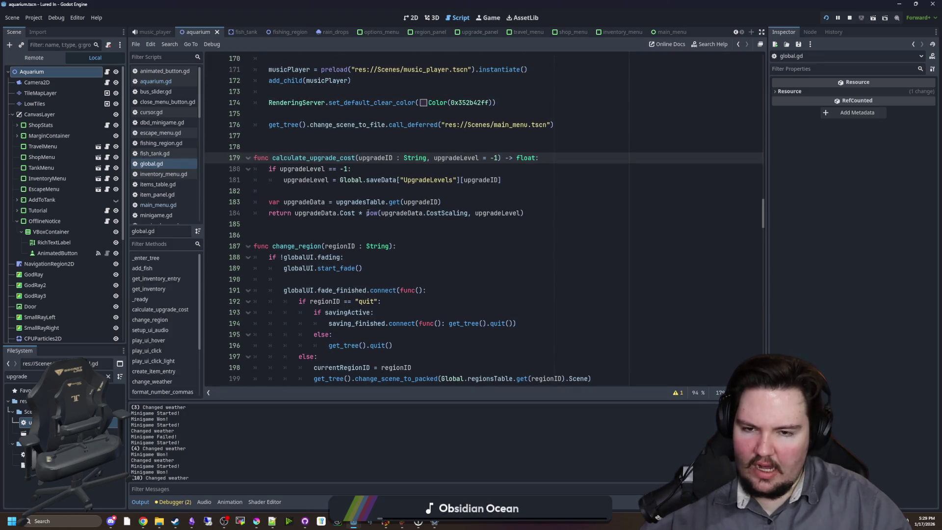
drag(441, 212, 454, 213)
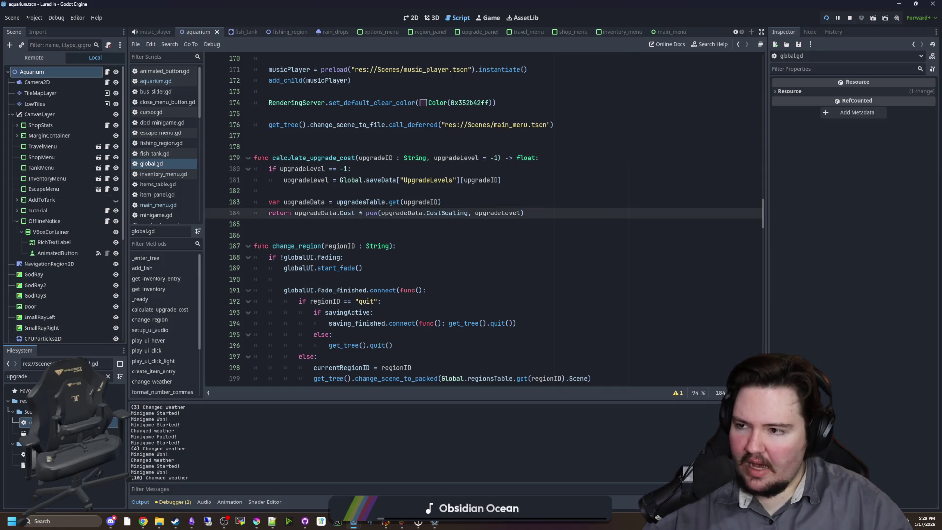
key(alt+Tab)
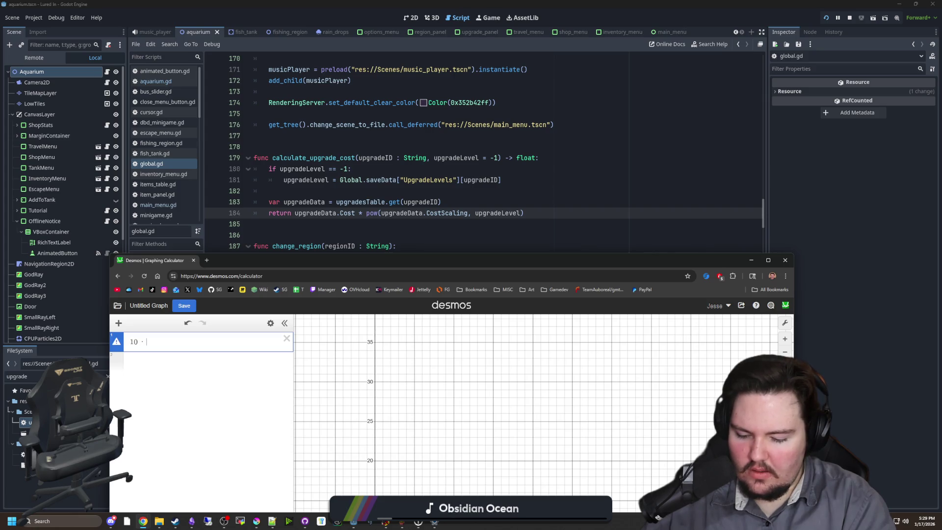
Step: Complete the cost curve as 10 · 1.5^x and maximize the Desmos window
text(1.5^x)
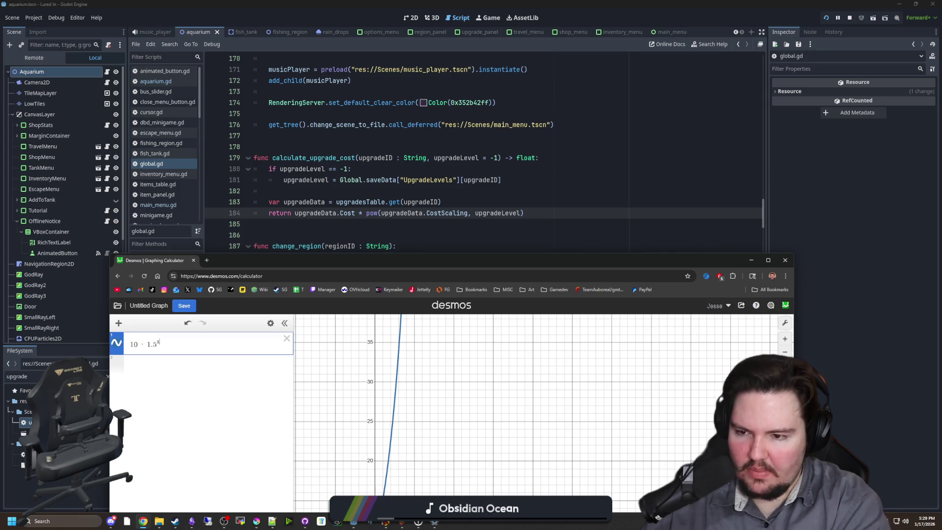
double_click(469, 263)
scroll(292, 395, up, 3)
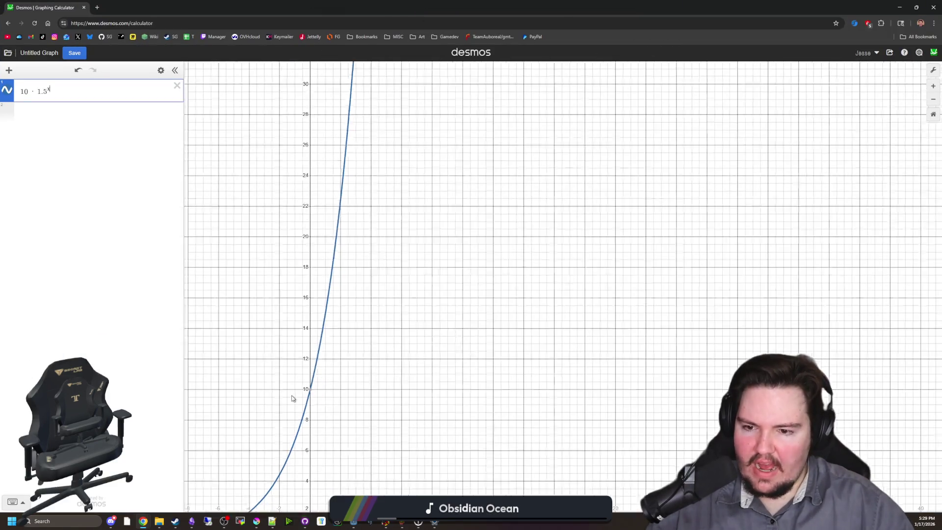
scroll(308, 382, up, 10)
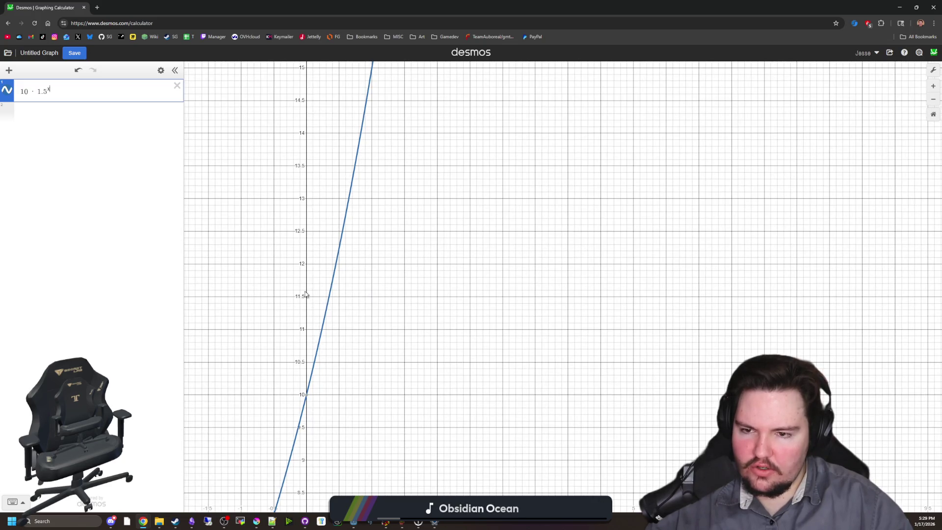
scroll(305, 294, down, 3)
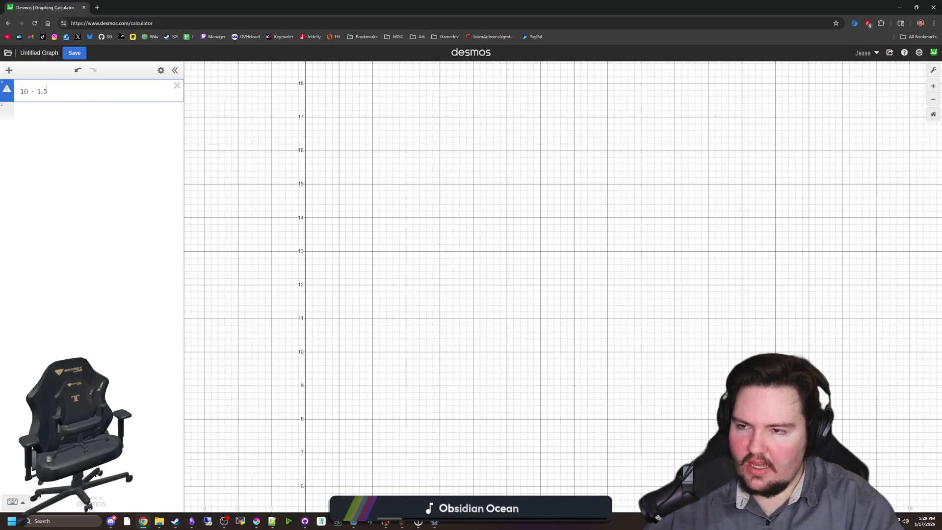
Step: Test the curve with a level g of 1 and then 2, then restore the exponent to x
click(46, 121)
text(x)
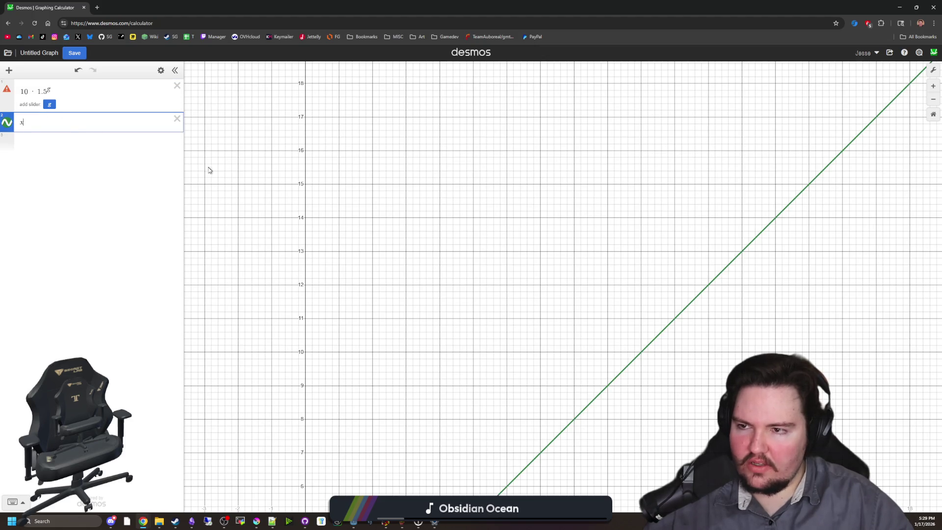
key(BackSpace)
text(=1)
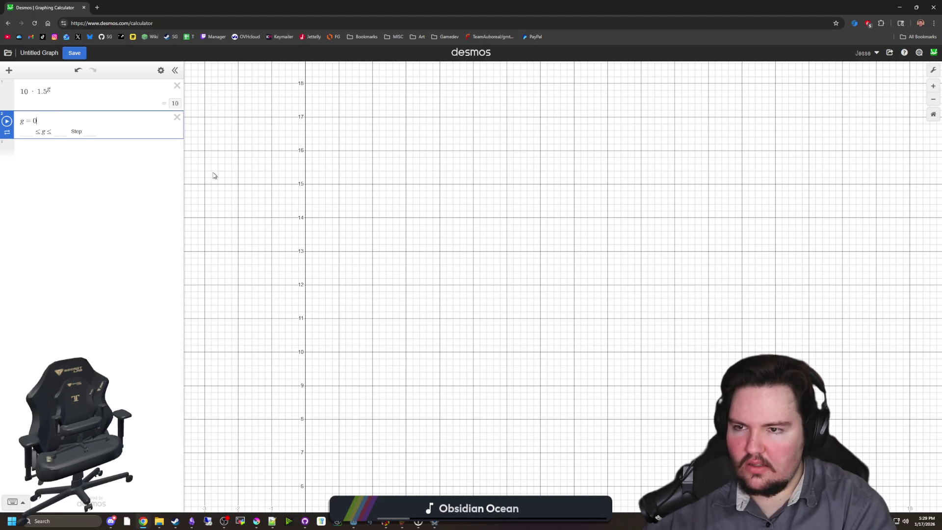
key(BackSpace)
text(2)
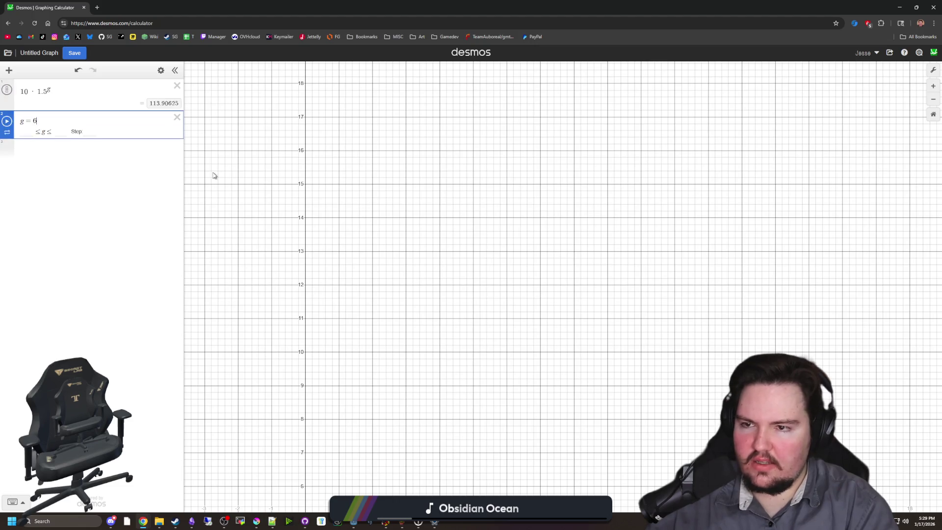
key(BackSpace)
key(BackSpace)
key(BackSpace)
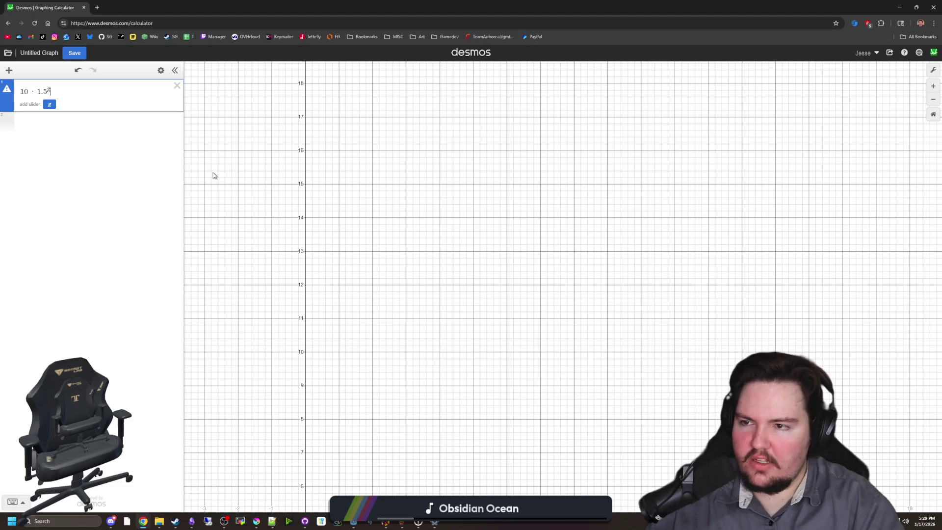
key(BackSpace)
text(x)
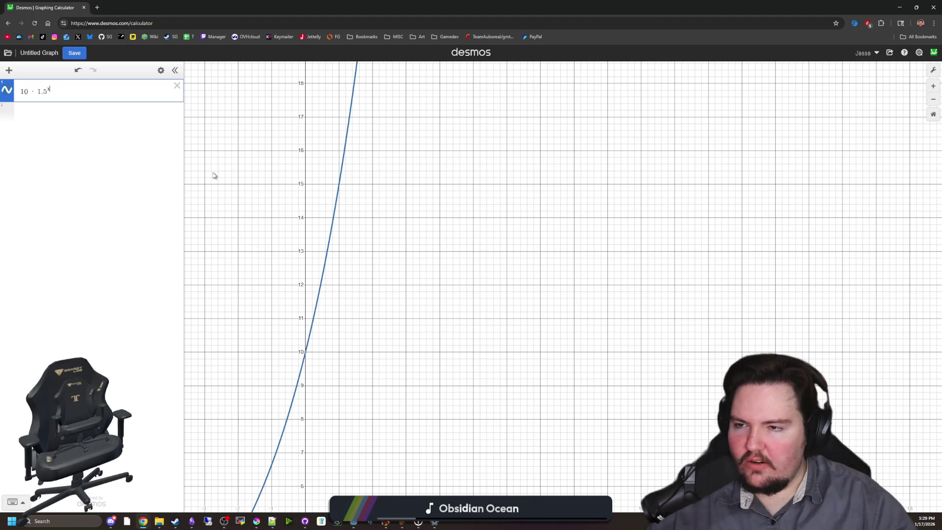
scroll(300, 349, up, 5)
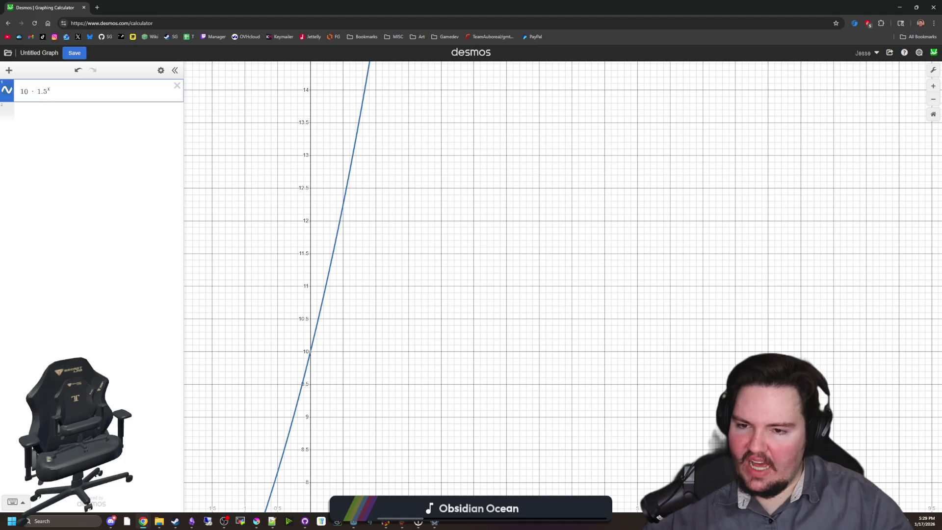
Step: Change the curve's base from 1.5 to 2.0, making it 10 · 2.0^x
key(BackSpace)
key(BackSpace)
key(BackSpace)
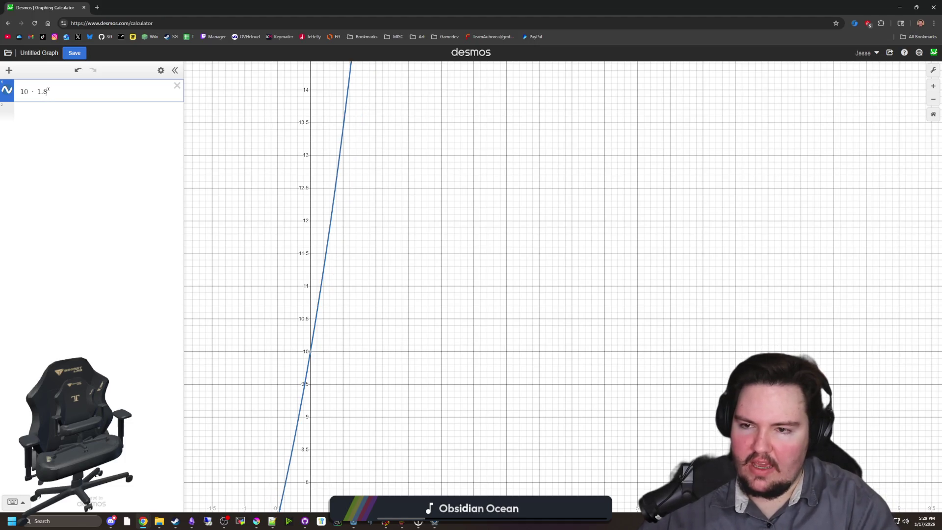
text(2.0)
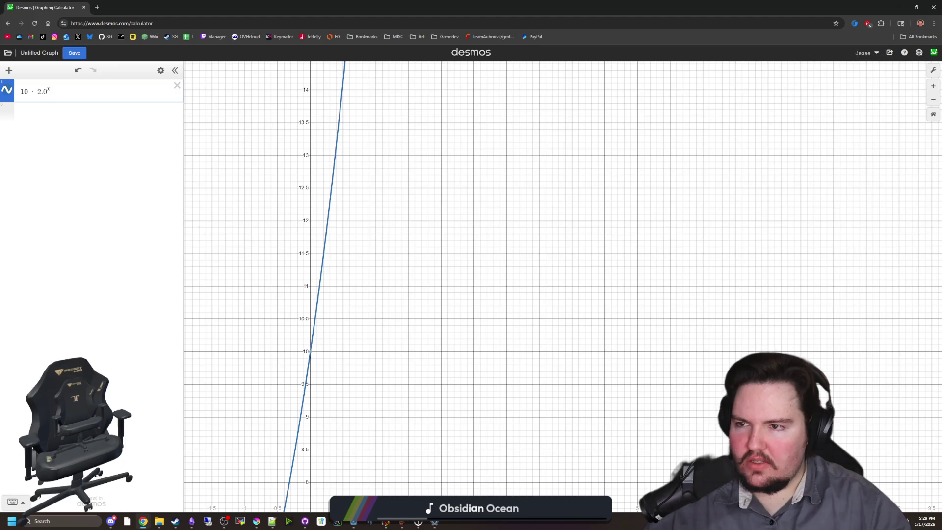
scroll(322, 347, down, 5)
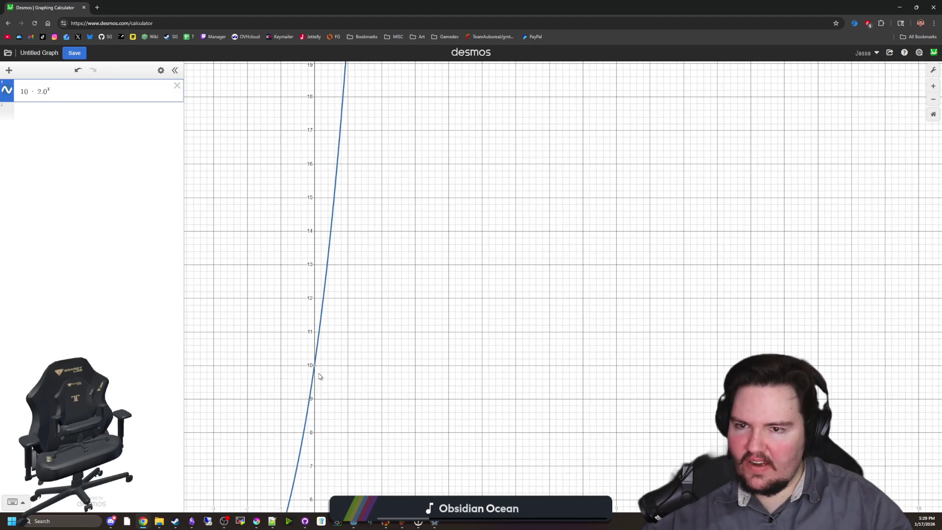
scroll(319, 376, down, 2)
Step: Try the values 2160320 and 800 in a second expression row, then empty it
click(48, 112)
text(10)
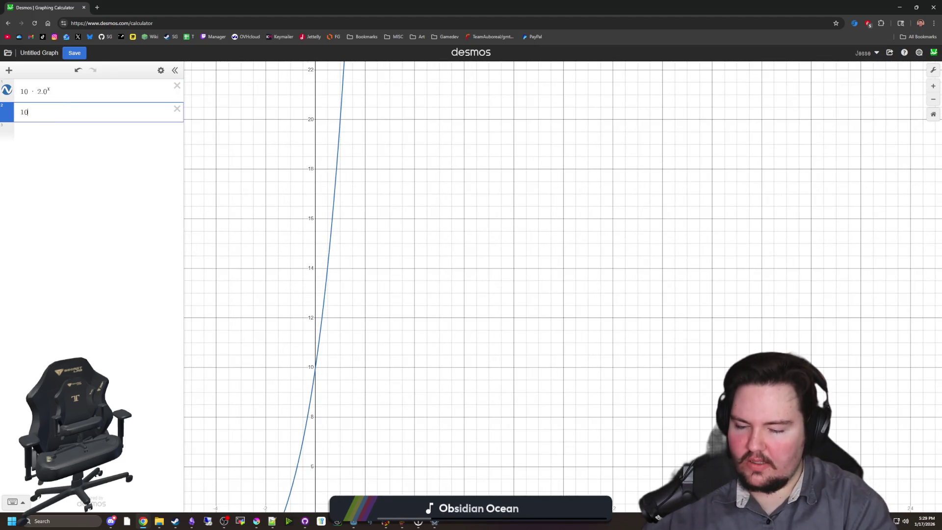
key(BackSpace)
key(BackSpace)
text(2)
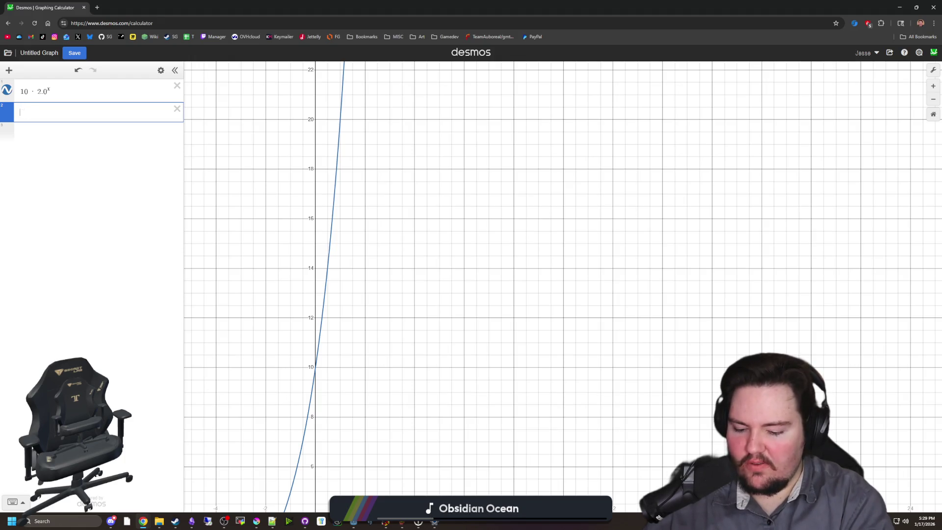
text(160)
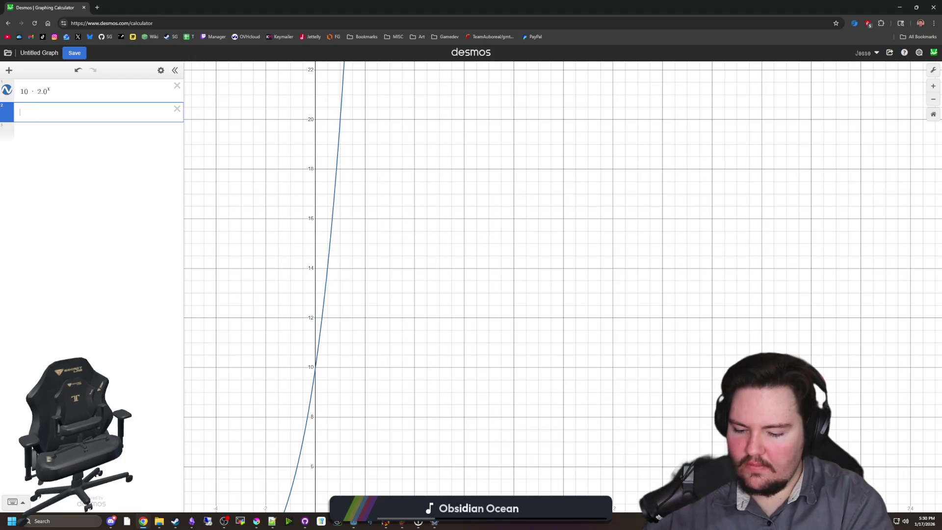
text(320)
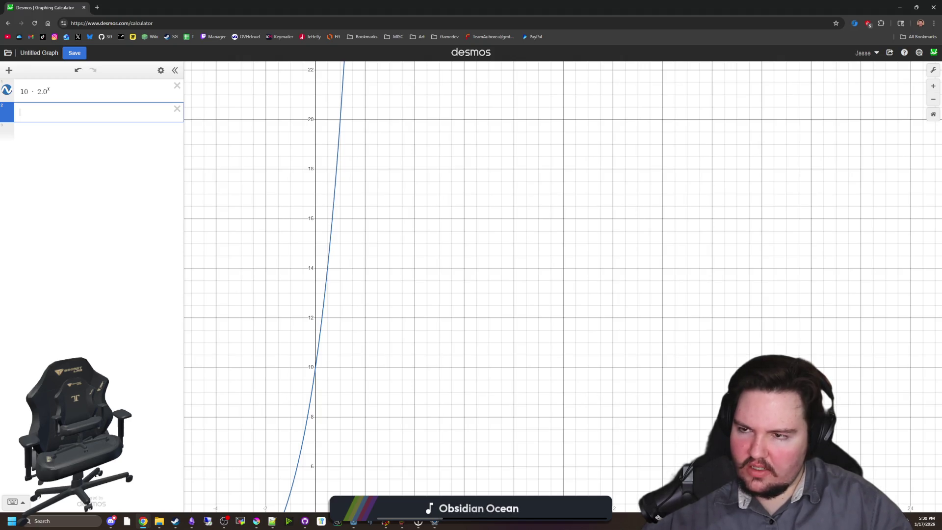
key(BackSpace)
text(80)
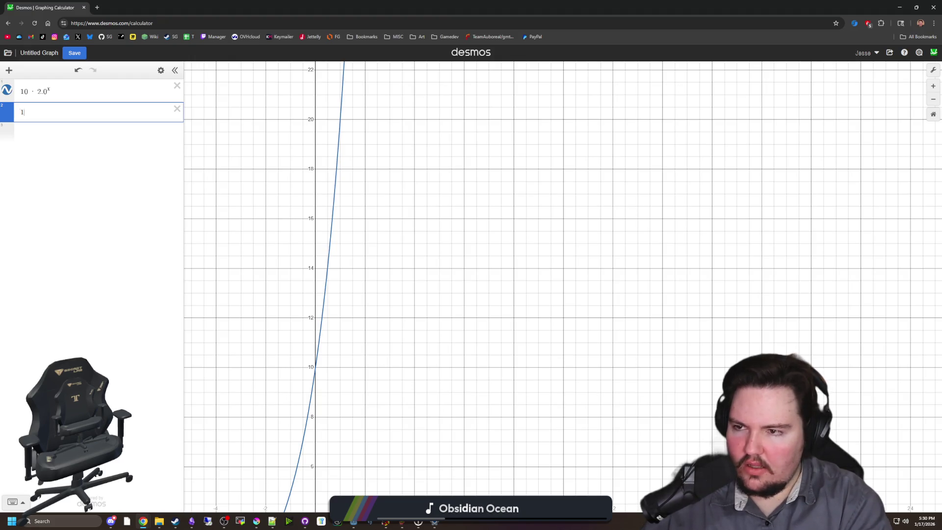
text(0)
key(BackSpace)
key(BackSpace)
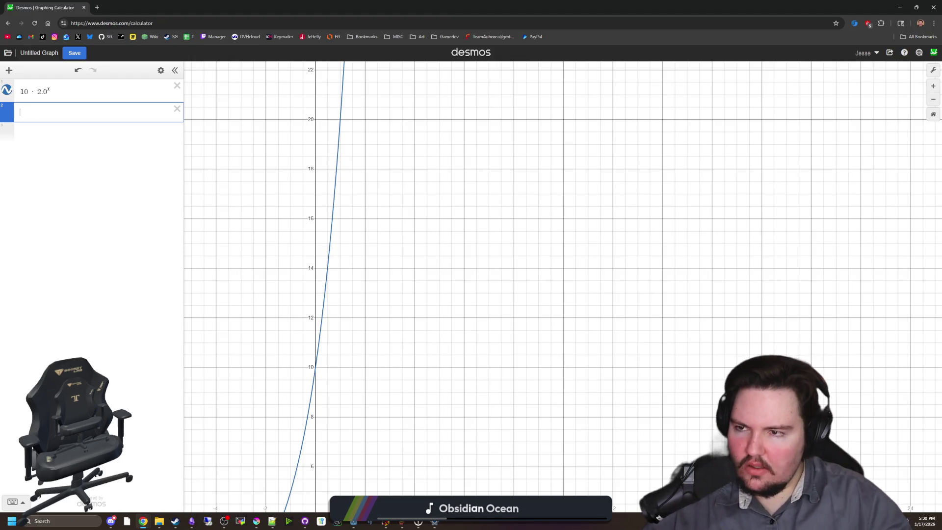
scroll(372, 372, down, 5)
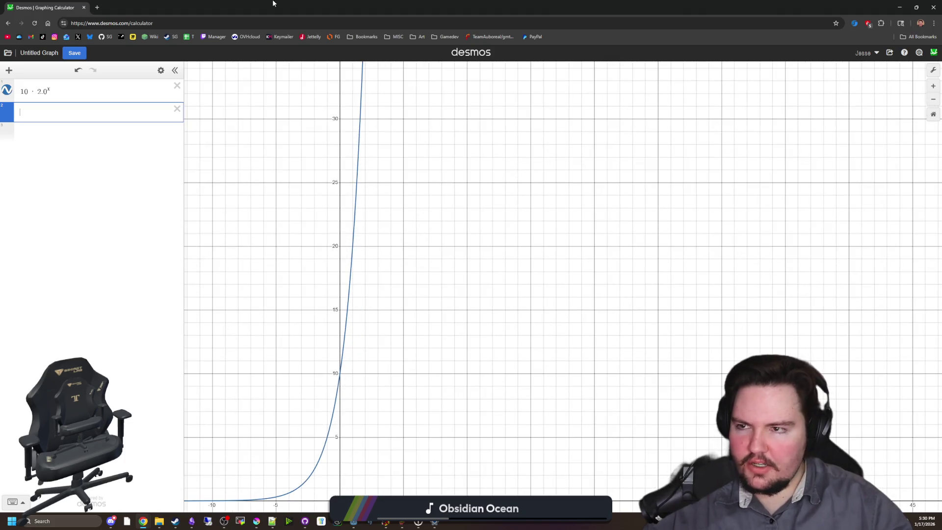
Step: Move the Desmos window to compare with Godot's code, then shrink it back over Godot
drag(552, 8, 552, 389)
double_click(443, 382)
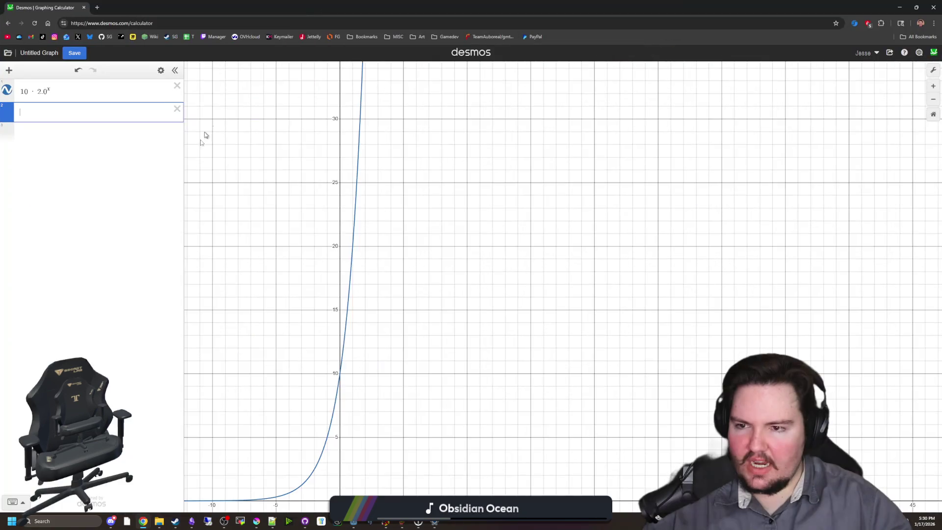
scroll(342, 377, up, 5)
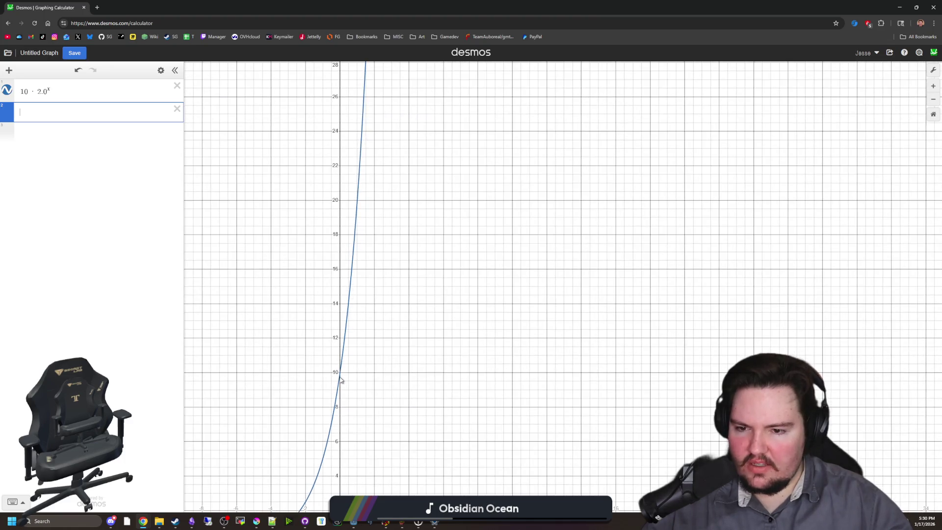
scroll(342, 380, down, 5)
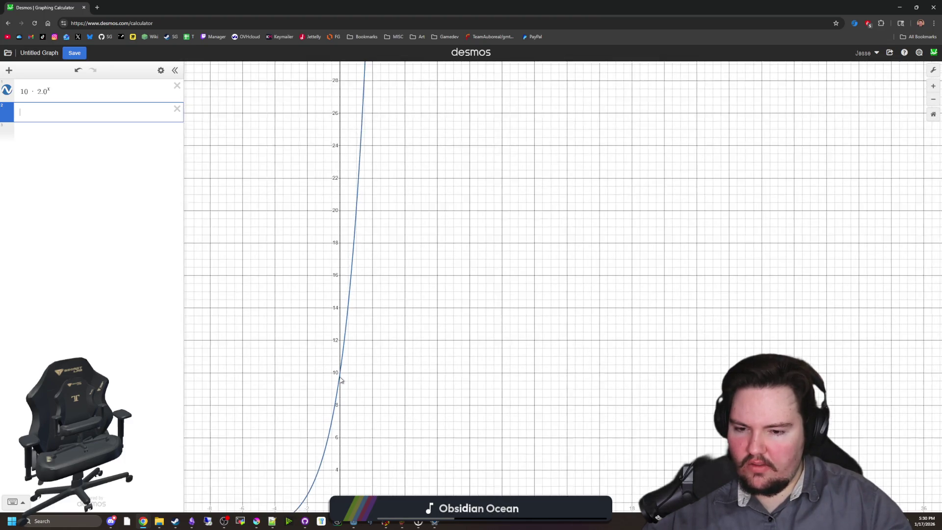
drag(59, 7, 405, 354)
Step: Close the Desmos browser window, confirming leaving the unsaved graph
click(406, 349)
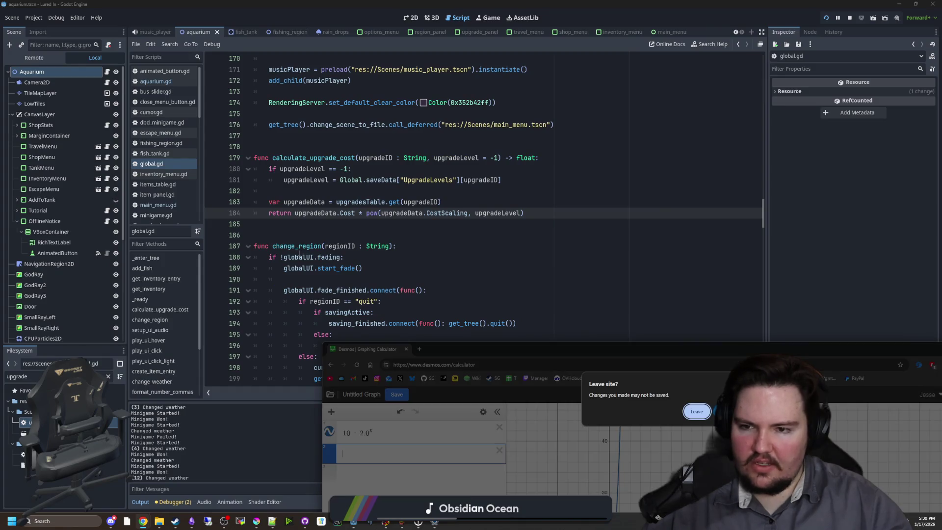
key(Return)
mouse_move(142, 521)
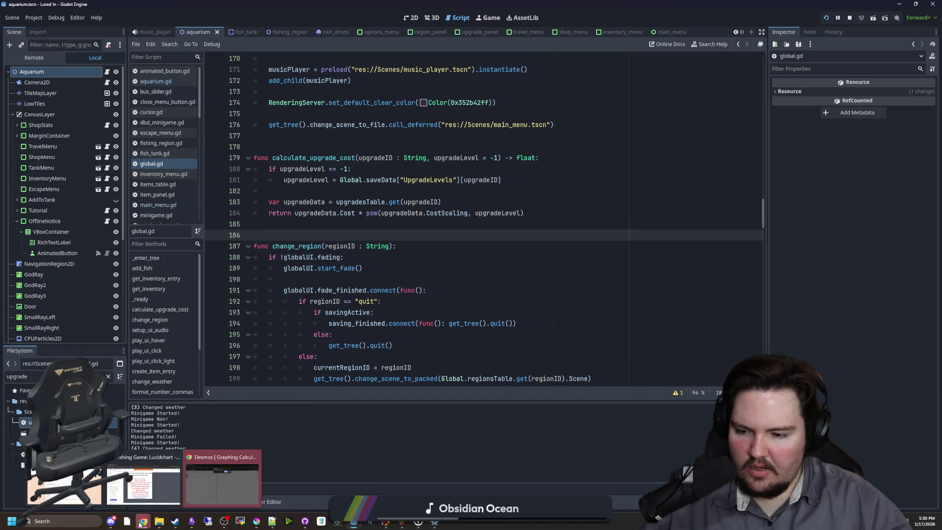
click(254, 455)
key(Return)
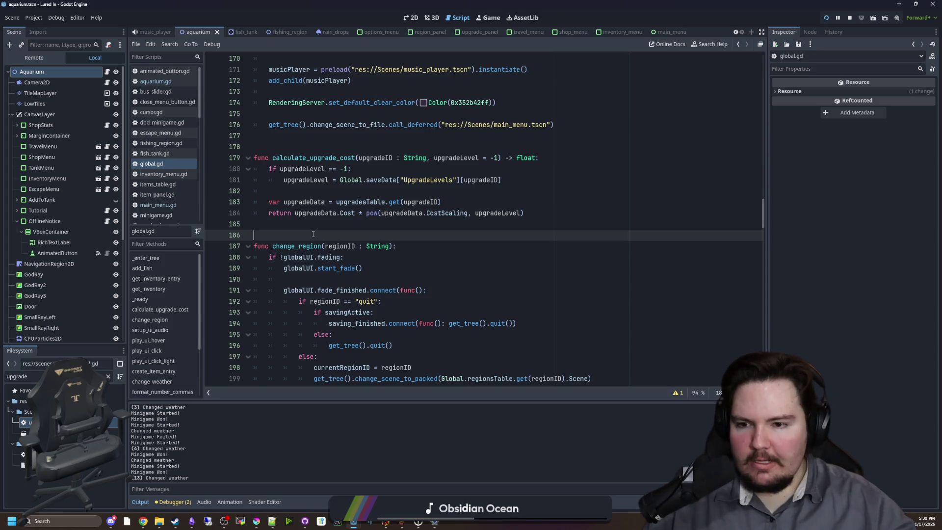
Step: Clear the FileSystem filter in Godot's project file list
scroll(313, 234, down, 9)
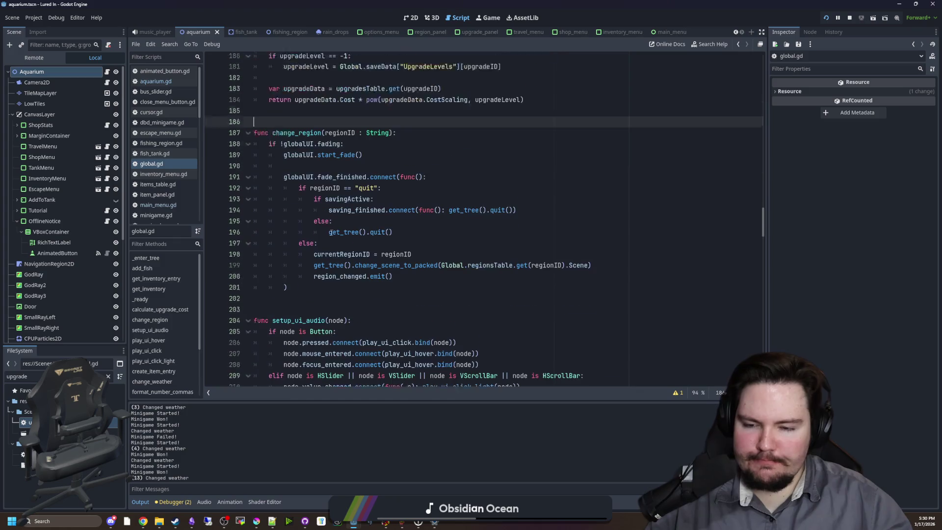
scroll(331, 233, up, 20)
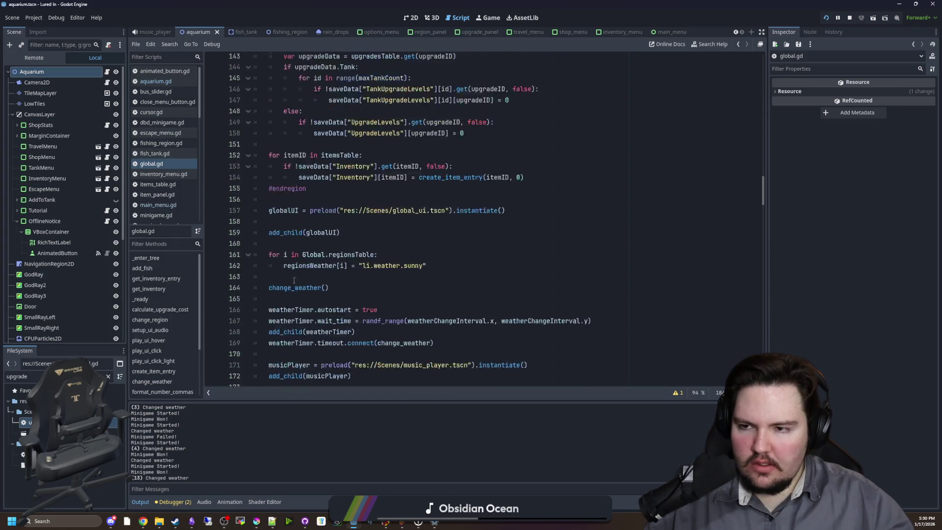
click(108, 376)
Step: Filter the project files by 'upgra' and open upgrades_table.gd to inspect the advertising entry
text(upgra)
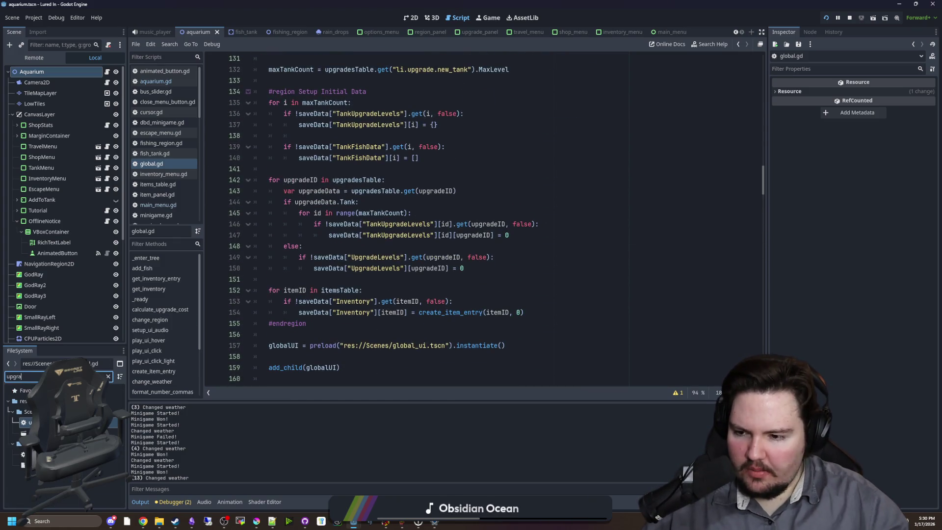
double_click(117, 454)
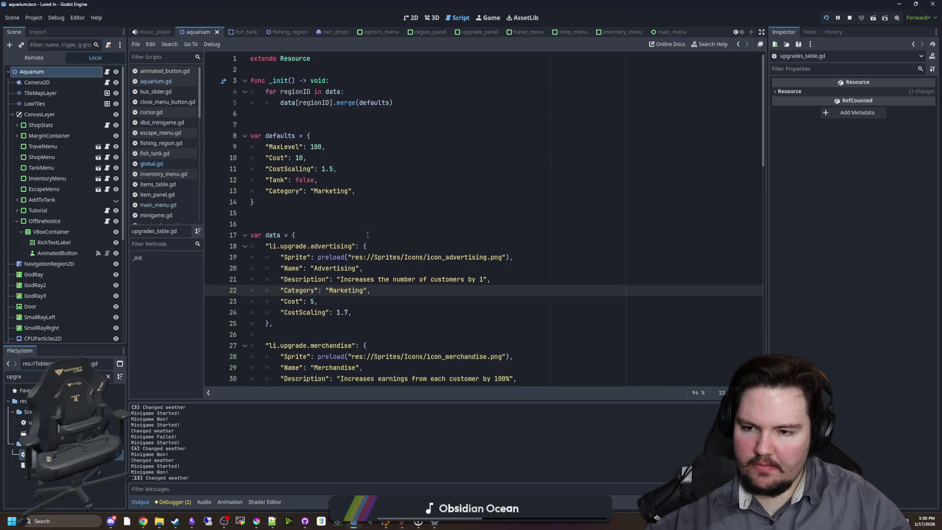
click(309, 212)
scroll(309, 237, down, 1)
scroll(310, 236, down, 3)
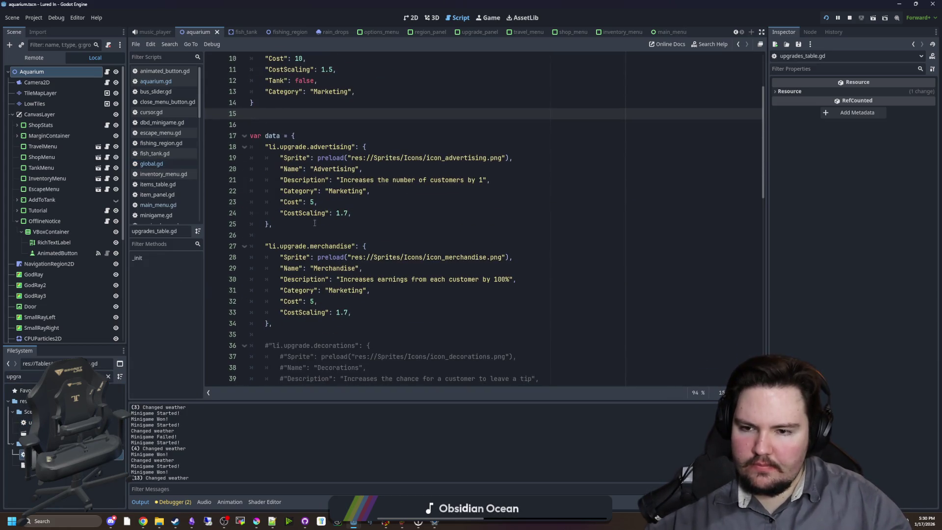
click(360, 215)
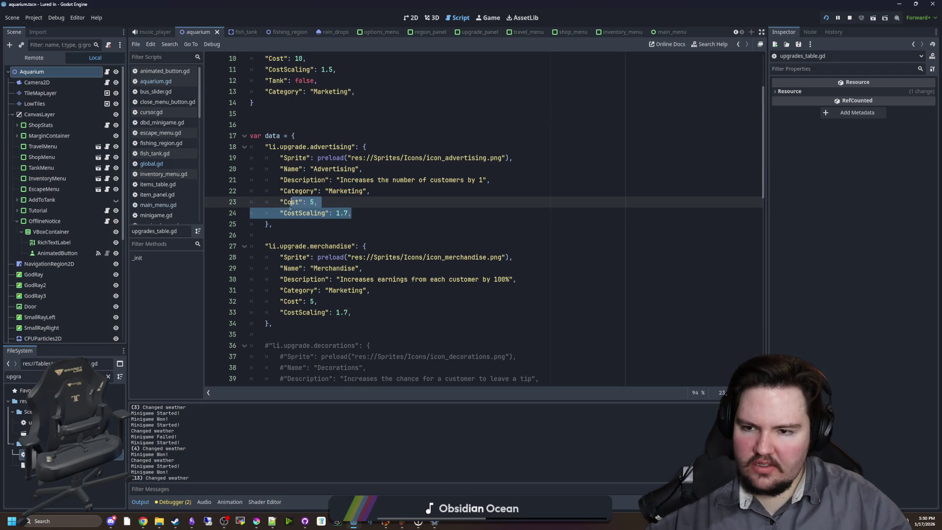
click(333, 224)
Step: Change the default CostScaling from 1.5 to 1.8
scroll(333, 236, down, 5)
scroll(333, 236, down, 4)
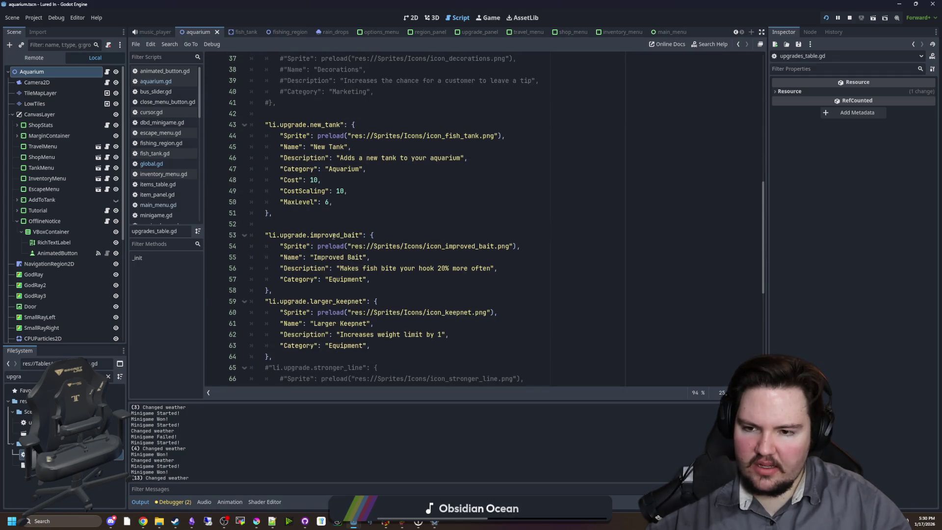
scroll(333, 236, down, 5)
scroll(333, 236, down, 3)
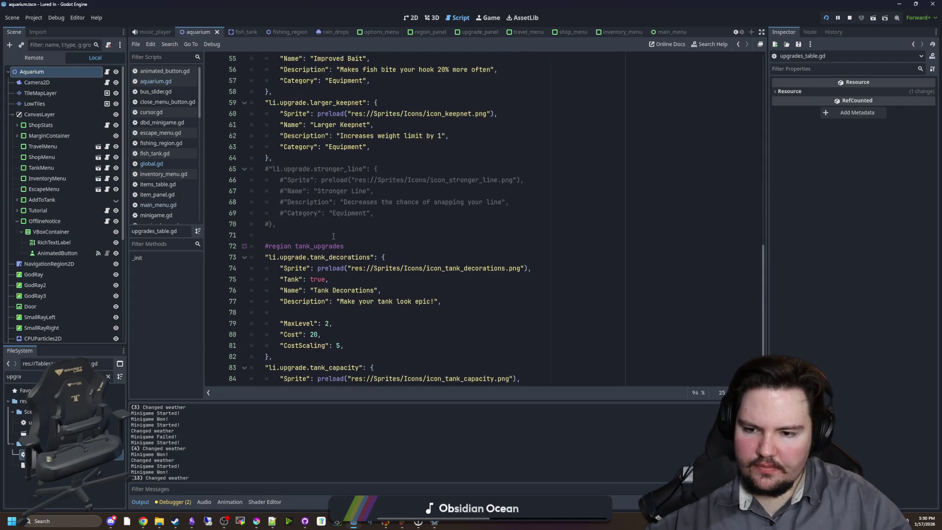
scroll(352, 251, down, 1)
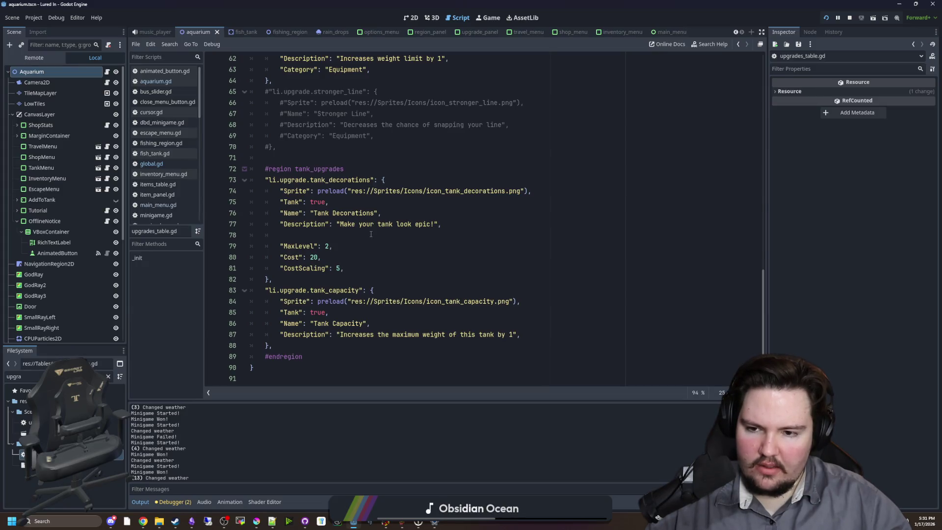
scroll(331, 157, up, 20)
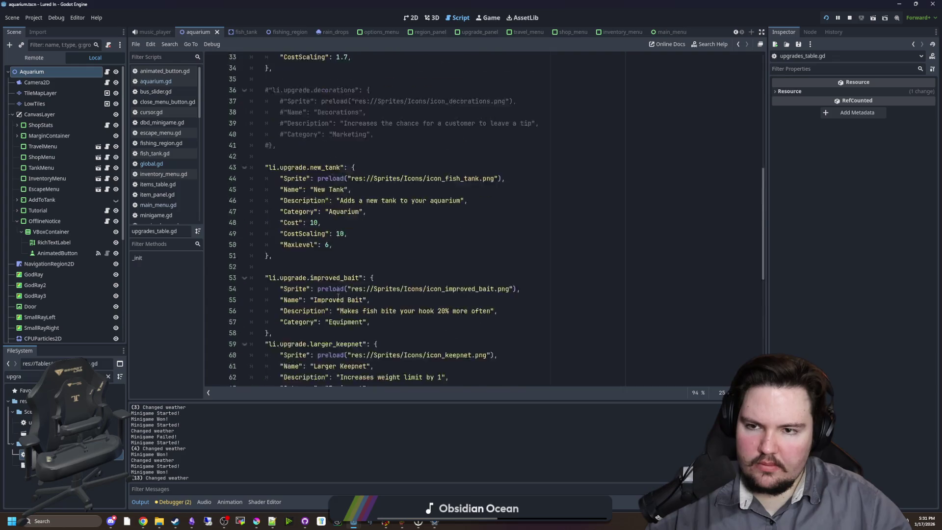
click(333, 169)
key(BackSpace)
text(8,)
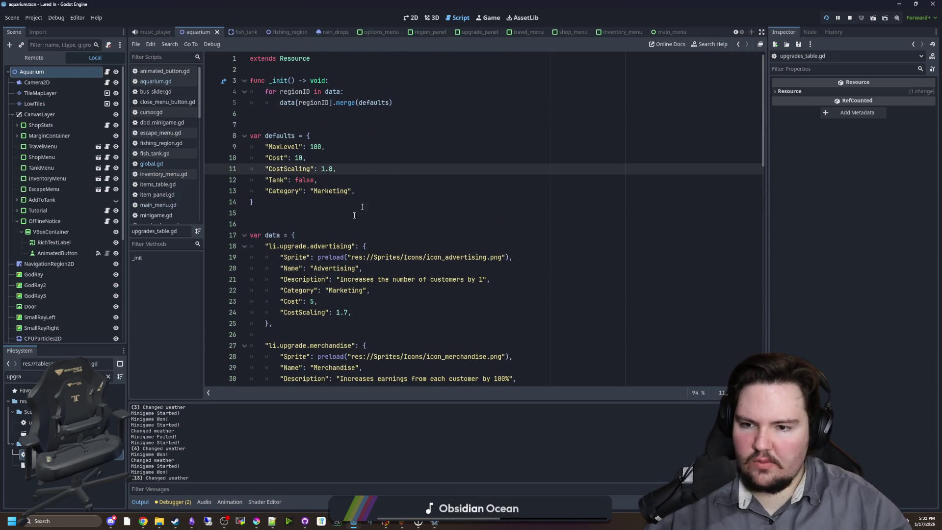
Step: Set the merchandise CostScaling from 1.7 to 2.0
scroll(383, 206, down, 3)
click(391, 214)
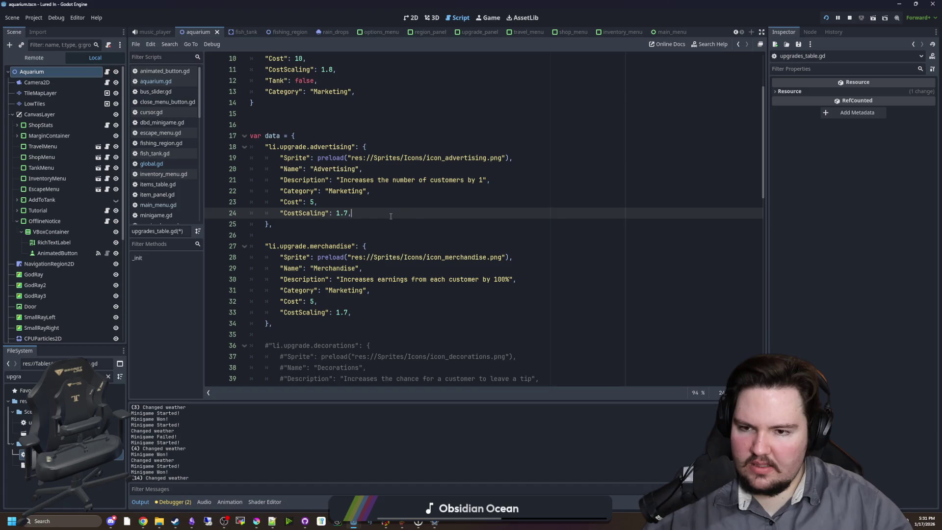
key(Left)
key(BackSpace)
key(BackSpace)
key(BackSpace)
text(2.0)
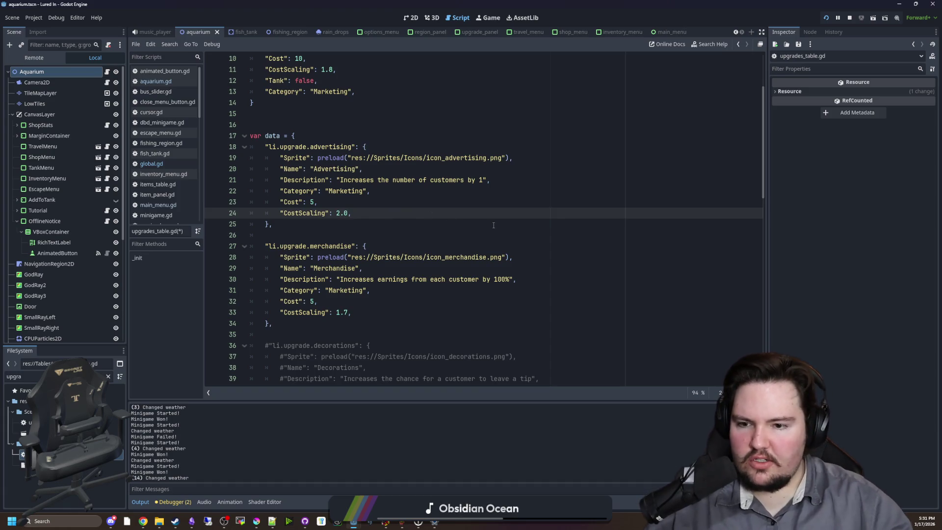
drag(348, 308, 336, 309)
text(2.0)
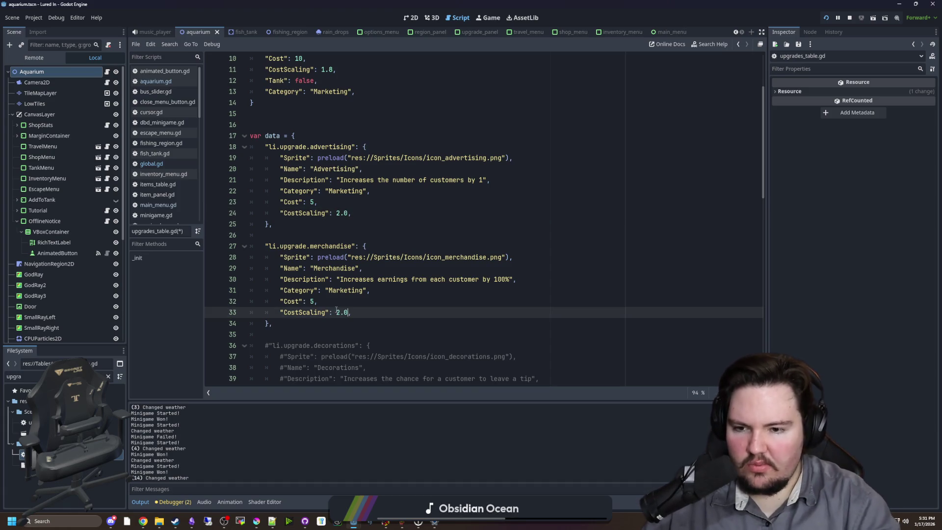
click(343, 235)
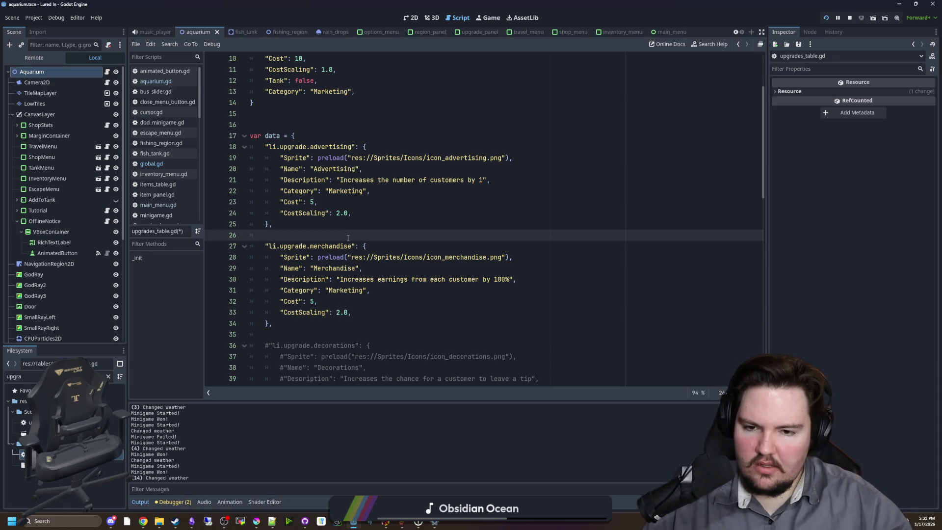
drag(340, 279, 514, 280)
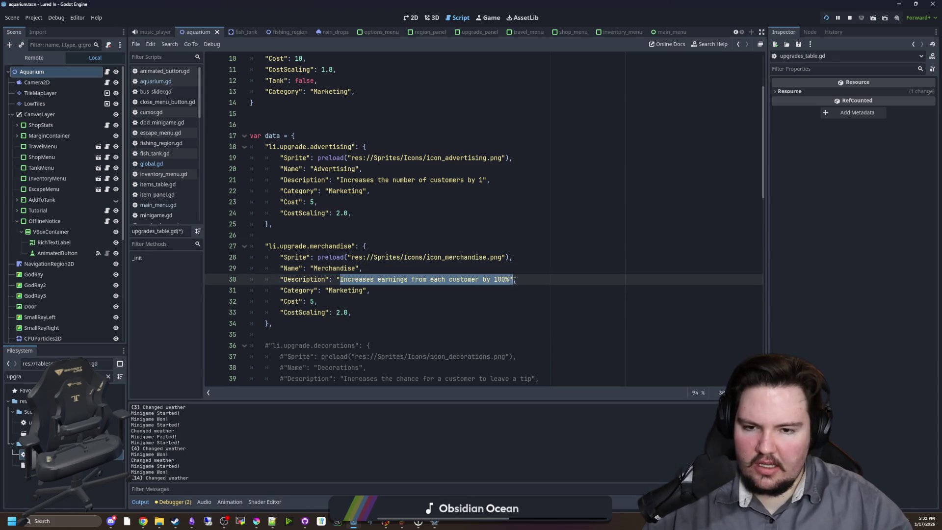
click(370, 213)
click(370, 233)
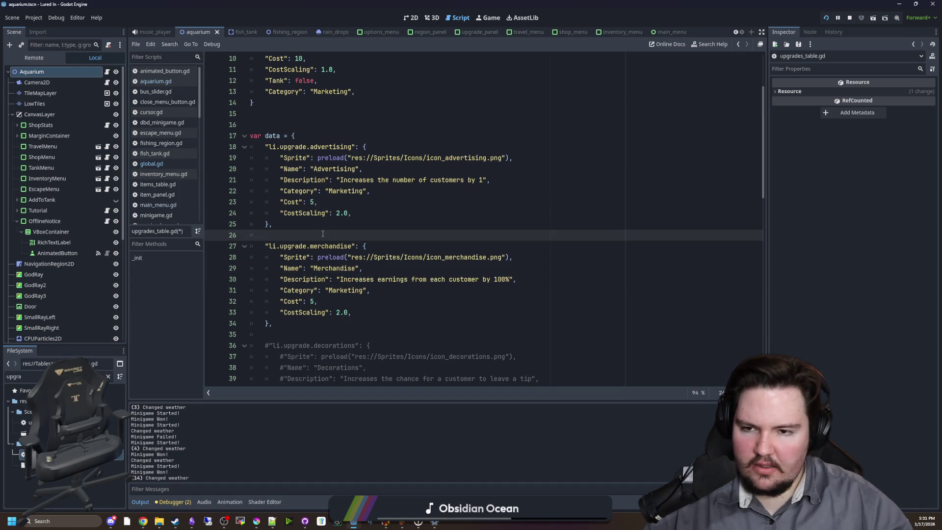
Step: Comment out the advertising entry's CostScaling line with #
scroll(370, 230, up, 2)
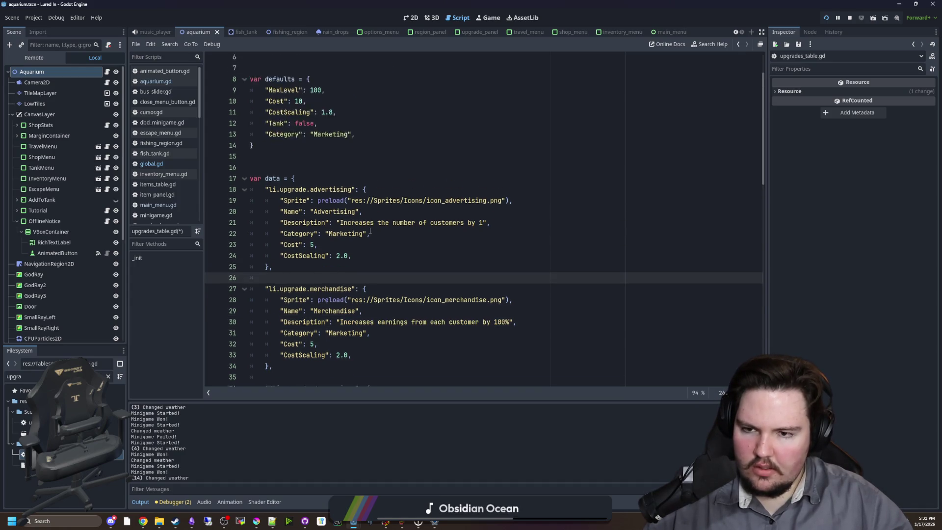
drag(333, 289, 229, 214)
drag(323, 291, 229, 214)
drag(274, 292, 211, 215)
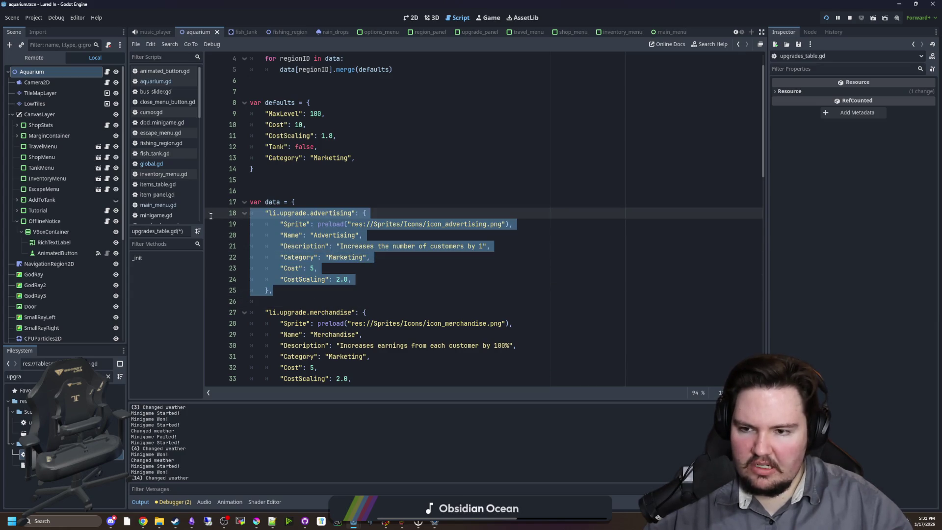
click(298, 283)
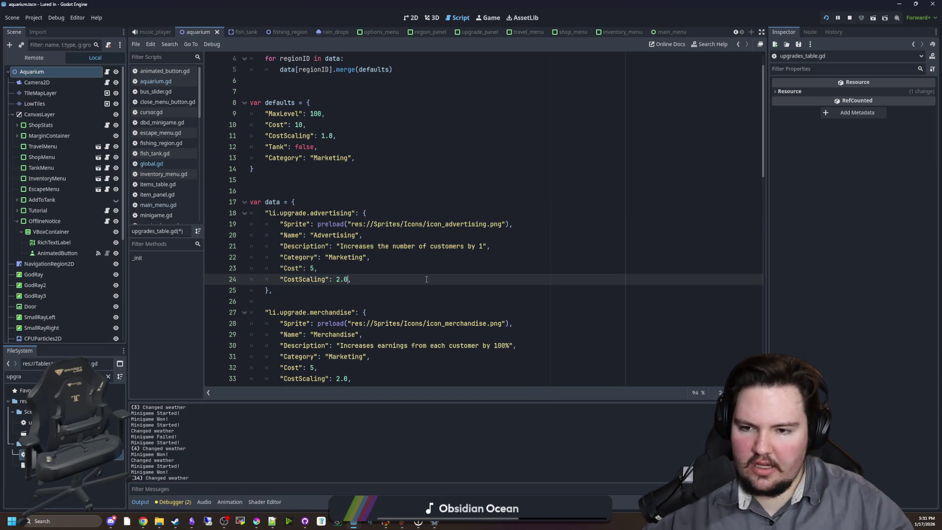
click(278, 280)
text(#)
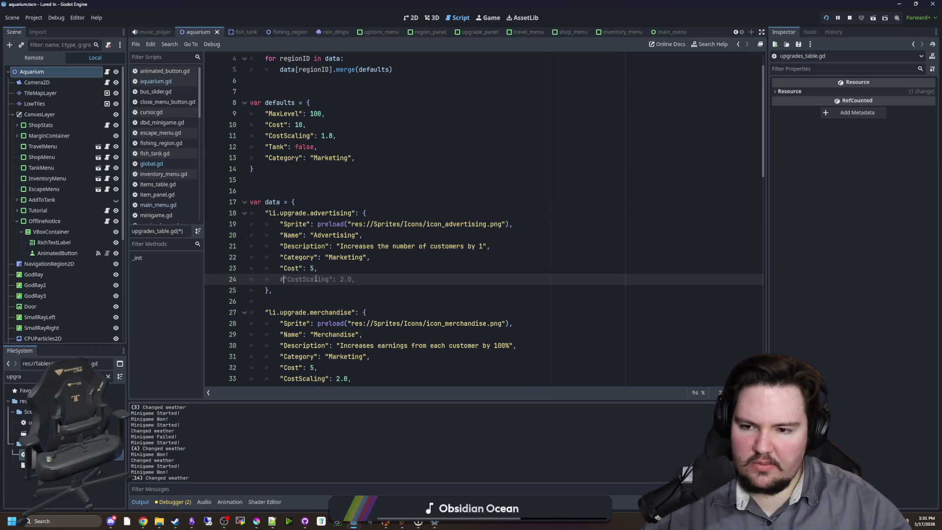
Step: Save upgrades_table.gd and review the new default CostScaling of 1.8
scroll(343, 294, down, 2)
click(361, 313)
key(ctrl+s)
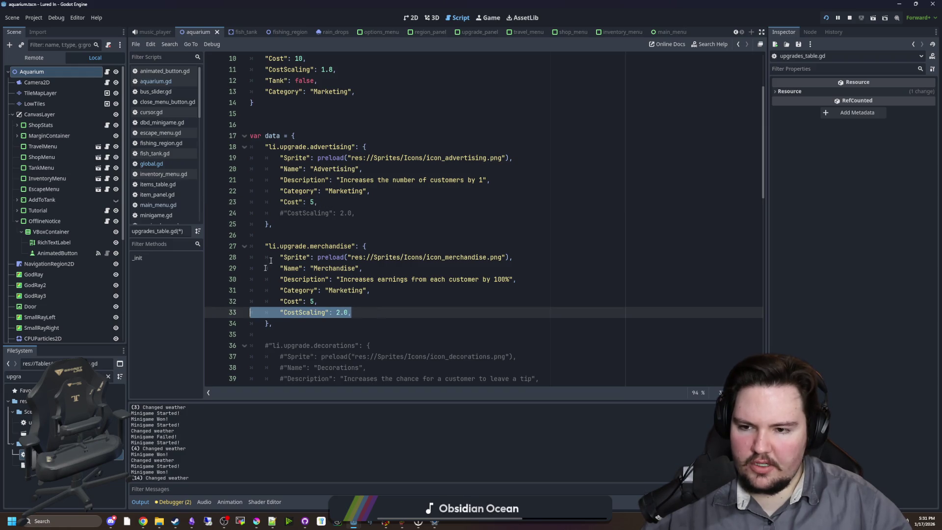
drag(347, 279, 515, 280)
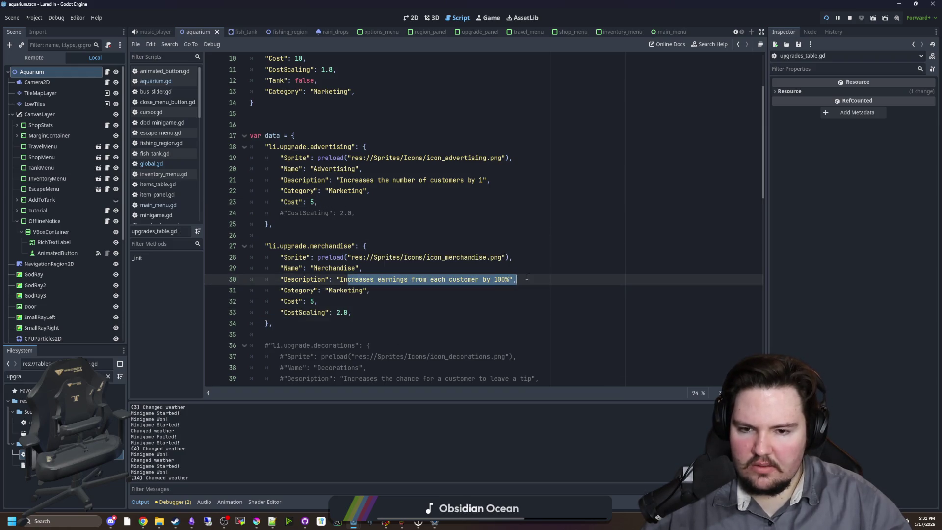
click(307, 235)
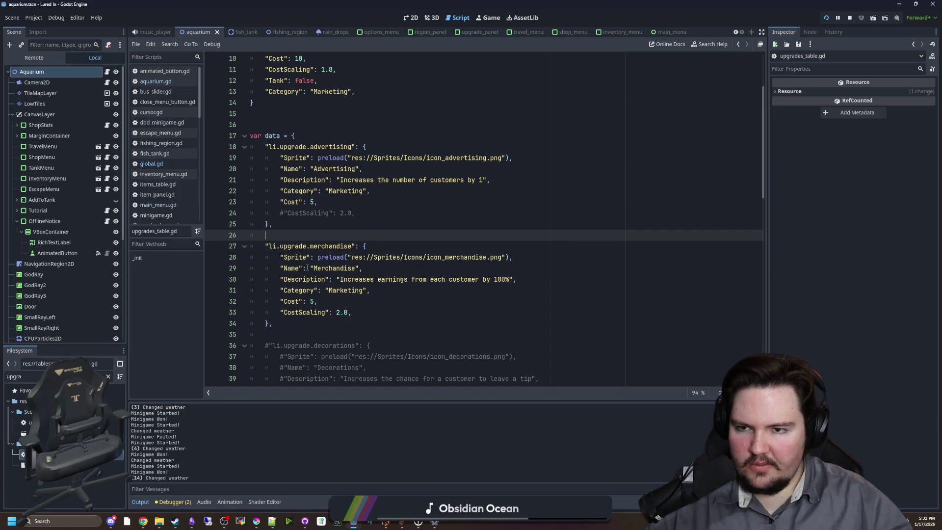
scroll(298, 258, up, 3)
drag(333, 174, 322, 169)
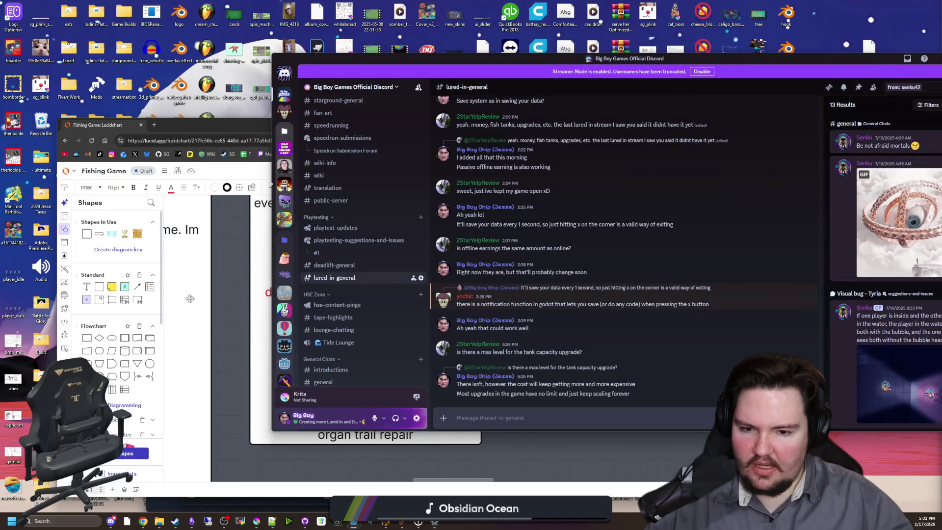
click(191, 298)
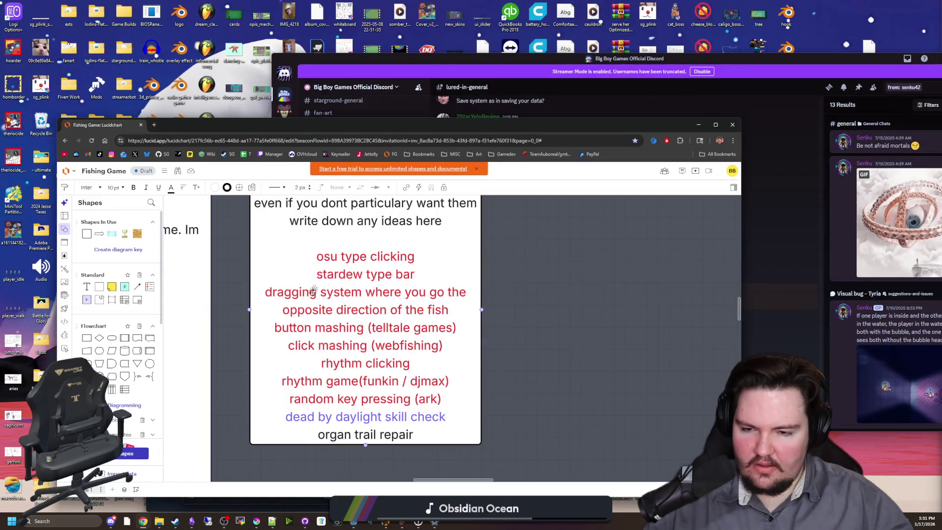
Step: Calculate 5 × 1.5 = 7.5 in Windows Calculator
click(155, 126)
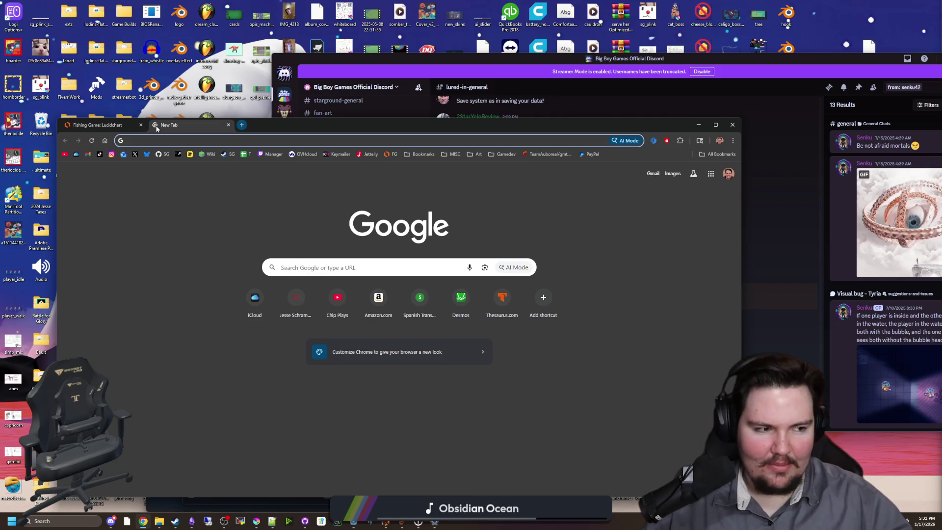
click(64, 521)
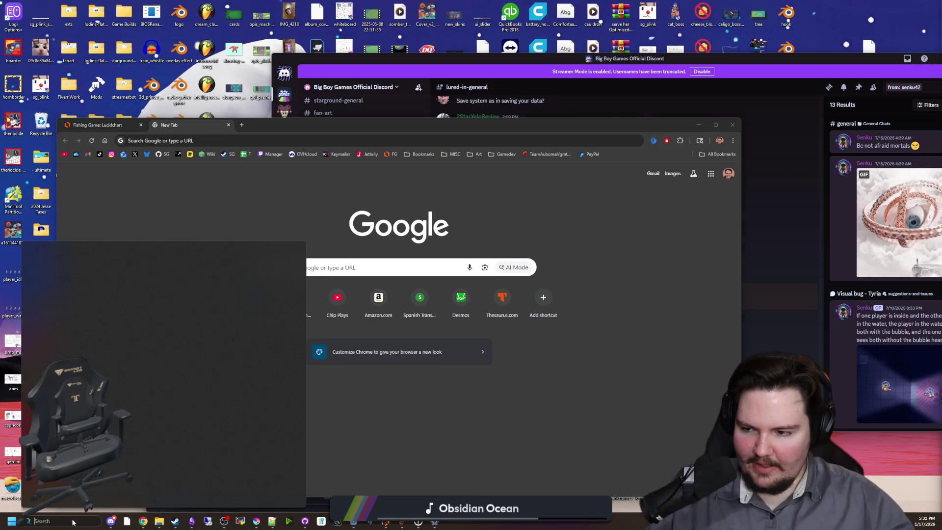
text(ca)
click(92, 301)
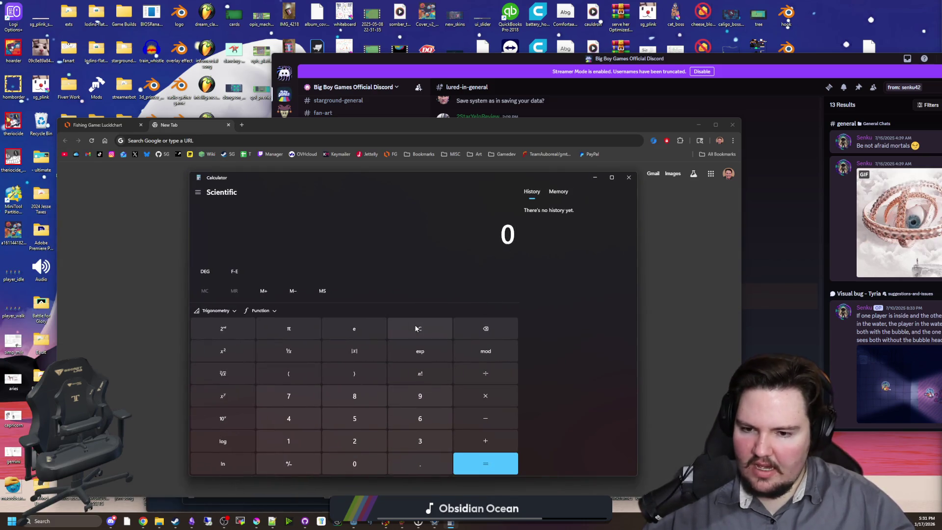
text(51.5)
key(Return)
Step: Load desmos.com in Chrome and open a blank graphing calculator
click(220, 145)
text(d)
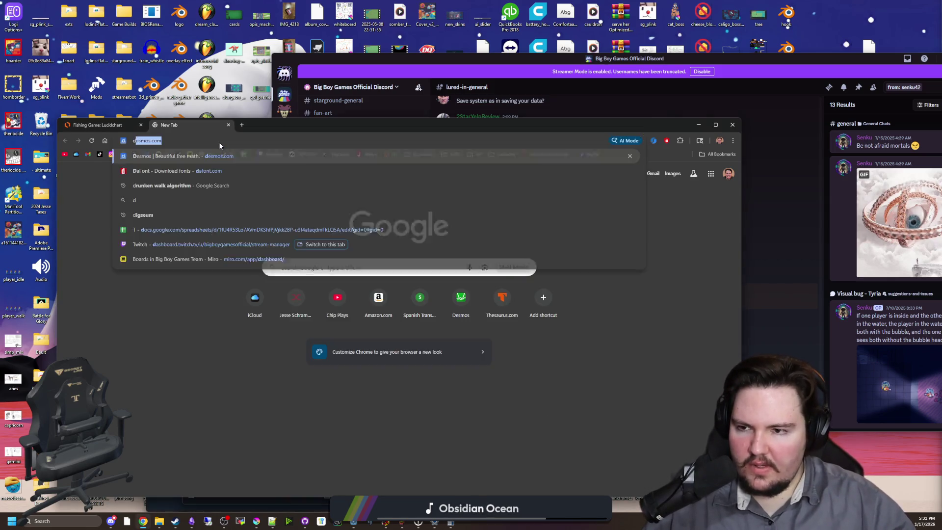
key(Return)
click(255, 289)
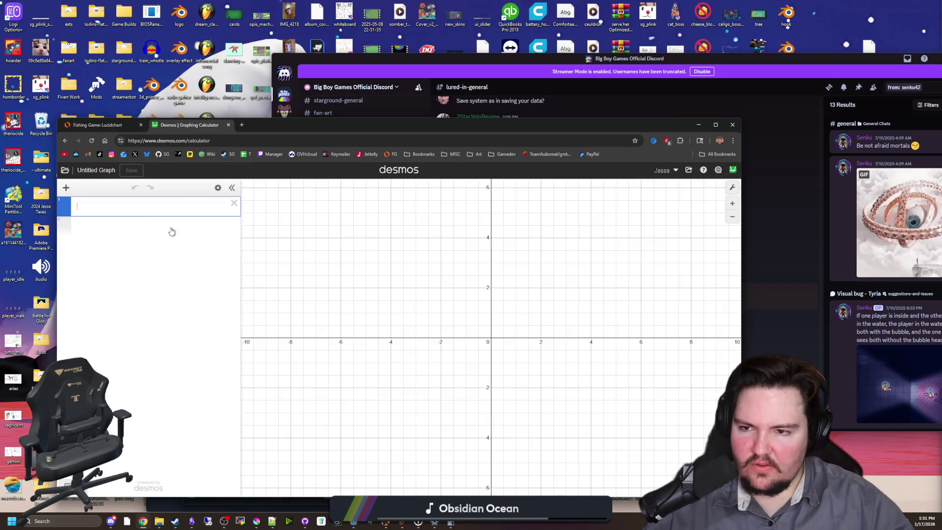
Step: Enter the formula 5*g^l with rows defining g = 10 and l = 10
text(5*)
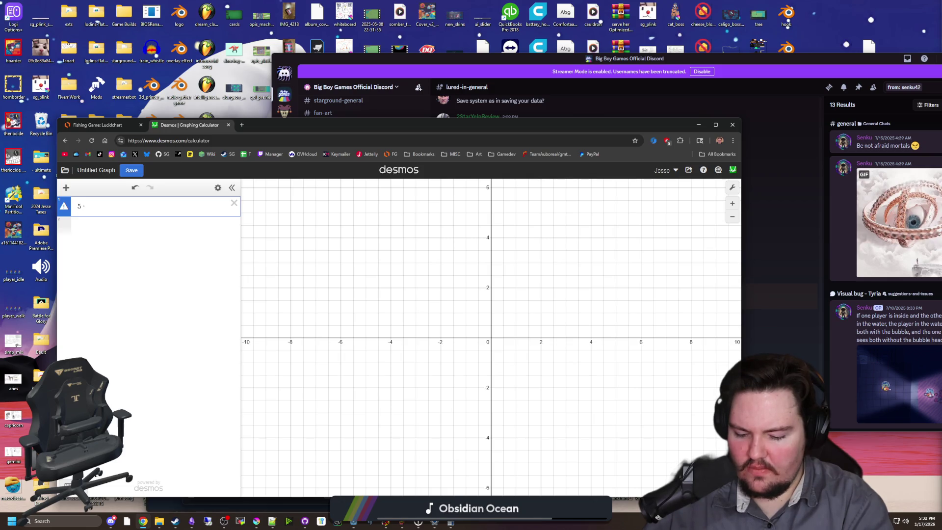
text(g^x)
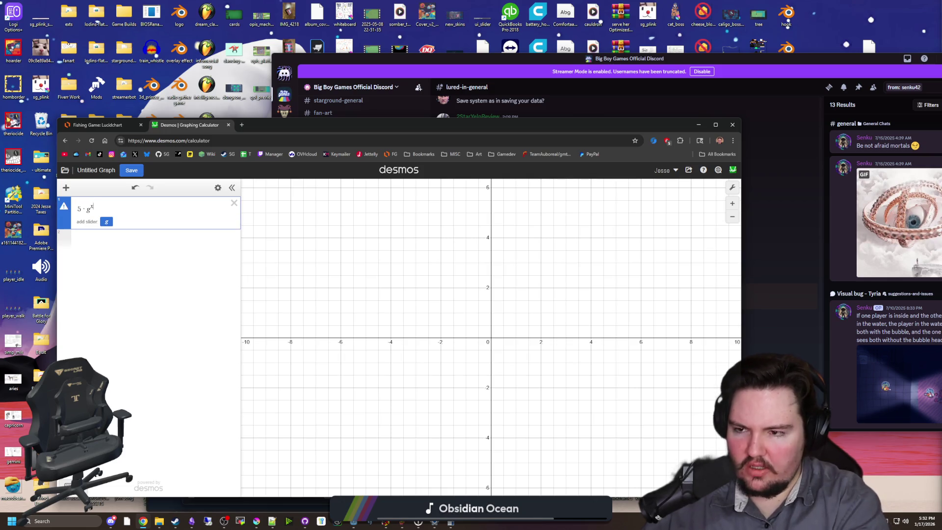
click(132, 235)
text(g)
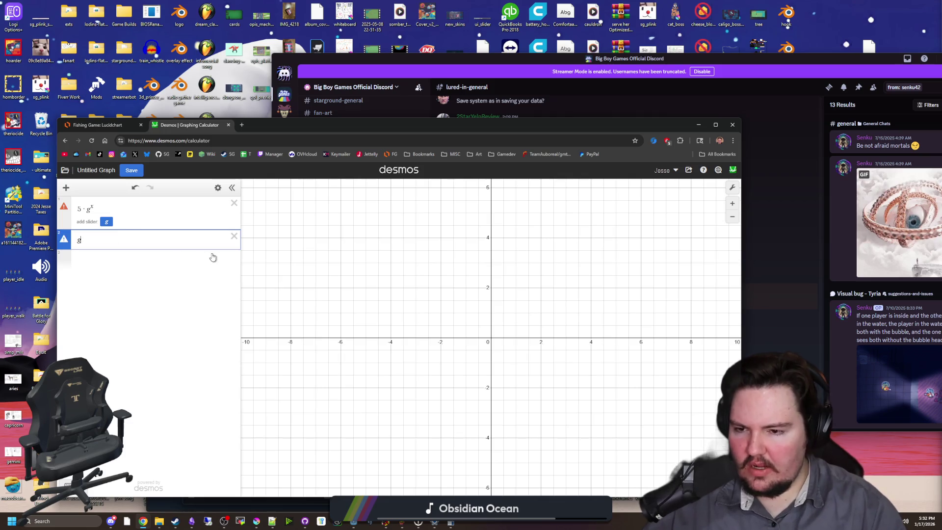
text( = 10)
key(Up)
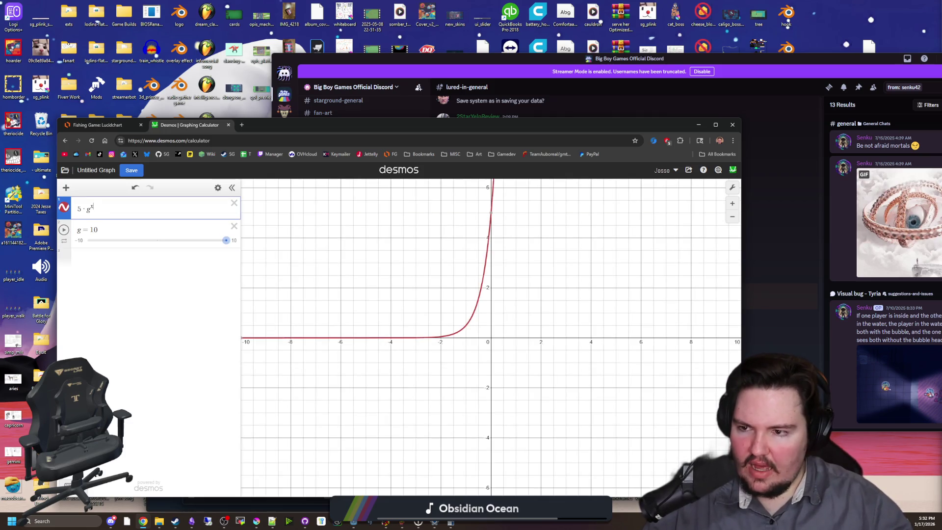
key(BackSpace)
text(l)
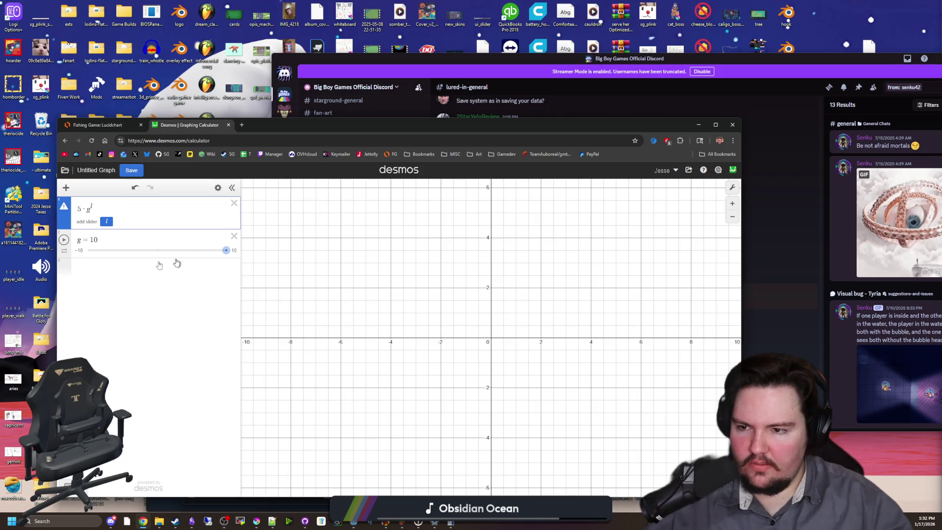
click(134, 273)
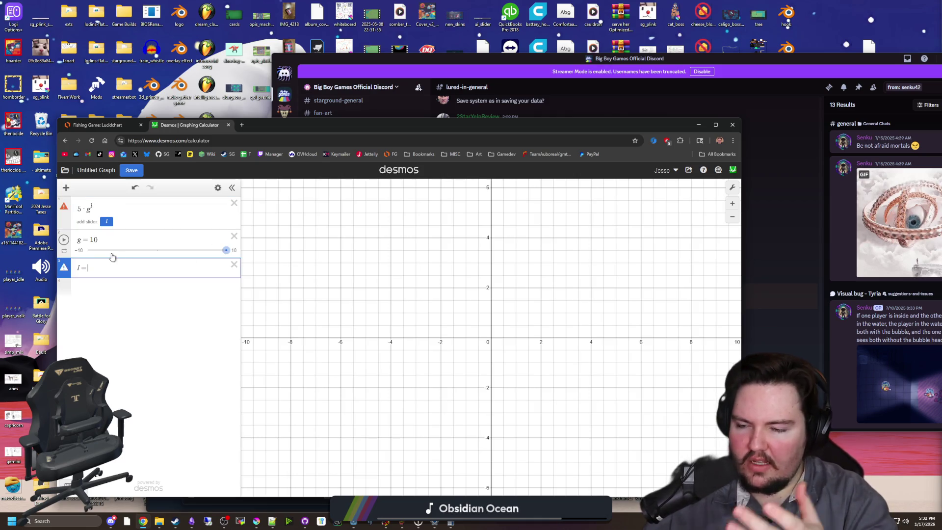
text( 10)
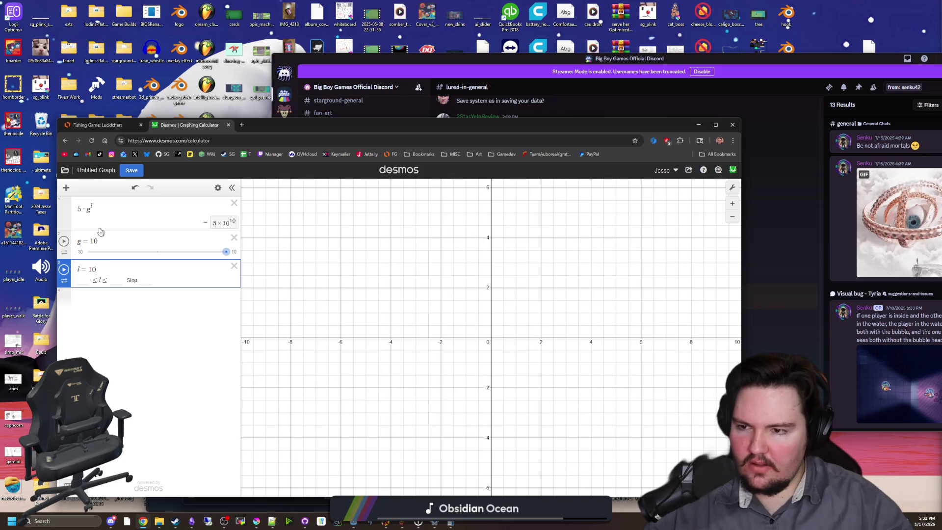
Step: Read the result with growth rate g set to 1.5, 2.0 and 3
click(97, 241)
key(BackSpace)
text(.5)
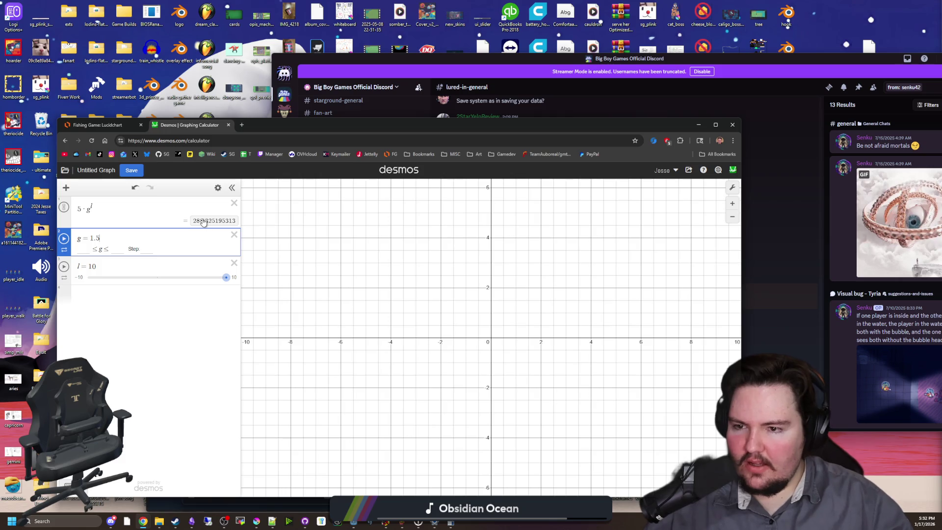
key(BackSpace)
key(BackSpace)
key(BackSpace)
text(2.0)
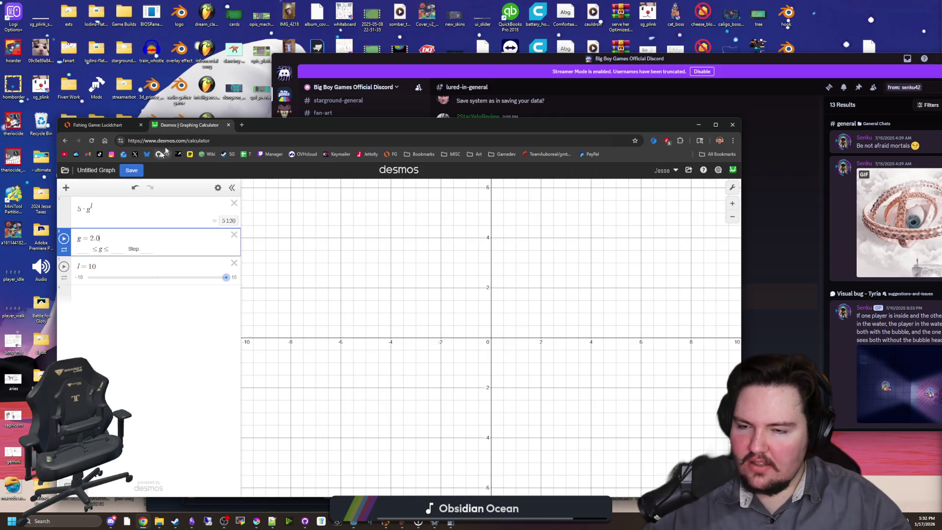
drag(290, 131, 313, 129)
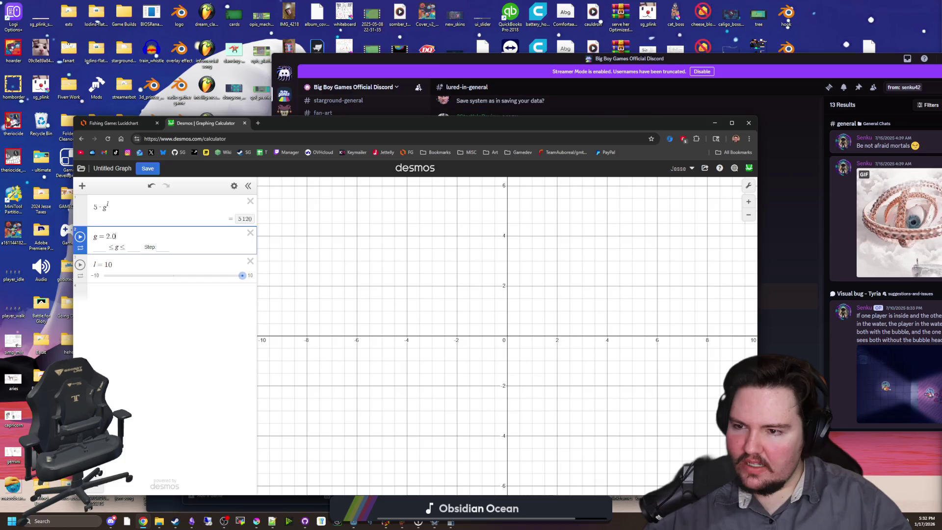
text(3)
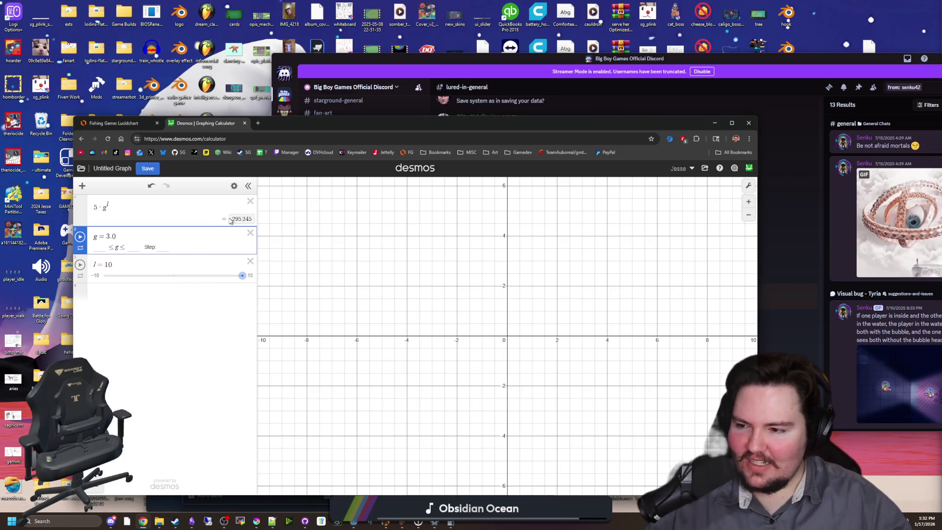
Step: Minimize Chrome and return to upgrades_table.gd at the default CostScaling value
click(715, 123)
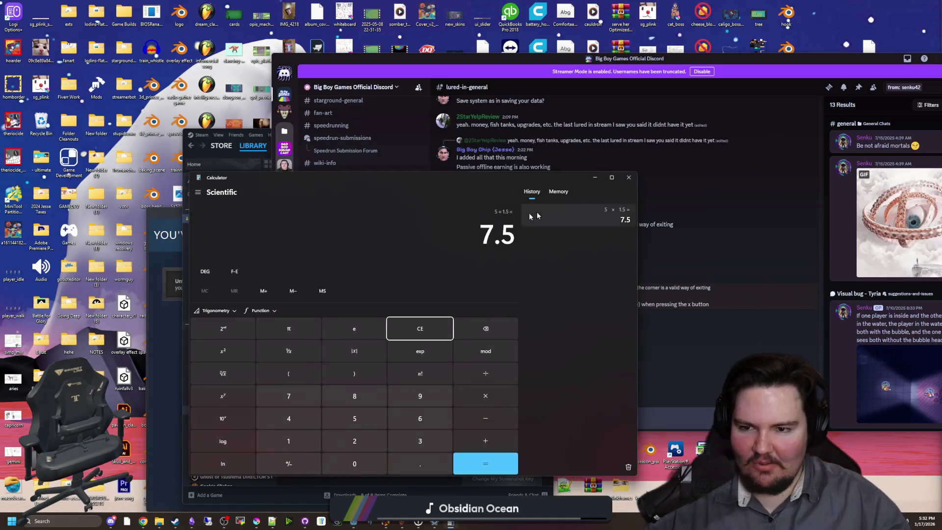
drag(405, 198, 459, 236)
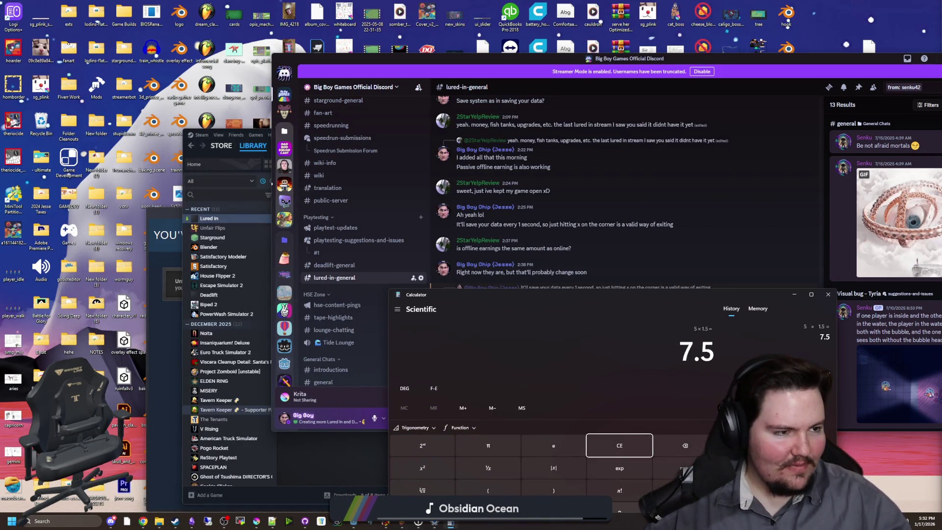
key(alt+Tab)
click(337, 200)
click(330, 168)
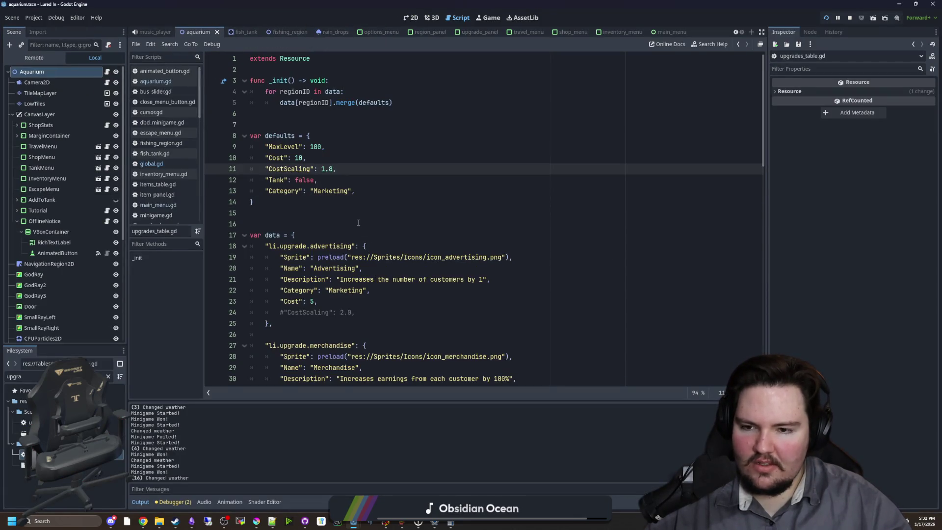
scroll(359, 222, down, 3)
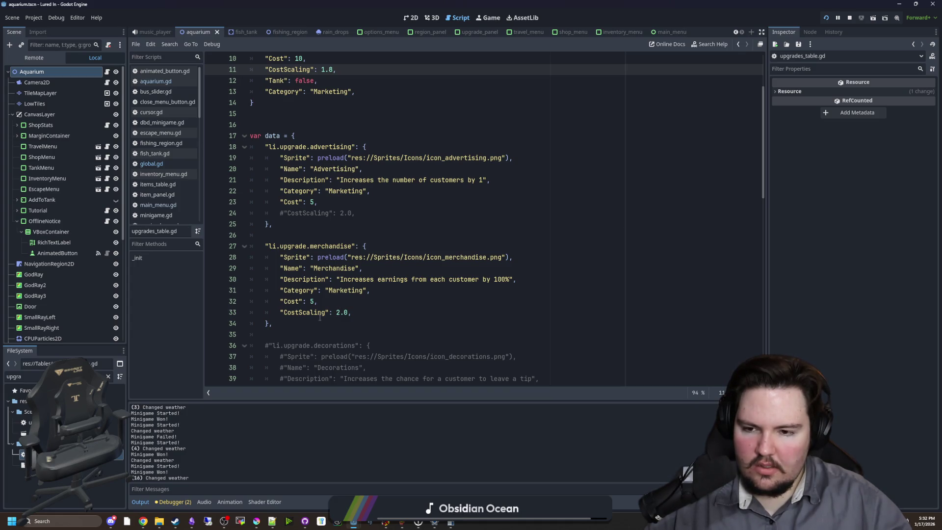
drag(320, 317, 255, 246)
click(310, 224)
scroll(311, 225, up, 3)
scroll(310, 231, down, 9)
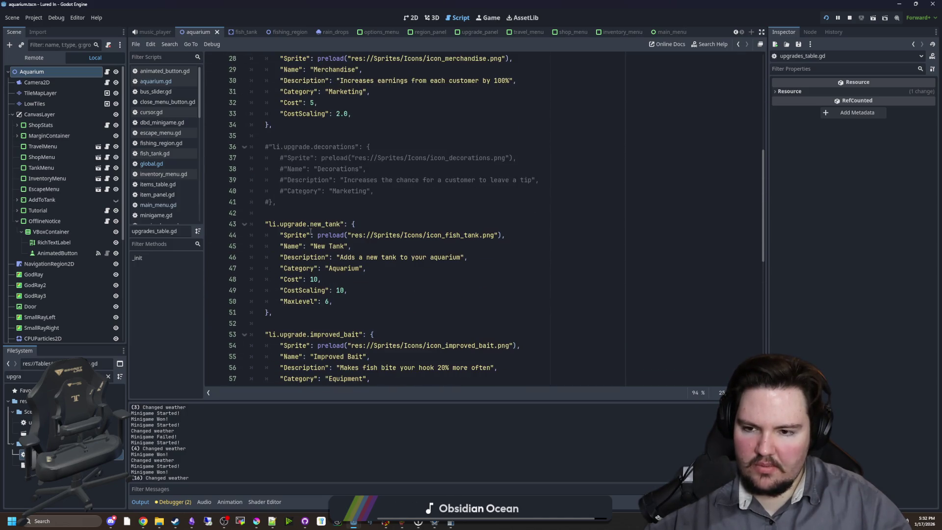
scroll(310, 231, down, 3)
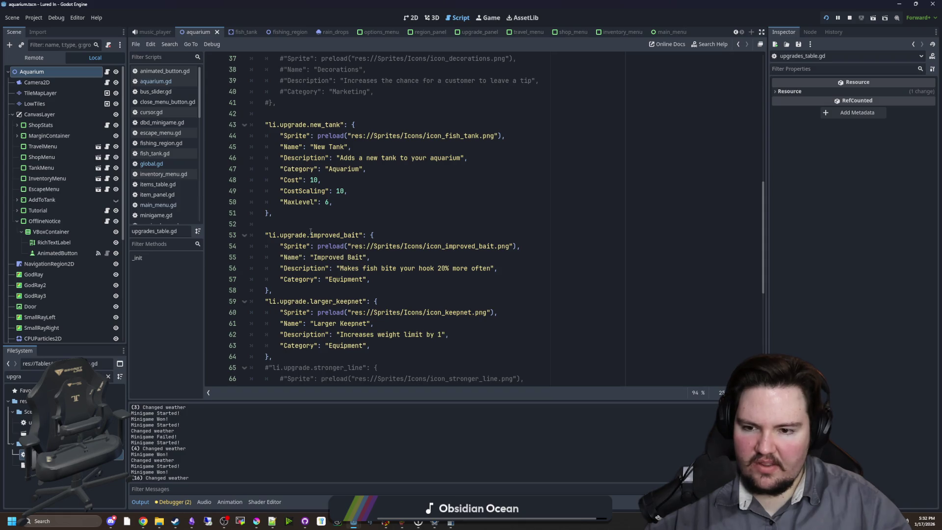
scroll(310, 231, down, 3)
scroll(310, 231, down, 3)
scroll(310, 231, down, 3)
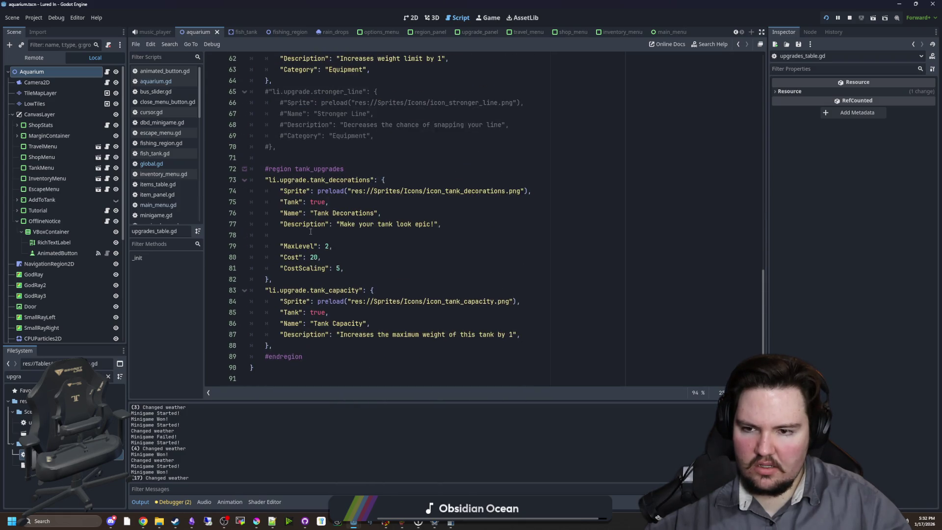
scroll(312, 281, up, 15)
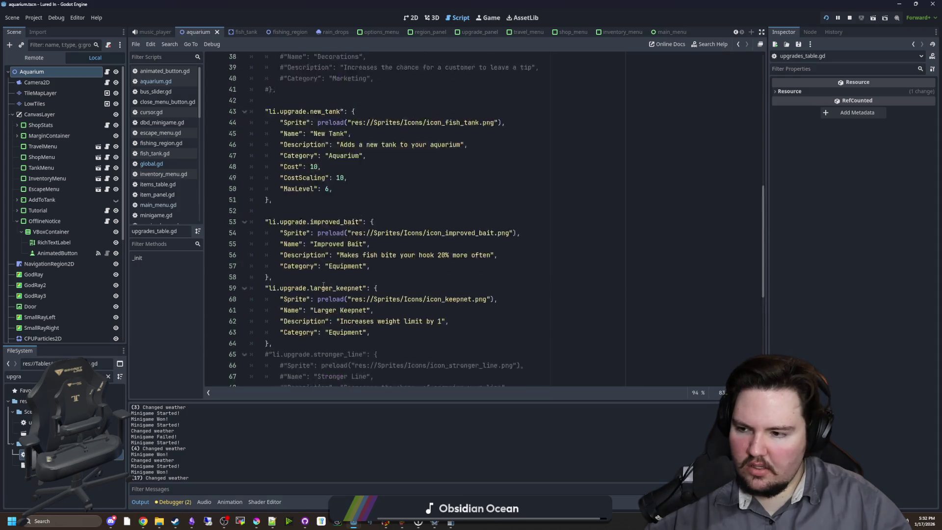
scroll(323, 285, up, 5)
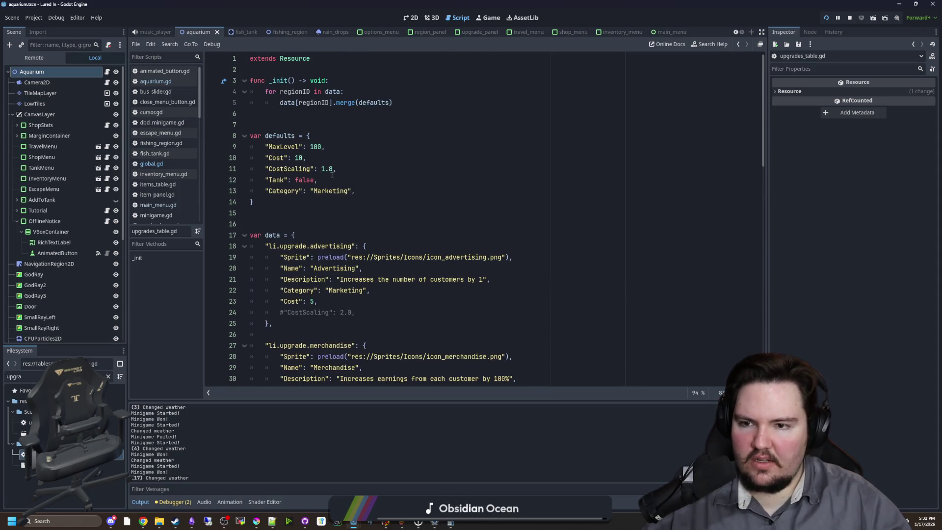
Step: Change the default CostScaling from 1.8 to 1.65 and save the script
click(334, 171)
key(BackSpace)
text(6)
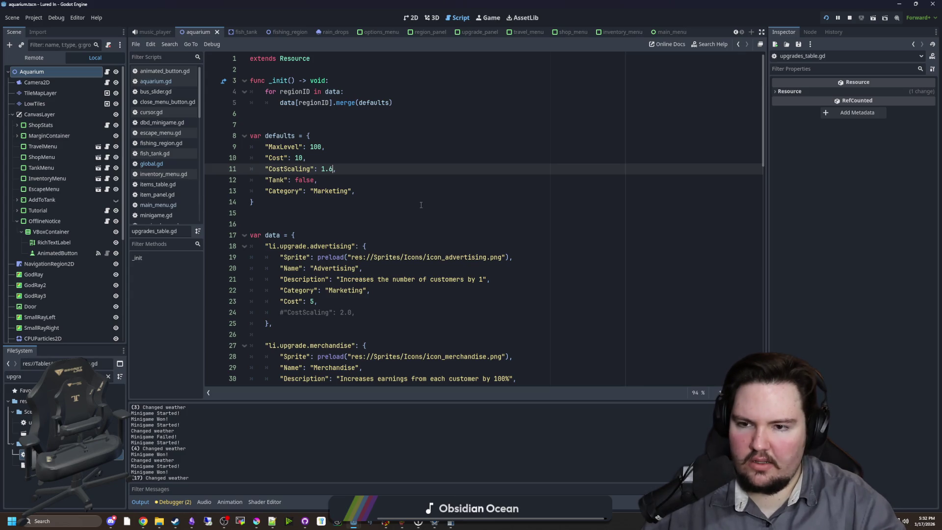
text(5)
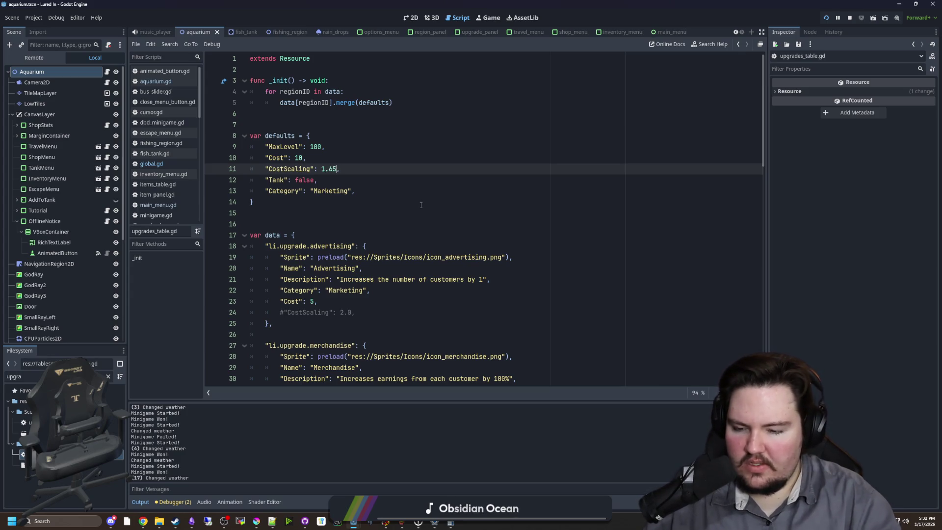
click(421, 205)
key(ctrl+s)
Step: Review the advertising and merchandise entries further down upgrades_table.gd
scroll(421, 205, down, 1)
key(Down)
key(Down)
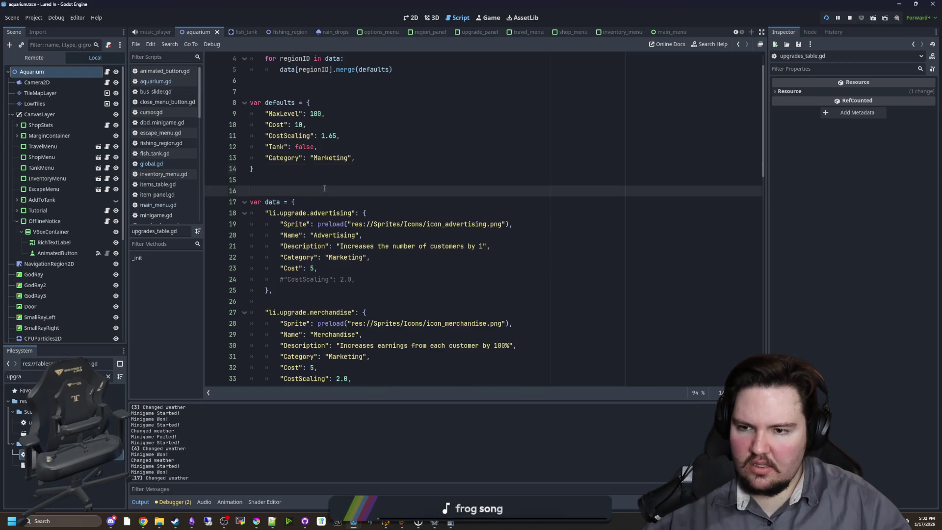
scroll(314, 235, down, 2)
click(314, 235)
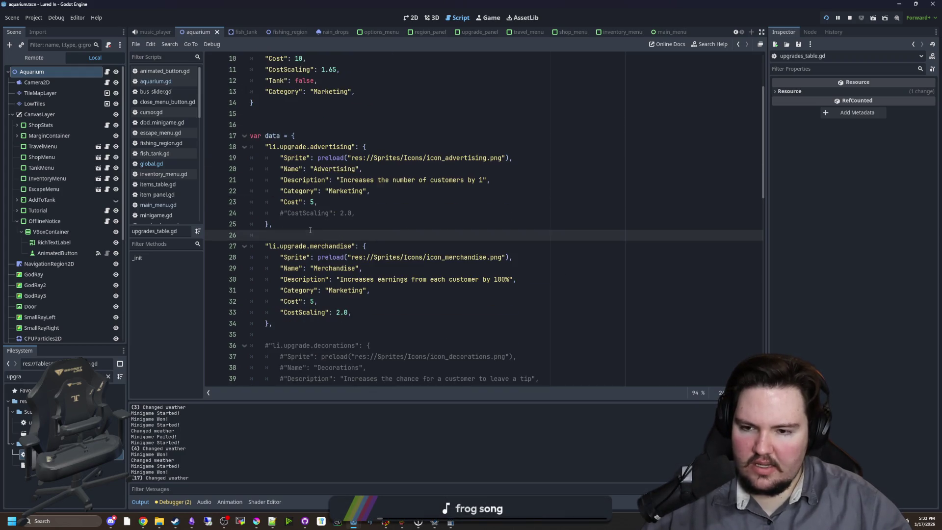
click(322, 203)
drag(321, 203, 317, 294)
click(322, 204)
scroll(324, 205, down, 6)
scroll(323, 205, down, 11)
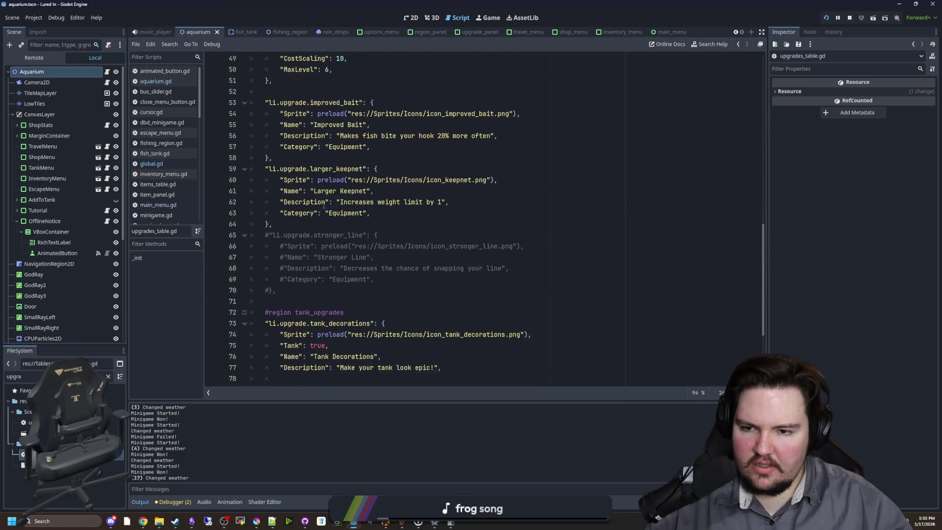
scroll(327, 220, up, 4)
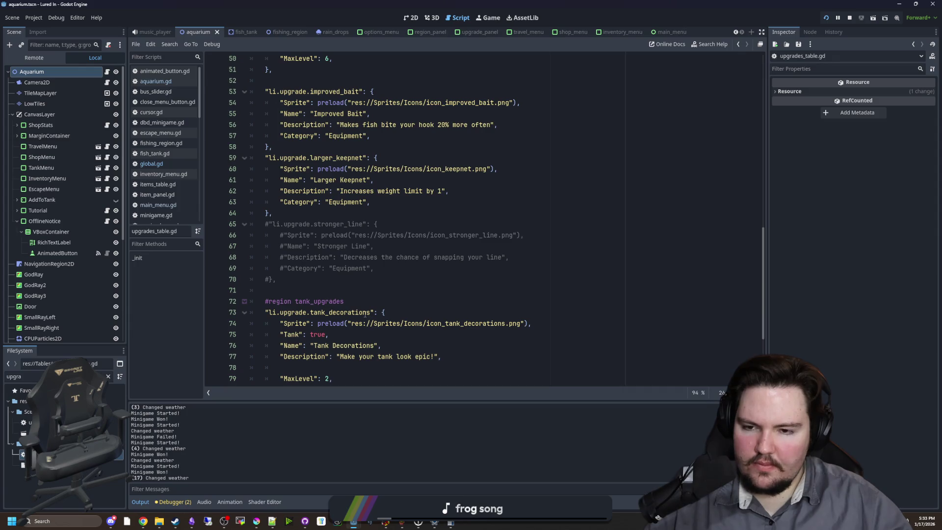
scroll(338, 290, up, 20)
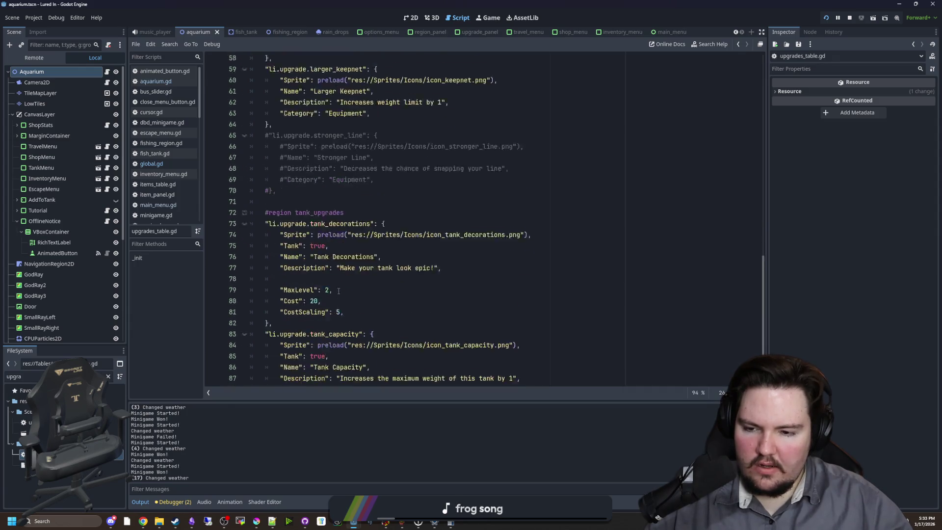
click(284, 220)
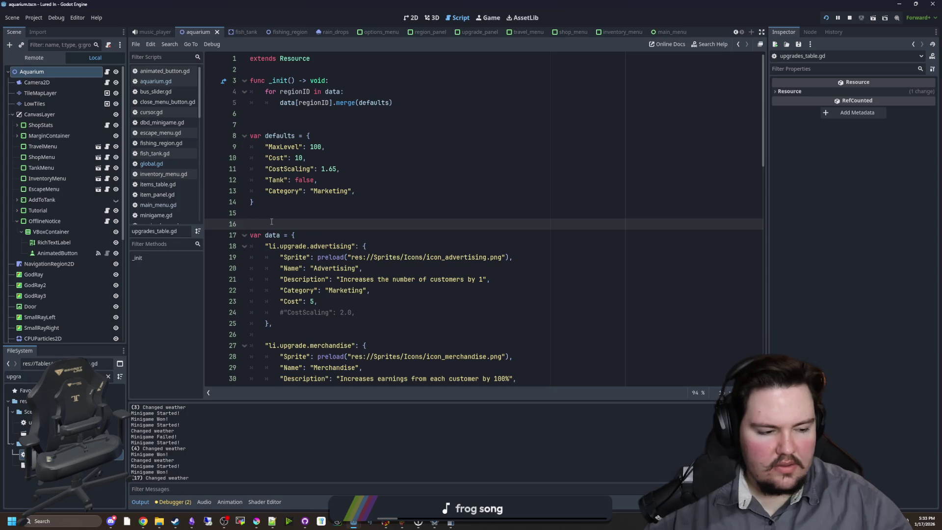
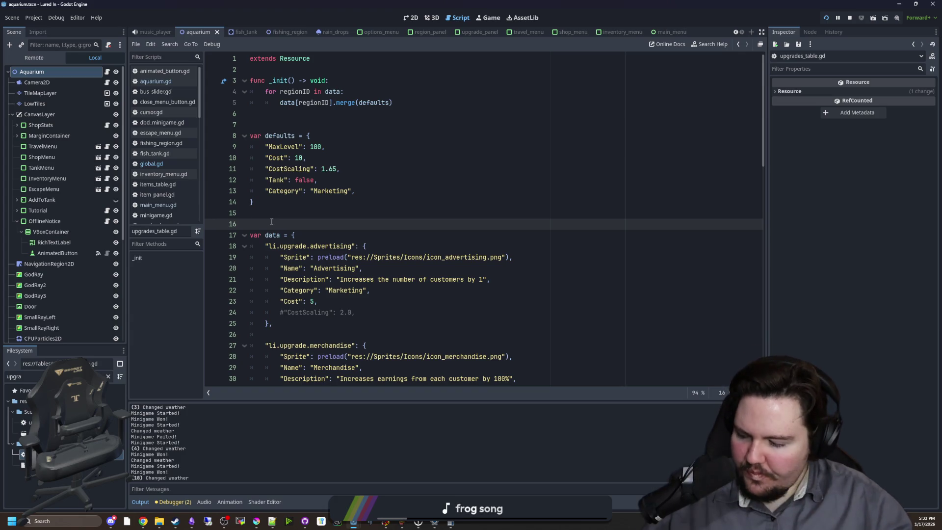
Step: In the 2D workspace, filter the FileSystem for 'reg' and open region_panel.gd
click(414, 16)
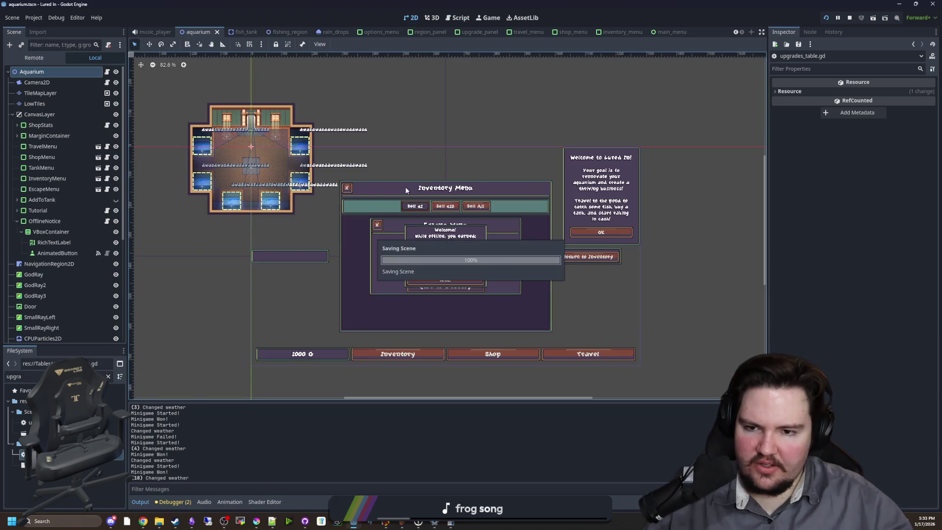
click(108, 376)
text(reg)
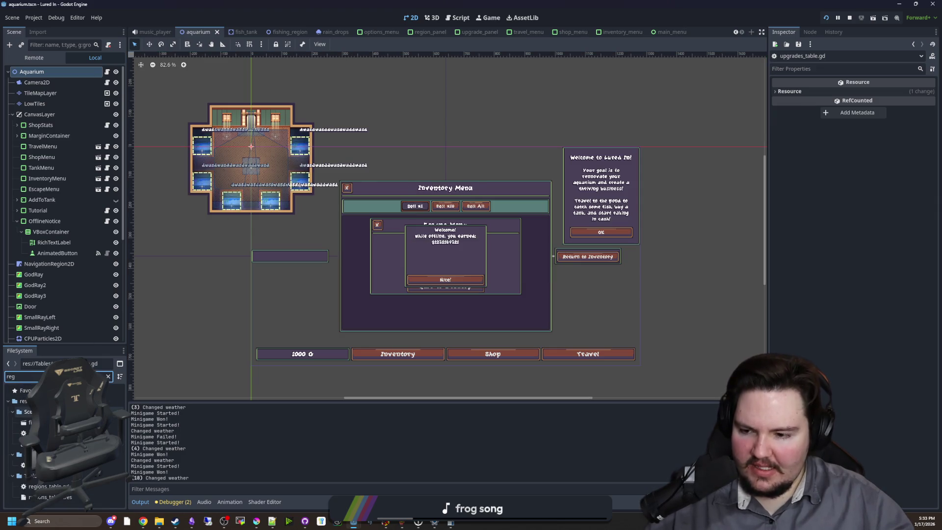
double_click(44, 432)
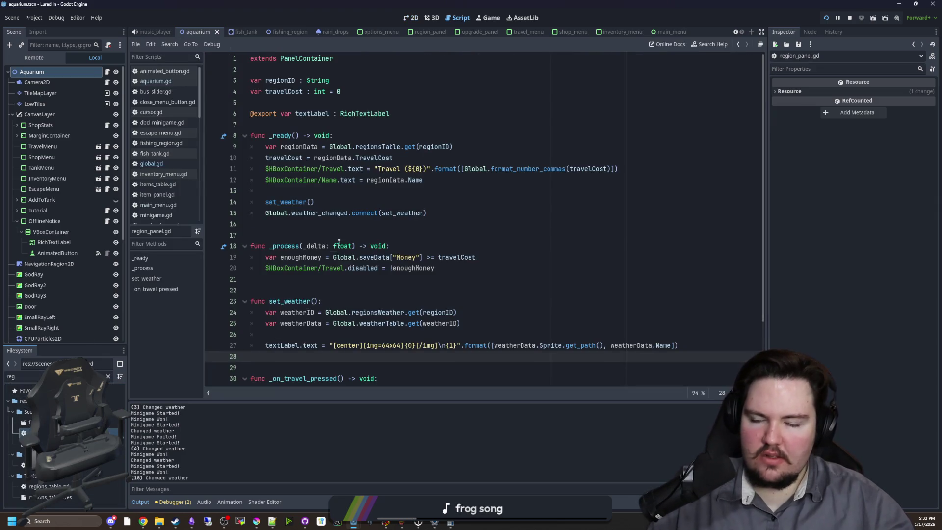
Step: Inspect the set_weather call in region_panel.gd's _ready, then open regions_table.gd
click(339, 245)
click(317, 201)
scroll(332, 245, down, 2)
scroll(331, 268, up, 2)
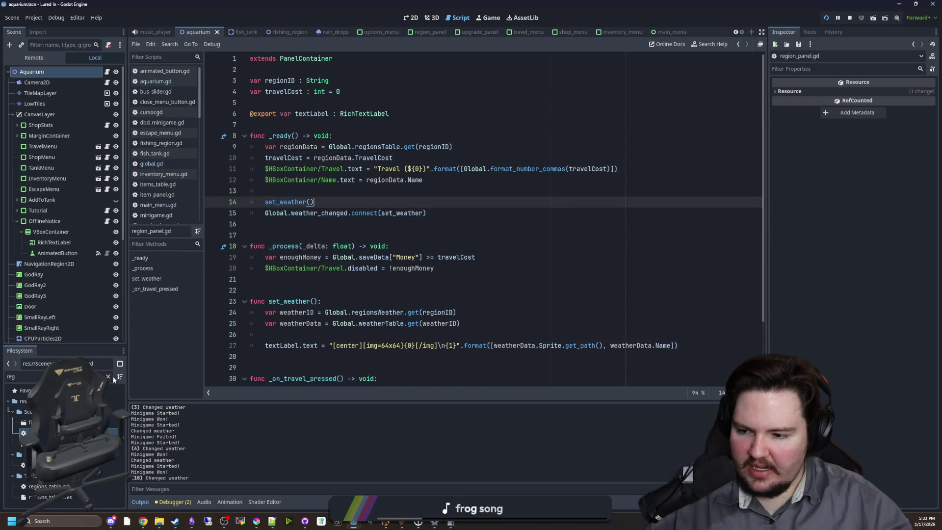
double_click(44, 486)
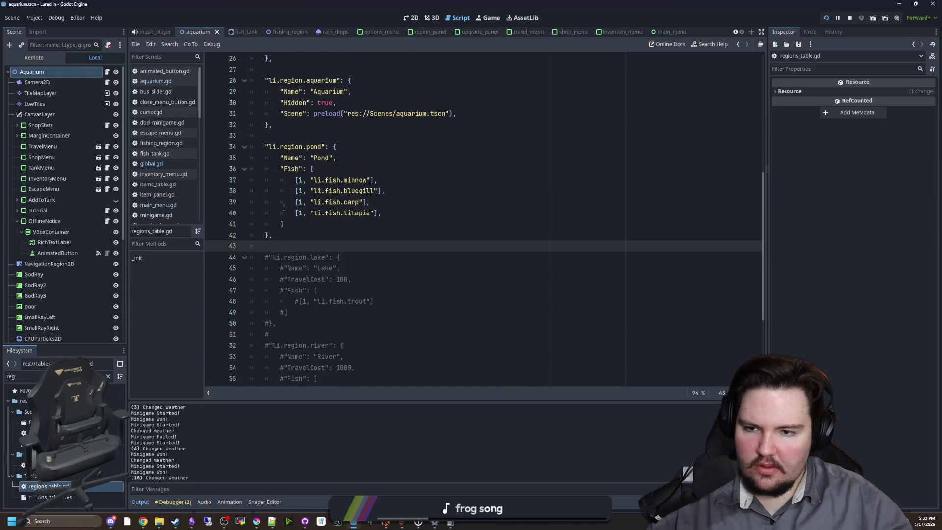
drag(273, 235, 218, 146)
click(338, 201)
scroll(329, 251, down, 2)
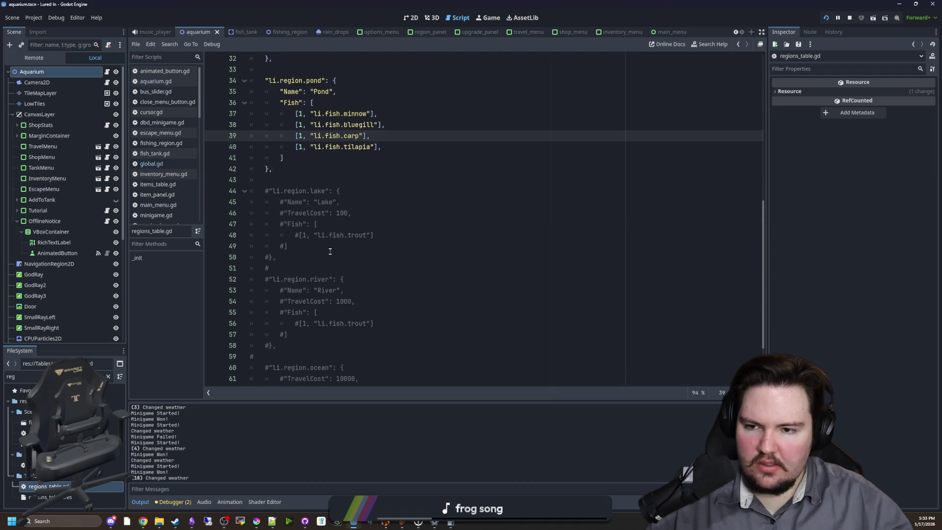
drag(282, 255, 232, 192)
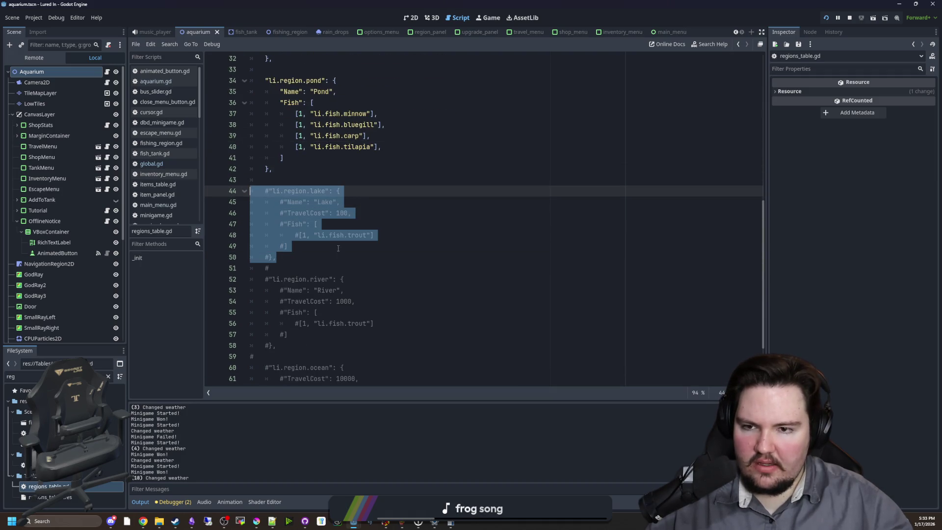
click(362, 248)
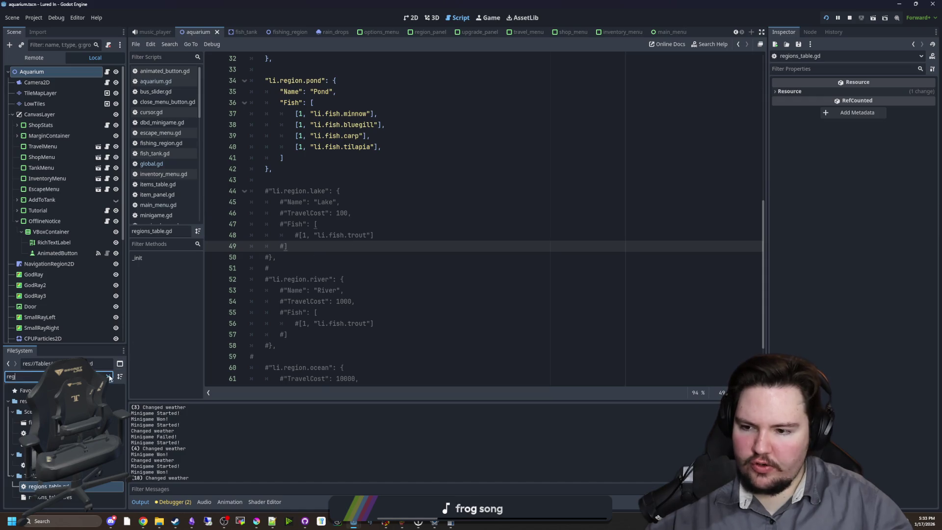
click(108, 376)
text(trou)
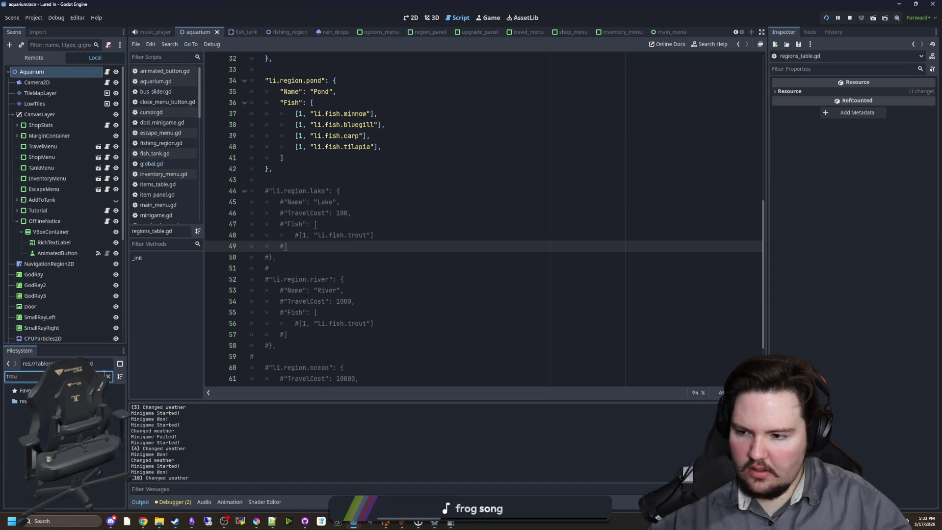
click(108, 376)
click(316, 279)
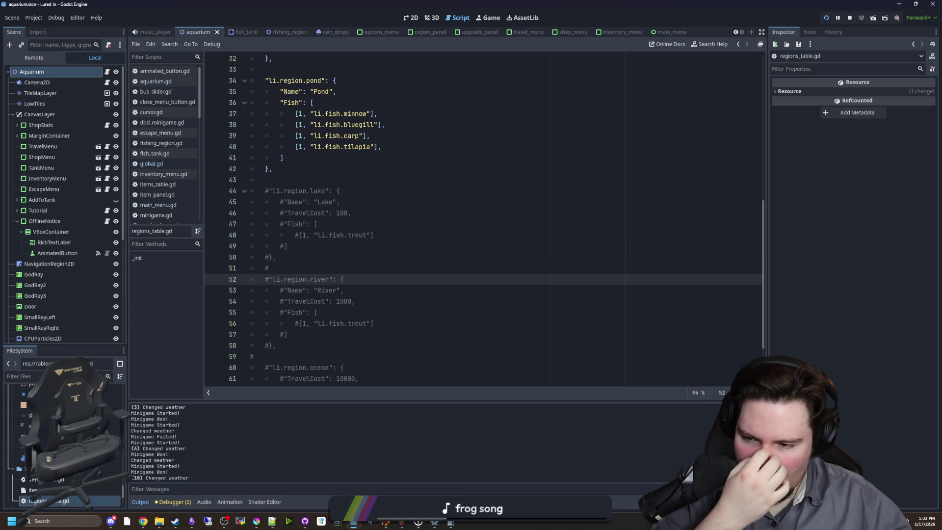
scroll(337, 278, down, 3)
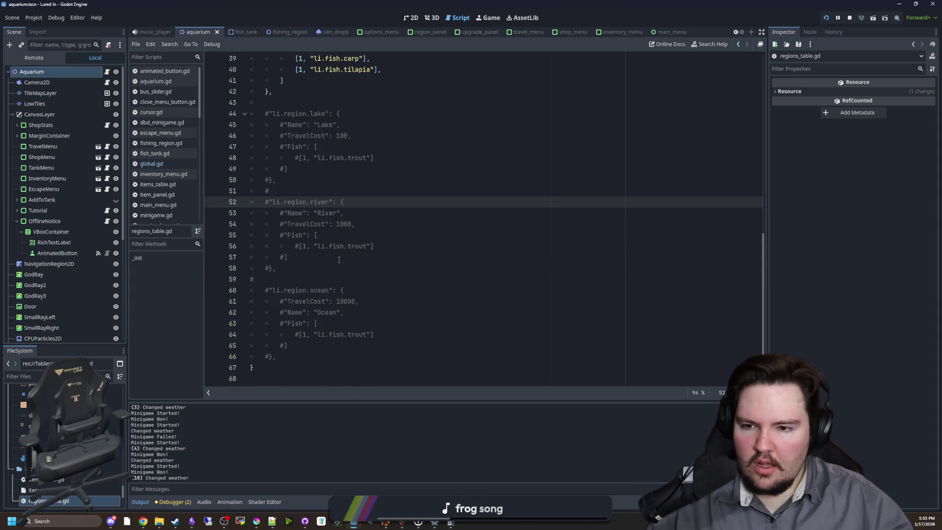
scroll(338, 259, up, 4)
click(308, 237)
scroll(311, 260, down, 4)
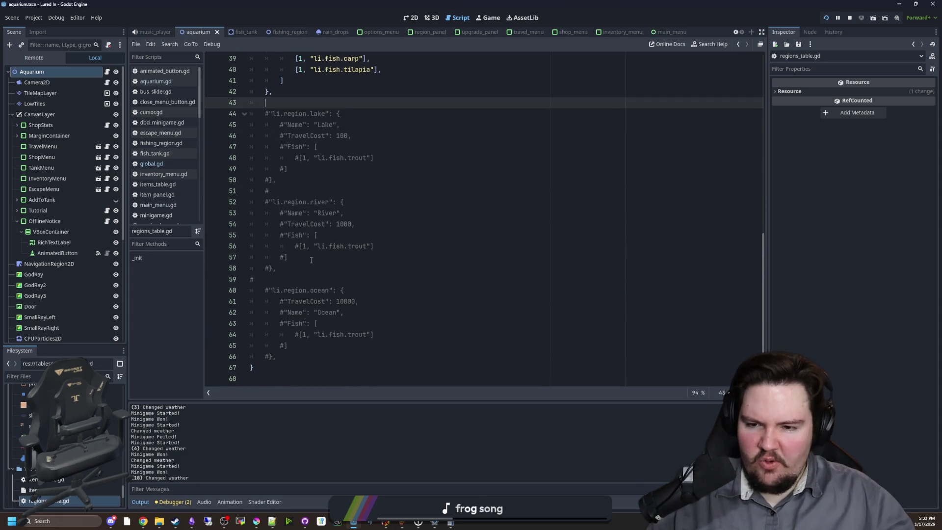
scroll(313, 250, up, 3)
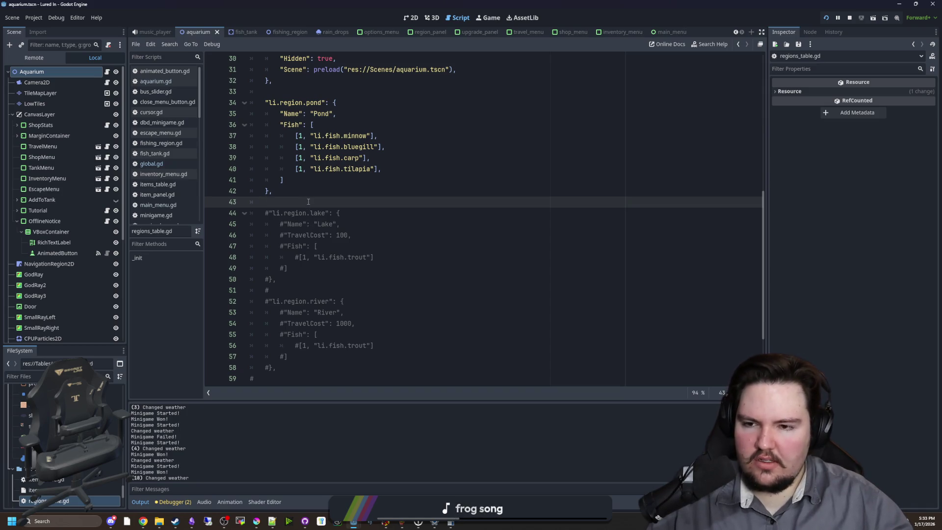
mouse_move(326, 195)
mouse_down()
mouse_move(250, 105)
mouse_move(201, 99)
mouse_up()
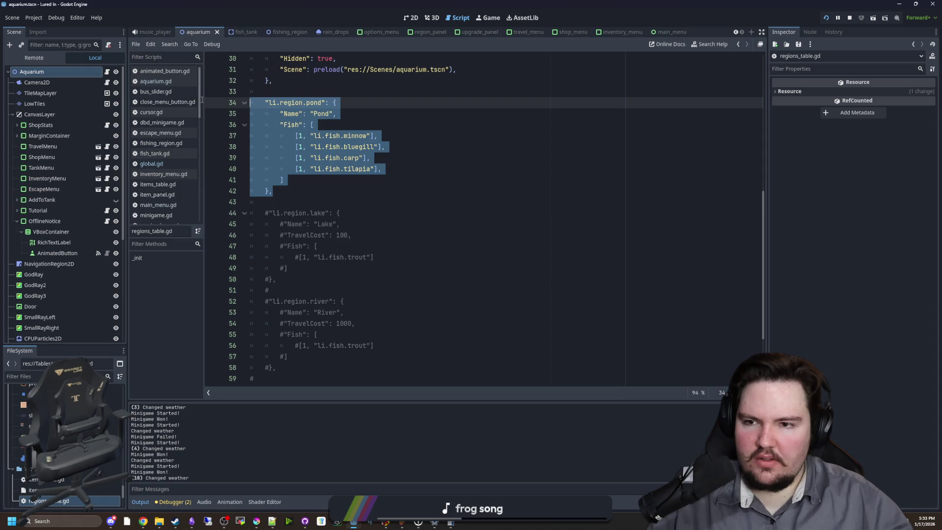
click(301, 196)
scroll(294, 216, down, 1)
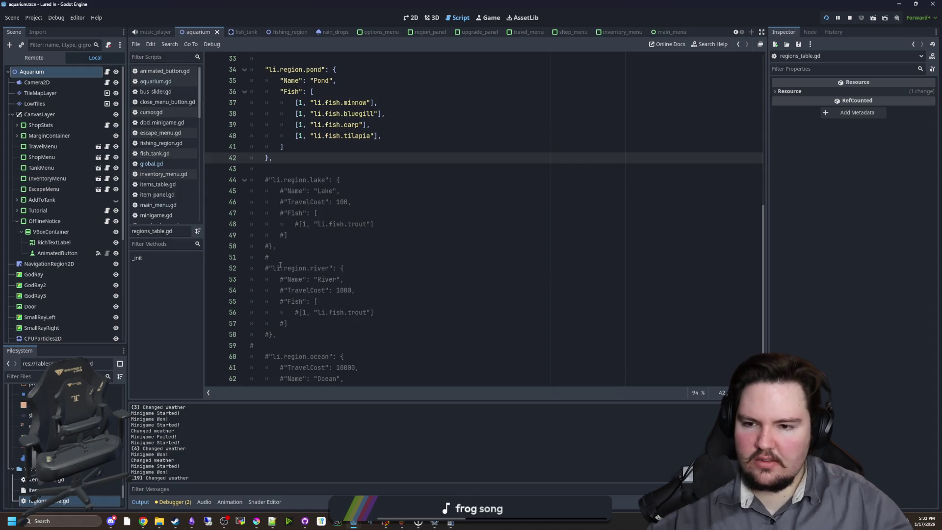
scroll(282, 246, down, 2)
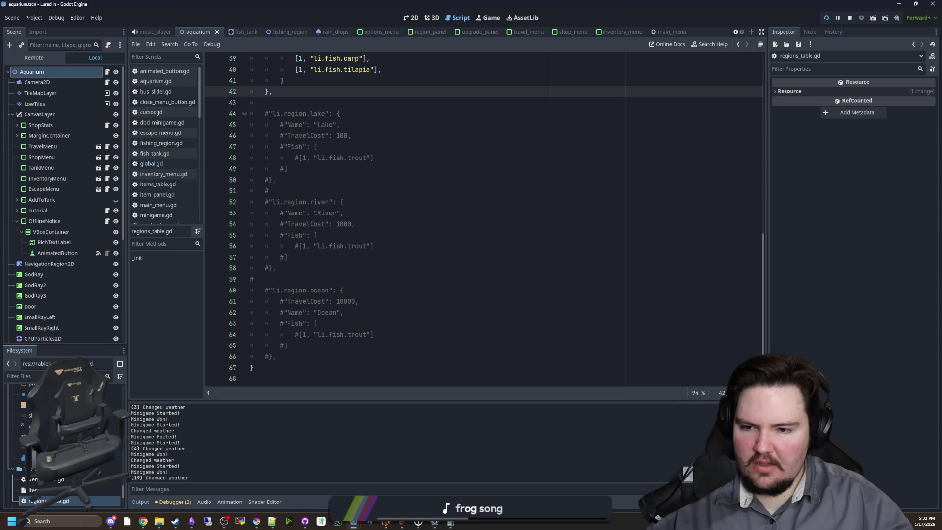
scroll(331, 211, up, 2)
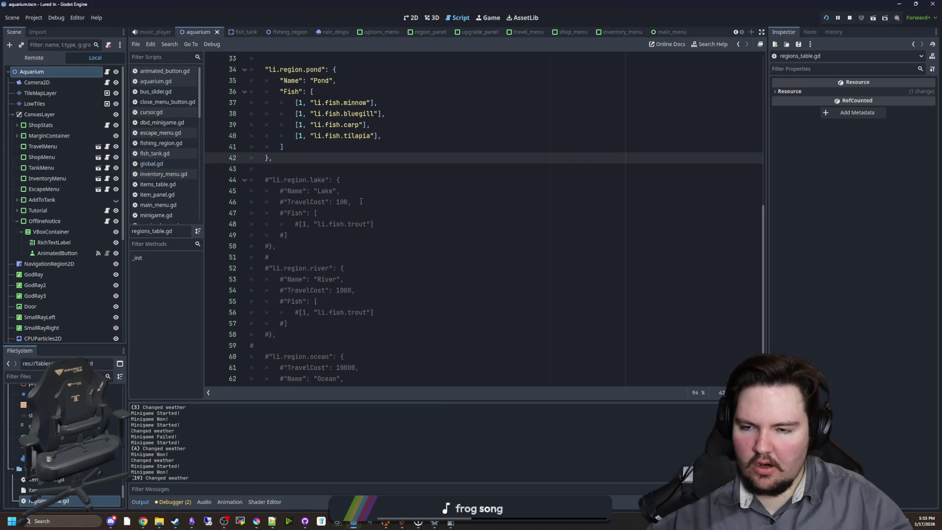
scroll(331, 210, up, 1)
scroll(285, 239, down, 1)
click(294, 245)
drag(294, 245, 200, 169)
click(296, 312)
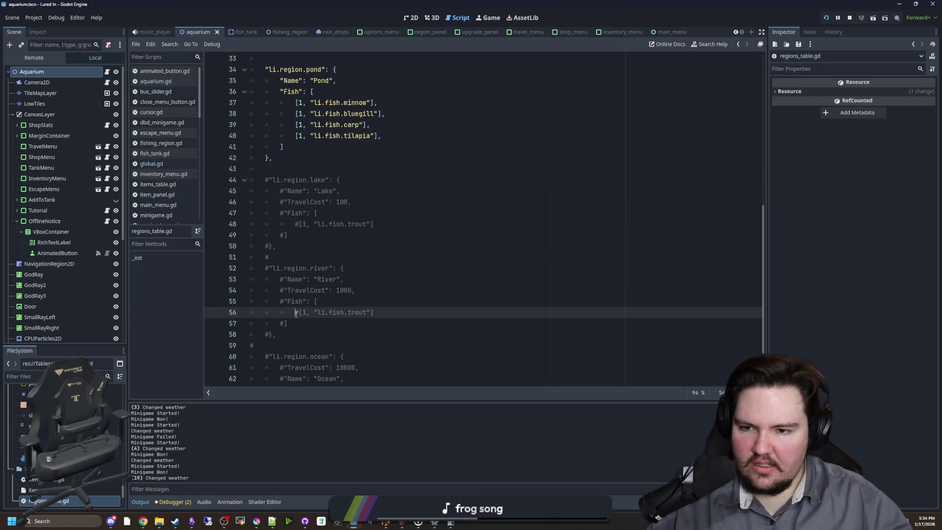
drag(294, 334, 218, 275)
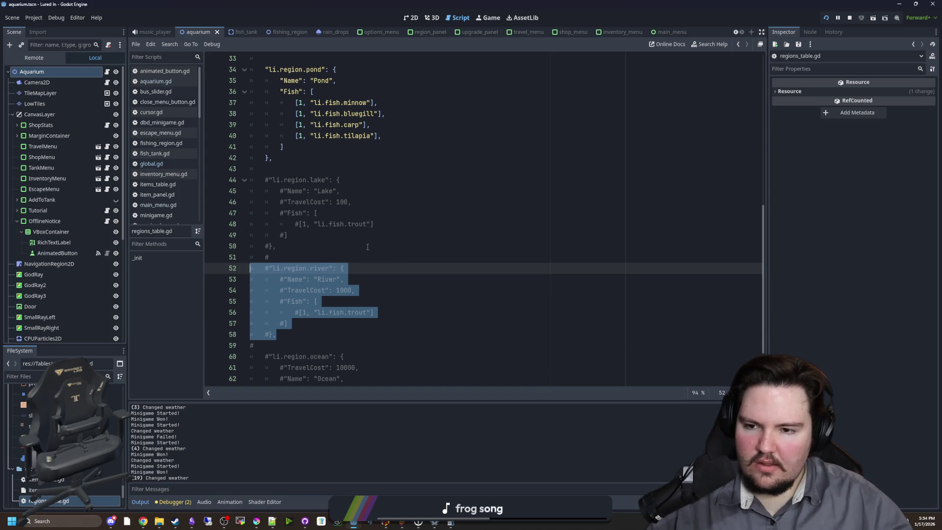
click(314, 258)
drag(286, 334, 238, 268)
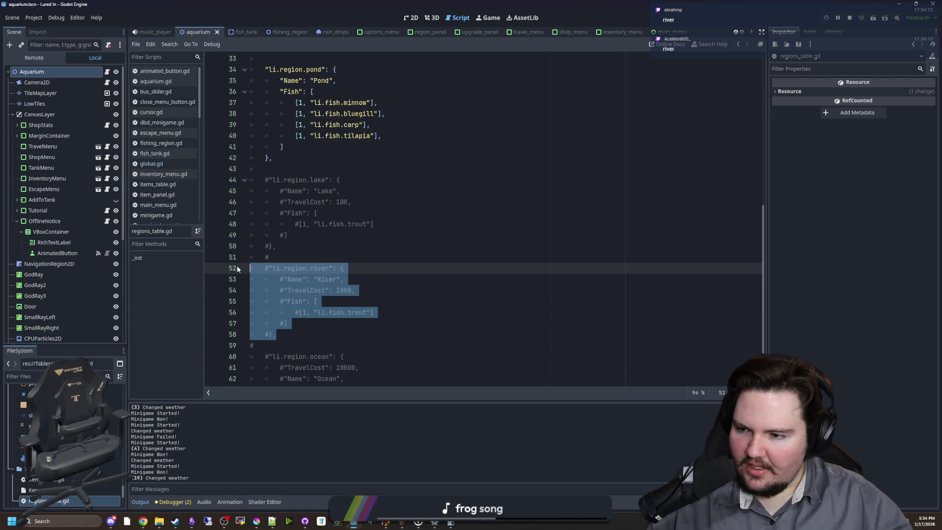
click(282, 255)
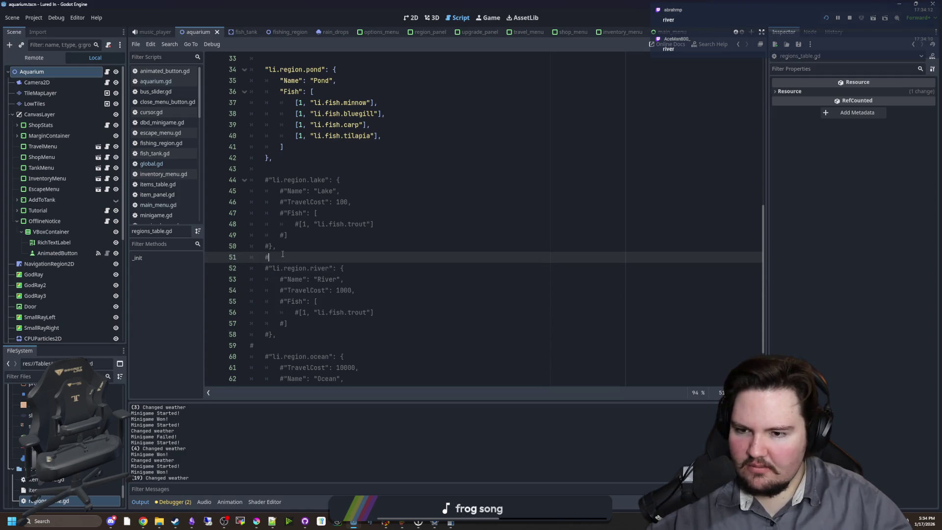
key(BackSpace)
mouse_move(282, 254)
mouse_down()
mouse_move(275, 223)
mouse_move(187, 178)
mouse_up()
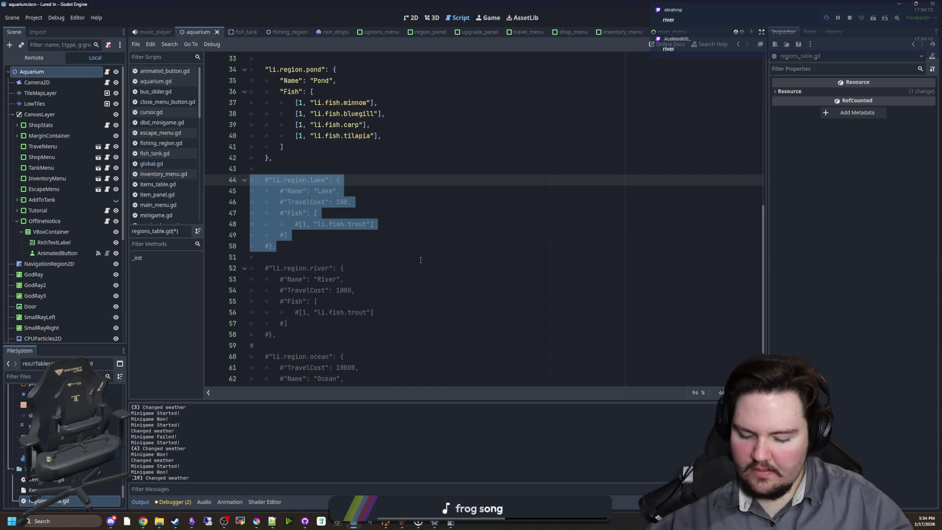
Step: Uncomment the lake region entry in regions_table.gd, leaving river commented out
key(ctrl+k)
key(Right)
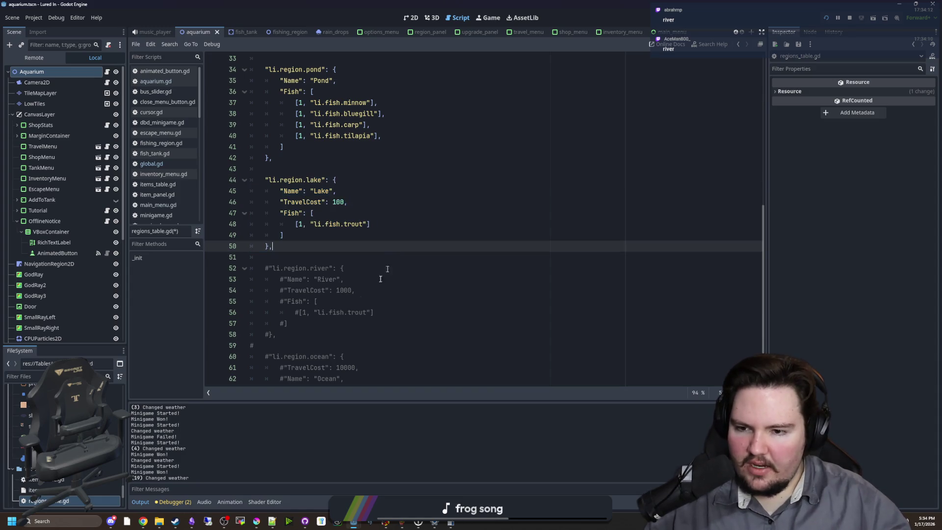
drag(304, 331, 239, 265)
click(328, 255)
scroll(330, 250, up, 1)
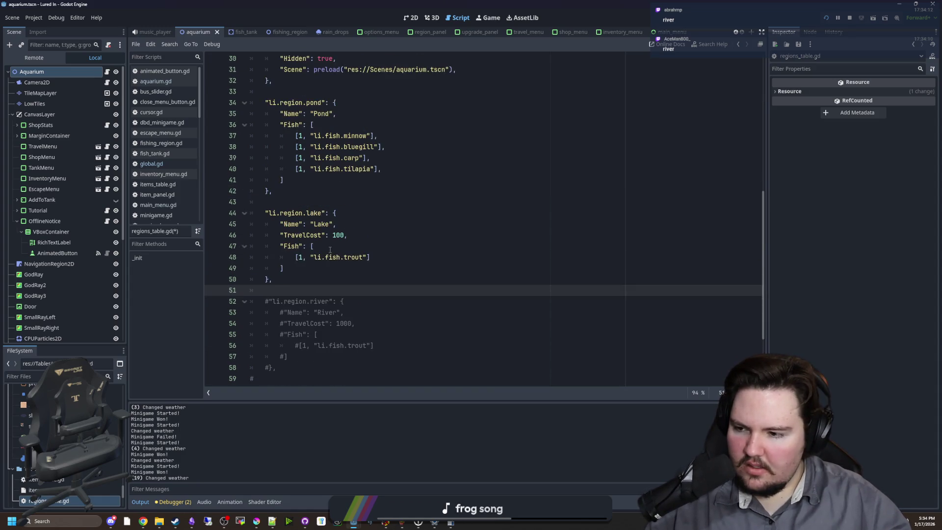
Step: Replace the lake's trout entry with the pond's four fish entries
click(357, 271)
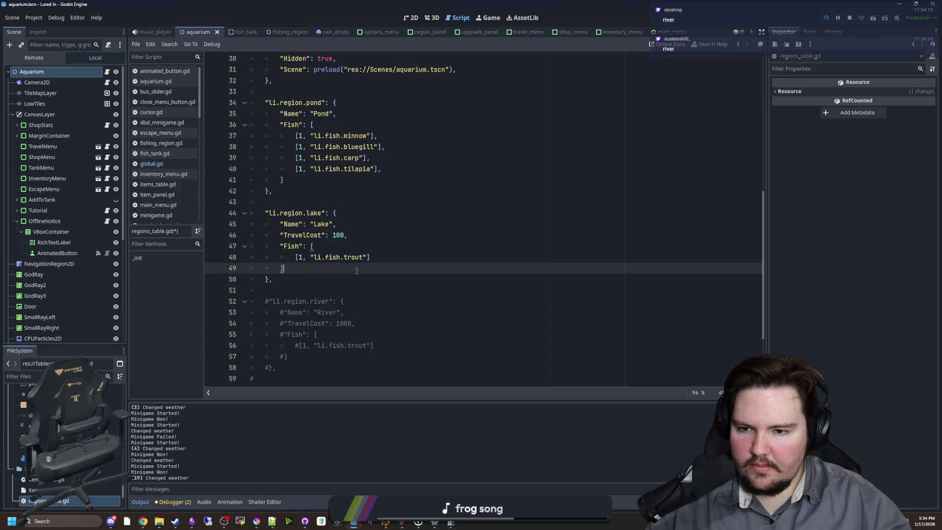
mouse_move(386, 168)
mouse_down()
mouse_move(275, 170)
mouse_move(217, 136)
mouse_up()
key(ctrl+c)
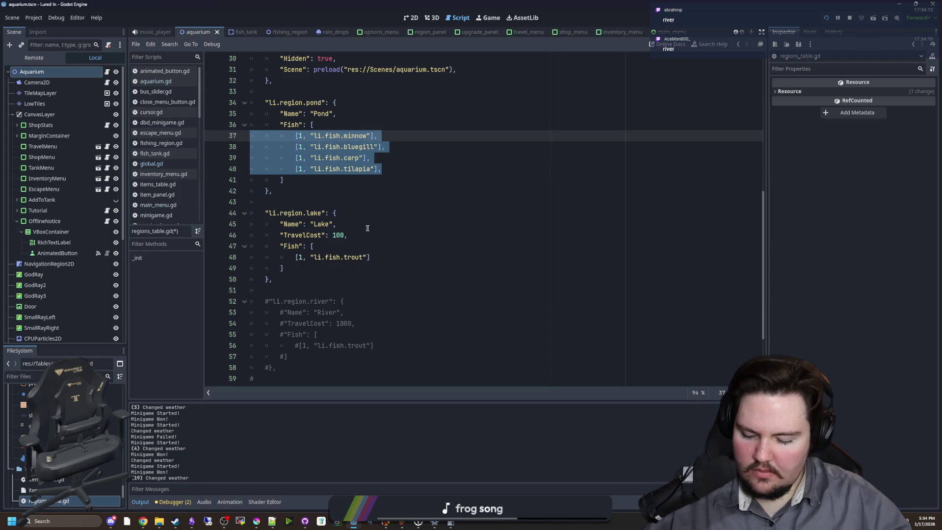
drag(382, 257, 295, 257)
key(ctrl+v)
click(344, 257)
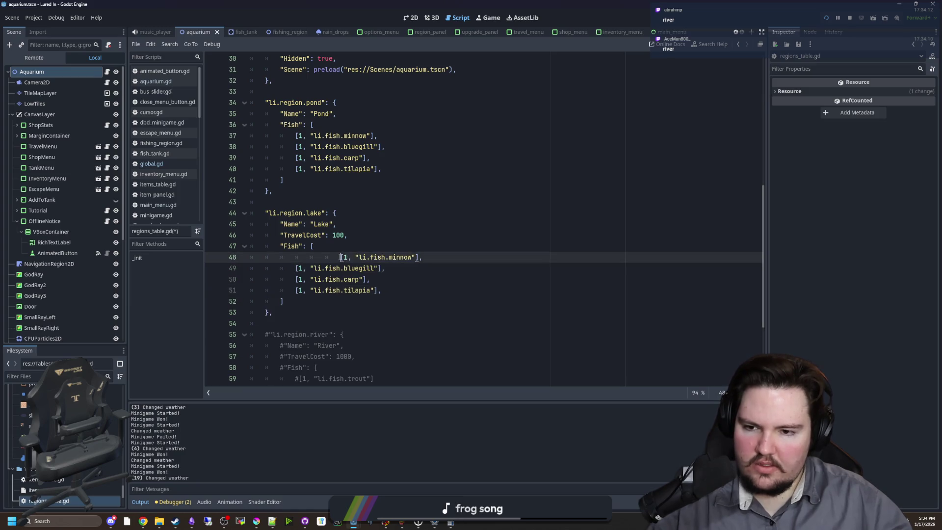
key(Up)
key(Up)
click(302, 193)
Step: Save regions_table.gd and filter the FileSystem for 'region'
key(ctrl+s)
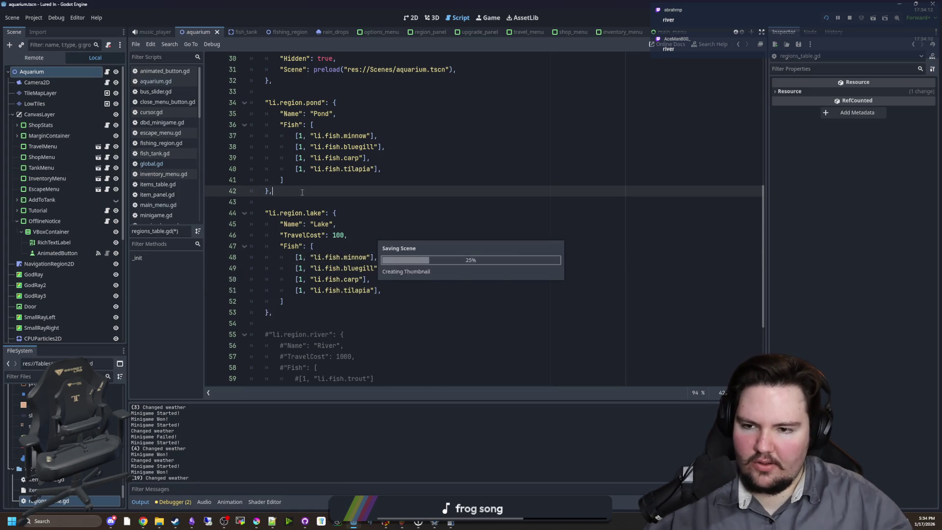
key(ctrl+s)
key(Down)
key(ctrl+s)
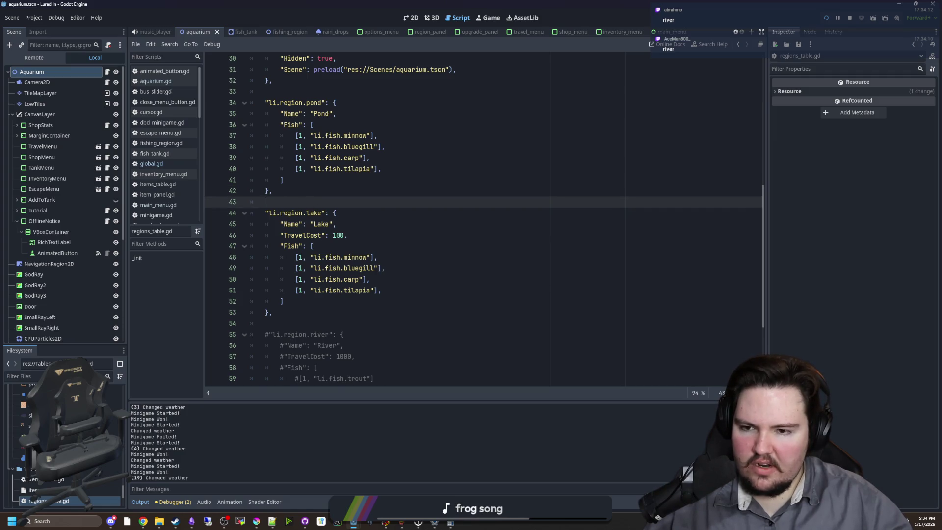
key(ctrl+s)
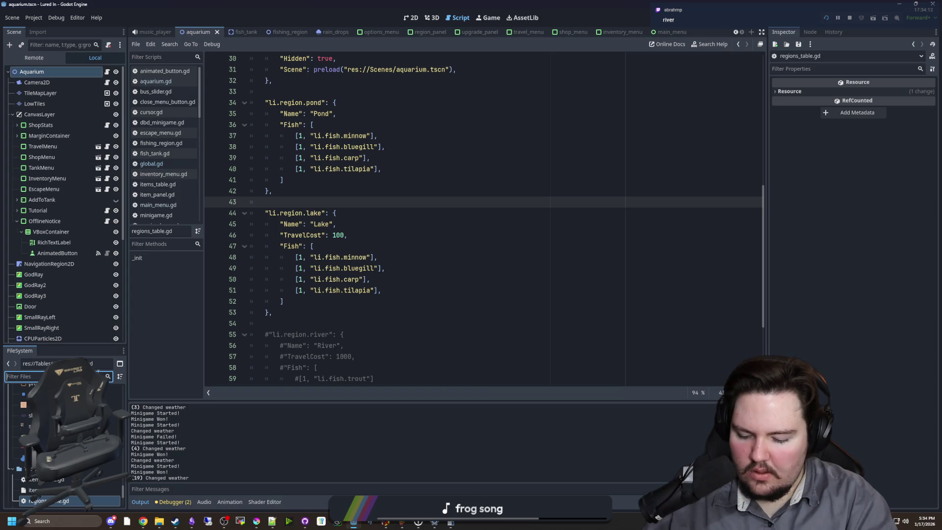
text(region)
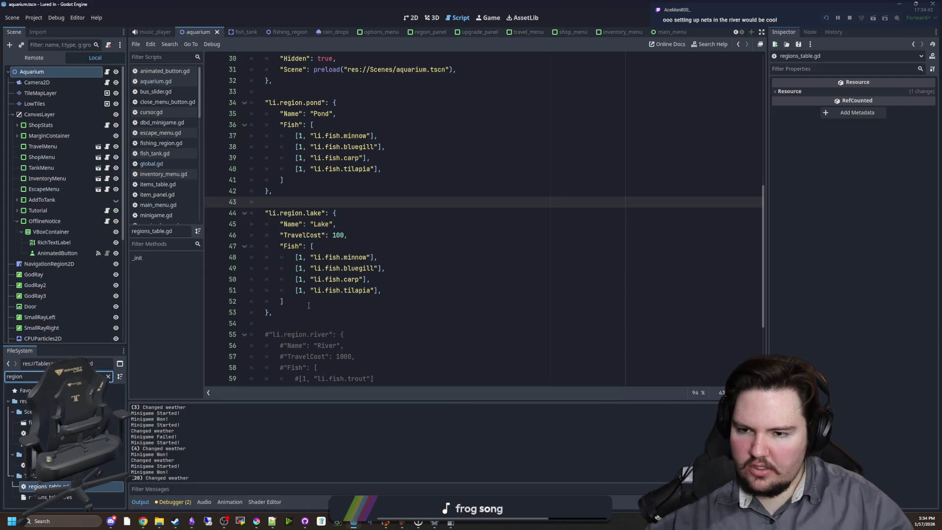
Step: Open the fishing_region.tscn scene in the 2D view and save it
click(308, 308)
double_click(49, 432)
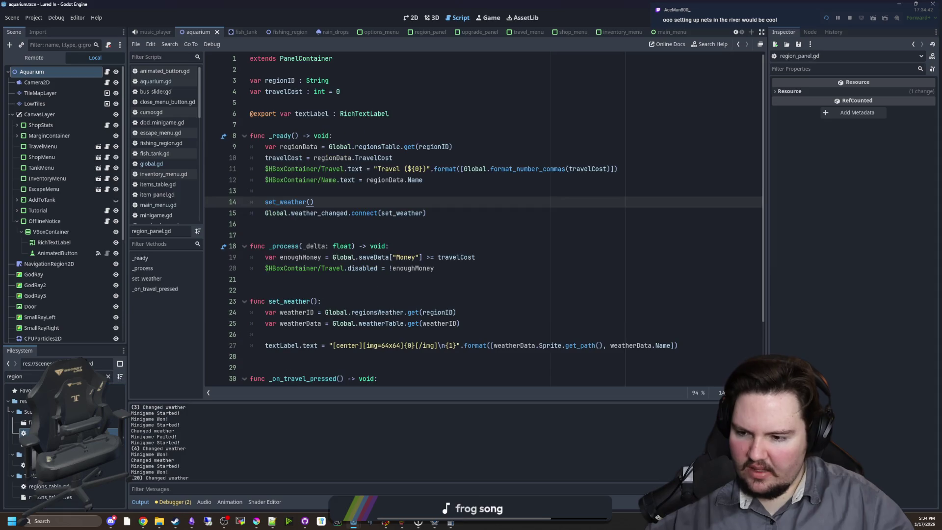
click(304, 290)
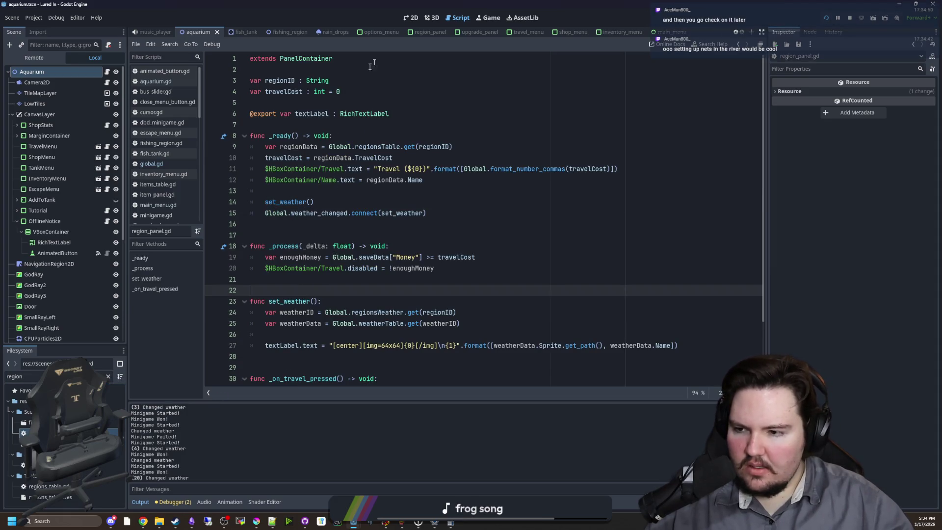
click(407, 18)
scroll(383, 252, down, 2)
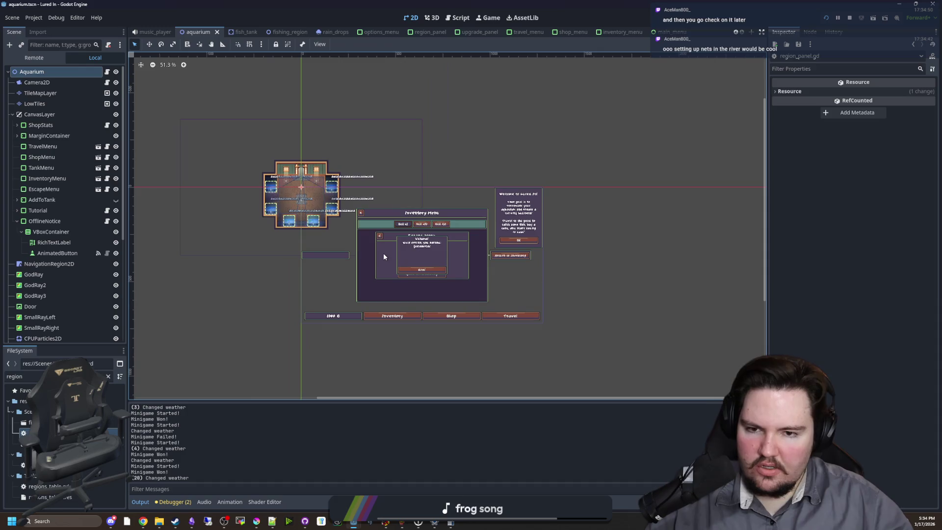
scroll(442, 280, up, 2)
double_click(110, 423)
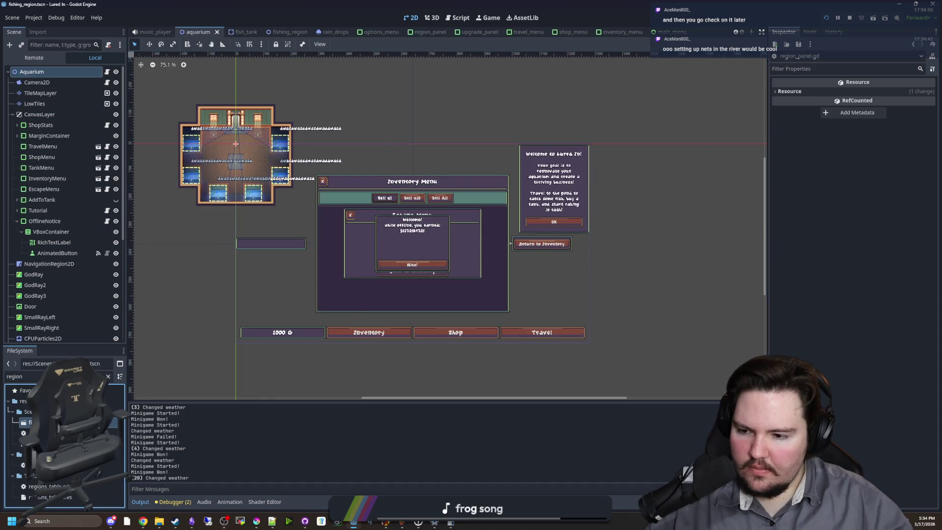
scroll(357, 263, down, 3)
scroll(347, 262, up, 1)
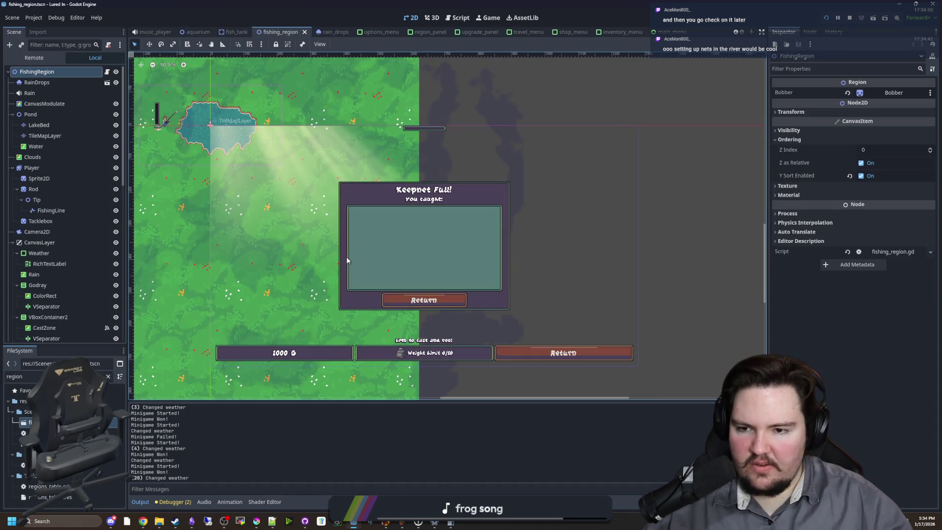
scroll(407, 252, down, 1)
scroll(295, 184, up, 5)
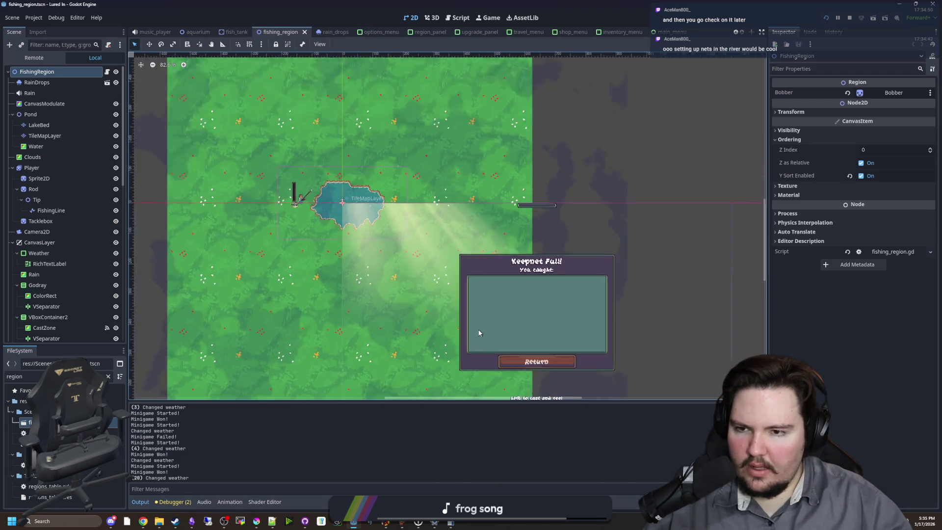
key(ctrl+s)
scroll(294, 184, up, 2)
Step: Rename the TileMapLayer node to Pond and duplicate it as Pond2
click(45, 135)
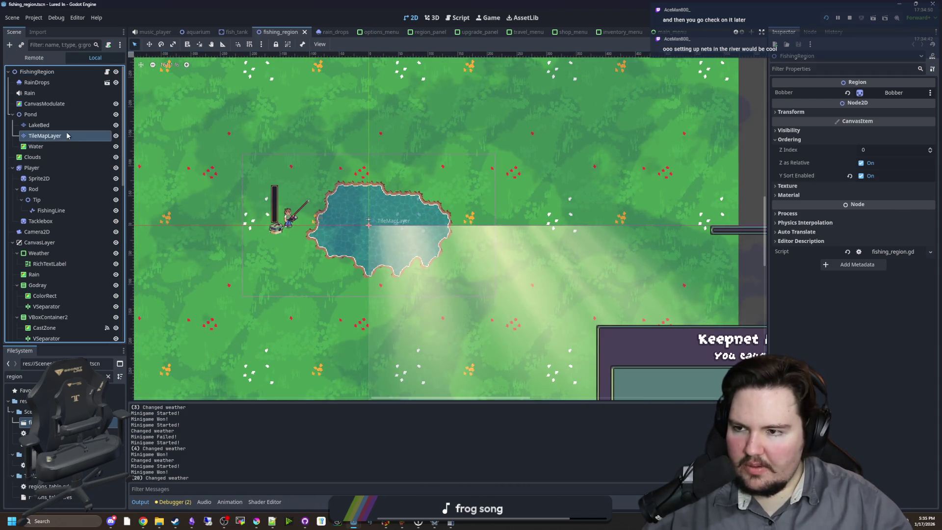
click(76, 134)
text(Pond)
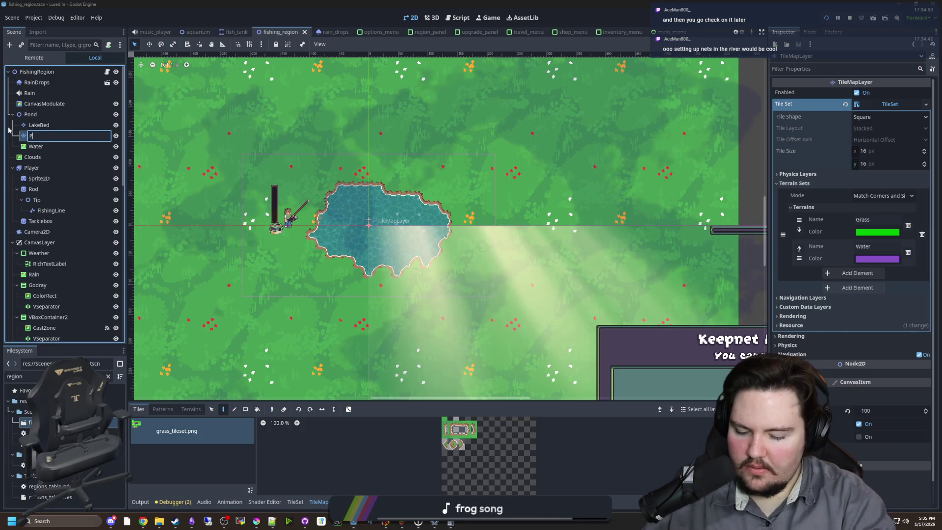
key(Return)
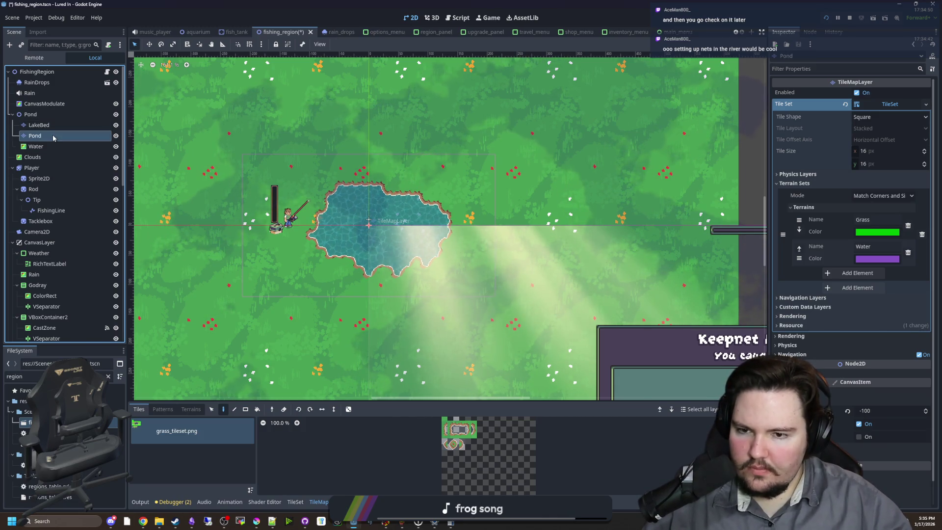
right_click(53, 136)
click(80, 274)
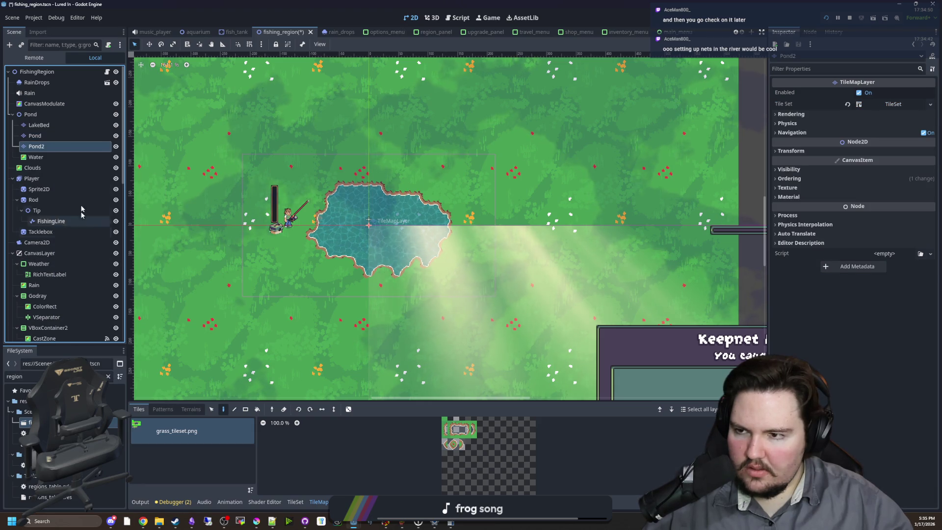
Step: Zoom in on the pond and toggle the LakeBed layer's visibility, leaving it hidden
click(64, 125)
click(116, 125)
key(ctrl+equal)
key(ctrl+equal)
key(ctrl+equal)
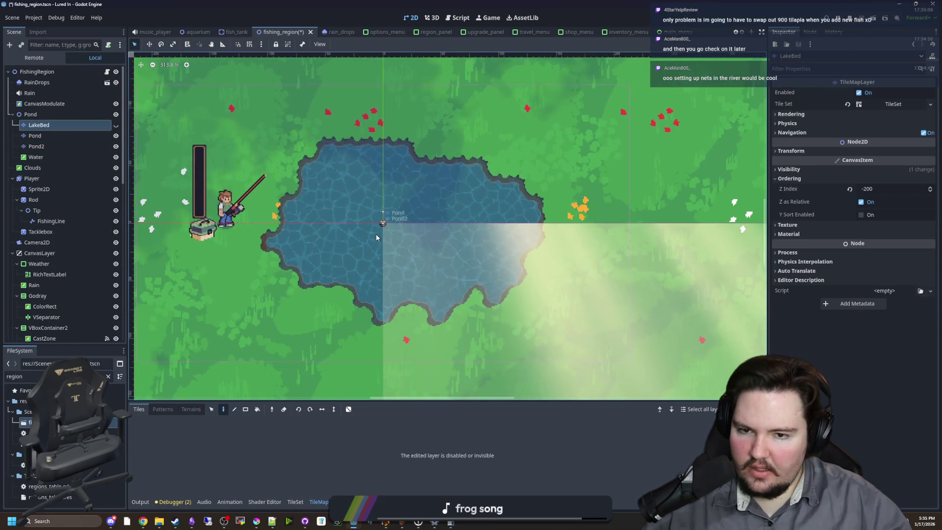
click(116, 126)
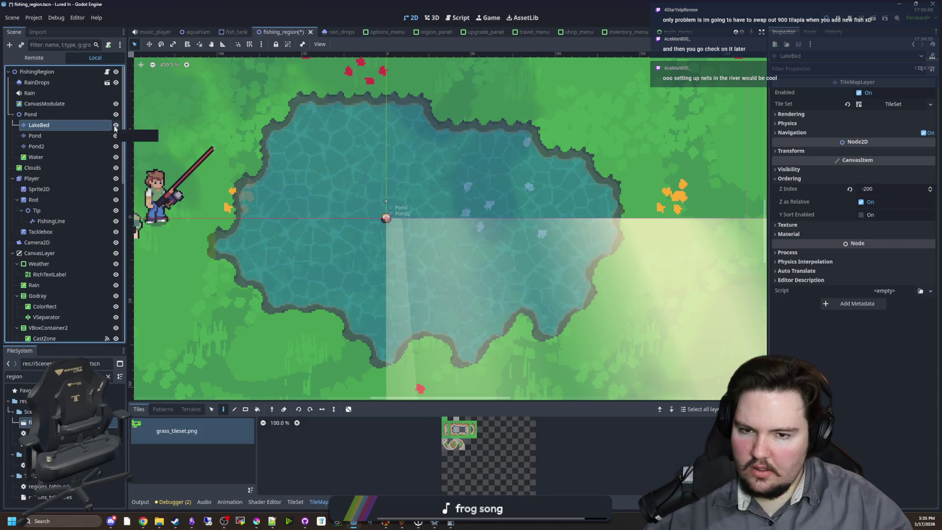
click(116, 125)
click(116, 126)
click(116, 126)
click(116, 126)
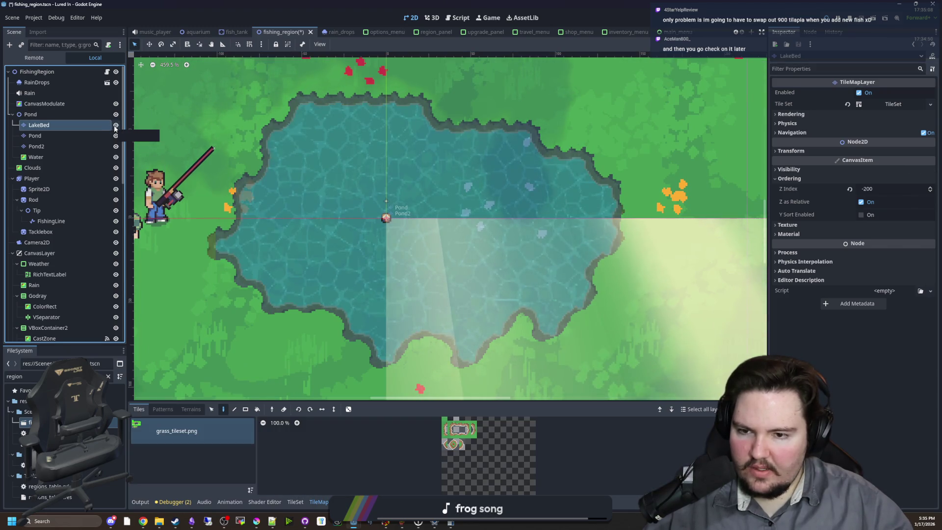
click(116, 125)
scroll(335, 260, up, 1)
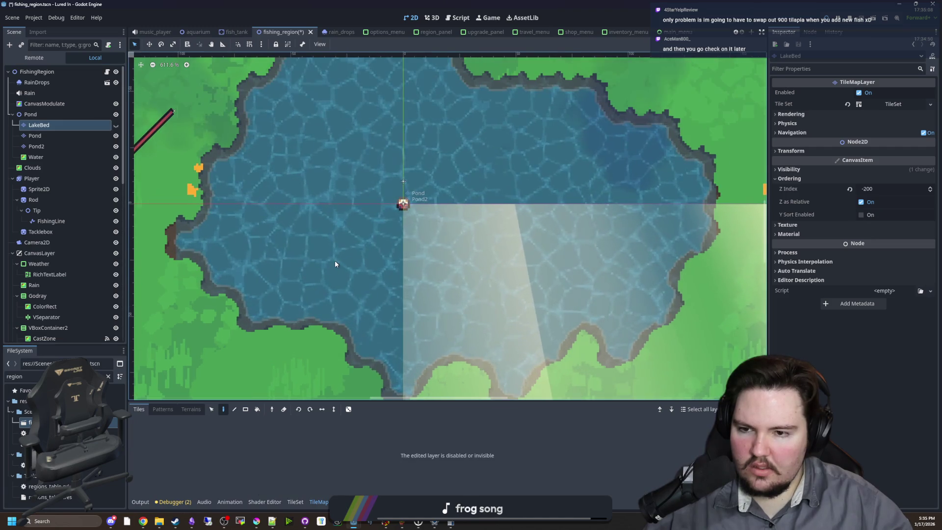
scroll(334, 260, down, 1)
scroll(334, 260, down, 1)
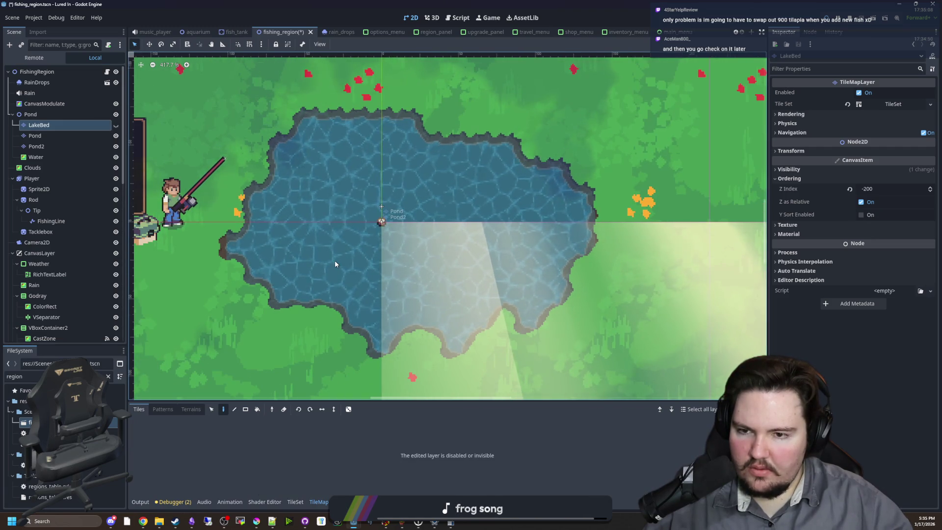
scroll(335, 259, down, 2)
scroll(336, 264, up, 1)
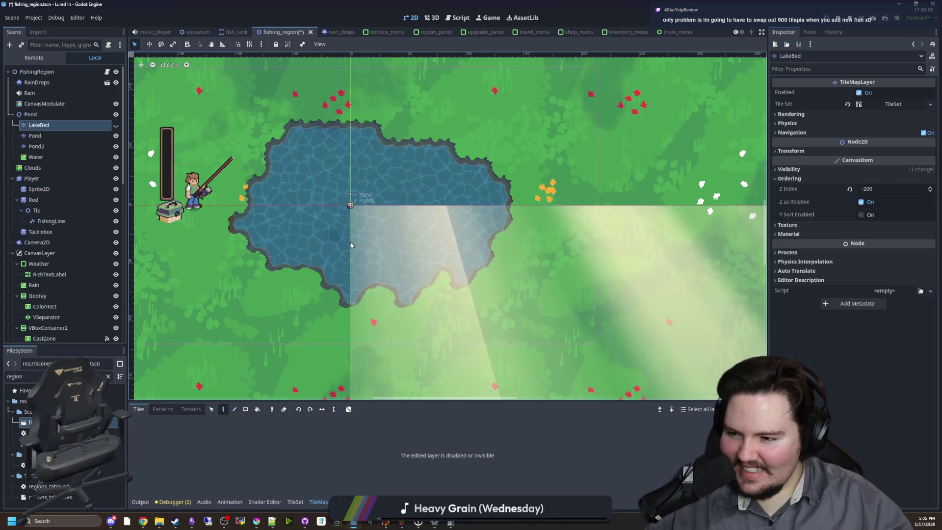
Step: Select the Pond layer, flipping between it and LakeBed to compare them
click(51, 136)
key(Up)
key(Down)
key(Up)
key(Down)
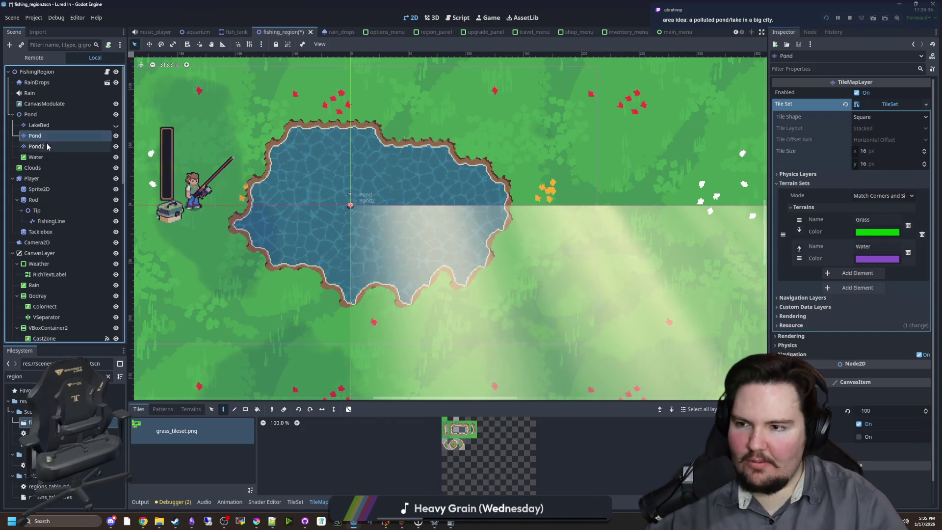
Step: Rename the Pond2 tile layer to Lake
click(35, 147)
scroll(335, 275, down, 1)
scroll(335, 275, down, 4)
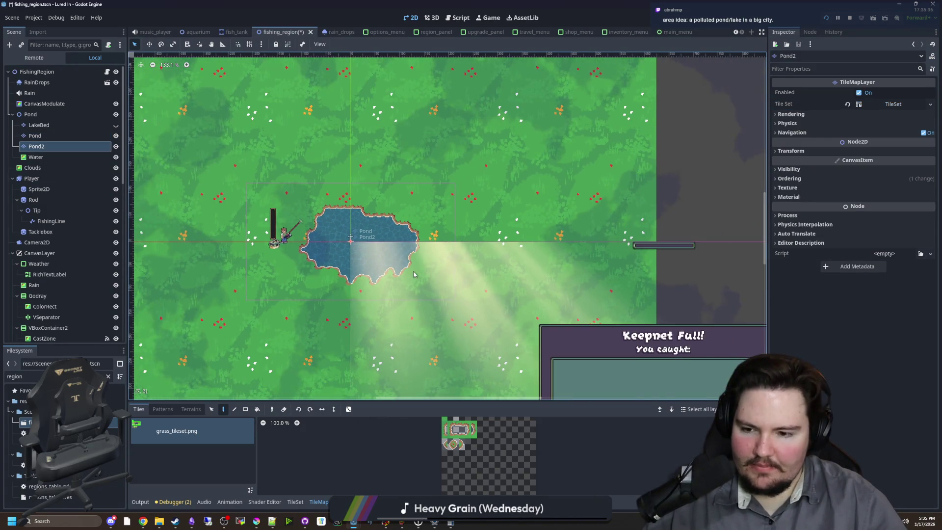
scroll(304, 267, up, 4)
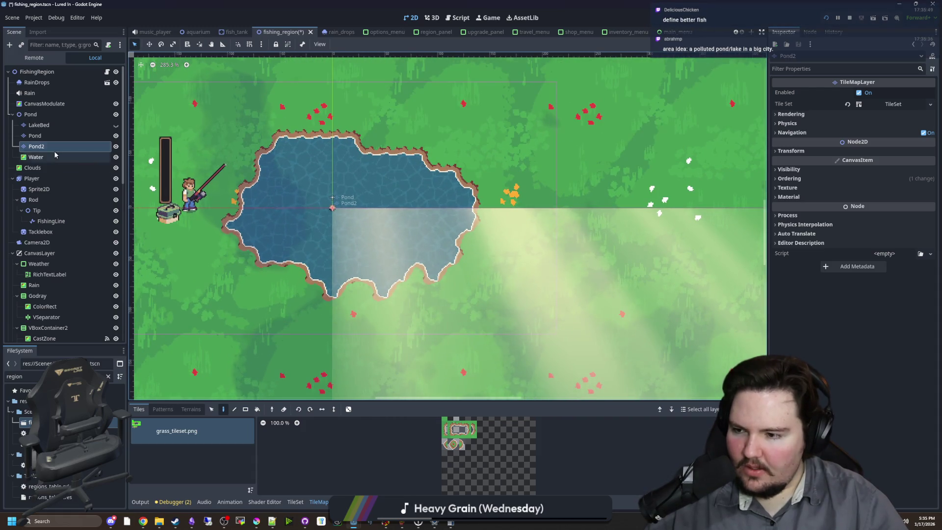
double_click(68, 147)
text(Lake)
key(Return)
Step: Enlarge the bottom panel, check the TileSet Paint properties, then return to TileMap terrain painting
scroll(357, 316, down, 5)
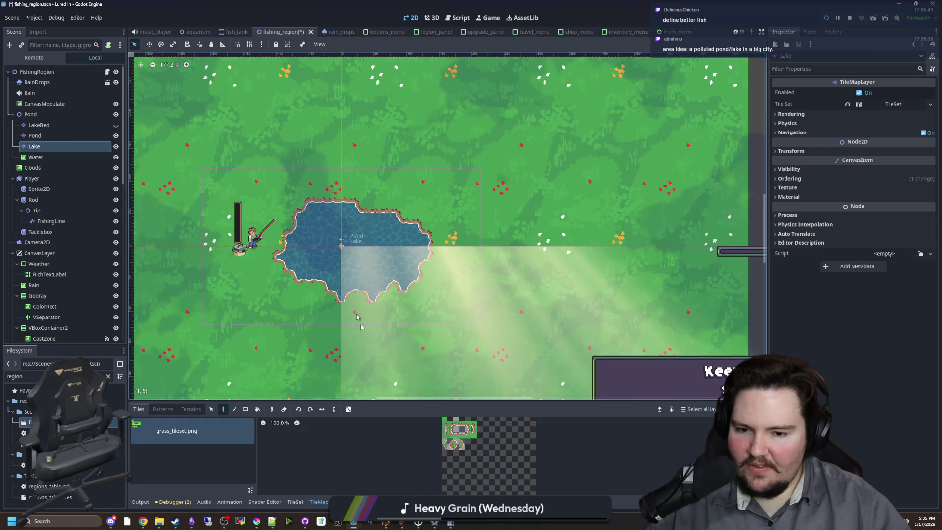
drag(339, 402, 337, 323)
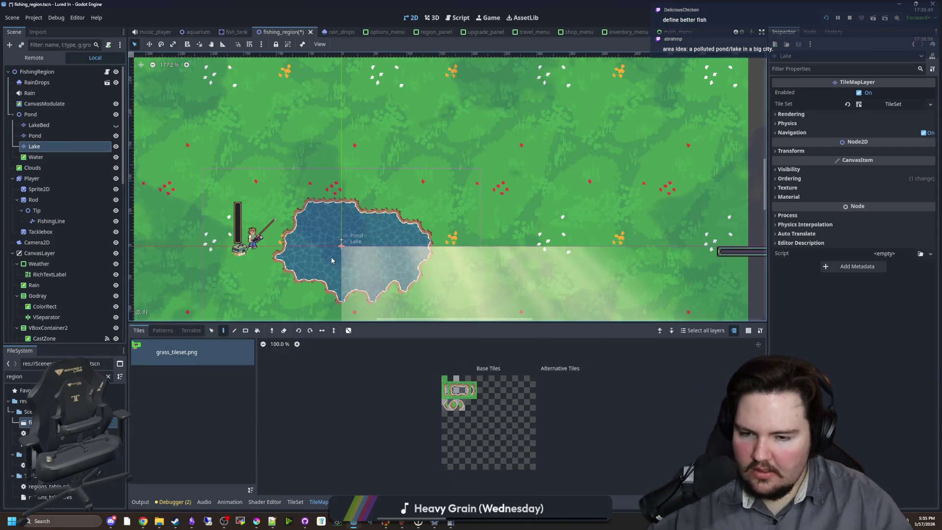
scroll(331, 261, up, 6)
scroll(440, 392, up, 4)
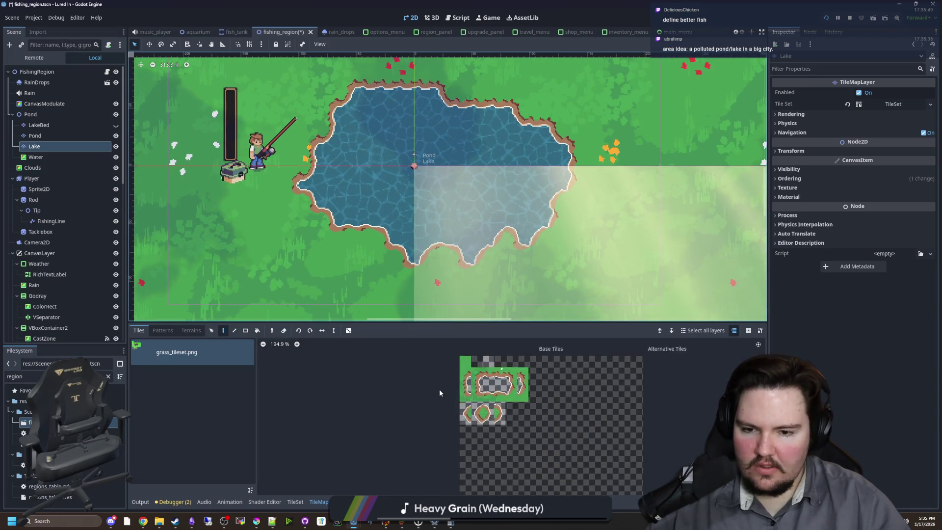
scroll(439, 392, up, 1)
click(295, 501)
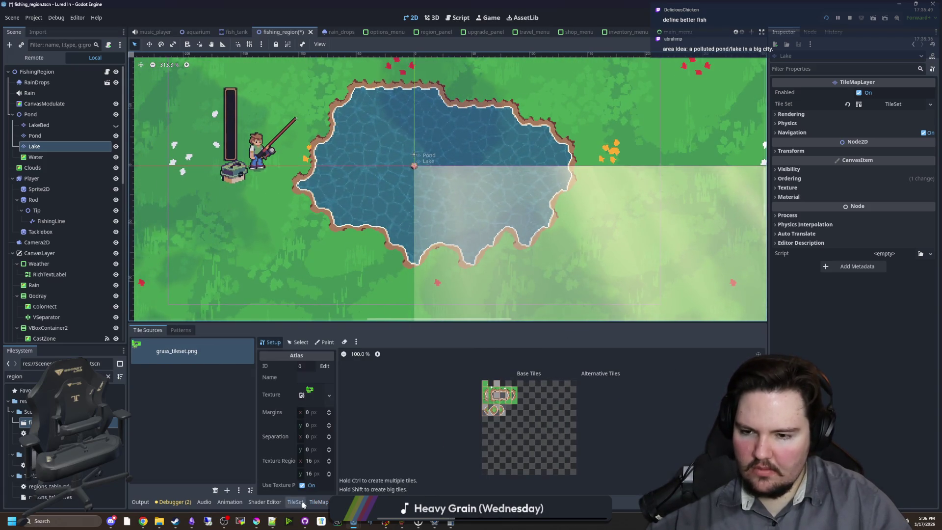
click(325, 342)
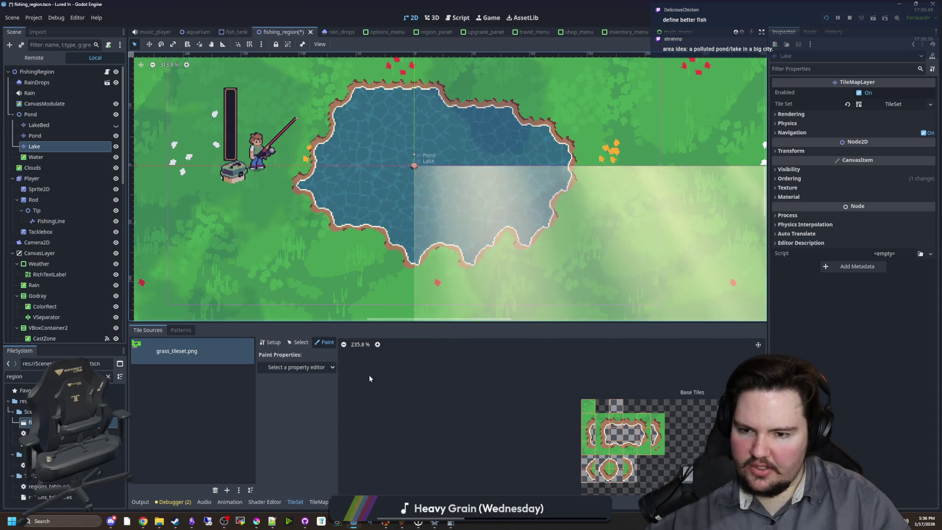
scroll(382, 392, right, 3)
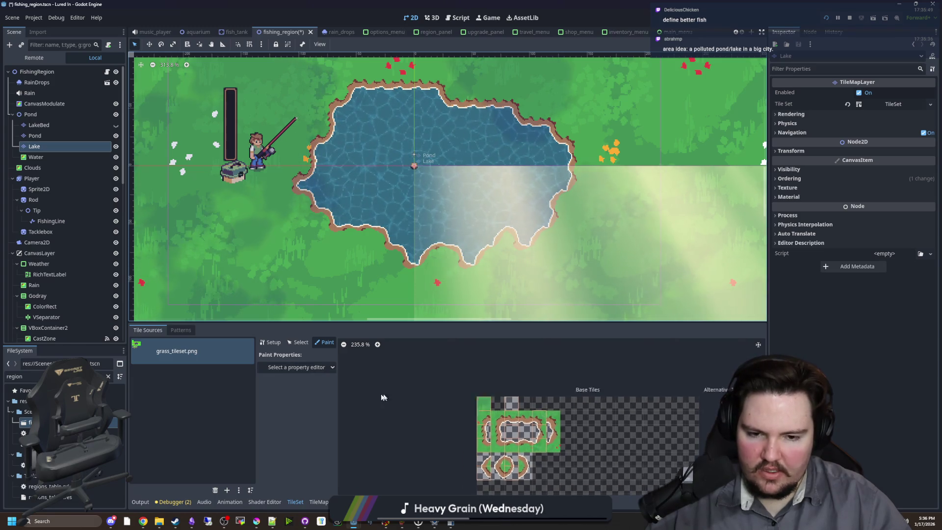
click(295, 367)
key(Escape)
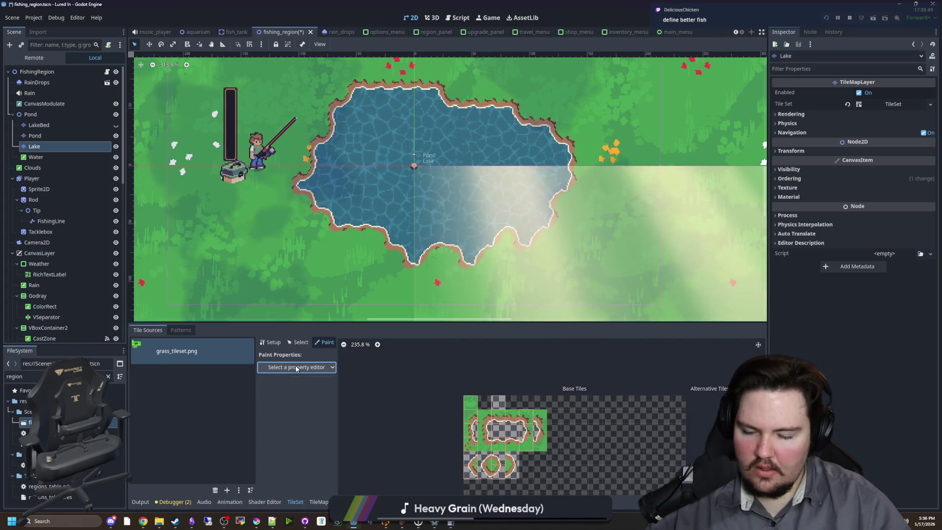
click(318, 501)
click(191, 330)
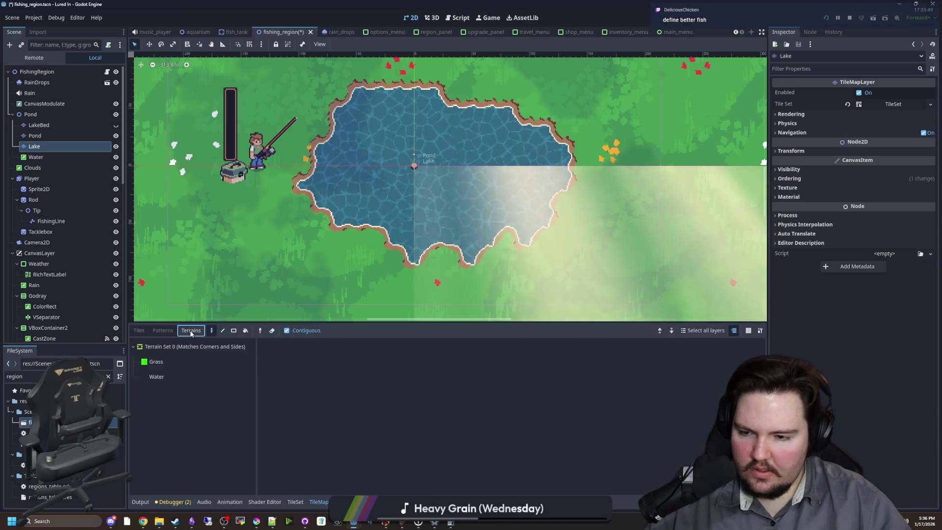
Step: Select the Lake layer and choose Water as the terrain brush
click(167, 365)
click(162, 376)
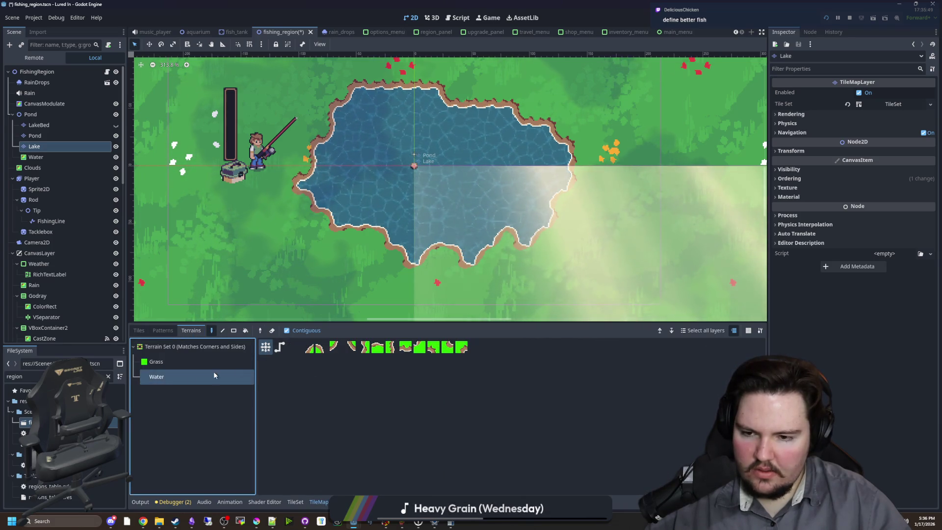
scroll(383, 216, down, 3)
scroll(370, 157, down, 2)
mouse_move(35, 135)
mouse_down()
mouse_move(34, 146)
mouse_move(40, 133)
mouse_up()
click(34, 146)
scroll(377, 280, up, 5)
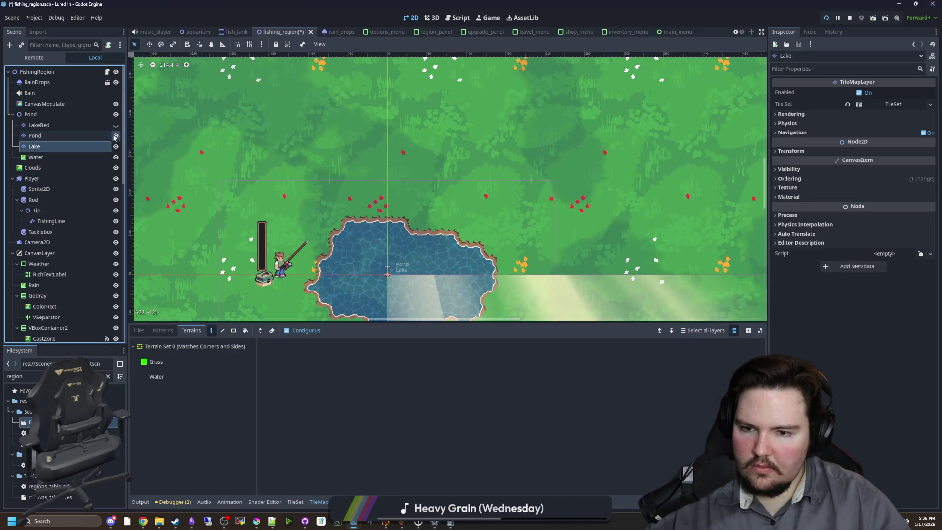
scroll(367, 236, down, 3)
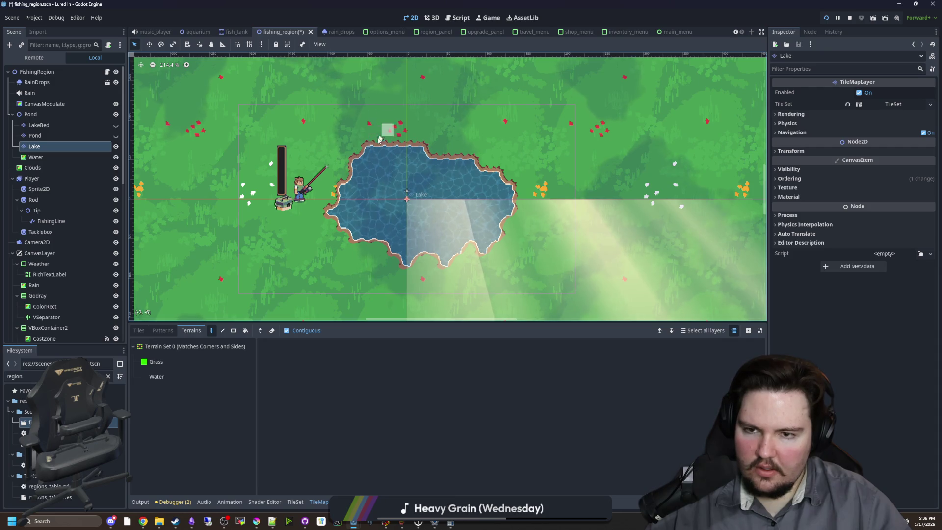
click(156, 377)
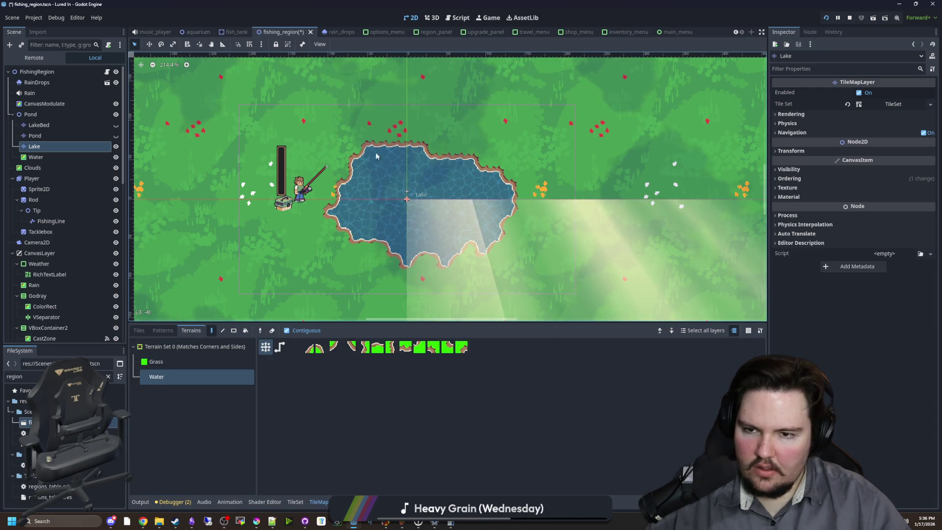
Step: Paint water northward from the lake's top edge and along its left shore
click(402, 137)
mouse_move(402, 137)
mouse_down()
mouse_move(389, 134)
mouse_move(403, 123)
mouse_up()
mouse_move(405, 127)
mouse_down()
mouse_move(419, 98)
mouse_move(410, 90)
mouse_up()
scroll(404, 163, down, 3)
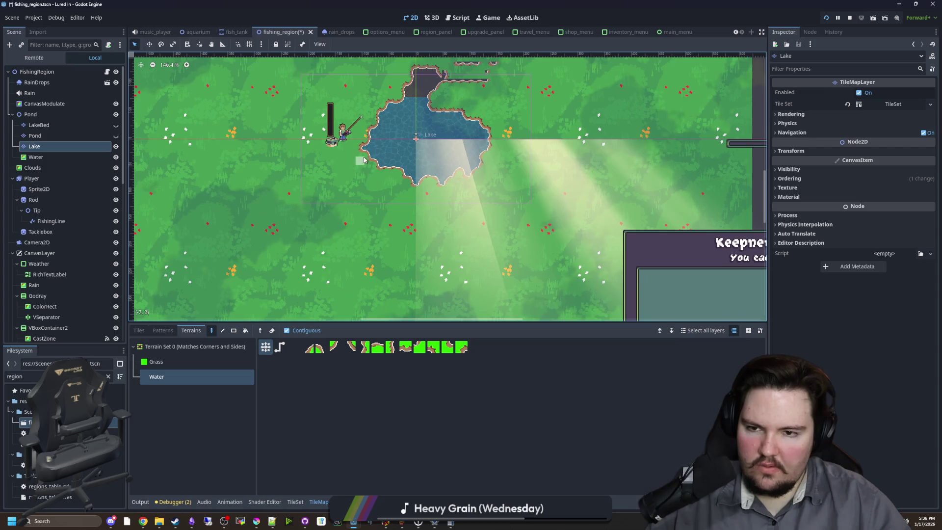
drag(366, 168, 371, 145)
drag(380, 190, 408, 242)
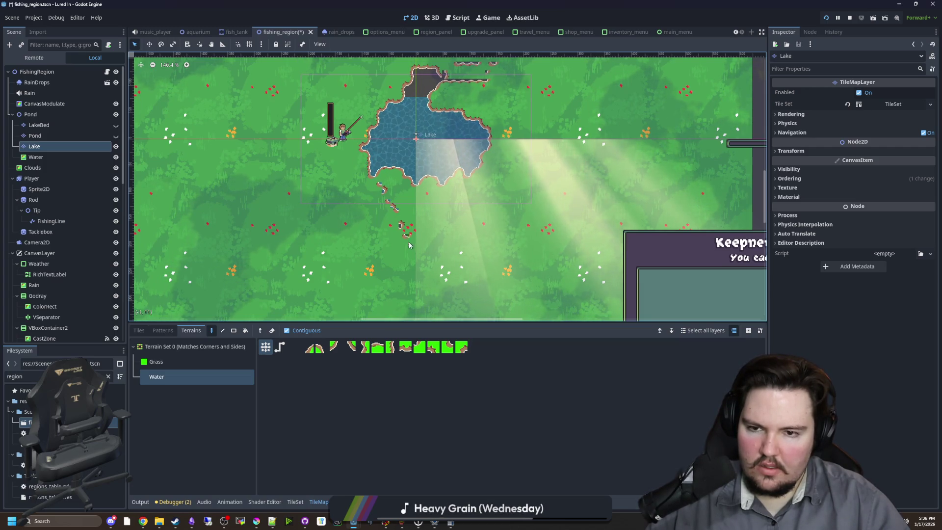
Step: Touch up the shore with a grass notch, then refill it and extend the top inlet with water
click(216, 363)
click(417, 161)
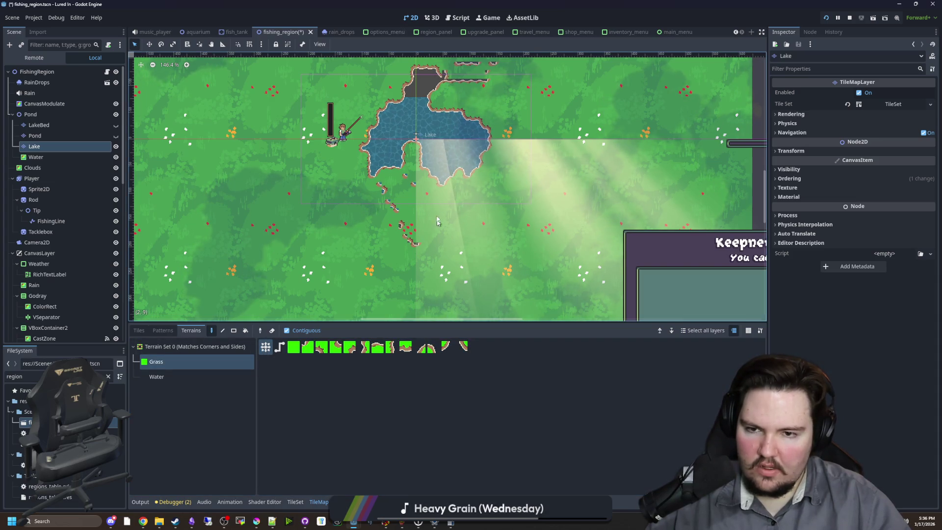
click(181, 373)
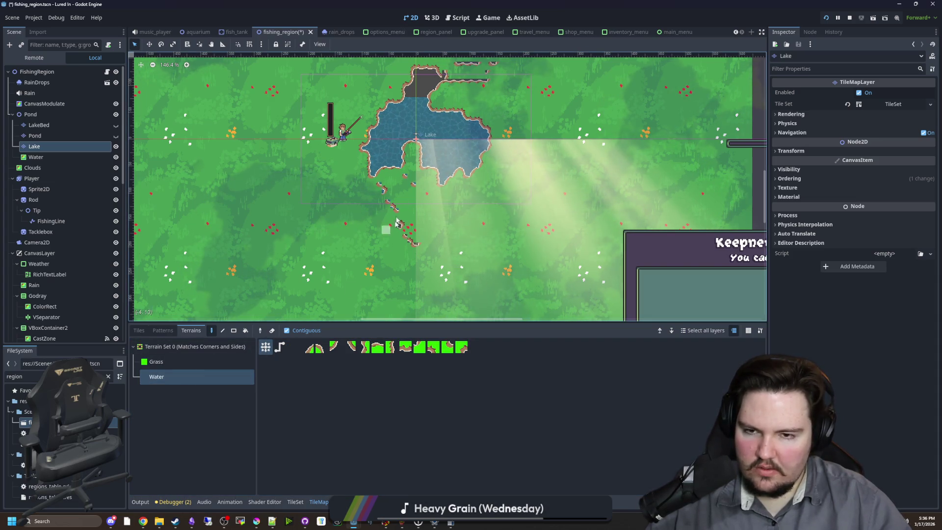
click(414, 147)
click(398, 162)
mouse_move(428, 161)
mouse_down()
mouse_move(410, 120)
mouse_move(395, 122)
mouse_move(387, 139)
mouse_move(432, 76)
mouse_move(403, 171)
mouse_up()
drag(411, 139, 385, 170)
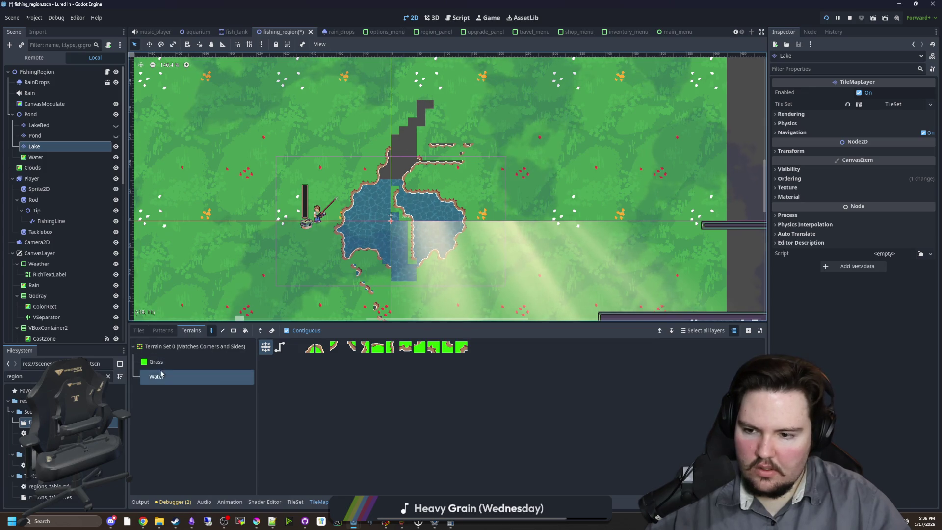
mouse_move(400, 142)
mouse_down()
mouse_move(415, 124)
mouse_move(408, 184)
mouse_up()
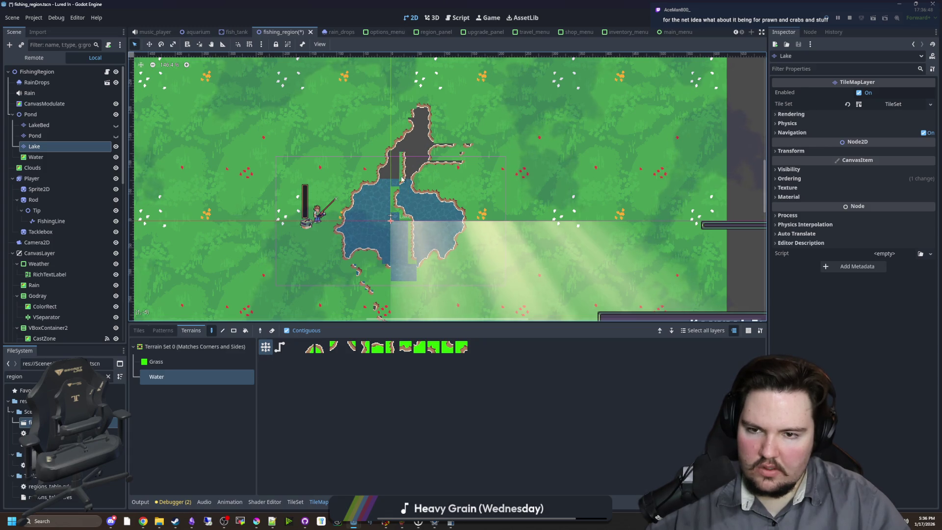
Step: Rectangle-erase a large block of tiles right of the lake and small blocks beside it
scroll(401, 179, down, 1)
key(r)
key(e)
scroll(563, 255, down, 3)
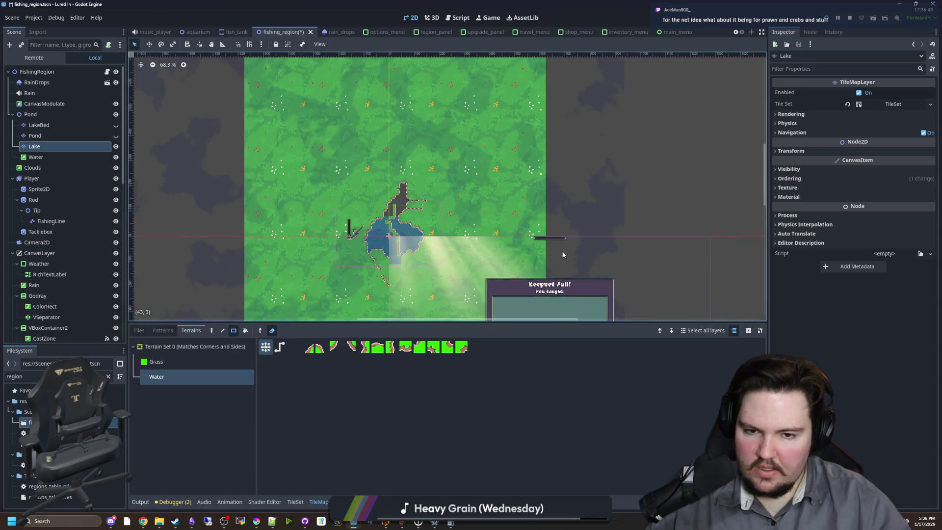
scroll(563, 255, down, 3)
drag(582, 235, 411, 113)
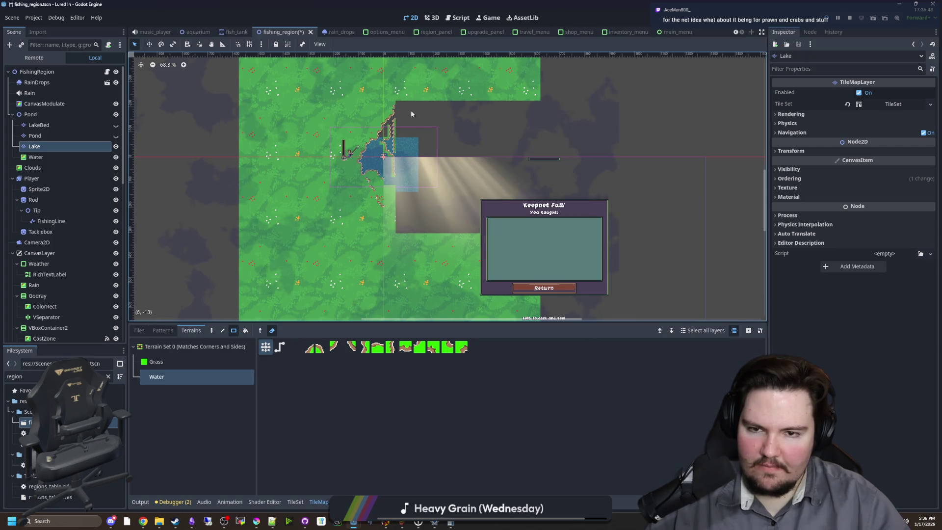
scroll(439, 208, up, 1)
drag(368, 181, 369, 182)
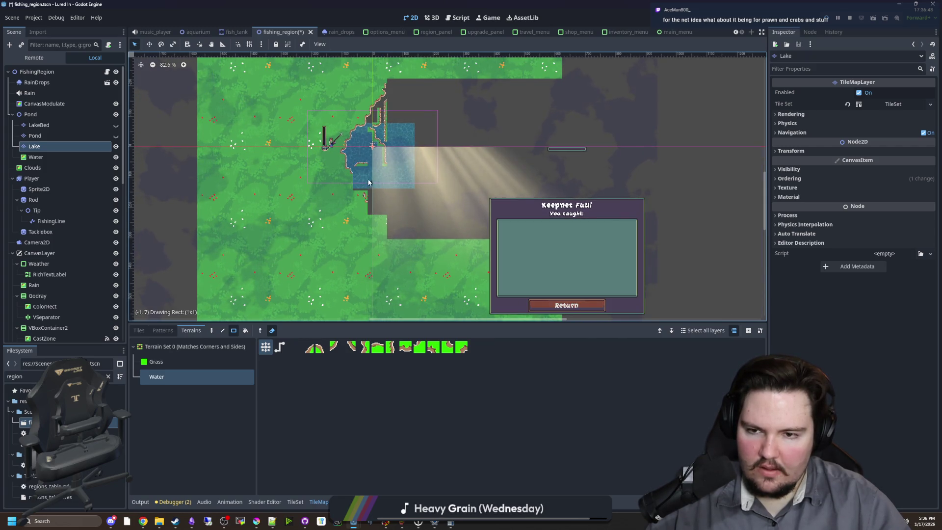
scroll(363, 178, up, 1)
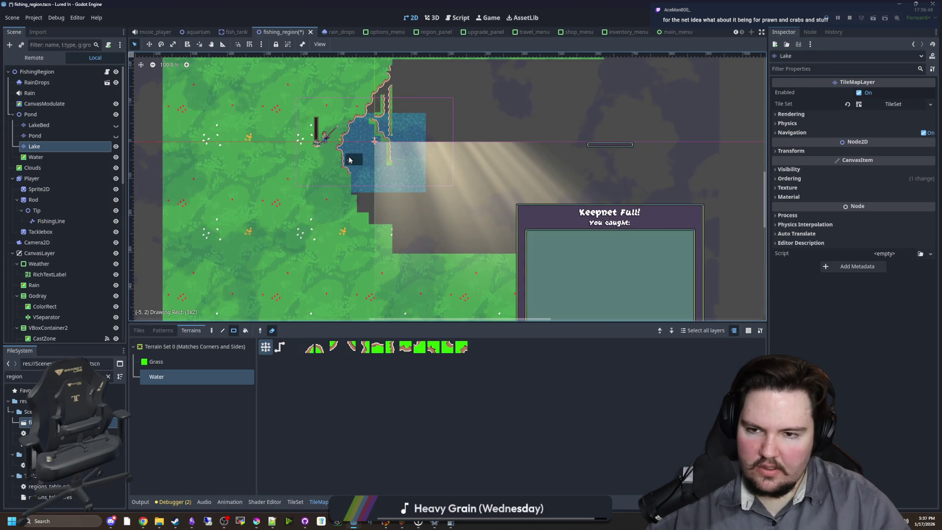
scroll(351, 158, up, 2)
drag(401, 147, 387, 129)
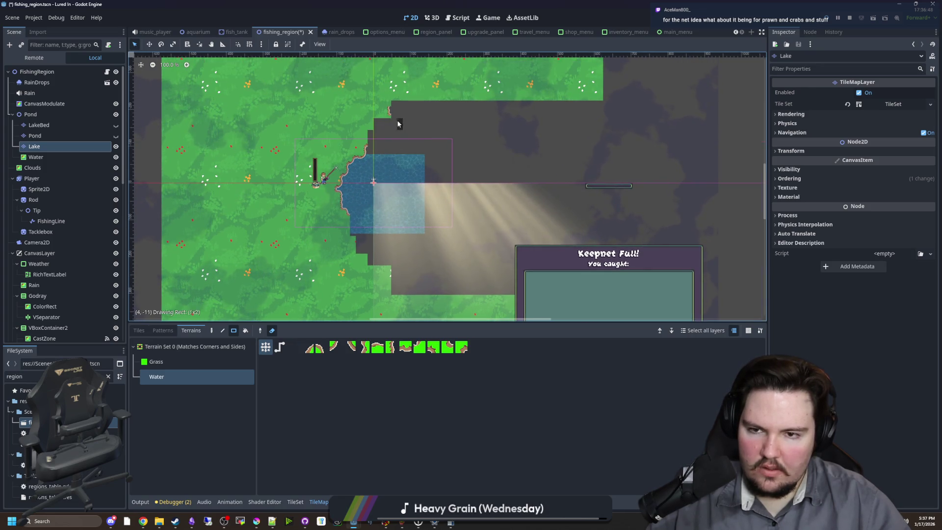
Step: Erase tile blocks along the lake's left edge and the grass strip above it
scroll(343, 172, right, 3)
scroll(294, 196, down, 1)
drag(267, 219, 222, 148)
scroll(249, 179, up, 3)
mouse_move(264, 207)
mouse_down()
mouse_move(245, 194)
mouse_move(258, 187)
mouse_up()
drag(246, 221, 253, 218)
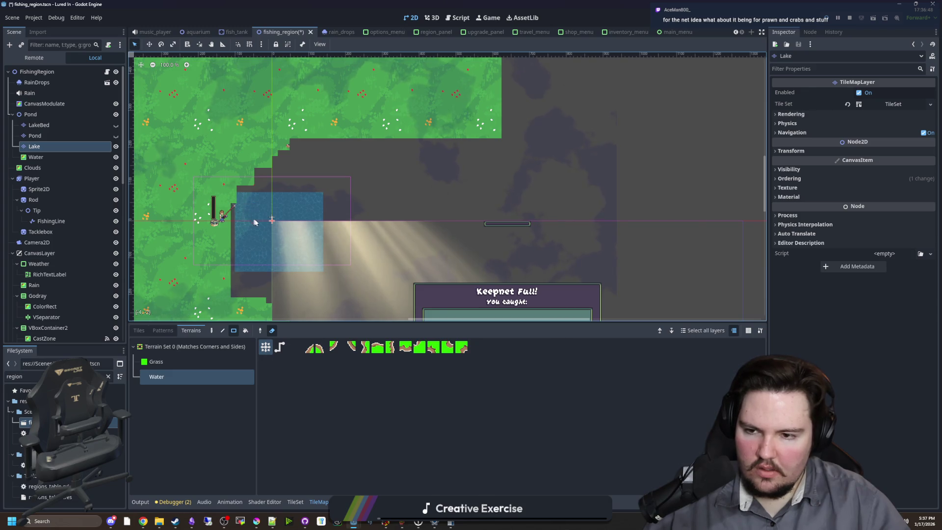
scroll(253, 218, down, 2)
mouse_move(305, 255)
mouse_down()
mouse_move(275, 228)
mouse_move(361, 260)
mouse_up()
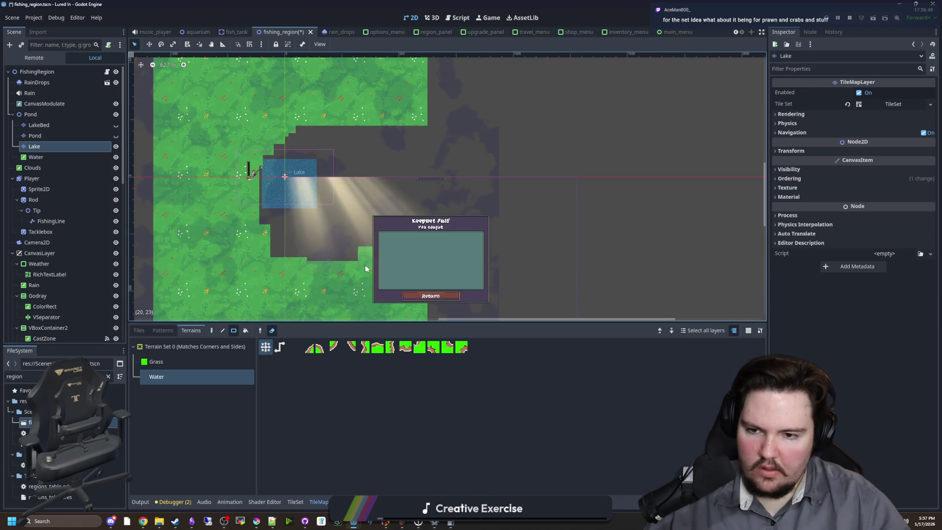
drag(407, 151, 306, 112)
drag(376, 107, 323, 91)
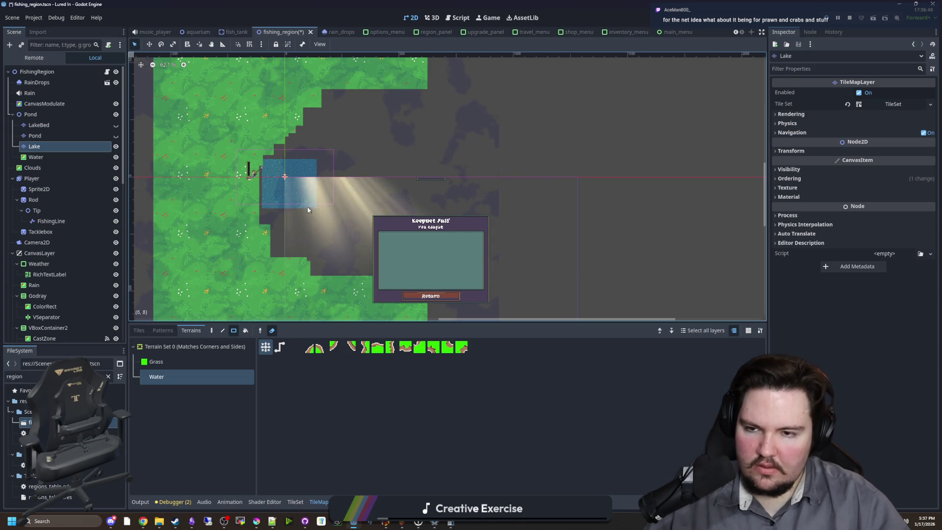
Step: Paint grass and water along the lake's left shore
scroll(275, 166, up, 8)
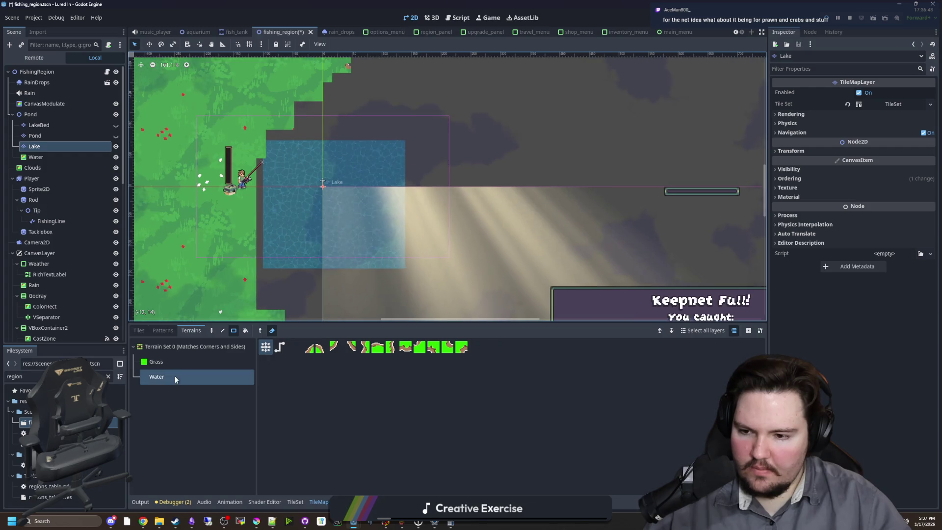
scroll(269, 255, up, 3)
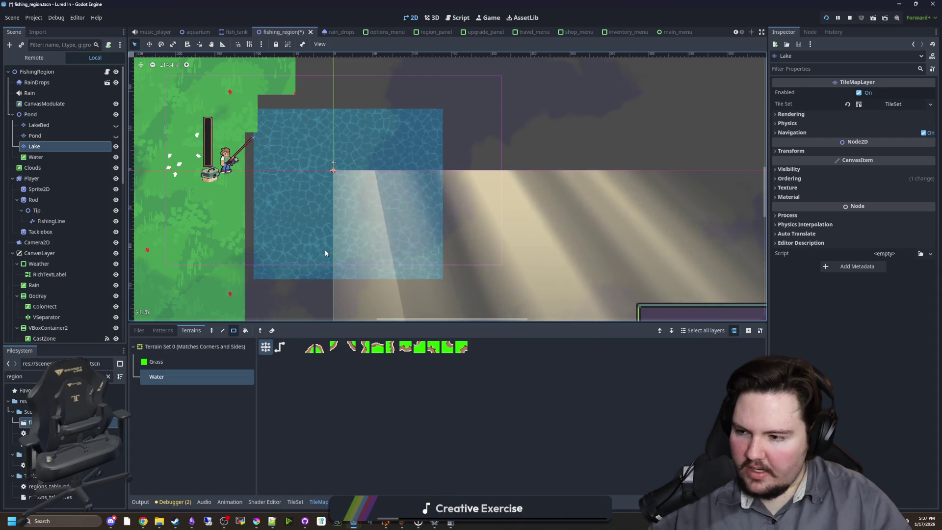
scroll(296, 228, up, 5)
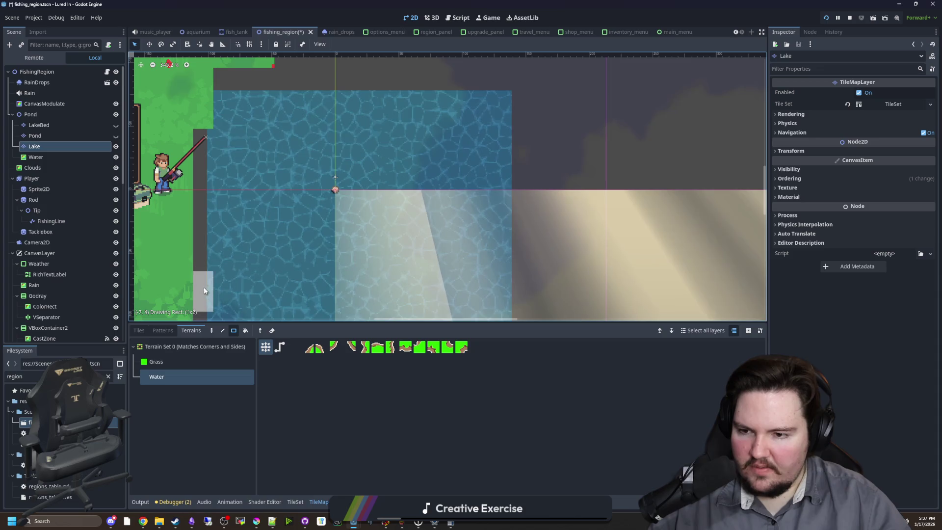
drag(204, 290, 205, 254)
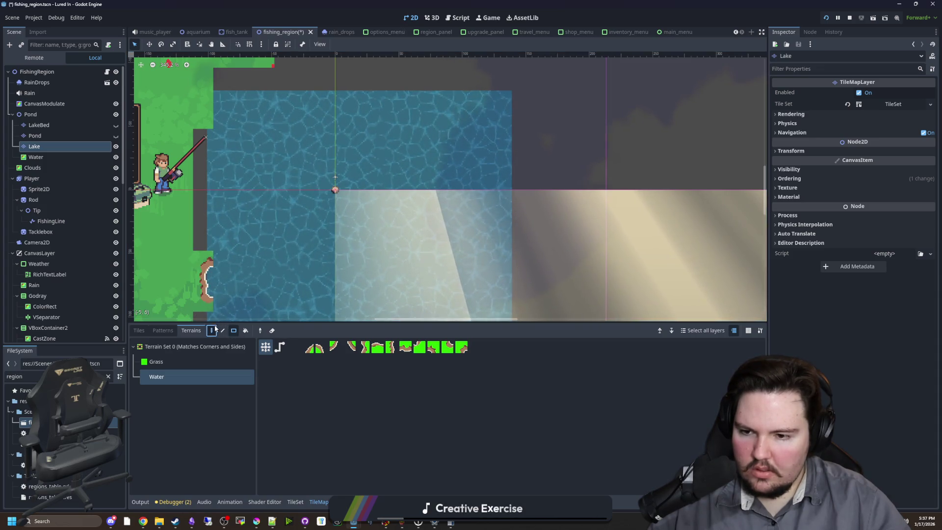
click(221, 243)
mouse_move(223, 260)
mouse_down()
mouse_move(206, 206)
mouse_move(218, 172)
mouse_move(214, 152)
mouse_move(204, 156)
mouse_move(210, 193)
mouse_move(221, 198)
mouse_move(206, 191)
mouse_move(242, 221)
mouse_up()
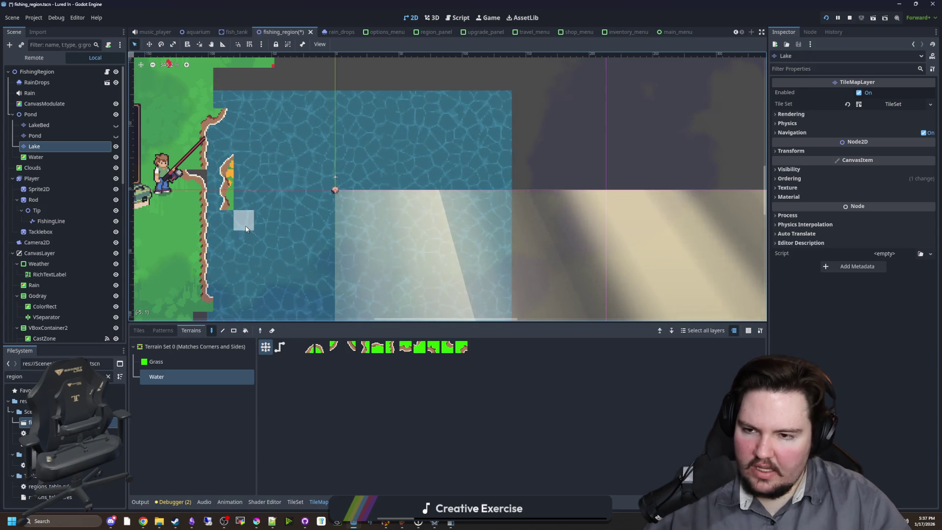
Step: Paint the dark left shore strip as Grass, undoing an accidental grass path across the water
click(169, 362)
drag(204, 248, 206, 138)
drag(221, 202, 223, 179)
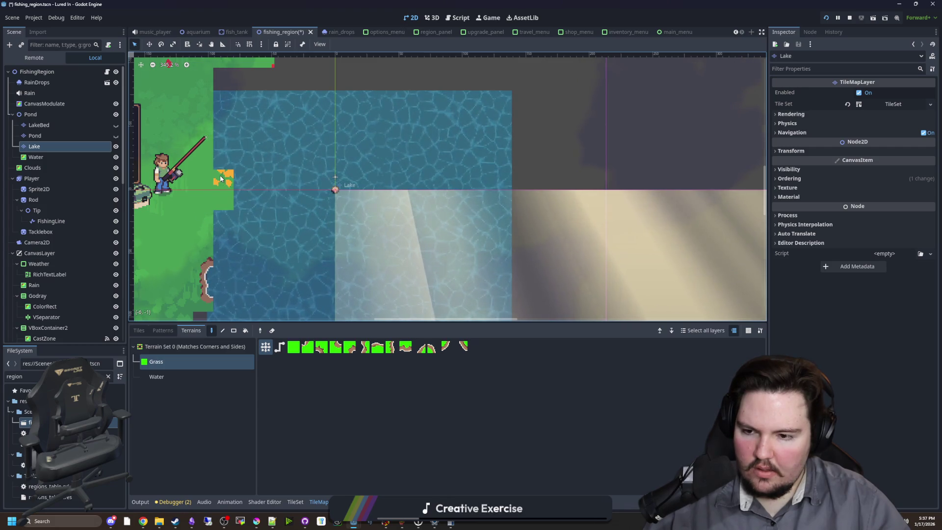
click(265, 347)
drag(236, 216, 378, 199)
key(ctrl+z)
Step: Fill the cleared area beside the lake with Water terrain
scroll(251, 218, down, 2)
click(172, 374)
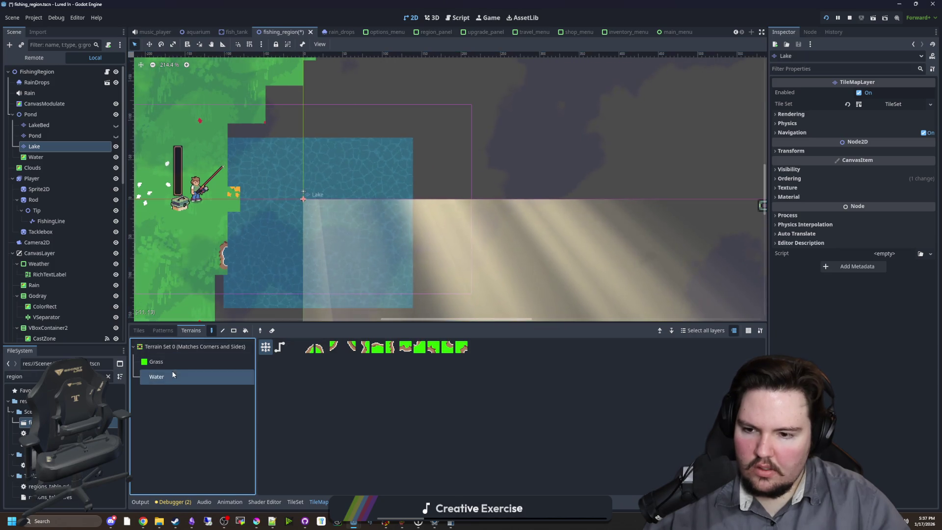
click(244, 330)
click(374, 264)
scroll(465, 208, down, 4)
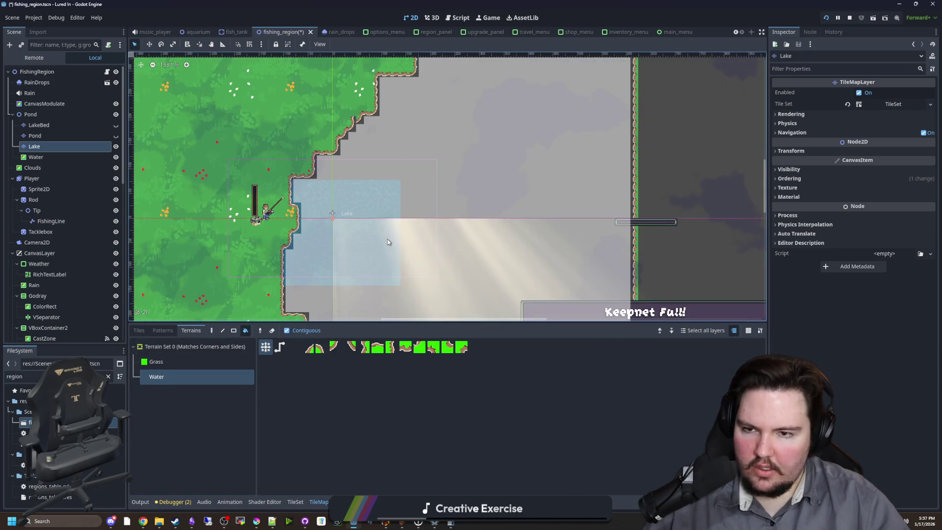
scroll(430, 308, up, 4)
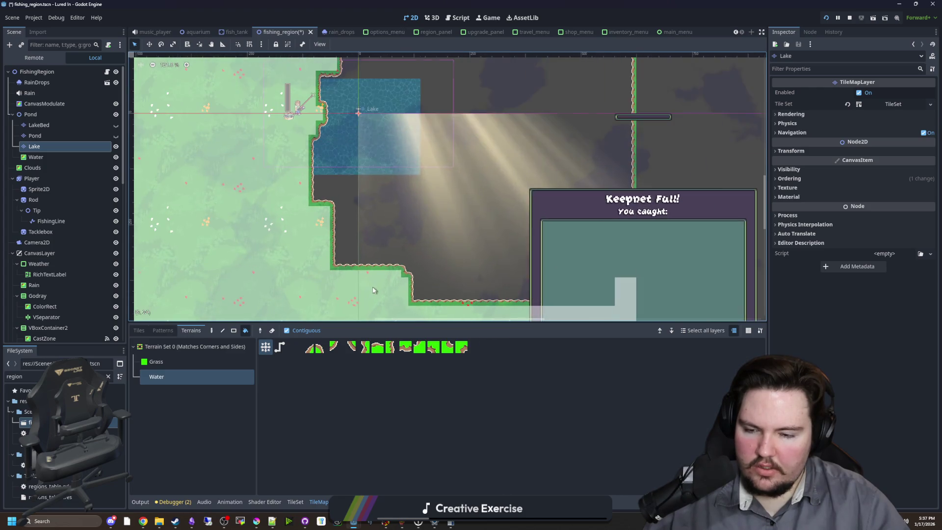
Step: Freehand-paint Grass along the shoreline edge and northern corner, pushing the shore into the water
click(167, 362)
scroll(338, 288, up, 2)
click(211, 330)
scroll(338, 265, up, 2)
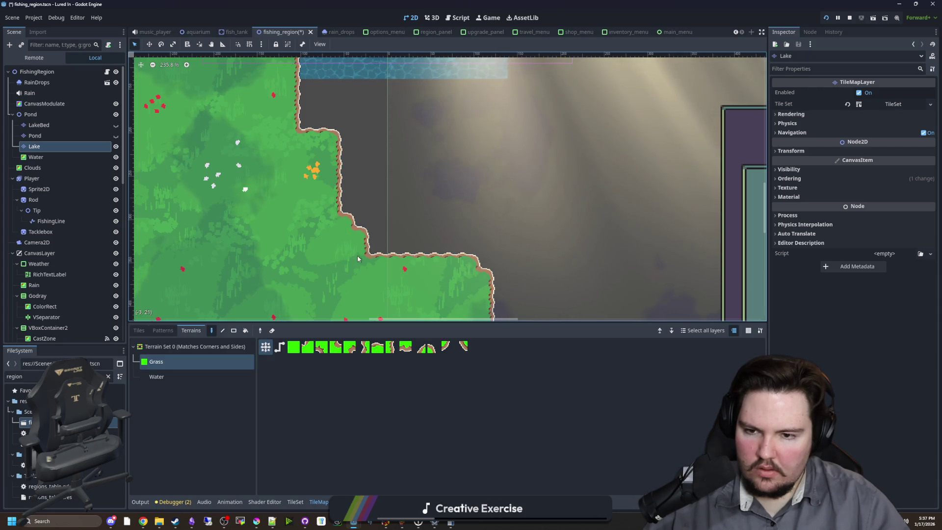
scroll(366, 255, up, 5)
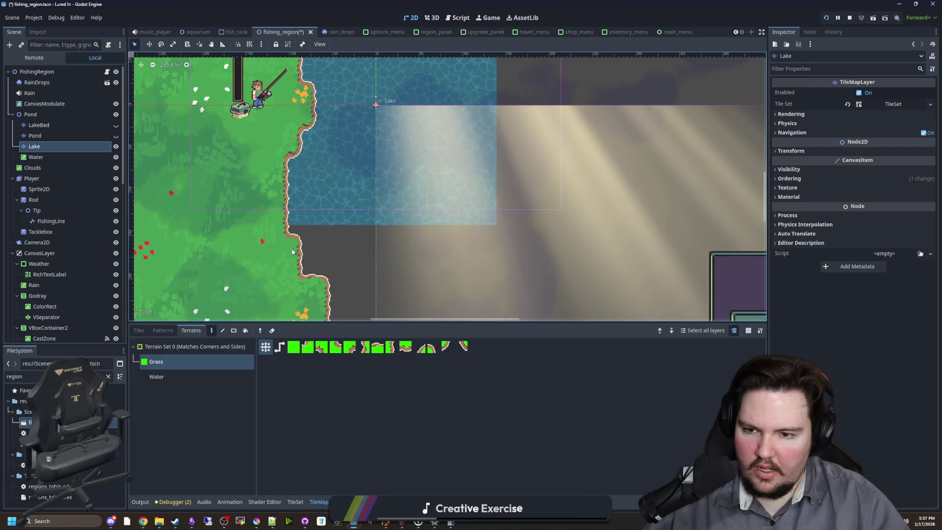
drag(292, 252, 300, 282)
scroll(294, 210, up, 7)
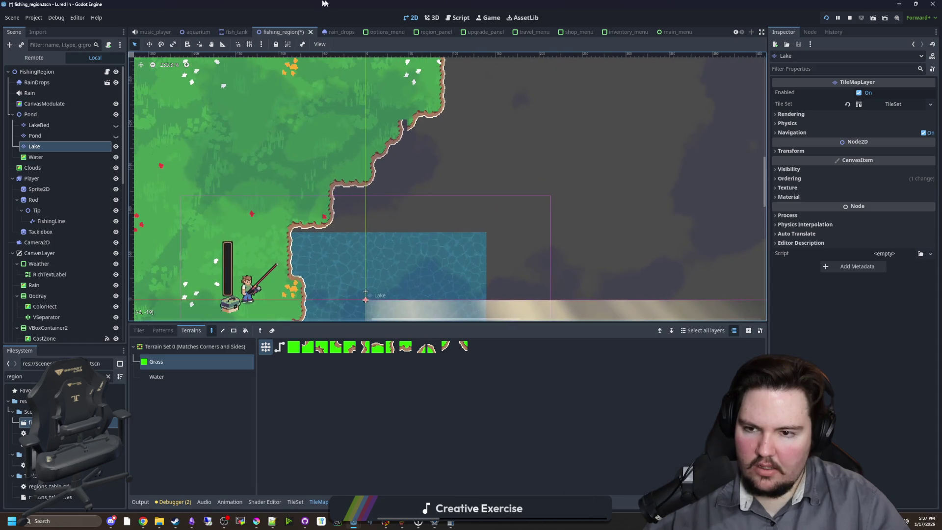
scroll(316, 245, up, 4)
scroll(318, 244, right, 3)
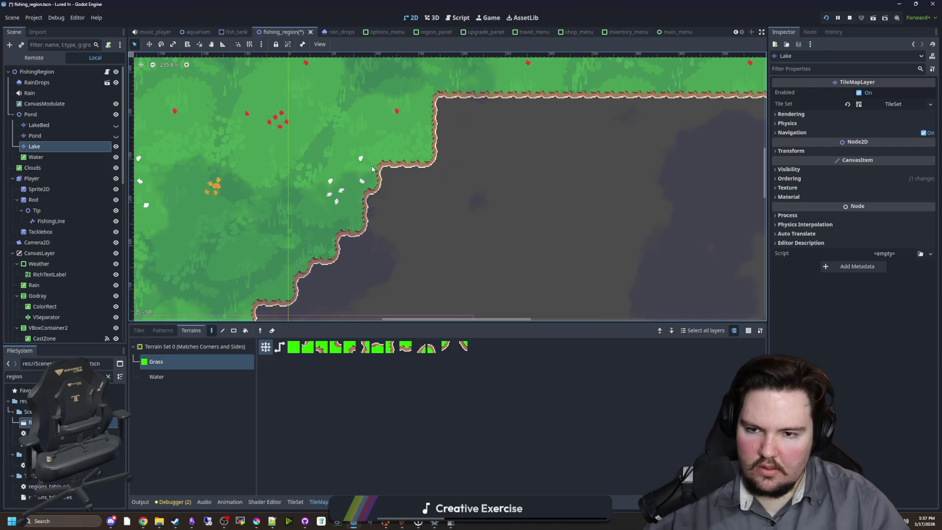
scroll(265, 142, right, 6)
mouse_move(319, 108)
mouse_down()
mouse_move(285, 130)
mouse_move(331, 124)
mouse_up()
mouse_move(442, 113)
mouse_down()
mouse_move(510, 118)
mouse_move(650, 104)
mouse_move(608, 123)
mouse_up()
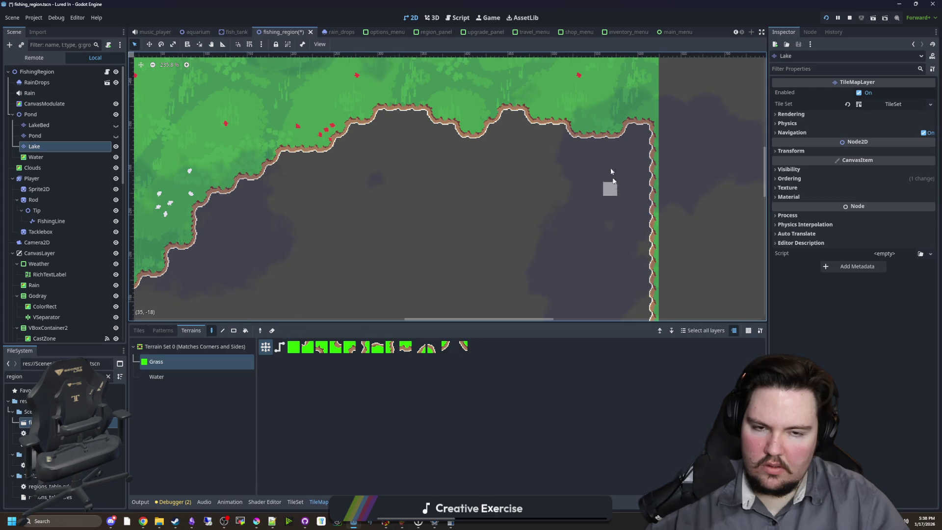
Step: Add a new bump of grass and extend it along the shoreline
scroll(633, 123, down, 2)
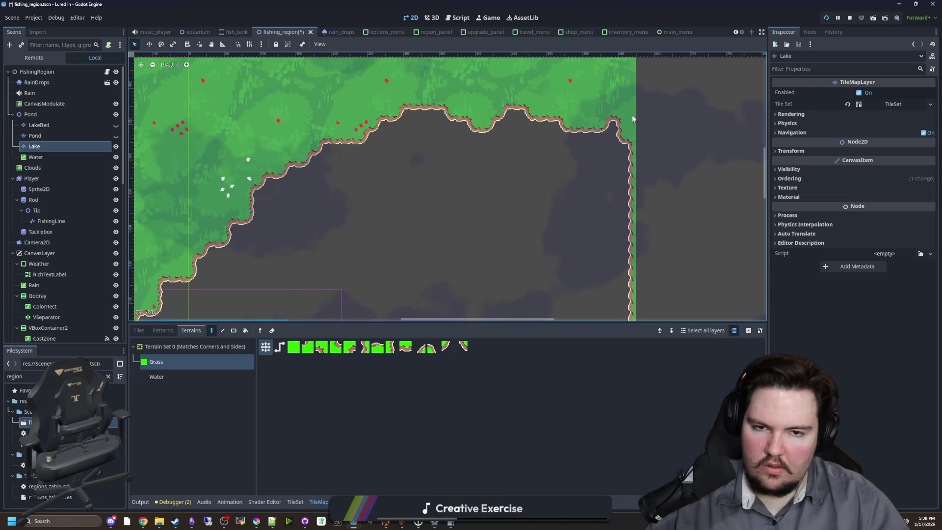
scroll(633, 119, down, 1)
scroll(510, 196, down, 2)
scroll(358, 238, up, 2)
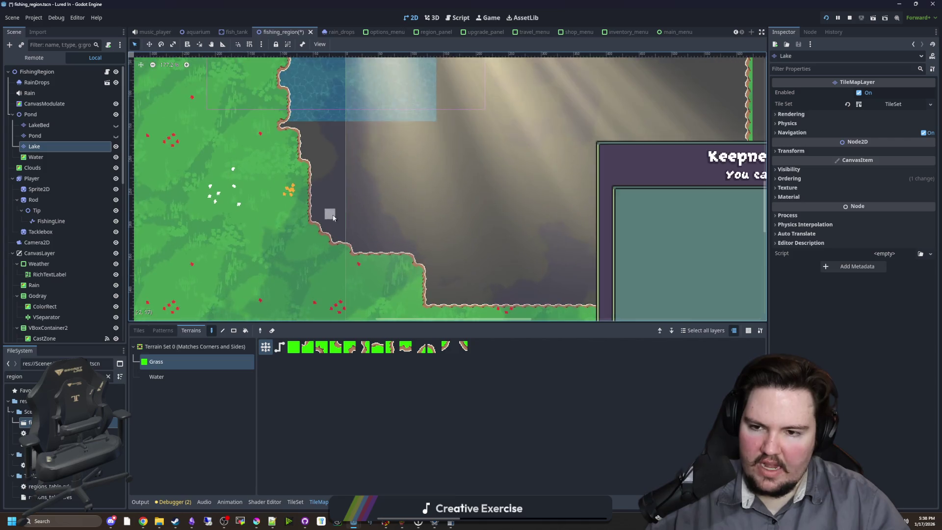
scroll(333, 217, up, 3)
mouse_move(409, 261)
mouse_down()
mouse_move(316, 157)
mouse_move(308, 135)
mouse_up()
drag(353, 192, 400, 201)
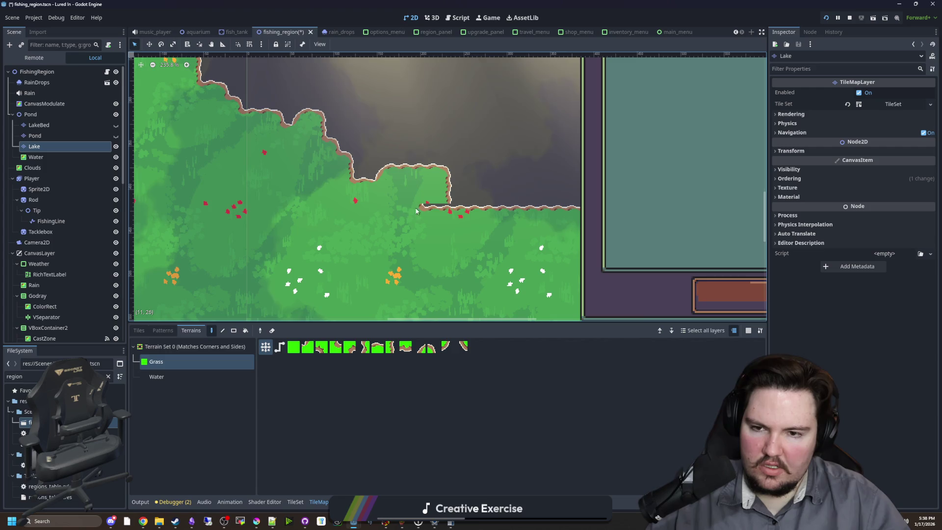
scroll(416, 218, down, 7)
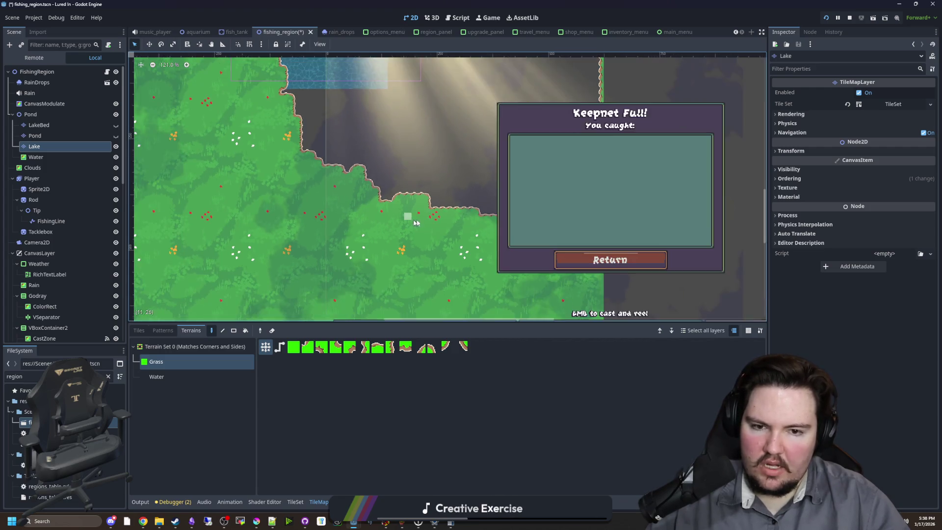
scroll(492, 230, down, 5)
scroll(354, 298, down, 1)
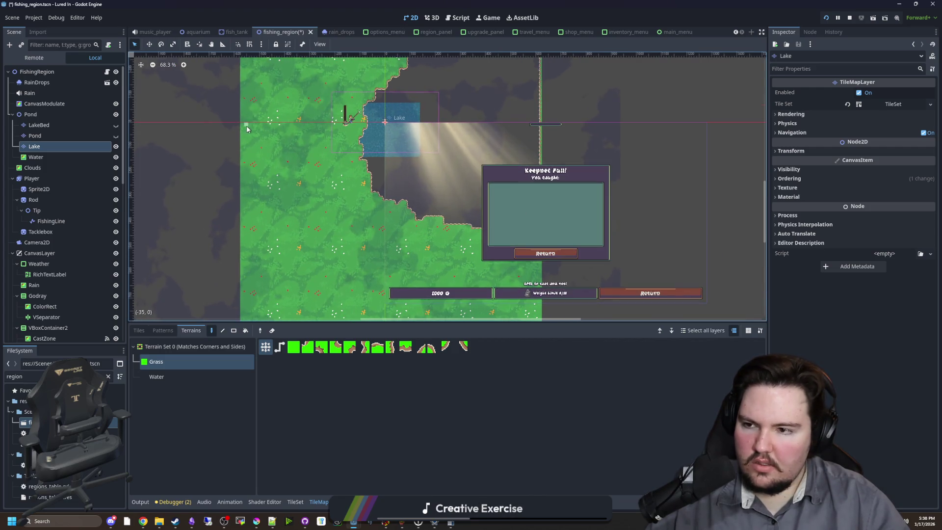
Step: Stretch the Water rectangle right, down, up and left over the lake, then save
click(63, 158)
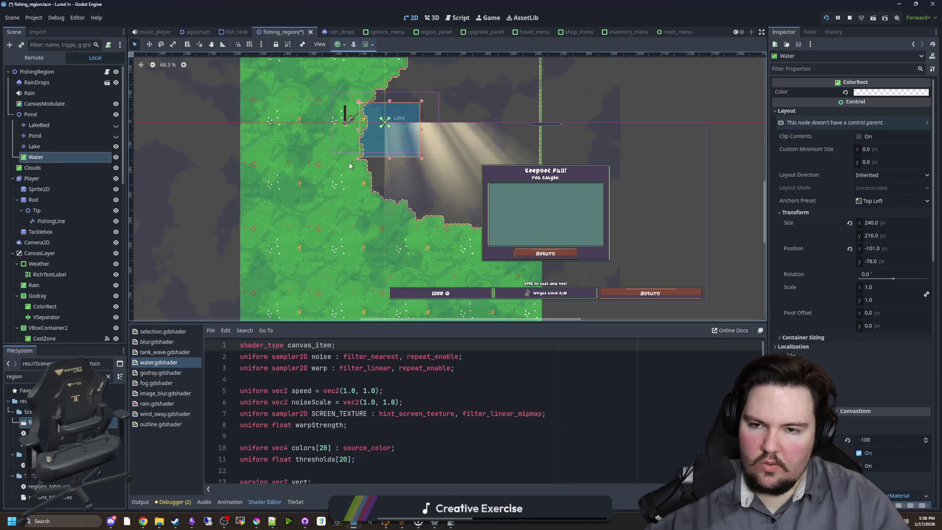
drag(414, 153, 384, 198)
scroll(404, 211, down, 3)
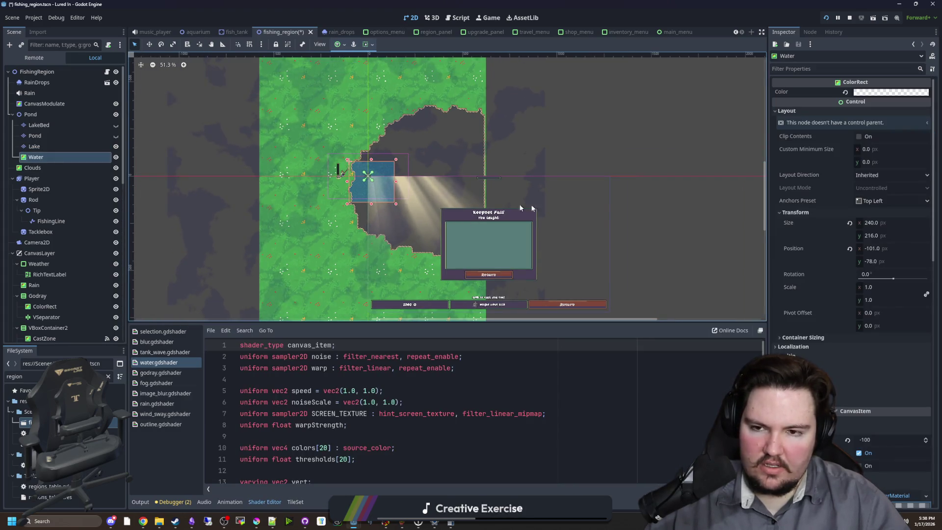
drag(881, 227, 883, 227)
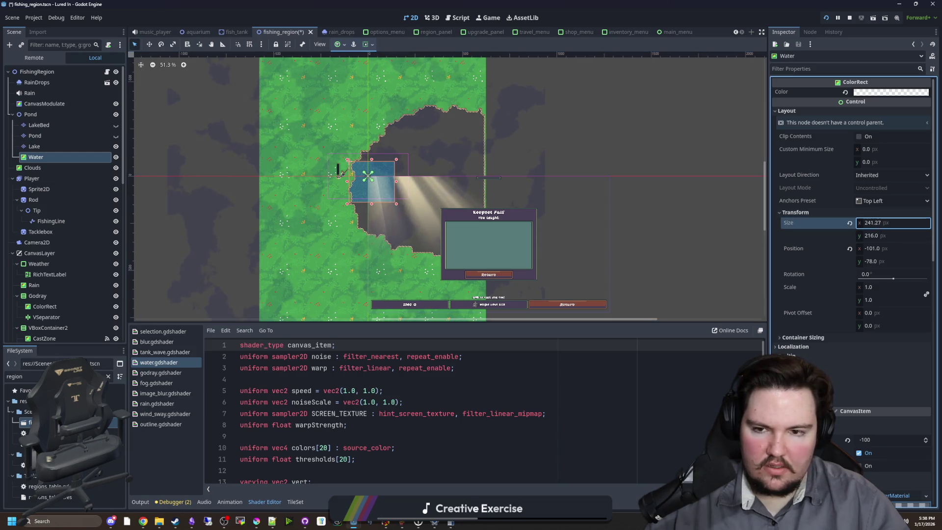
scroll(433, 179, up, 5)
drag(374, 186, 526, 186)
scroll(442, 172, down, 3)
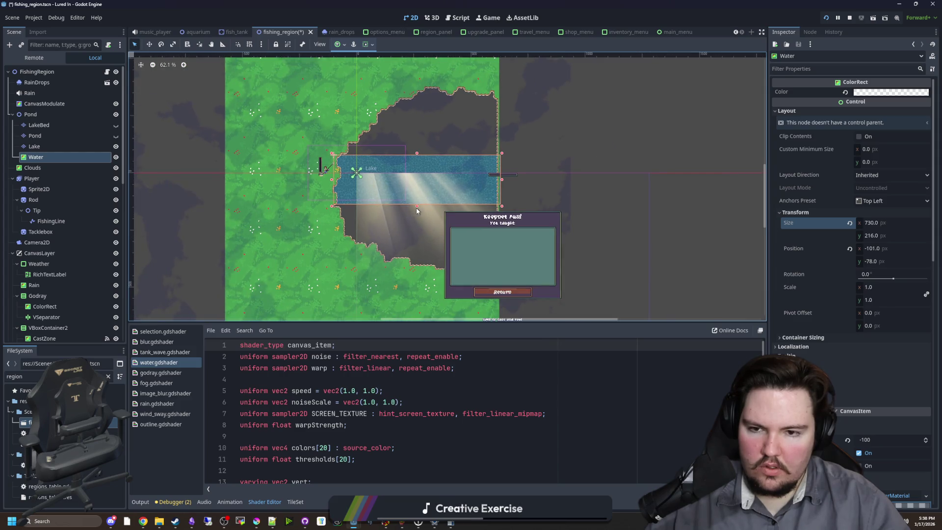
drag(417, 208, 420, 276)
scroll(417, 221, up, 4)
drag(430, 221, 440, 128)
scroll(402, 166, down, 3)
scroll(365, 206, left, 3)
drag(359, 206, 330, 204)
scroll(361, 186, up, 7)
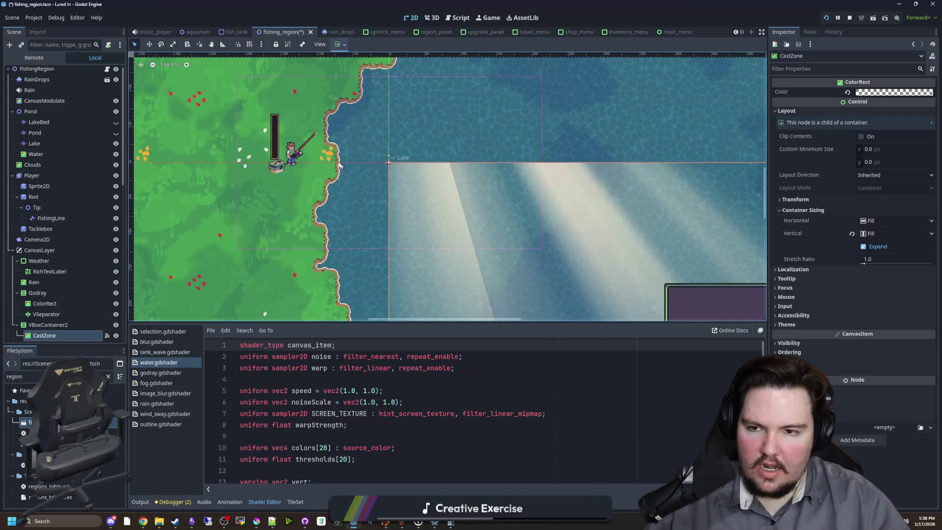
key(ctrl+s)
Step: Hide and reshow the Lake layer to check the water coverage
click(278, 118)
scroll(420, 206, down, 2)
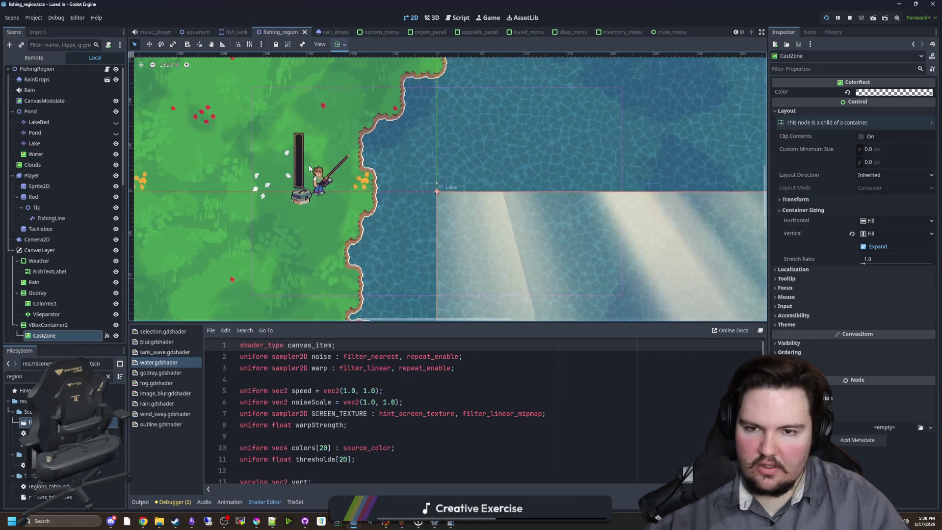
scroll(500, 169, up, 1)
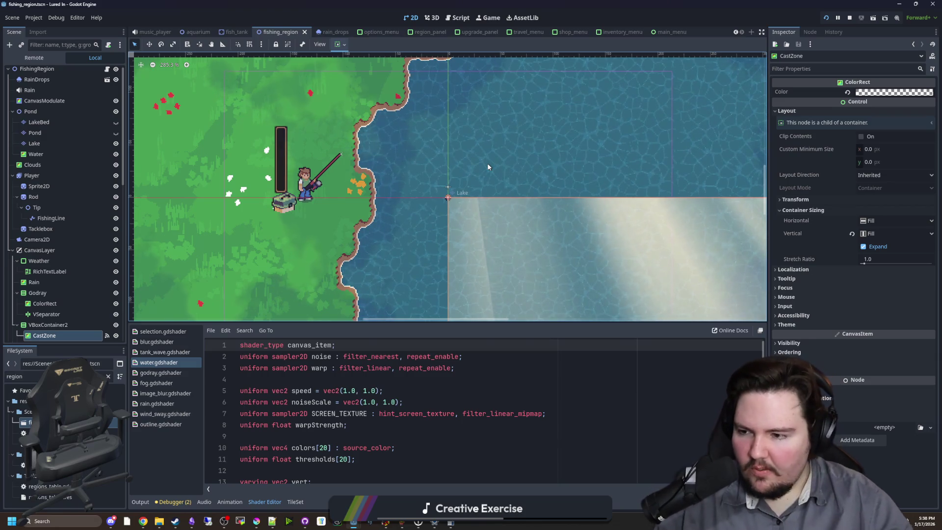
click(116, 143)
click(116, 143)
scroll(421, 230, down, 6)
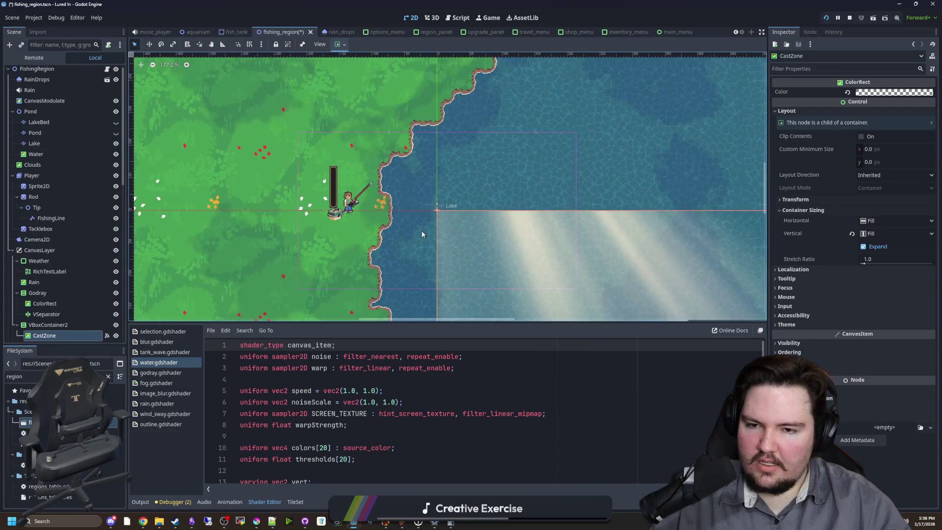
Step: Enlarge the Water rectangle to 1208 × 2310 at -579, -1326 and save fishing_region
click(110, 166)
click(99, 154)
scroll(311, 196, down, 4)
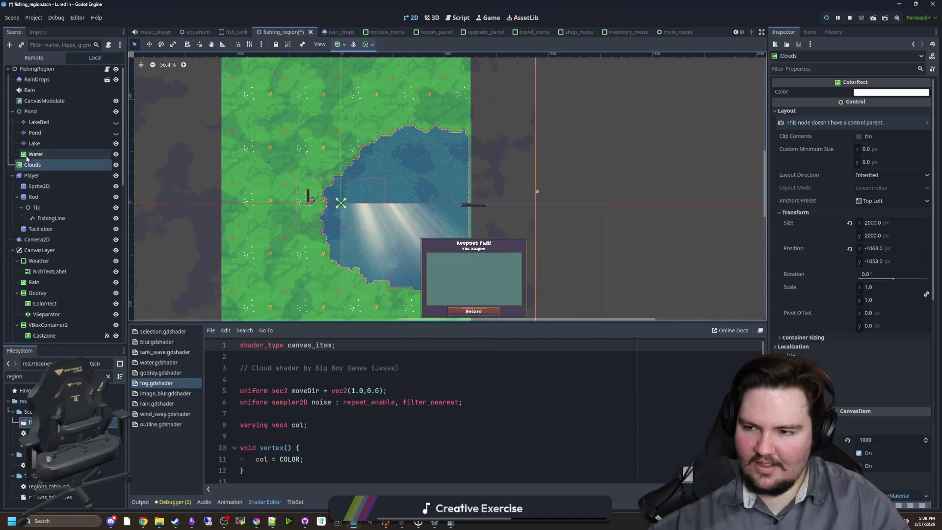
drag(300, 212, 258, 211)
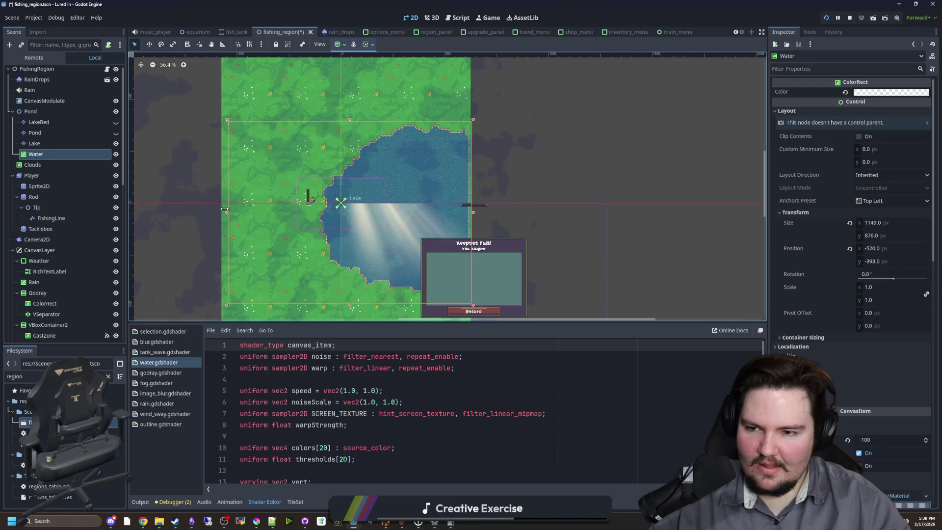
scroll(320, 155, down, 3)
drag(342, 128, 345, 84)
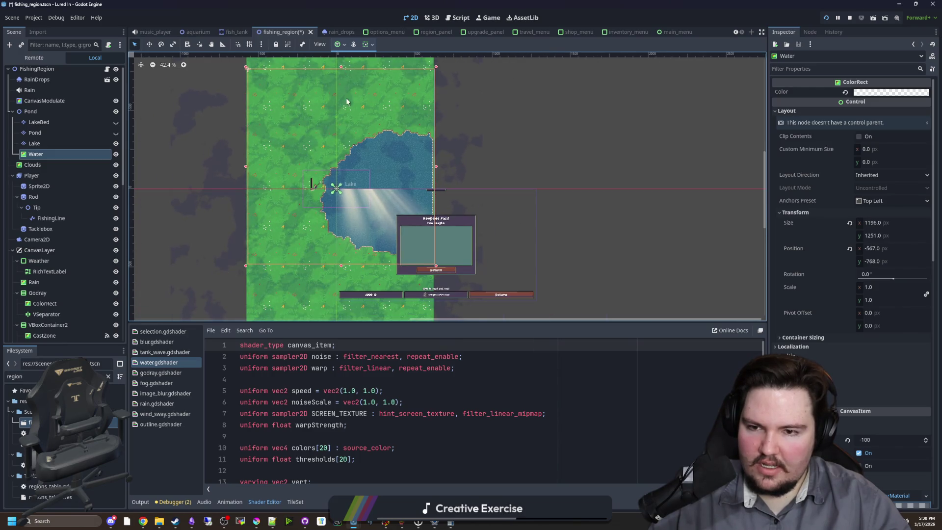
scroll(347, 102, up, 5)
drag(348, 235, 350, 93)
scroll(369, 129, down, 6)
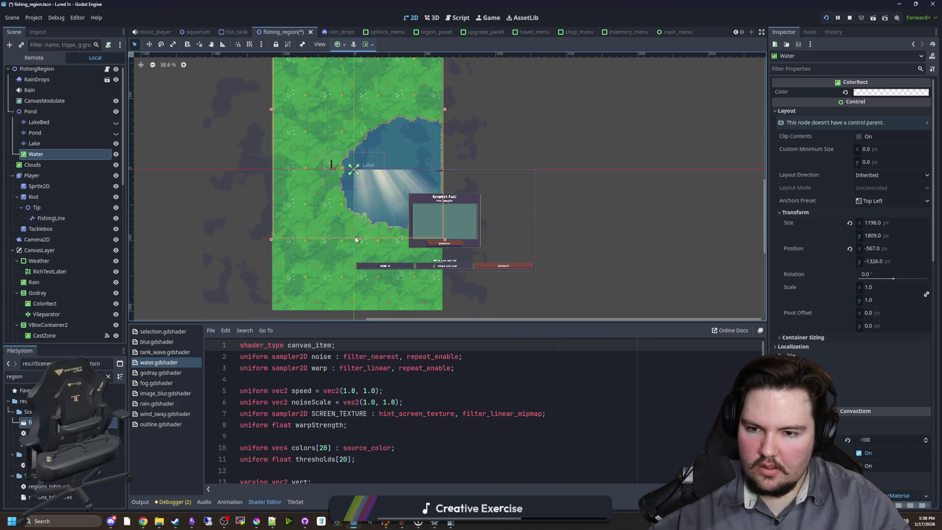
drag(357, 240, 358, 300)
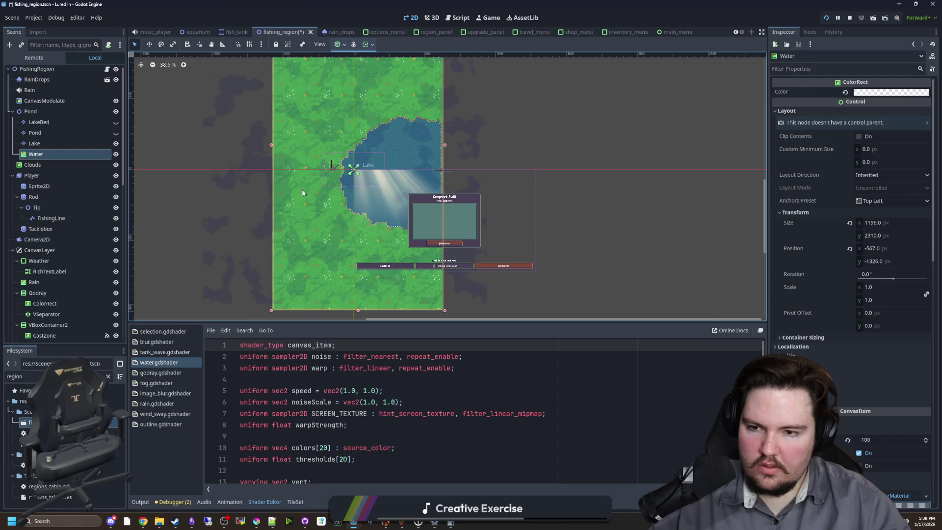
scroll(273, 160, up, 7)
drag(272, 162, 269, 170)
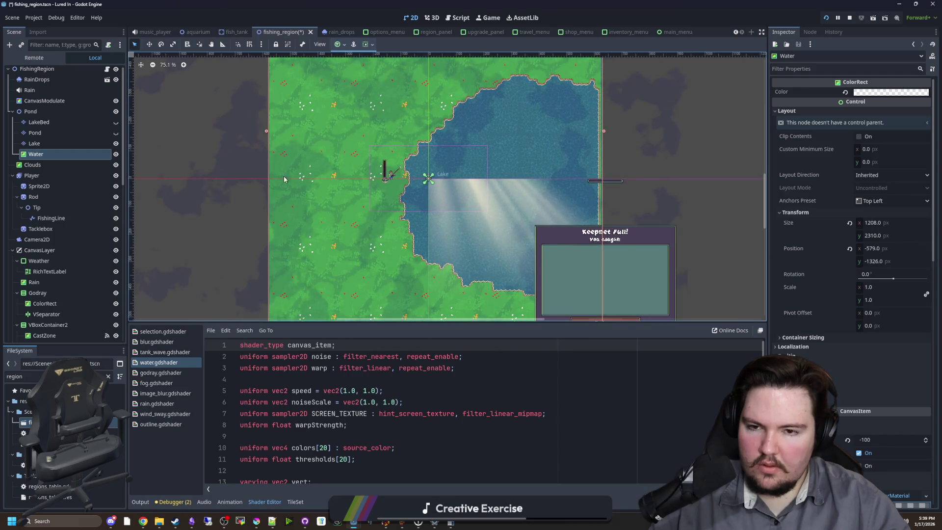
scroll(422, 170, up, 9)
key(ctrl+s)
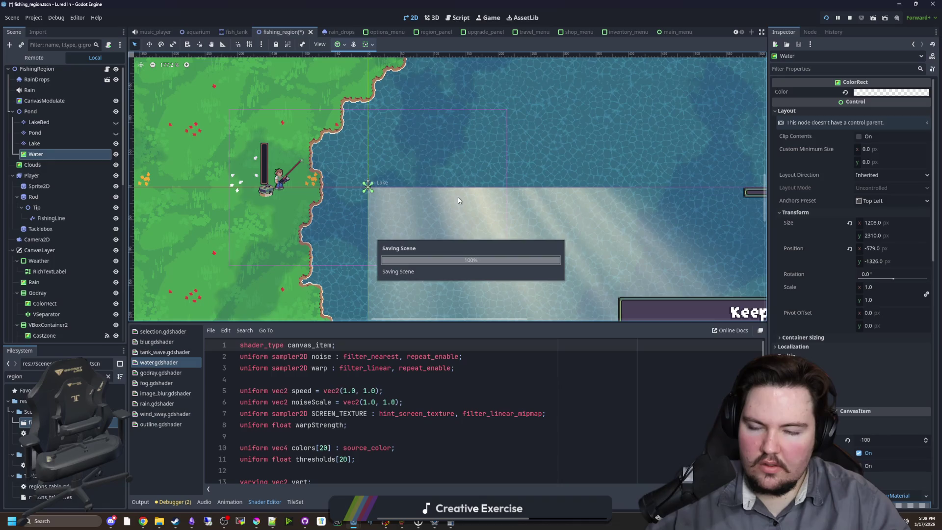
scroll(319, 172, up, 3)
Step: Duplicate the Lake tile layer and rename the copy Ocean
click(73, 144)
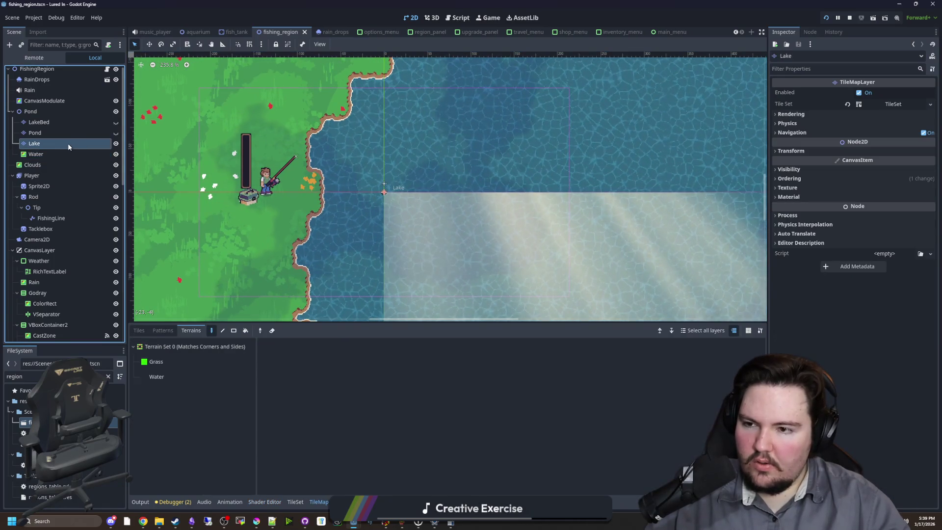
right_click(69, 146)
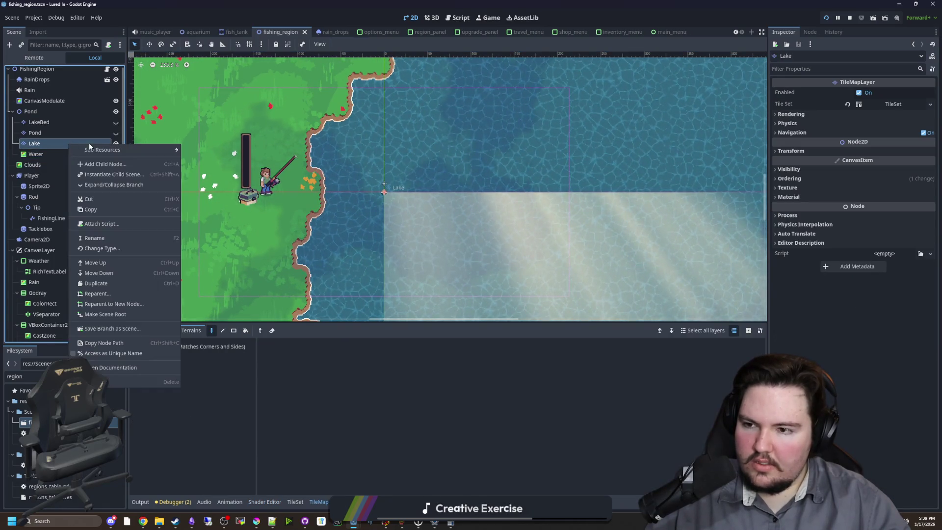
click(96, 283)
double_click(55, 154)
text(Ocean)
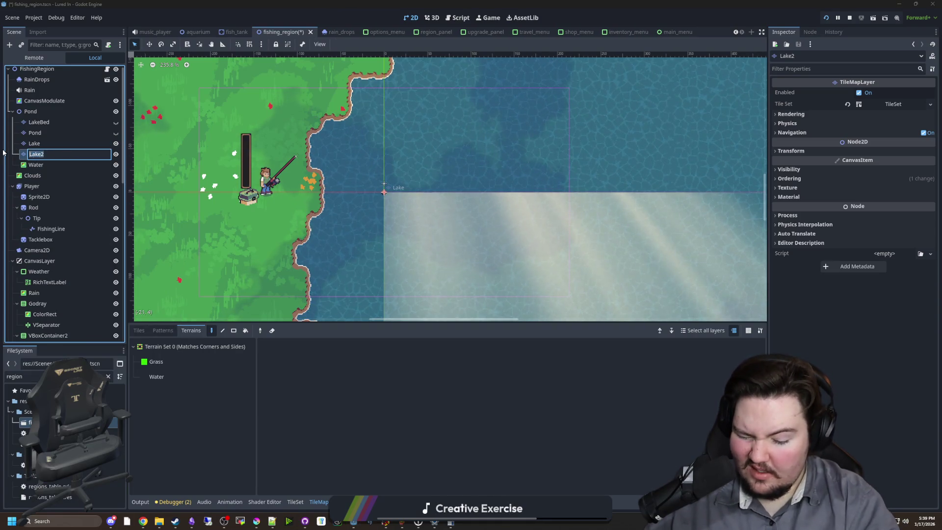
key(Return)
Step: Hide Lake and rectangle-erase all grass tiles from the Ocean layer
scroll(316, 197, down, 5)
key(r)
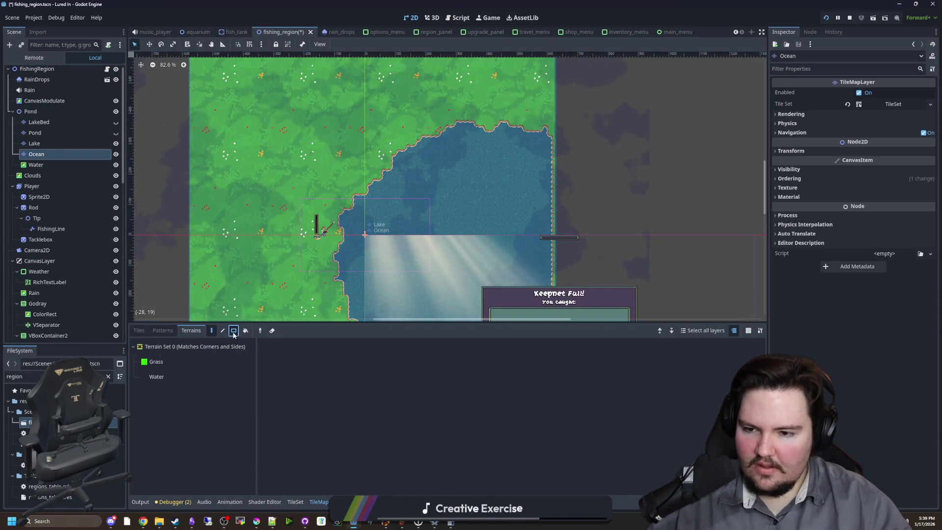
scroll(324, 182, down, 6)
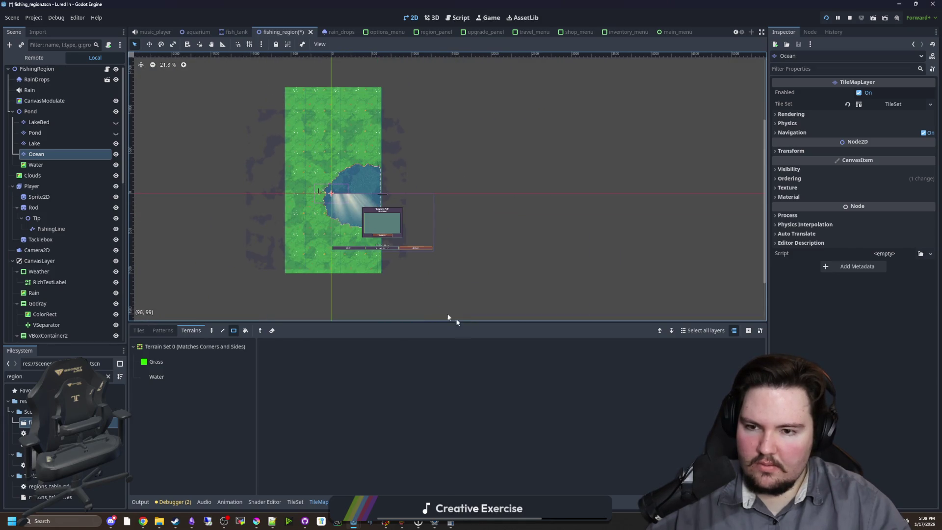
click(116, 143)
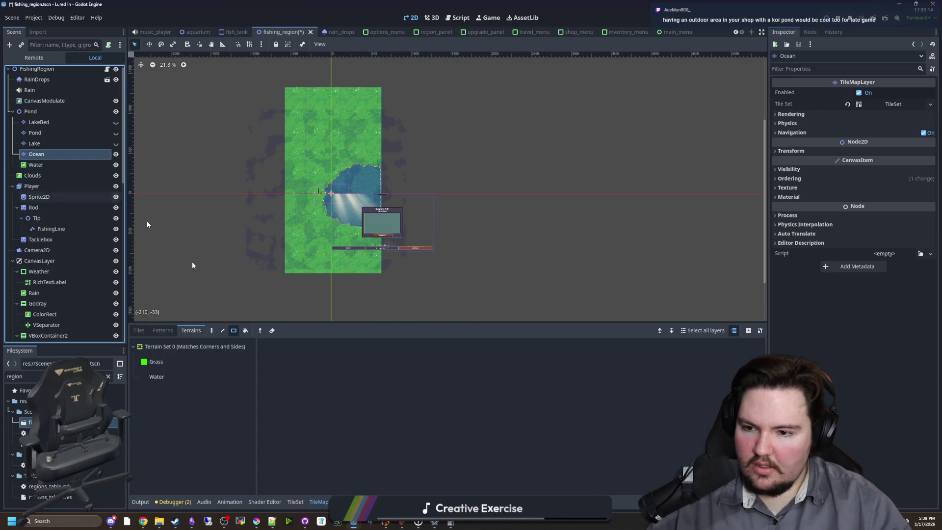
click(271, 330)
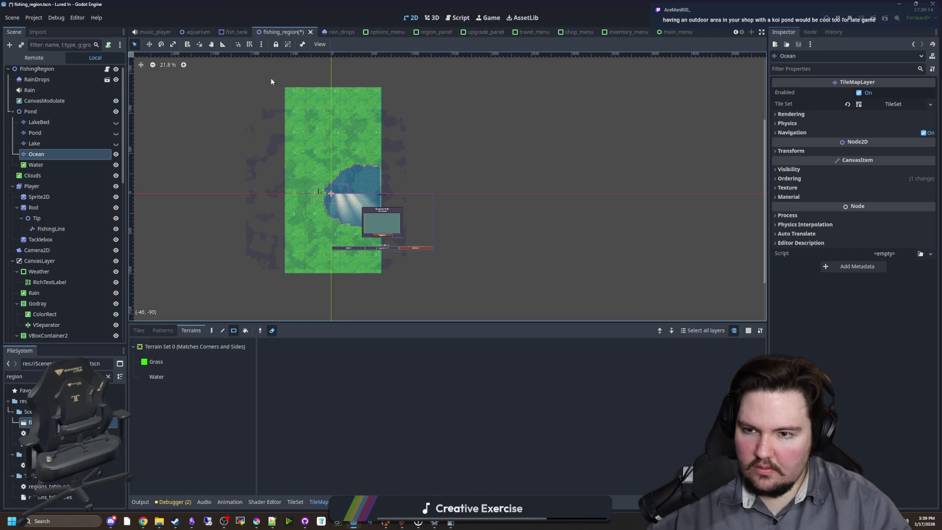
click(139, 330)
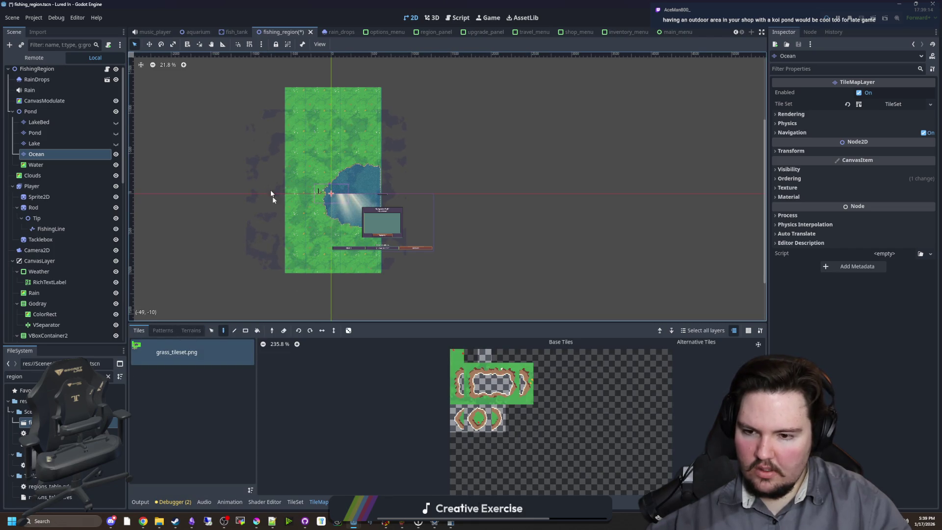
click(244, 331)
click(284, 330)
drag(250, 72, 452, 292)
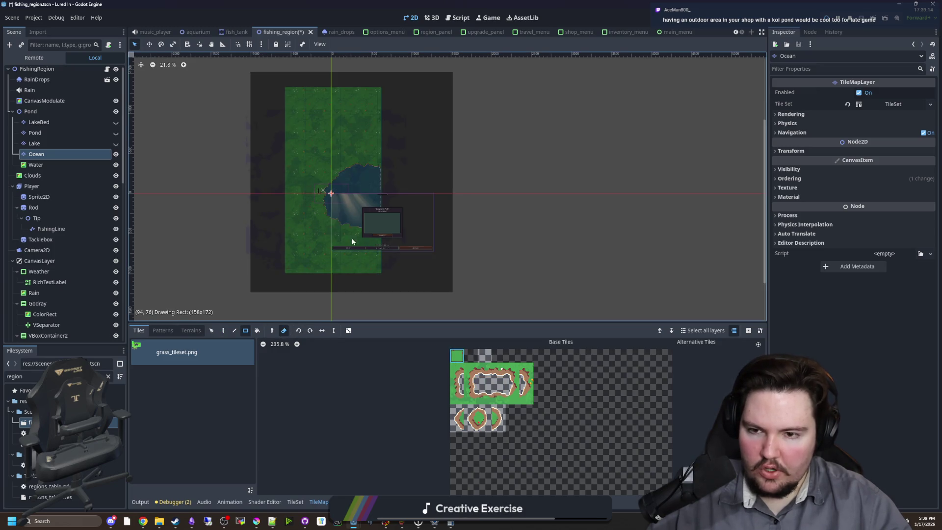
drag(352, 242, 344, 233)
Step: Select the Lake layer and toggle its visibility, leaving it hidden
scroll(317, 197, up, 15)
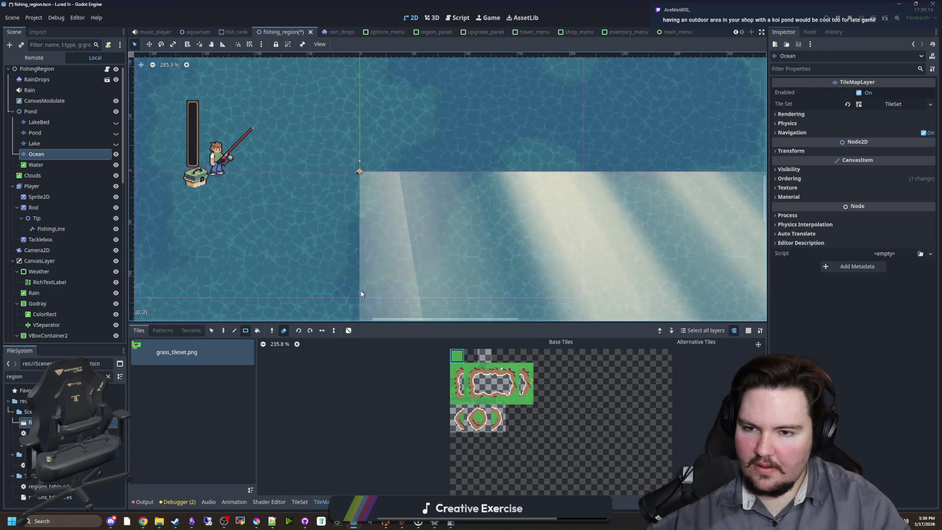
scroll(361, 293, down, 2)
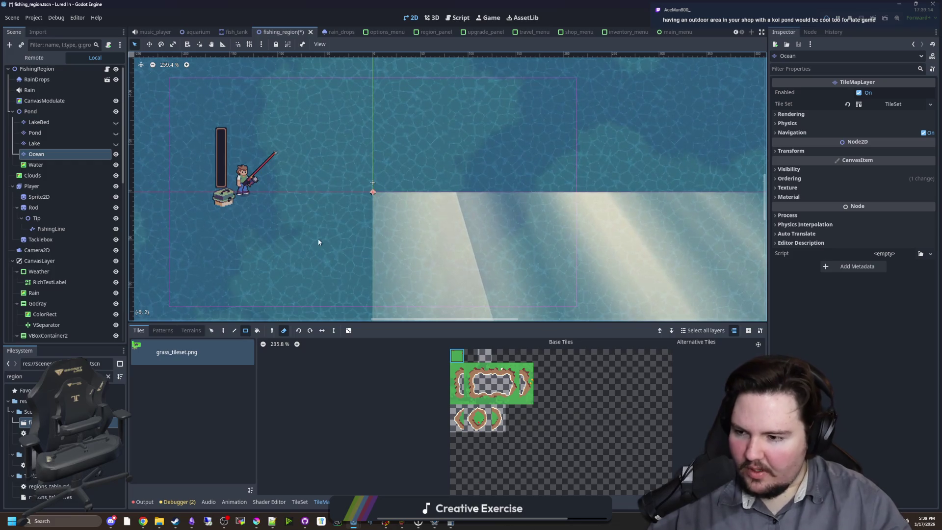
scroll(307, 225, up, 1)
scroll(298, 224, up, 1)
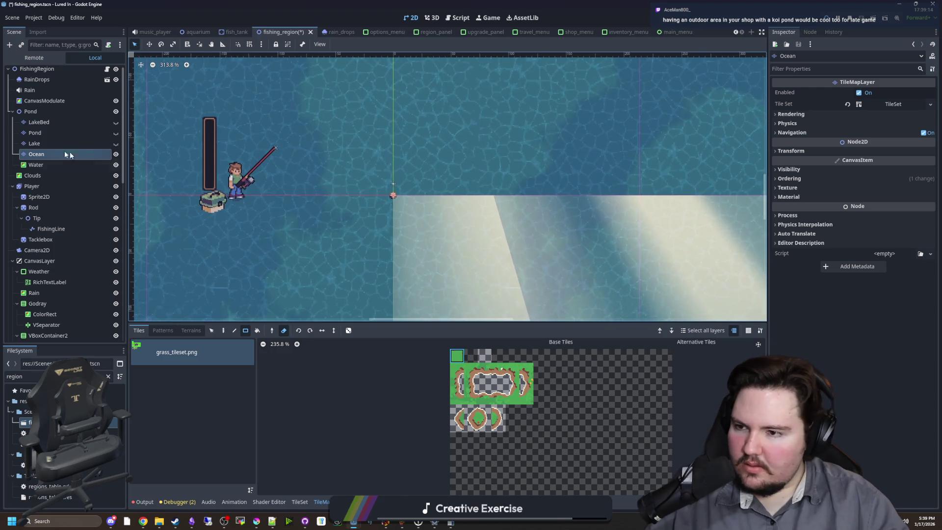
click(101, 143)
click(116, 143)
click(117, 147)
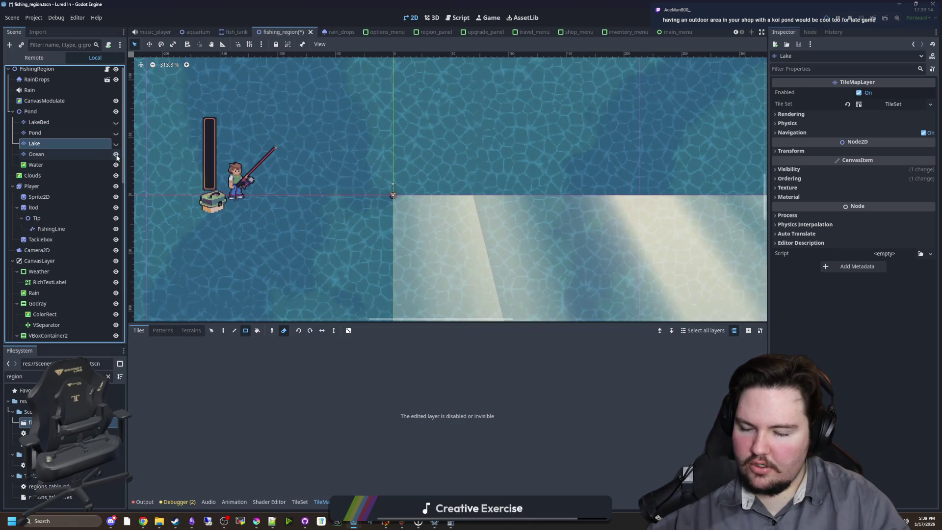
Step: Duplicate the Lake layer as Lake2 and make it visible
double_click(50, 145)
right_click(42, 146)
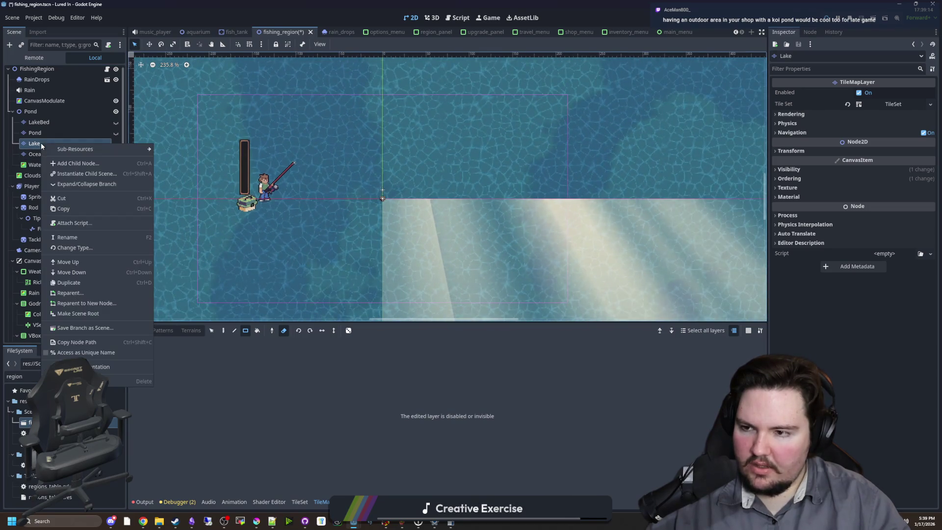
click(72, 283)
click(116, 154)
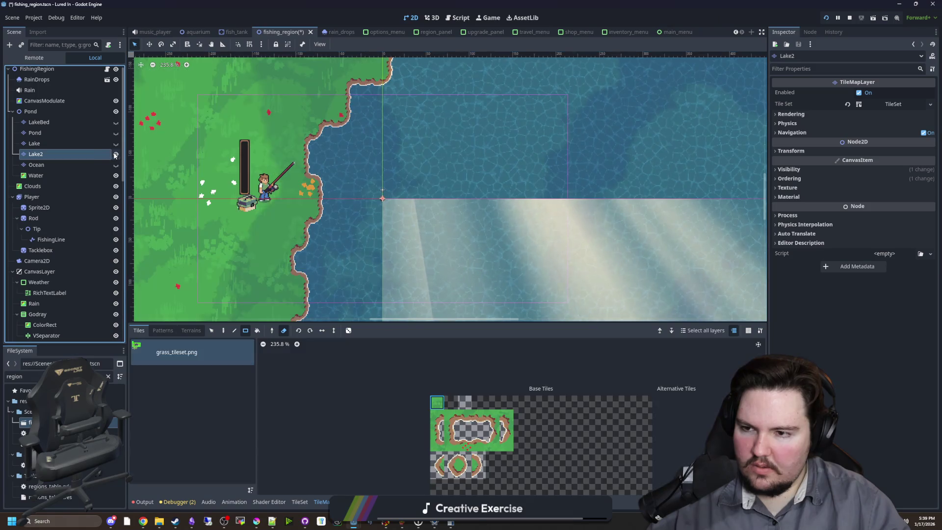
scroll(275, 221, down, 2)
scroll(306, 268, up, 6)
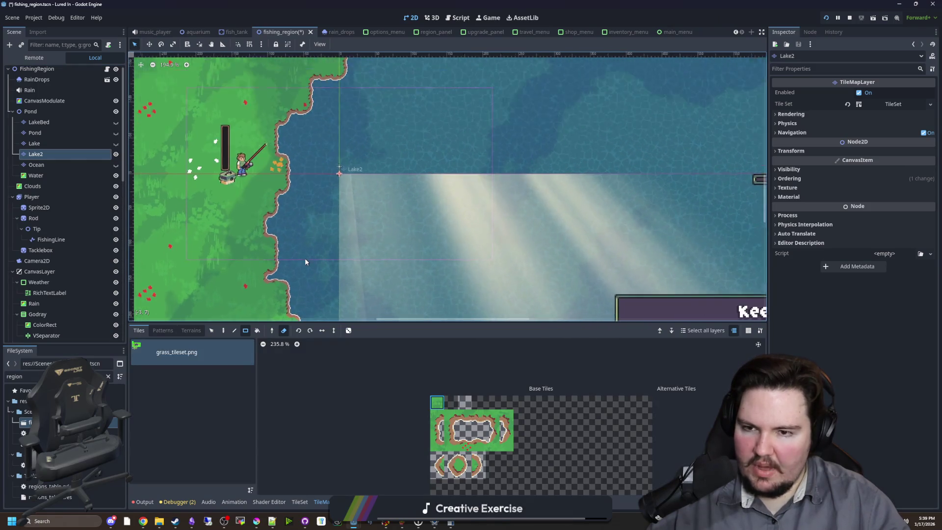
scroll(271, 274, up, 1)
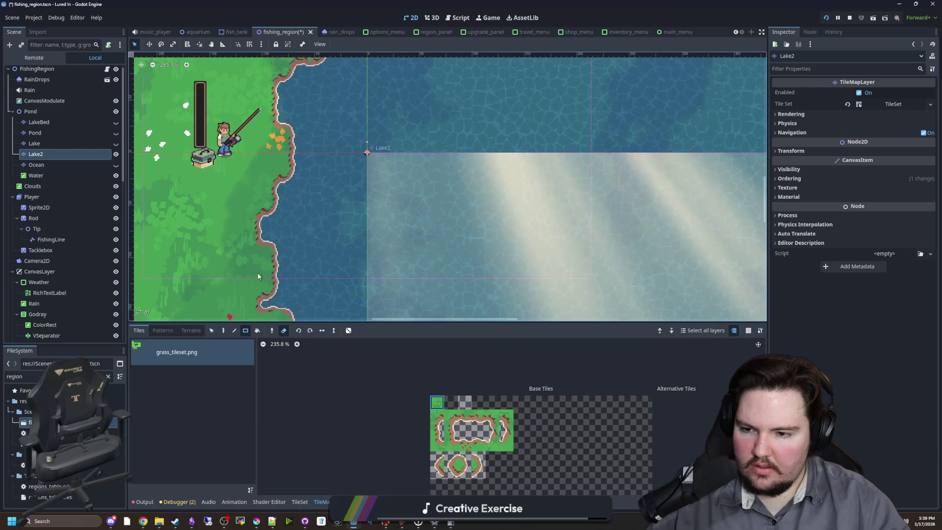
Step: Select the Grass terrain and paint a small grass patch along the shore
key(d)
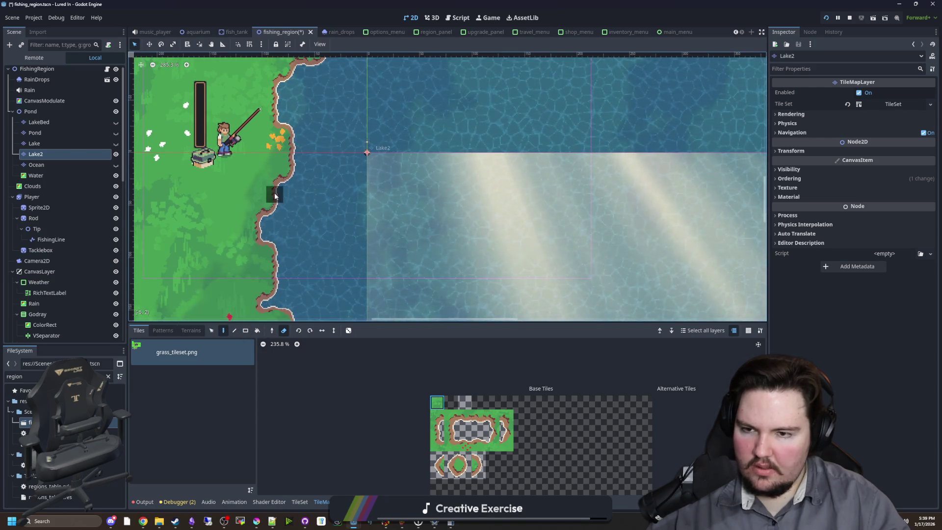
scroll(264, 228, down, 2)
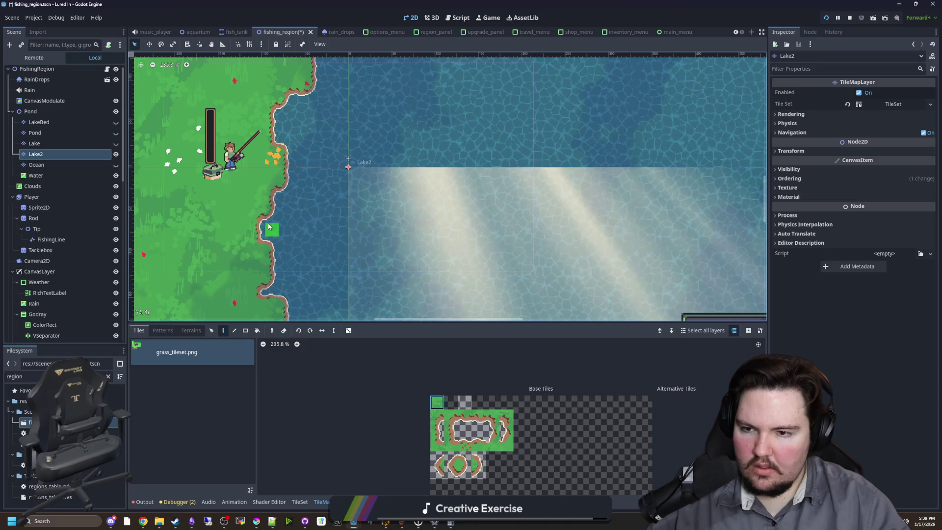
scroll(263, 242, up, 3)
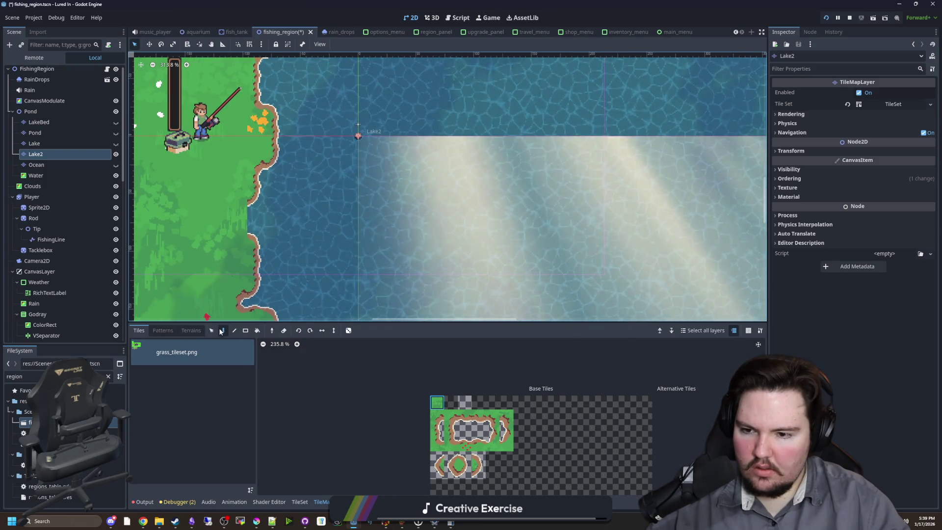
click(198, 331)
click(156, 362)
mouse_move(231, 240)
mouse_down()
mouse_move(236, 207)
mouse_move(246, 234)
mouse_up()
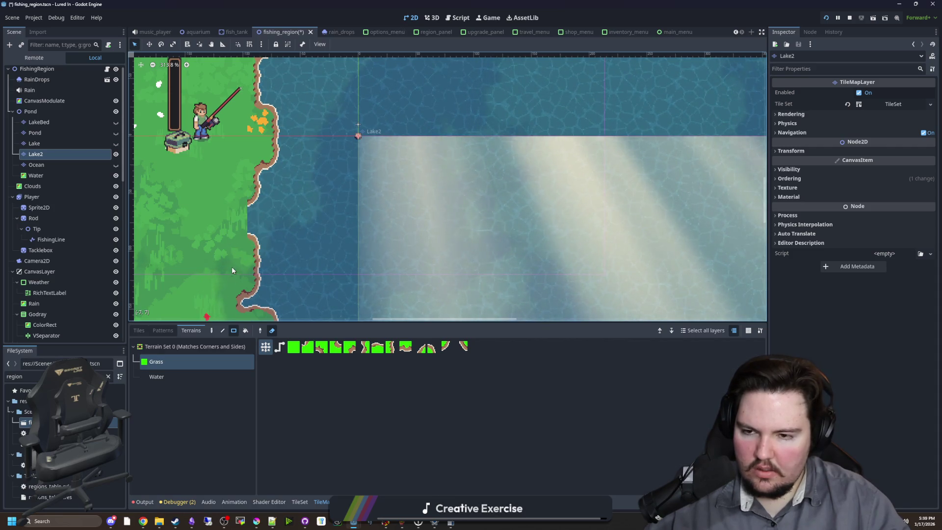
Step: Paint a grass island down into the lake with the Paint tool, redoing it further right
key(s)
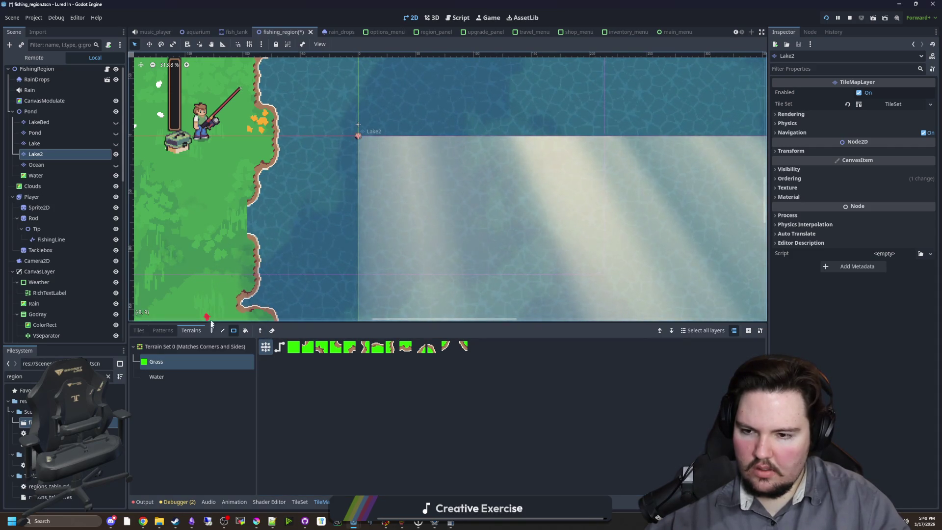
scroll(242, 215, down, 3)
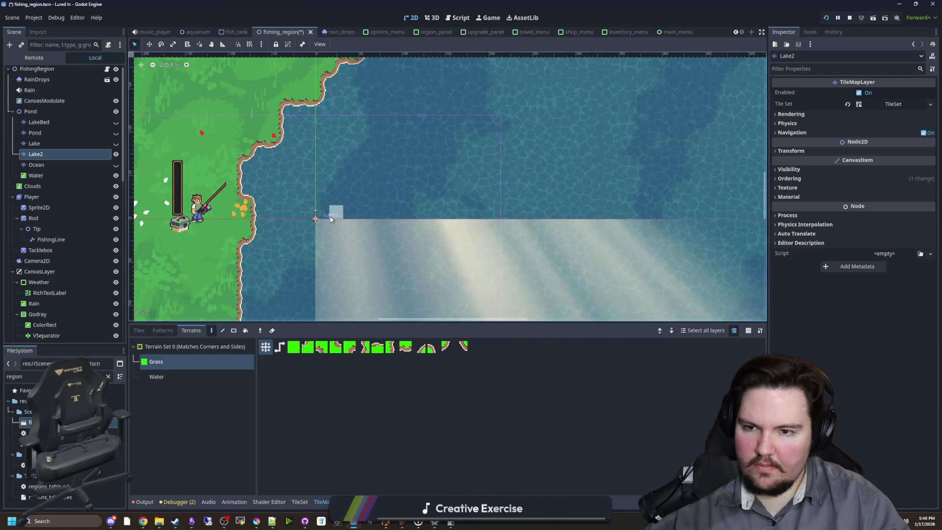
mouse_move(443, 105)
mouse_down()
mouse_move(431, 138)
mouse_move(451, 187)
mouse_move(438, 255)
mouse_up()
key(ctrl+z)
drag(492, 79, 475, 300)
scroll(475, 300, down, 1)
mouse_move(448, 136)
mouse_down()
mouse_move(435, 269)
mouse_move(445, 145)
mouse_move(434, 79)
mouse_move(443, 137)
mouse_move(211, 296)
mouse_up()
scroll(441, 147, up, 5)
scroll(211, 296, down, 1)
Step: Flood-fill and rectangle-paint grass over the remaining water, leaving a narrow inlet, then pick Water terrain
key(b)
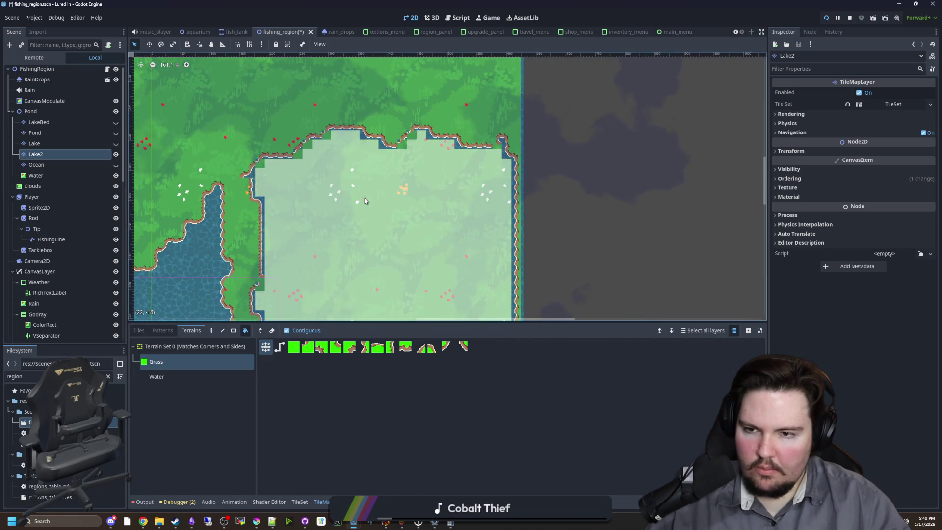
scroll(409, 184, down, 3)
click(409, 184)
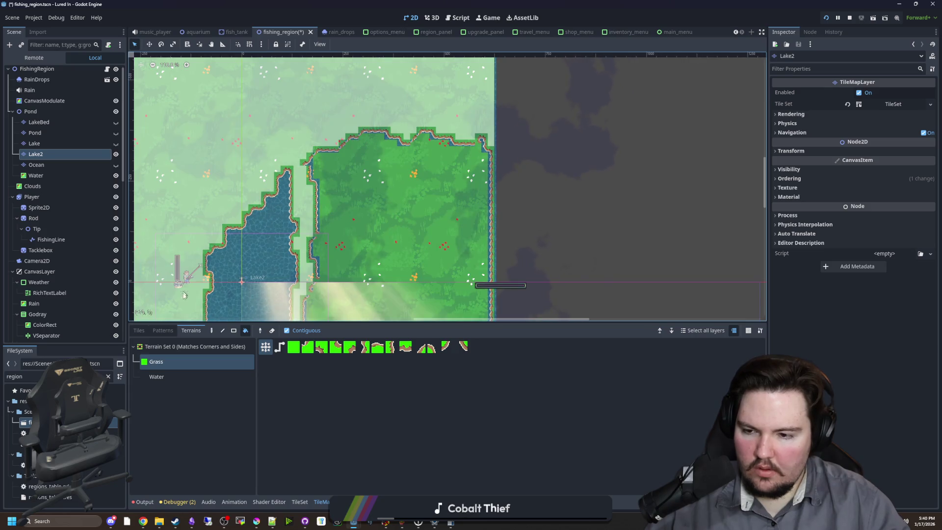
click(232, 332)
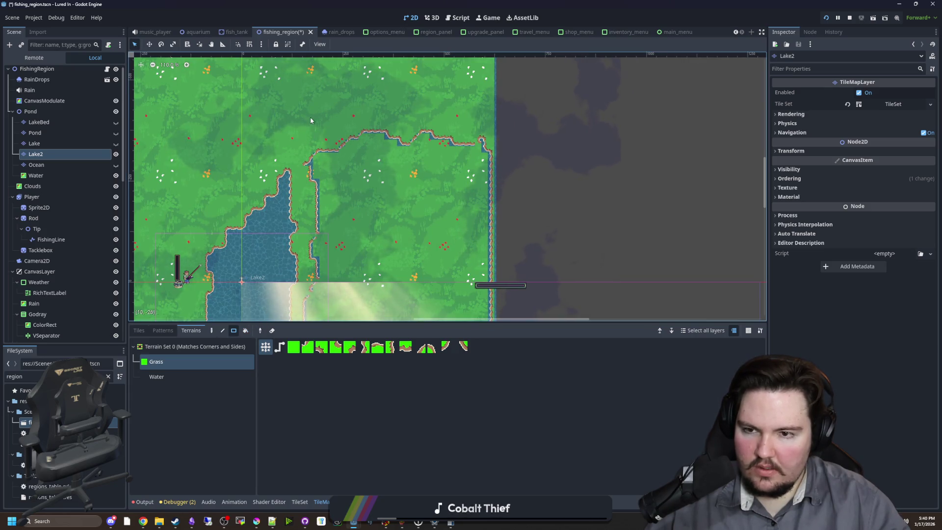
mouse_move(428, 119)
mouse_down()
mouse_move(501, 231)
mouse_move(494, 236)
mouse_up()
mouse_move(417, 233)
mouse_down()
mouse_move(424, 66)
mouse_move(501, 263)
mouse_move(503, 305)
mouse_up()
mouse_move(484, 312)
mouse_down()
mouse_move(319, 183)
mouse_move(307, 126)
mouse_up()
drag(342, 174, 367, 257)
drag(407, 250, 334, 69)
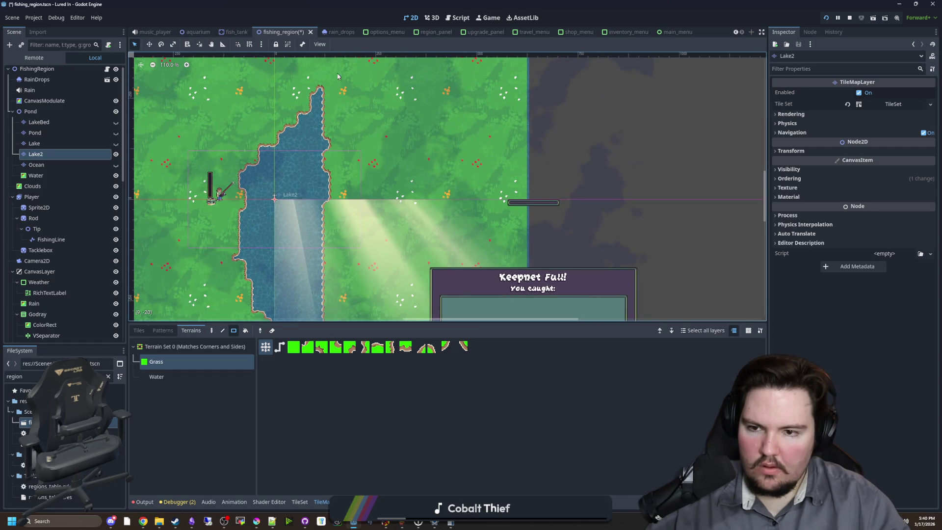
scroll(278, 215, up, 4)
click(156, 376)
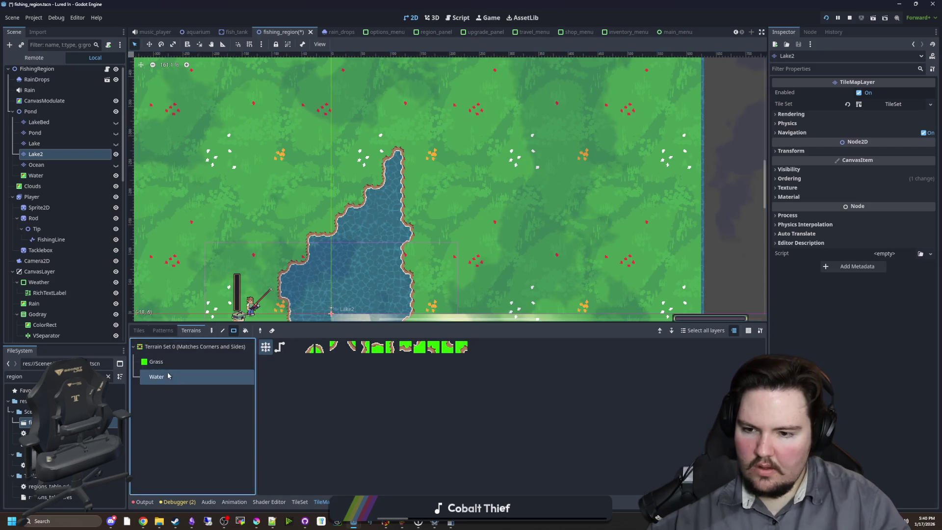
Step: Paint a long vertical water strip up and down from the lake to form a river channel
mouse_move(296, 269)
mouse_down()
mouse_move(314, 139)
mouse_move(367, 142)
mouse_up()
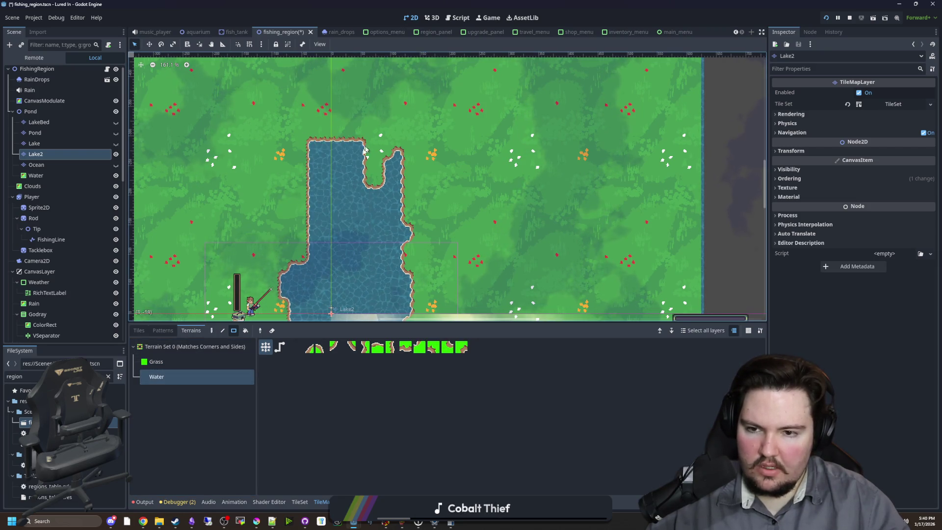
scroll(365, 221, down, 4)
drag(365, 235, 343, 101)
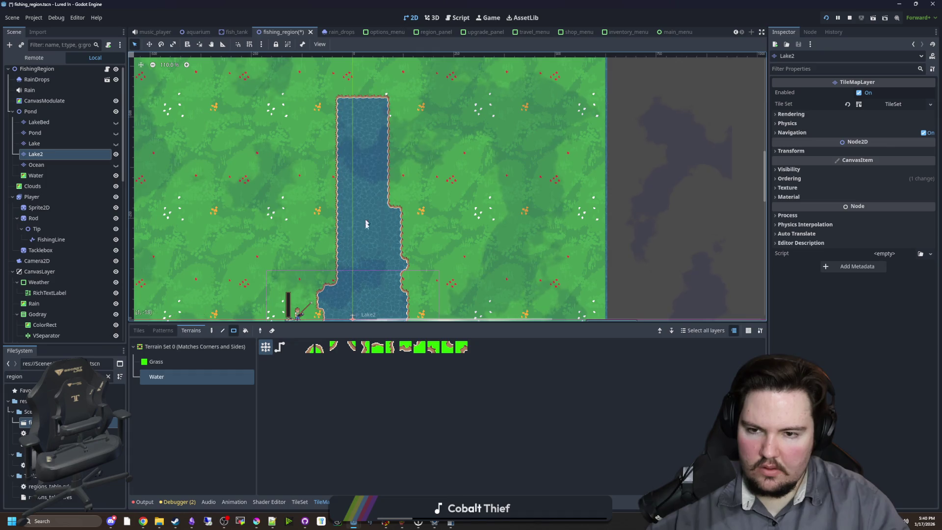
scroll(368, 223, down, 2)
scroll(370, 187, down, 1)
mouse_move(361, 140)
mouse_down()
mouse_move(392, 223)
mouse_move(389, 289)
mouse_up()
Step: Rename the Lake2 layer to 'rIver' in the Scene tree, correcting the capitalisation
double_click(62, 157)
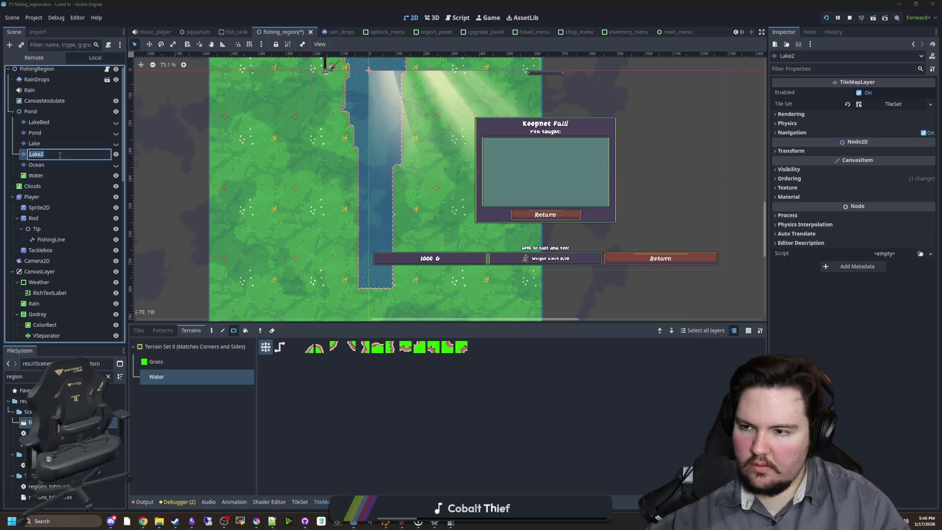
text(rIVER)
key(Return)
double_click(60, 155)
text(rI)
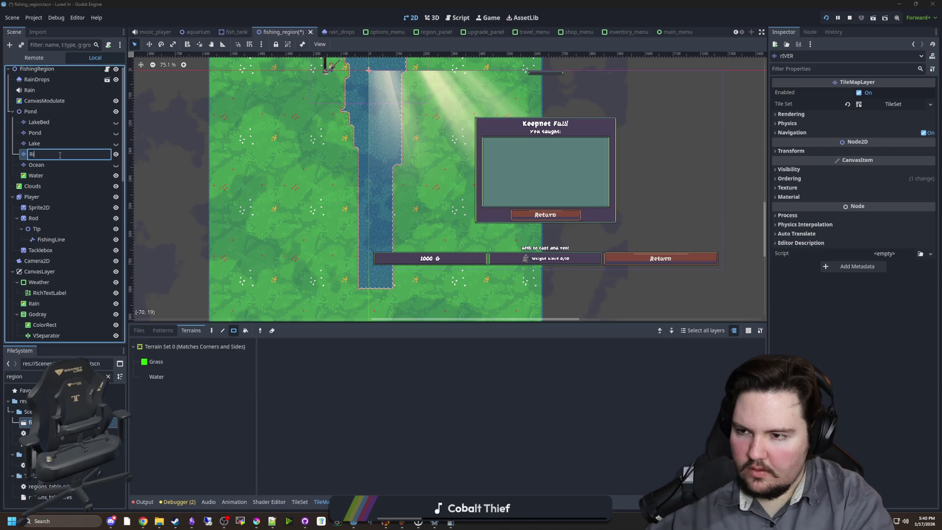
text(ver)
key(Return)
Step: On the River layer, choose Water terrain and rectangle-paint the river further downward
scroll(355, 135, down, 2)
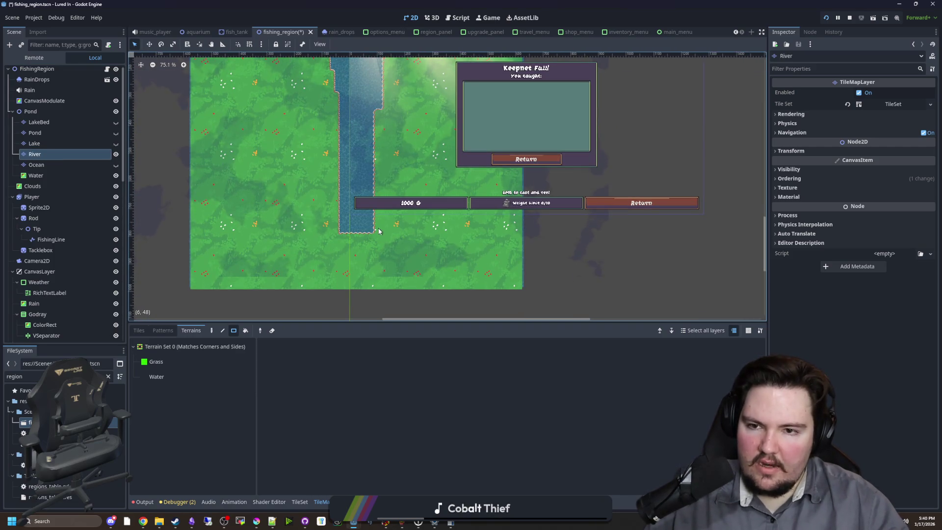
scroll(147, 245, up, 2)
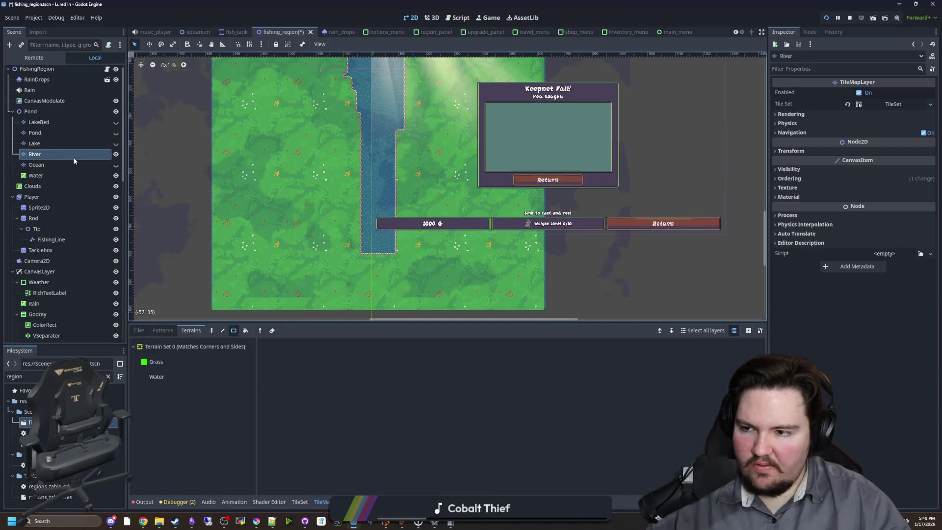
click(47, 163)
click(47, 156)
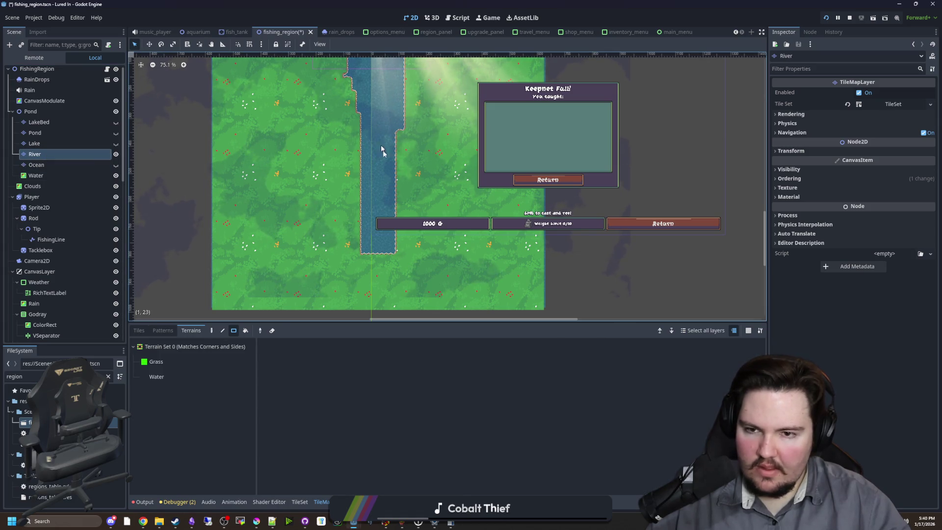
click(139, 330)
click(191, 330)
click(167, 375)
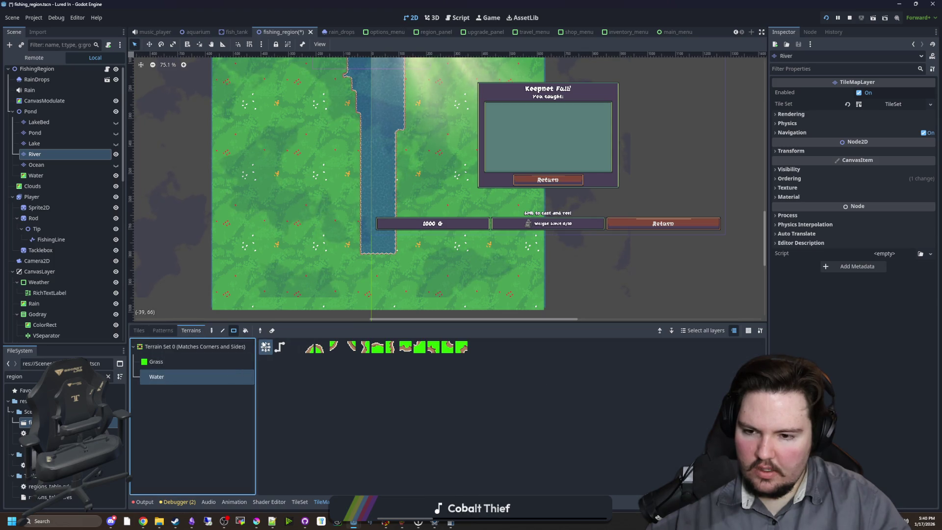
click(234, 331)
scroll(318, 289, down, 1)
mouse_move(375, 140)
mouse_down()
mouse_move(352, 279)
mouse_move(395, 185)
mouse_up()
Step: Extend the river upward to the top of the map and widen it
scroll(373, 249, up, 5)
drag(372, 249, 379, 93)
scroll(387, 263, up, 1)
drag(388, 265, 386, 66)
drag(386, 176, 411, 66)
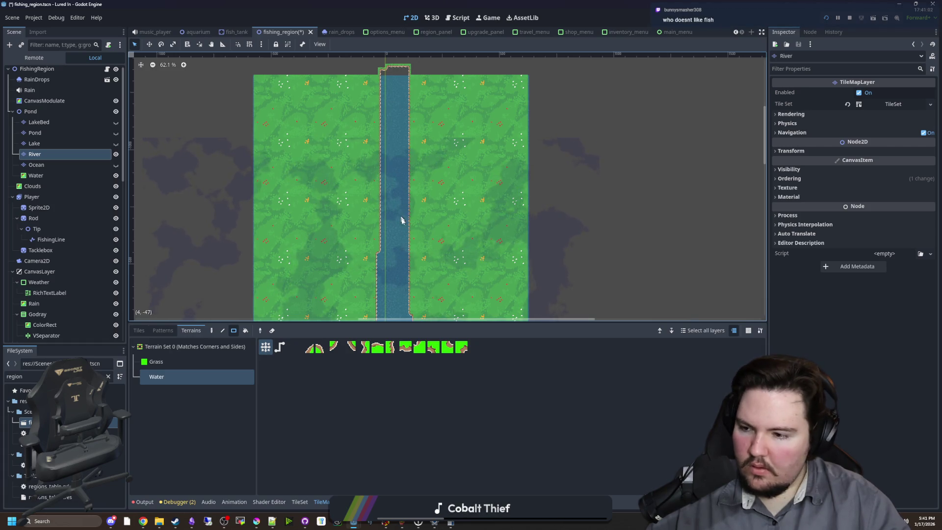
scroll(393, 147, down, 3)
scroll(385, 196, up, 2)
Step: Freehand-paint water along the river's left edge to make the banks wider and uneven
click(262, 349)
click(212, 330)
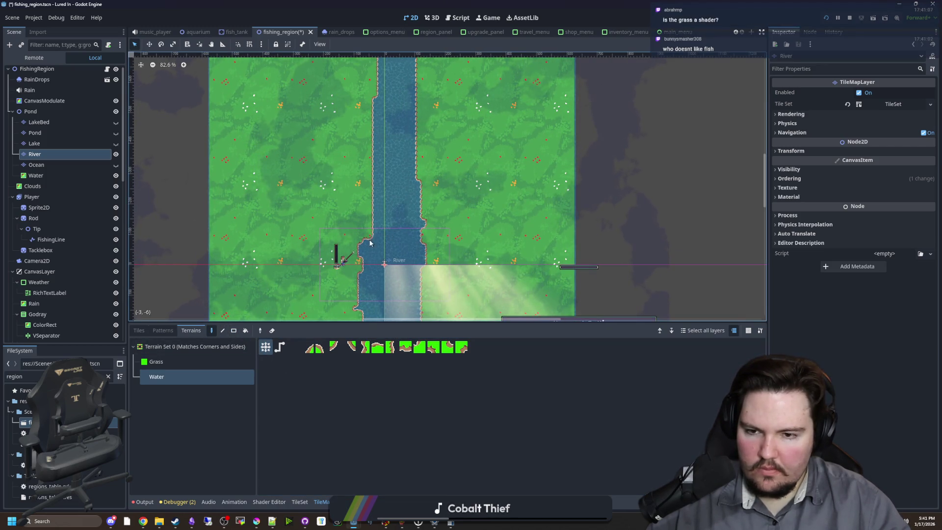
drag(369, 196, 373, 138)
scroll(380, 211, up, 2)
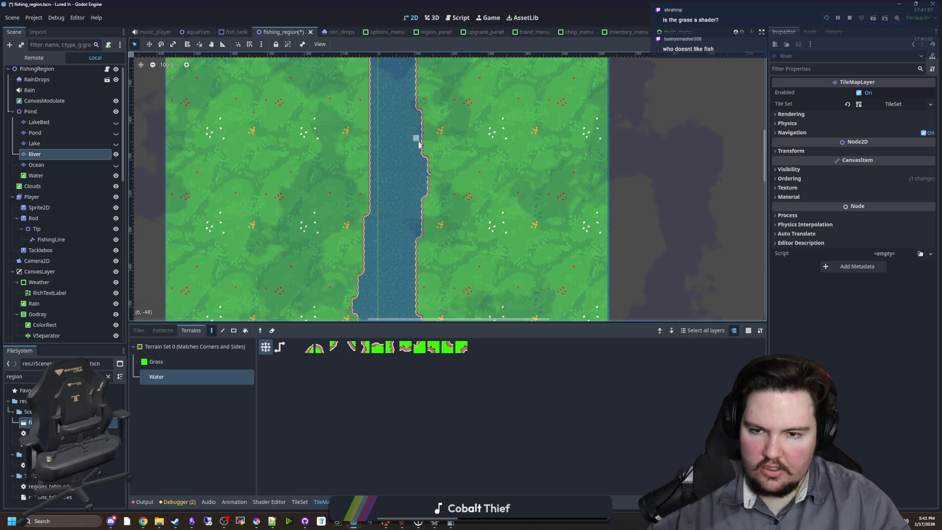
scroll(375, 227, up, 4)
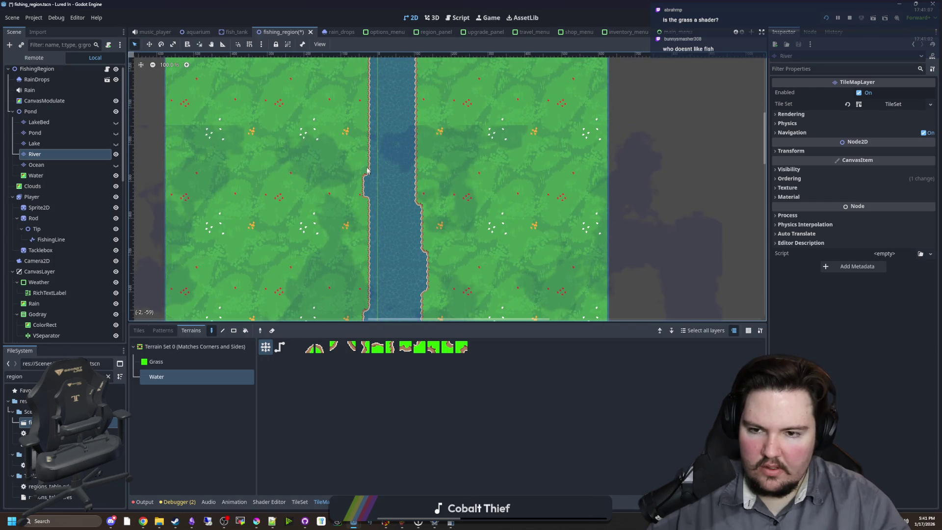
drag(367, 205, 363, 242)
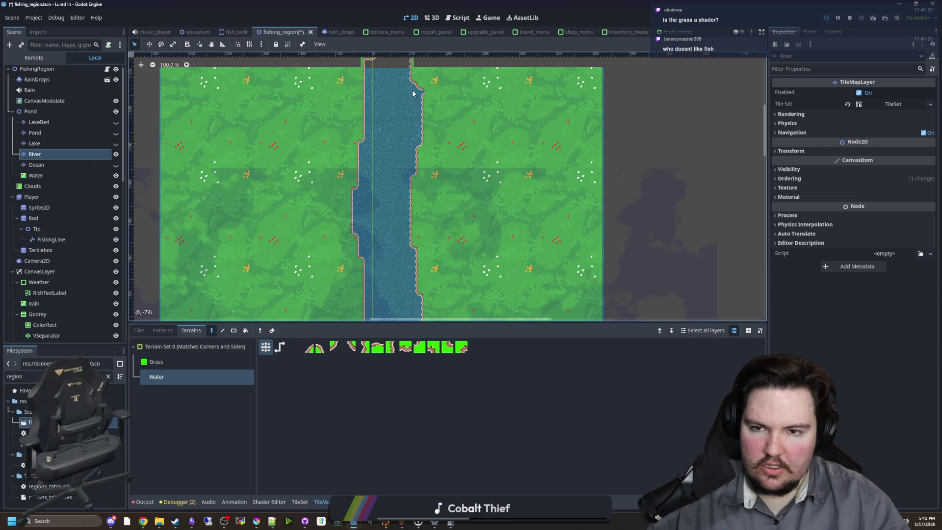
scroll(383, 211, down, 5)
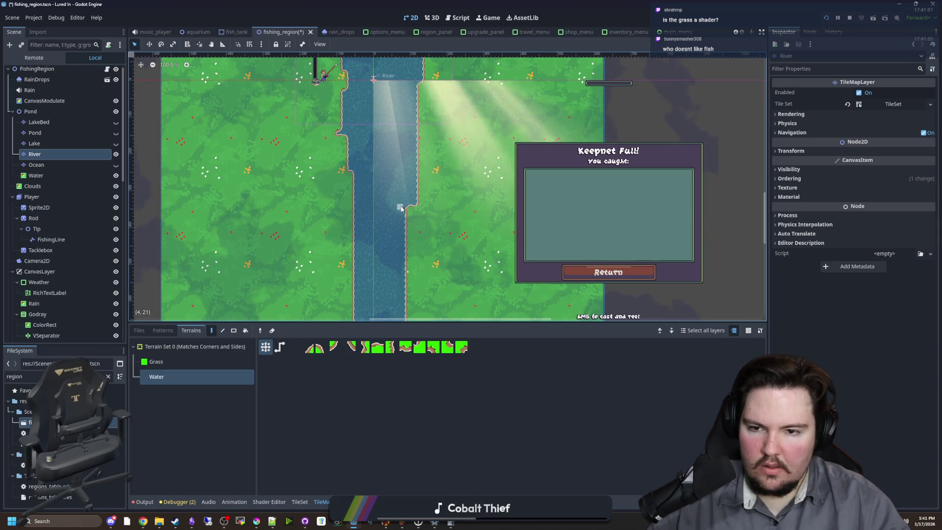
scroll(401, 208, down, 4)
drag(344, 240, 352, 251)
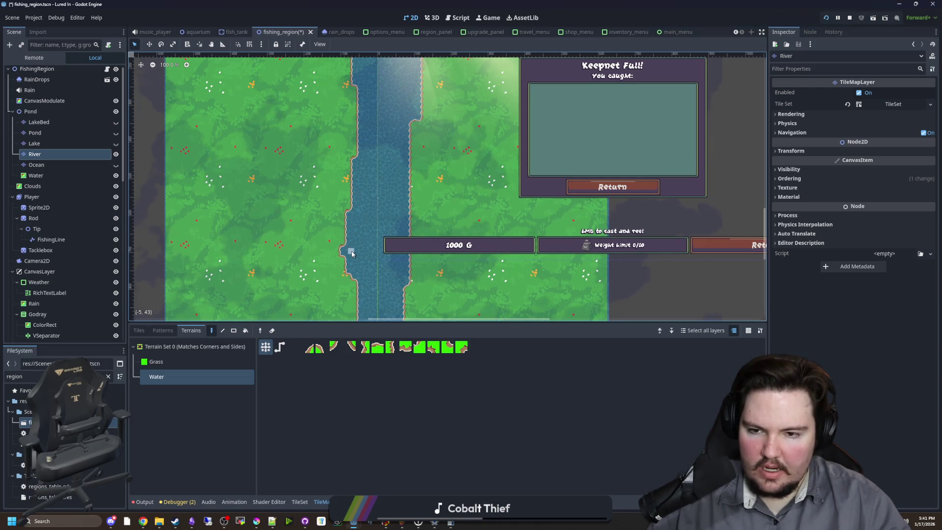
scroll(363, 206, down, 3)
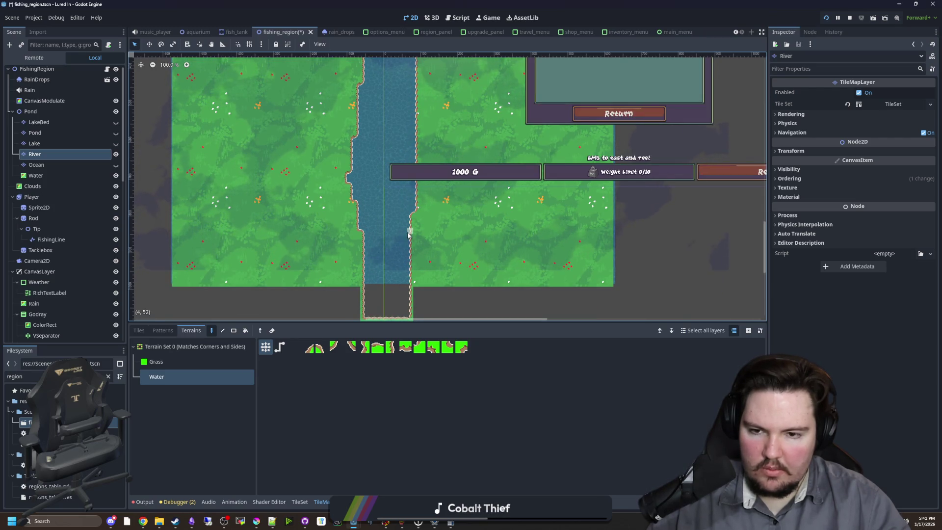
scroll(410, 240, up, 3)
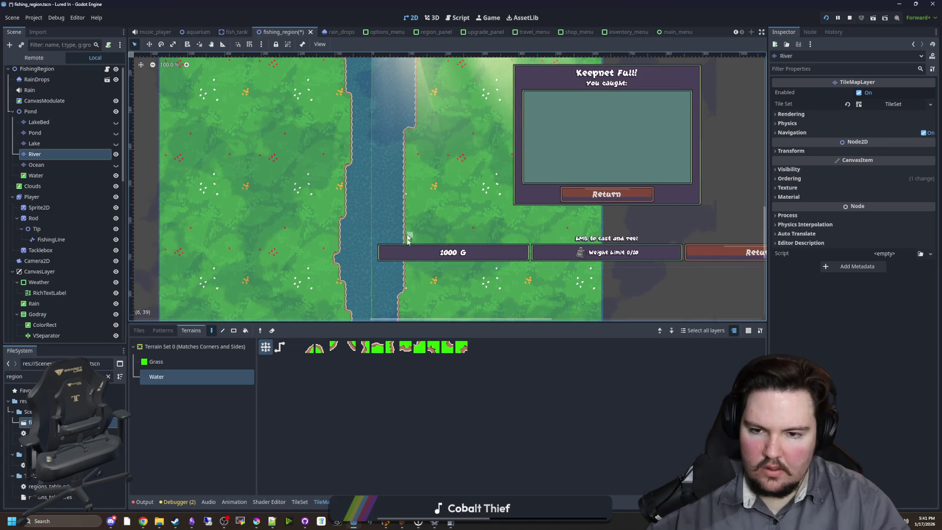
scroll(407, 208, up, 2)
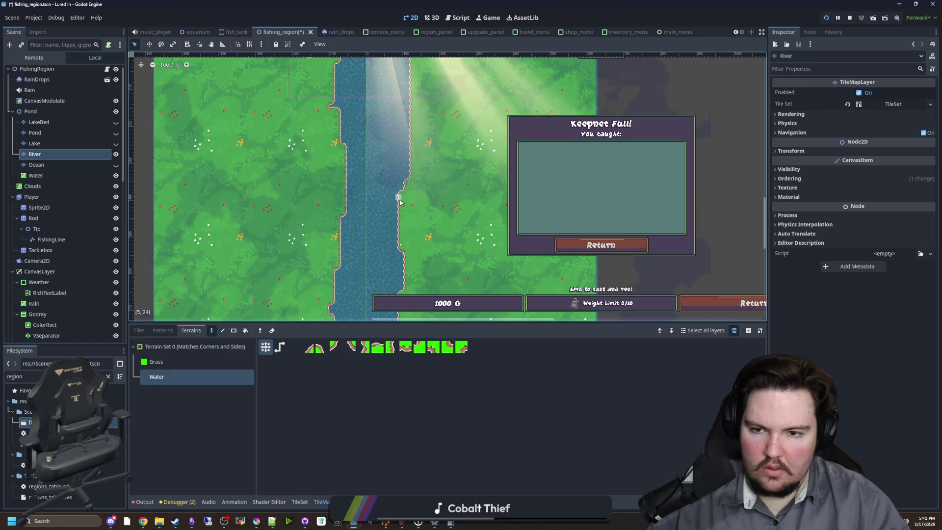
scroll(404, 207, up, 4)
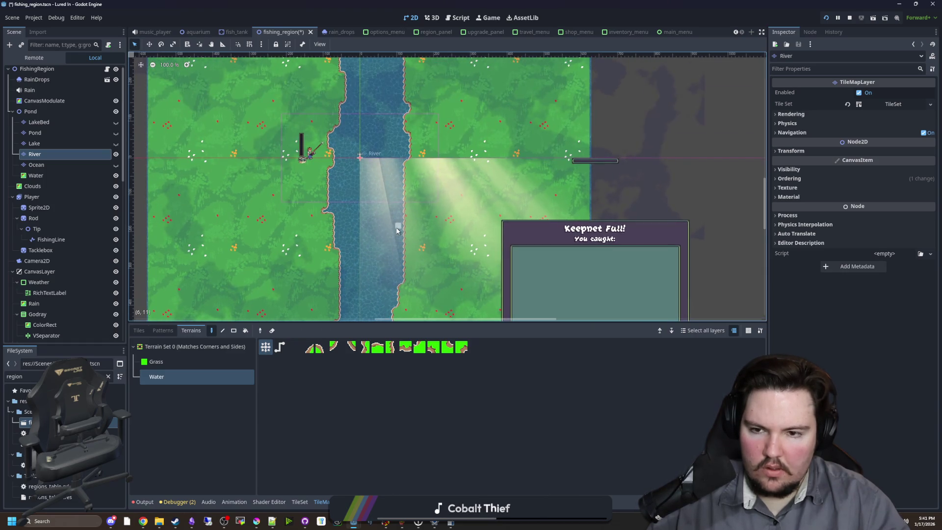
Step: Select Grass terrain and save the fishing_region scene
click(156, 362)
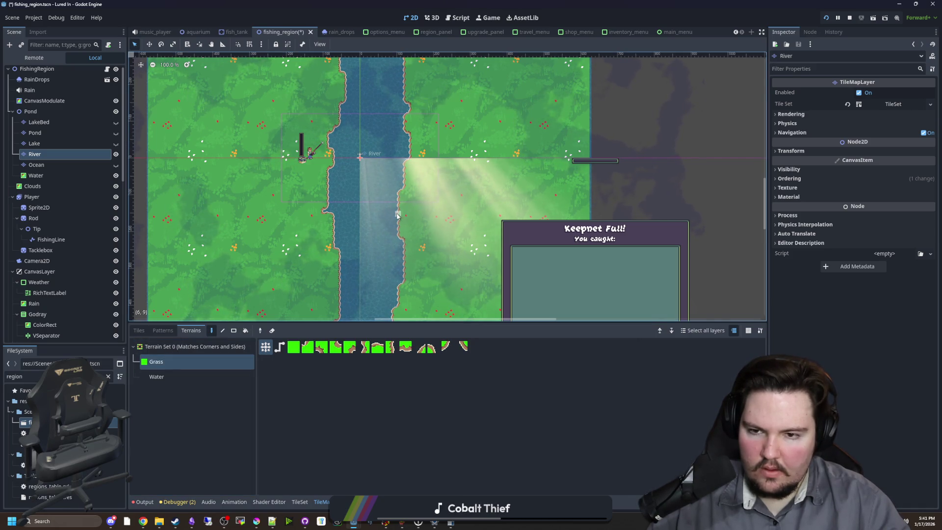
scroll(398, 231, down, 6)
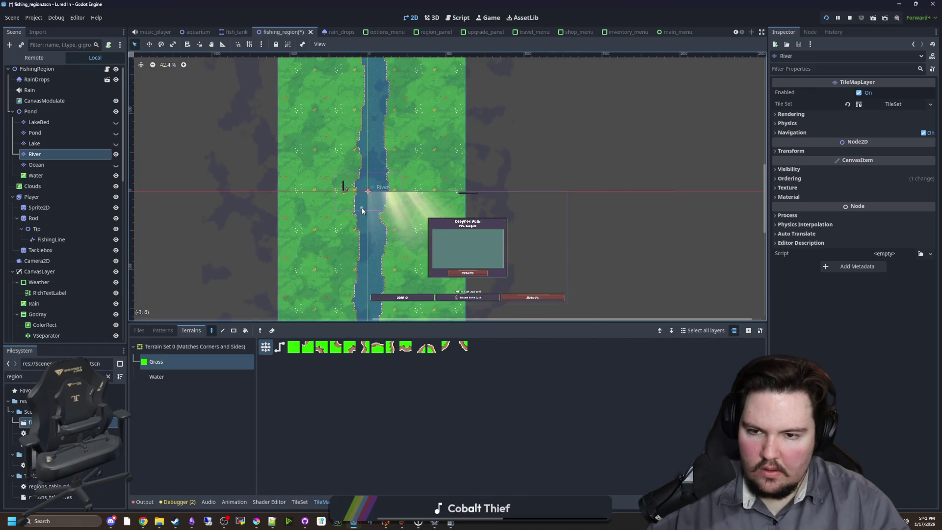
scroll(400, 201, up, 10)
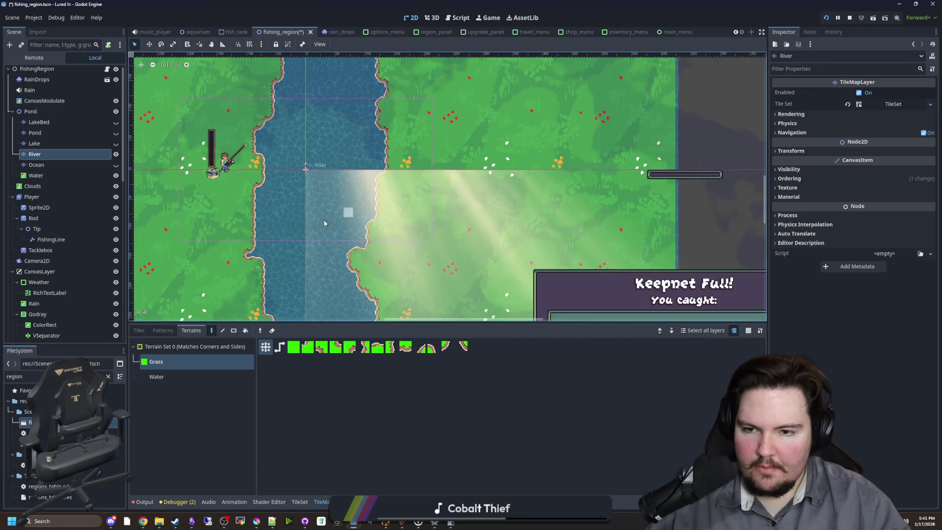
key(ctrl+s)
scroll(351, 206, up, 2)
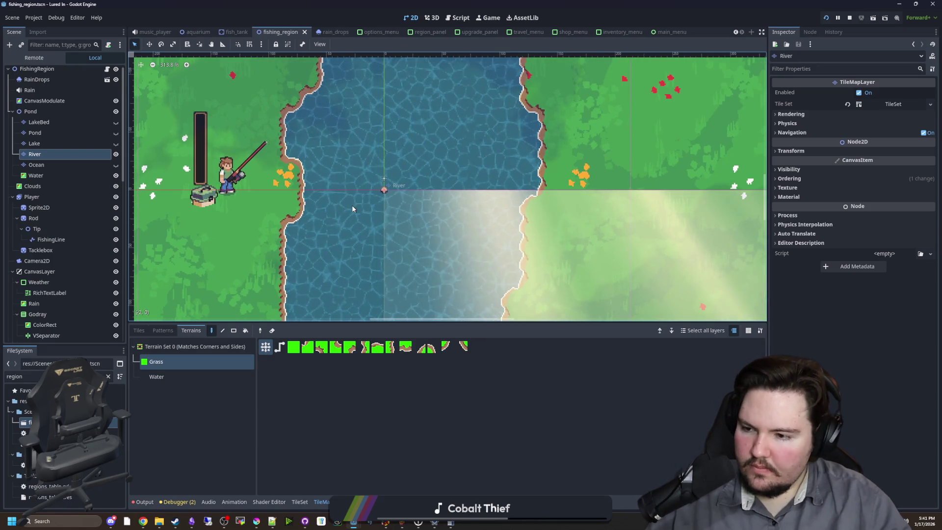
scroll(354, 241, down, 1)
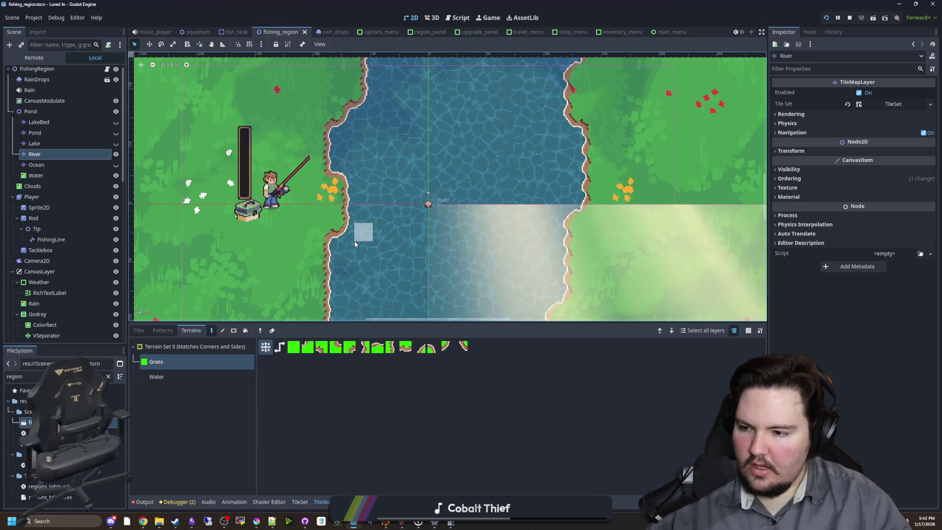
scroll(355, 240, down, 3)
scroll(335, 256, down, 5)
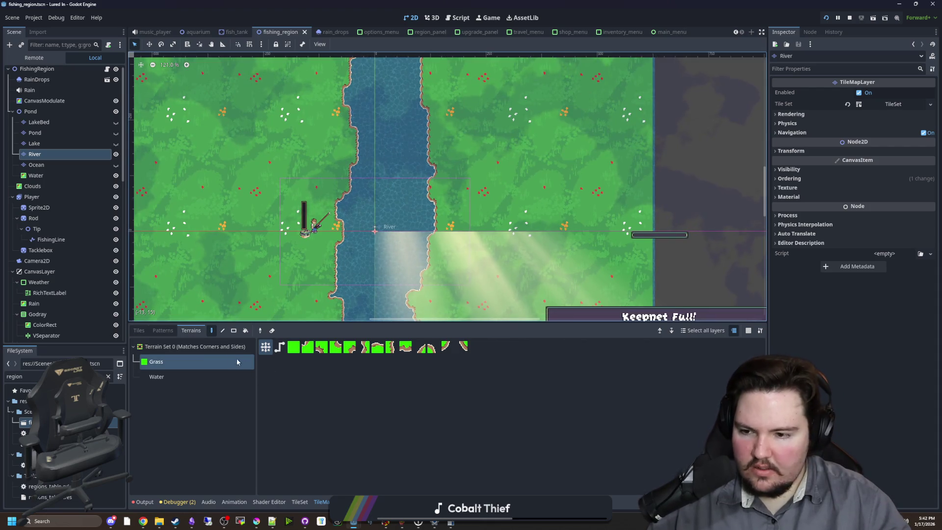
Step: Browse the River layer's Tiles, Patterns and Terrains, then select the top-left grass tile in the TileSet
click(139, 332)
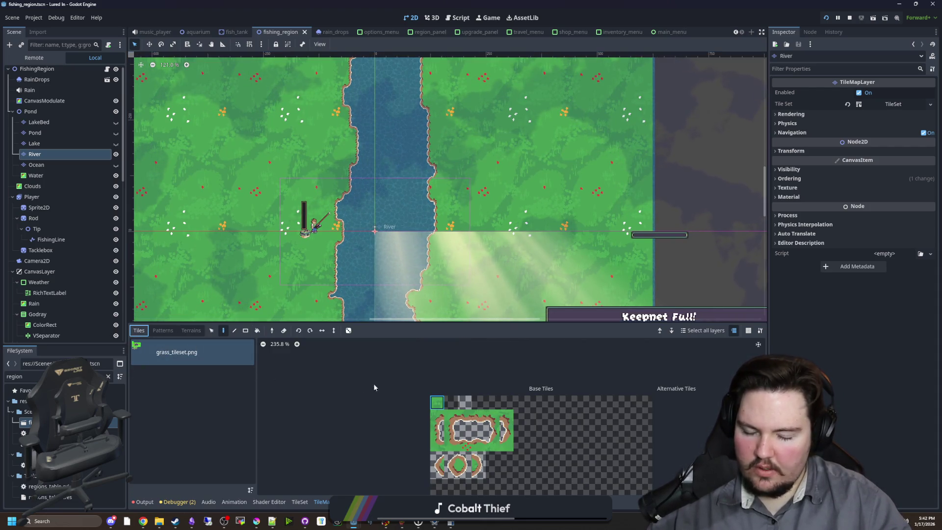
click(162, 331)
click(191, 331)
click(145, 333)
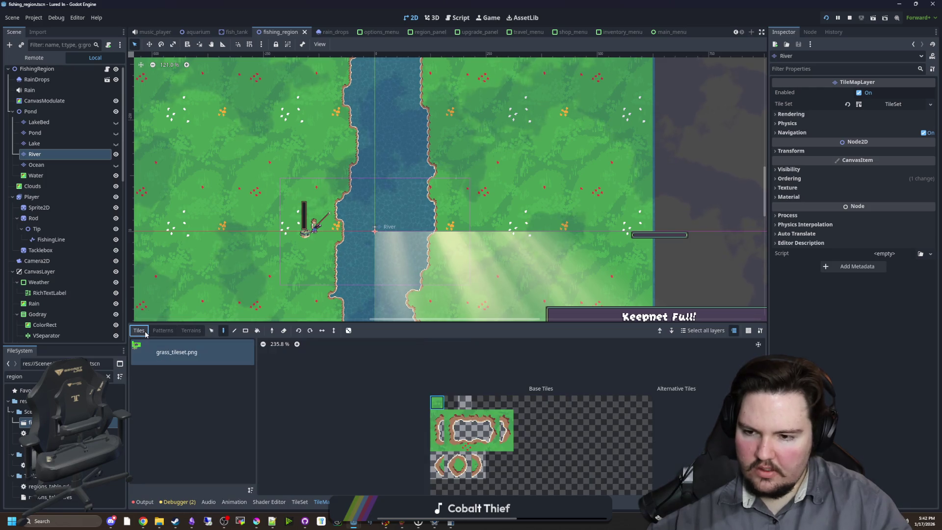
click(299, 501)
click(297, 341)
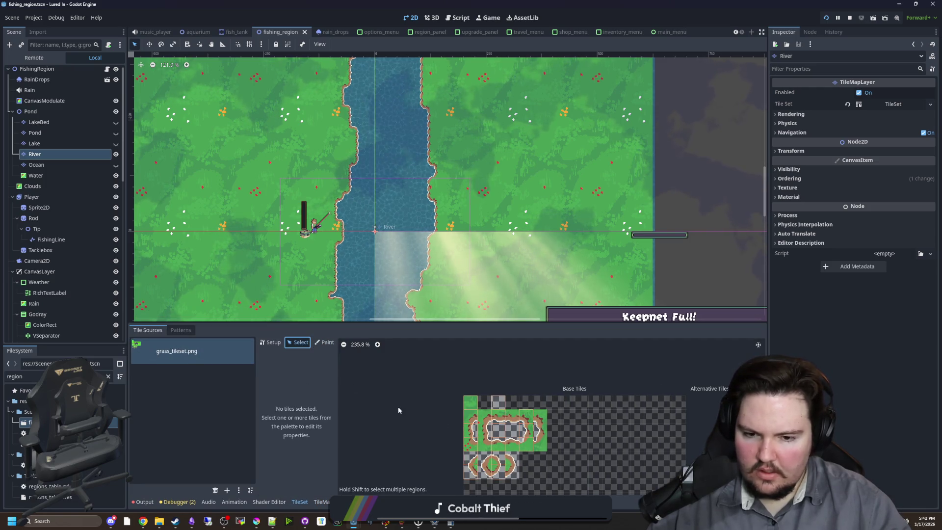
scroll(398, 410, up, 6)
click(464, 384)
Step: Open the grass tile's material shader and inspect its world position, colour-replacement and overlay colour code
scroll(448, 386, up, 3)
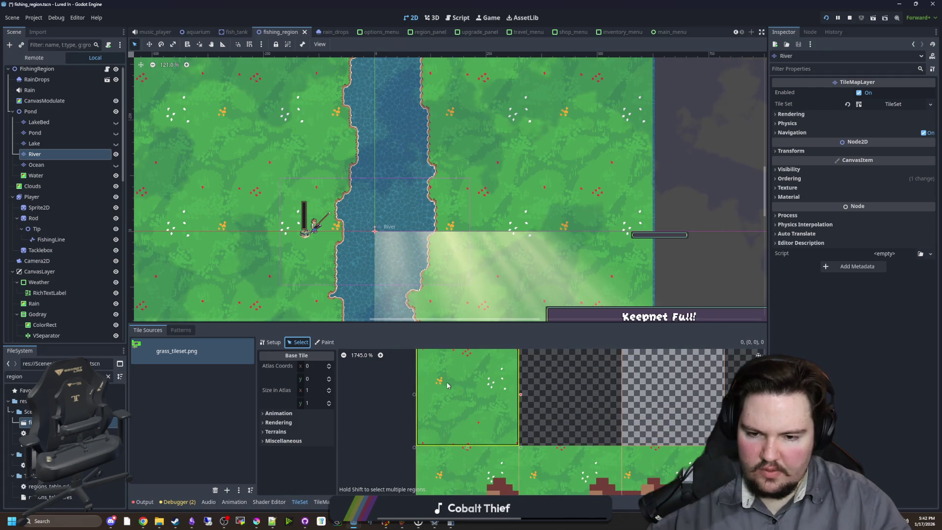
scroll(448, 386, down, 2)
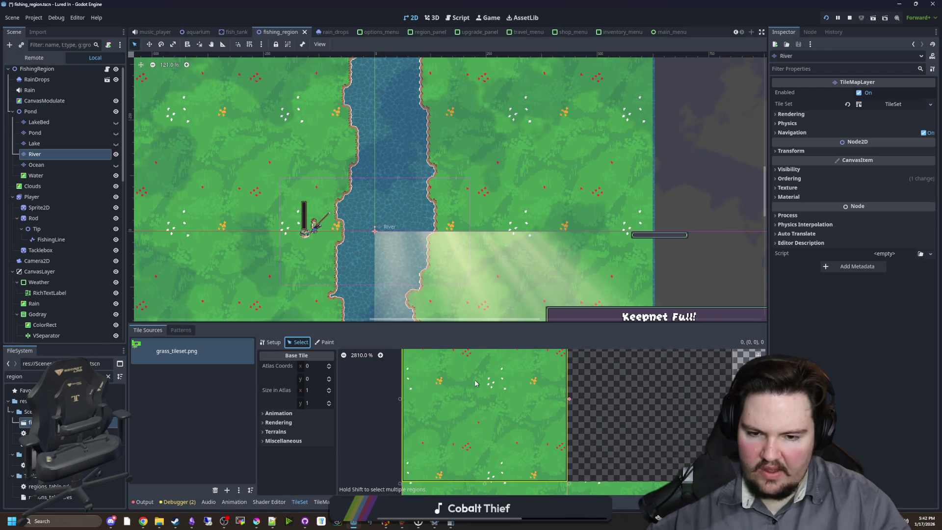
click(279, 423)
click(295, 426)
click(294, 444)
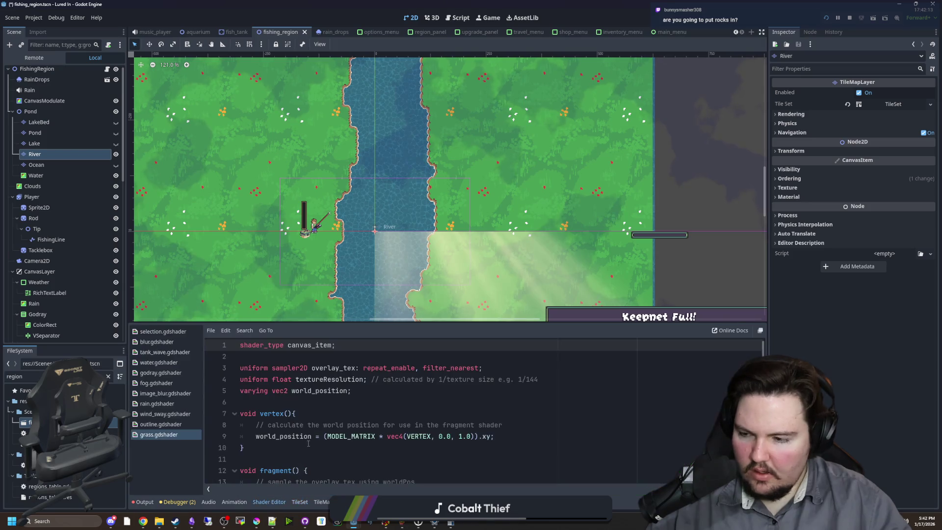
drag(391, 321, 390, 219)
click(306, 353)
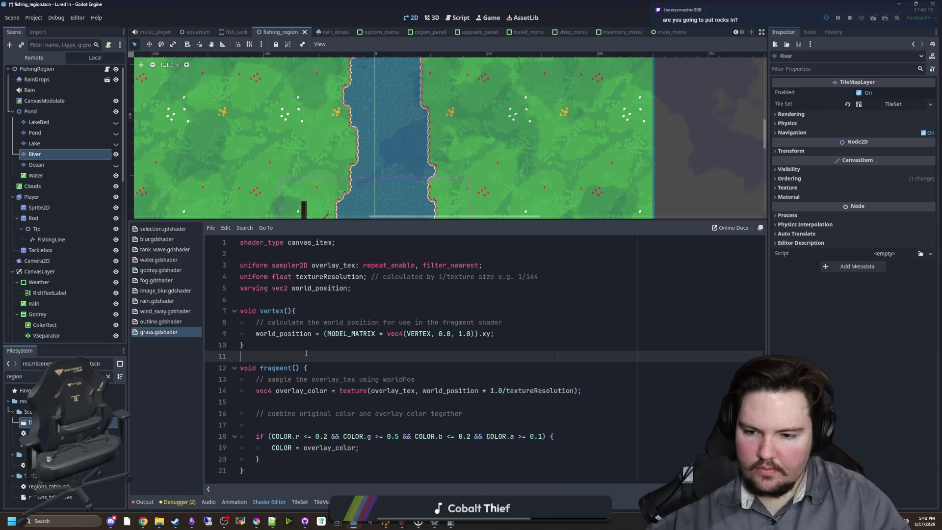
drag(315, 334, 245, 471)
click(316, 334)
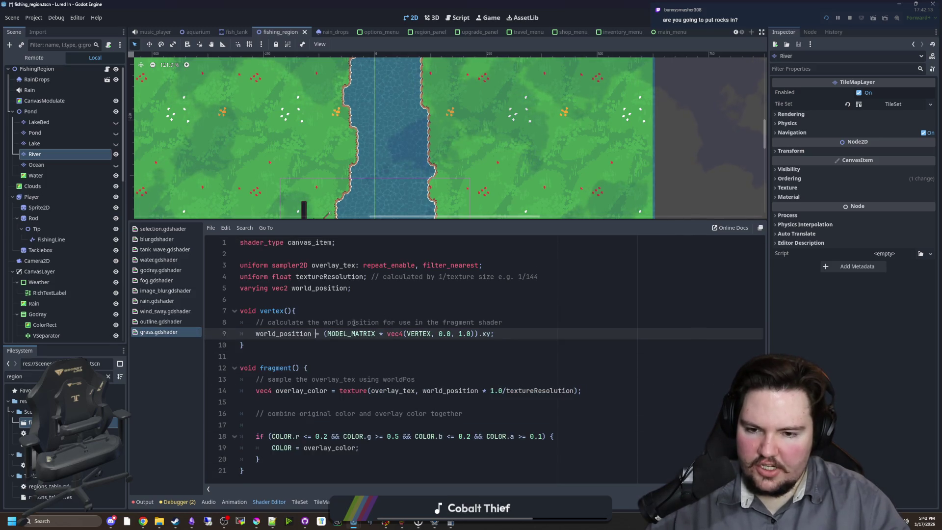
click(324, 436)
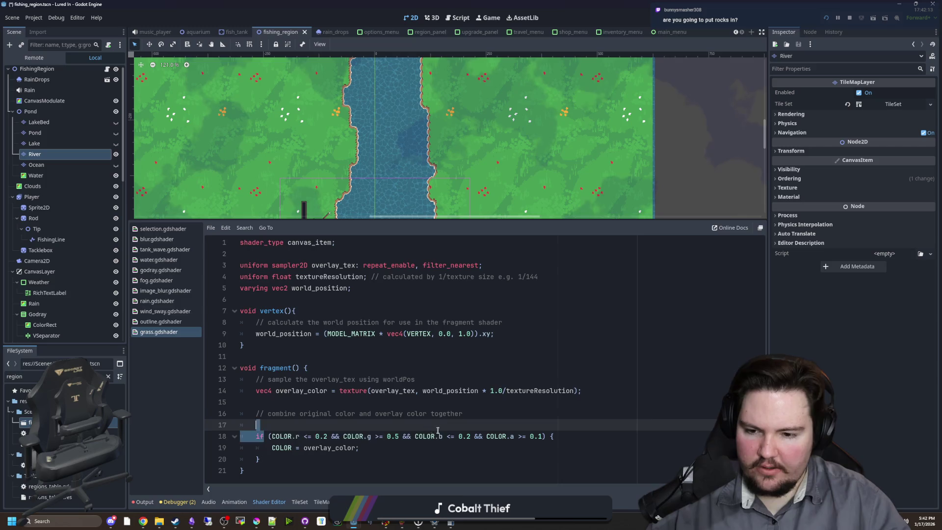
click(378, 447)
drag(378, 448, 271, 447)
click(328, 403)
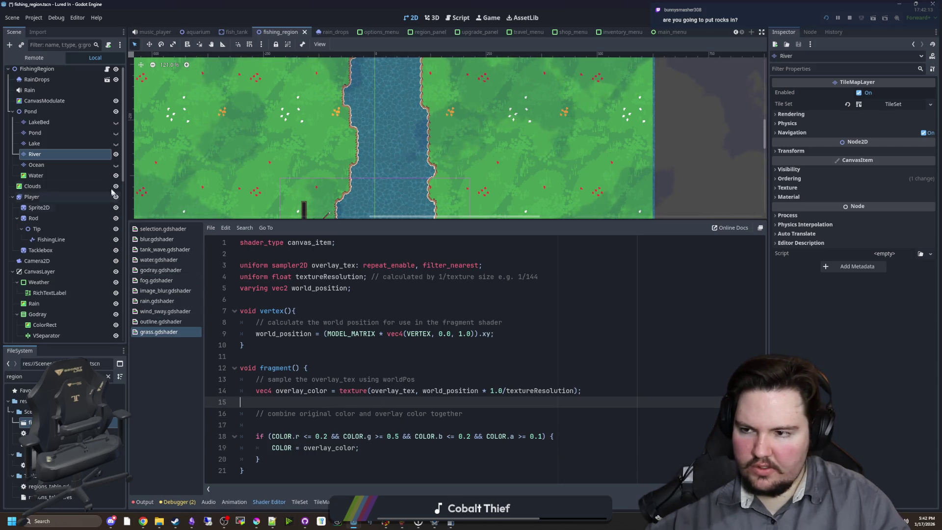
Step: Preview the grass tile material's Overlay texture in the TileSet, then collapse it
click(58, 154)
click(461, 356)
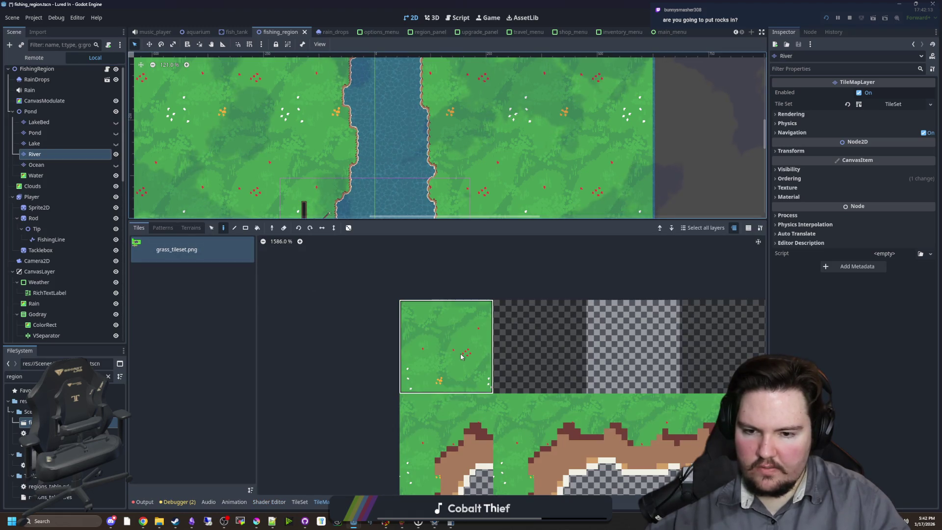
click(296, 502)
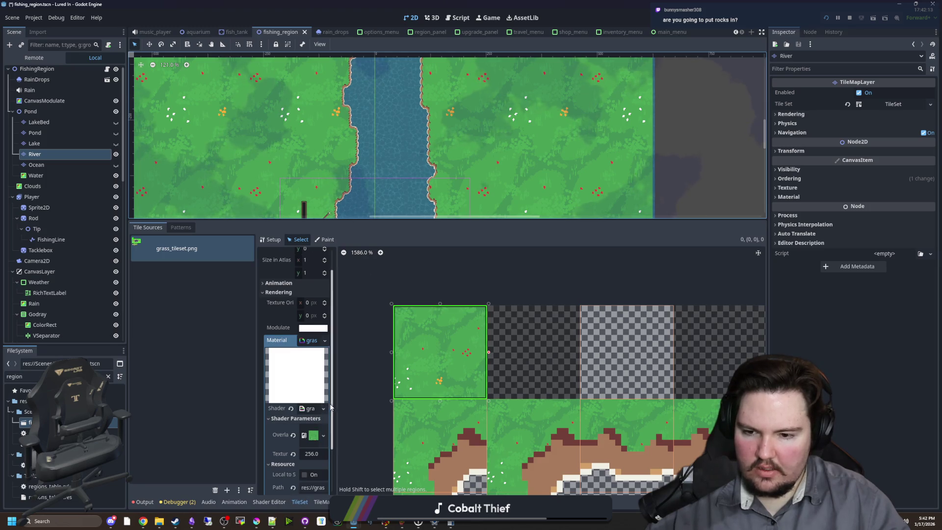
click(314, 436)
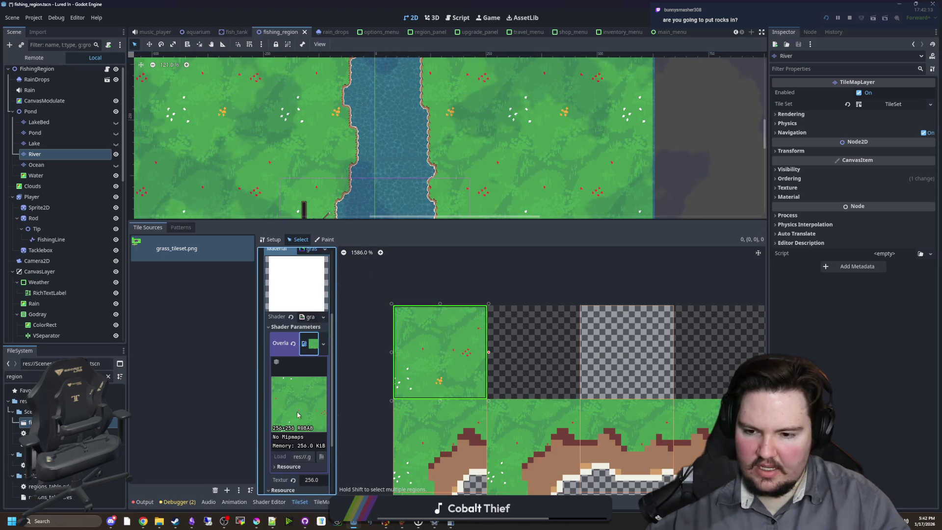
scroll(306, 424, down, 3)
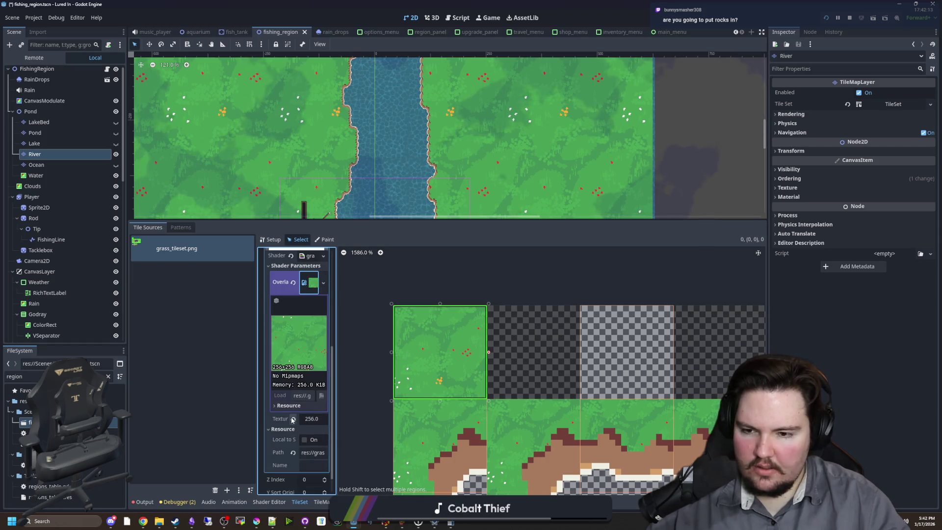
scroll(295, 402, up, 2)
click(307, 356)
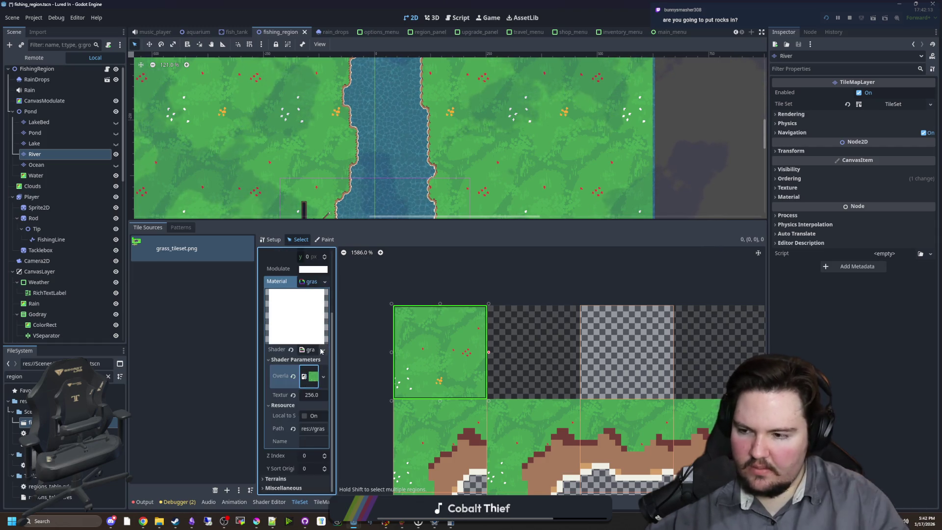
Step: Enlarge the scene view by dragging the bottom panel splitter down and zoom out
click(387, 215)
drag(450, 221, 450, 415)
scroll(423, 322, down, 4)
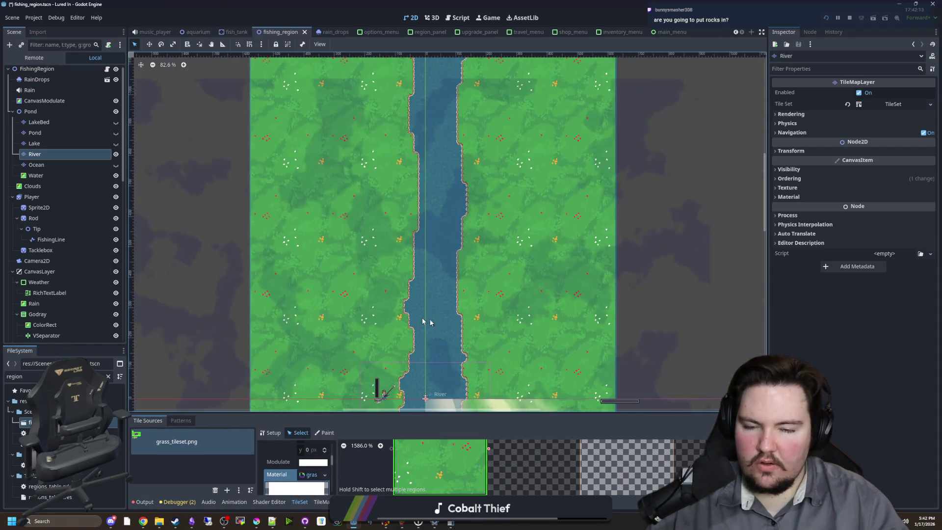
Step: Pan the view to the player beside the river and save the scene
scroll(422, 322, down, 14)
scroll(435, 338, up, 4)
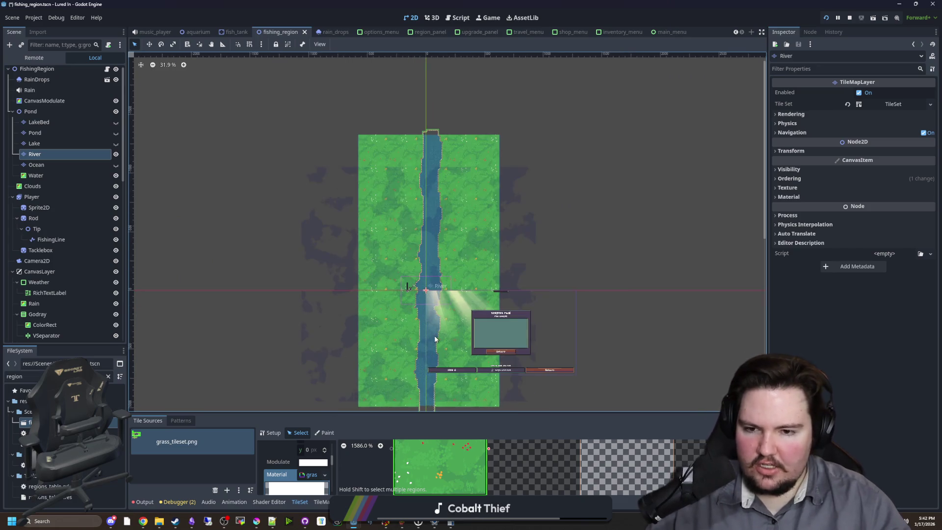
scroll(434, 339, up, 20)
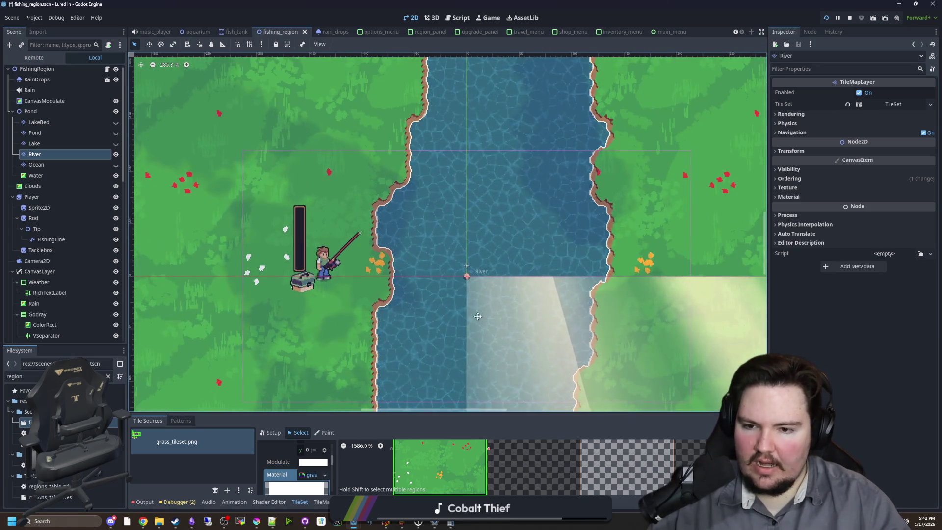
drag(478, 316, 376, 278)
scroll(376, 278, down, 2)
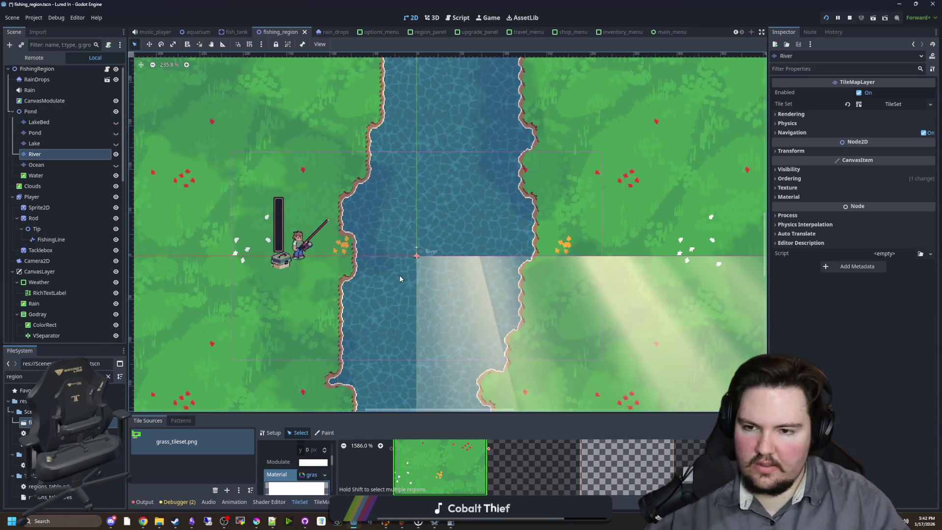
scroll(400, 278, up, 2)
key(ctrl+s)
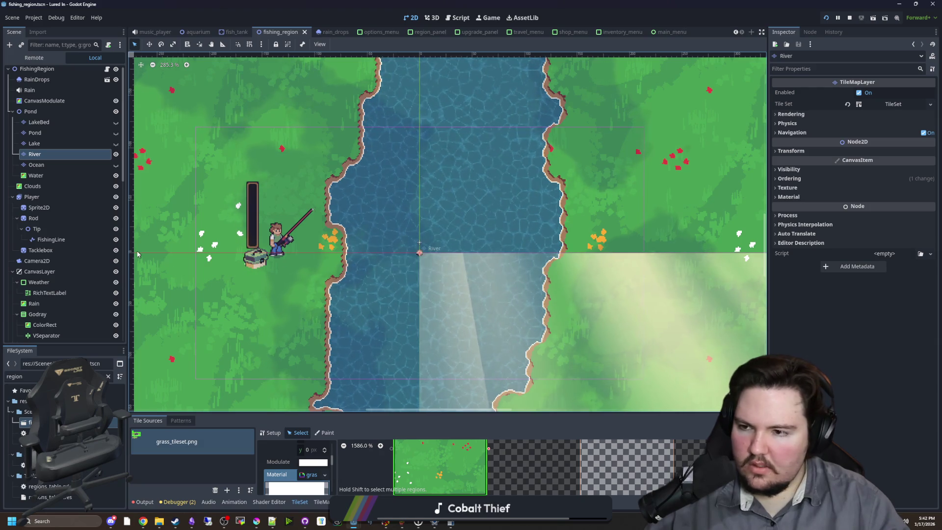
Step: Toggle the Lake, River, Pond and Ocean layers' visibility in turn, then open fishing_region.gd
click(116, 143)
click(116, 154)
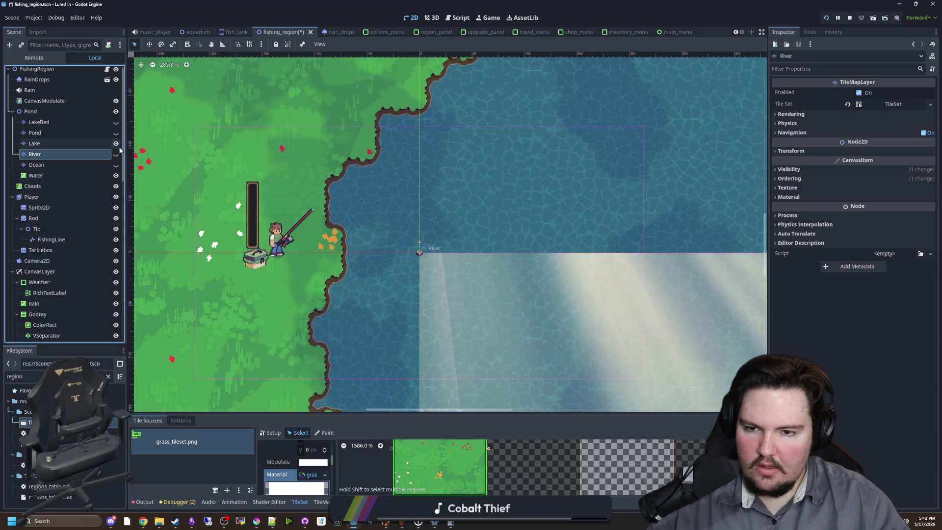
click(117, 144)
click(117, 132)
click(116, 132)
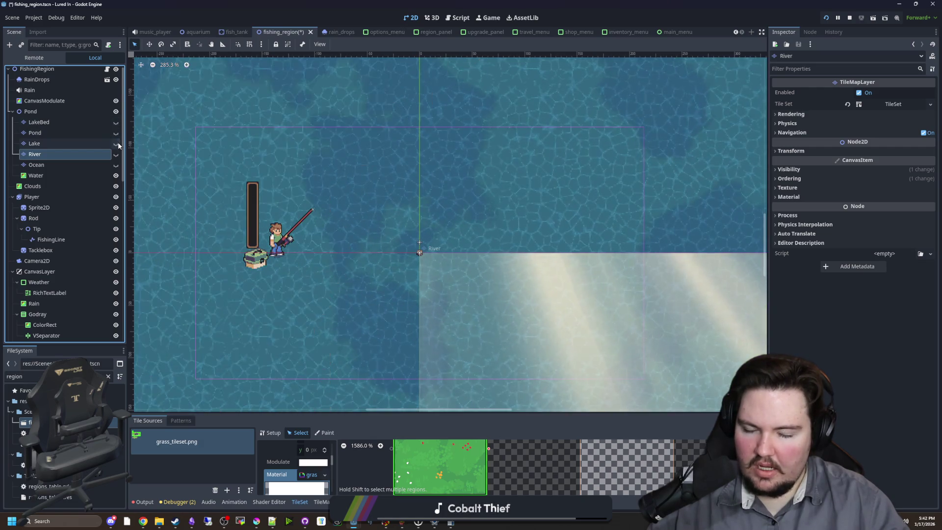
click(117, 155)
click(116, 155)
click(116, 165)
click(116, 165)
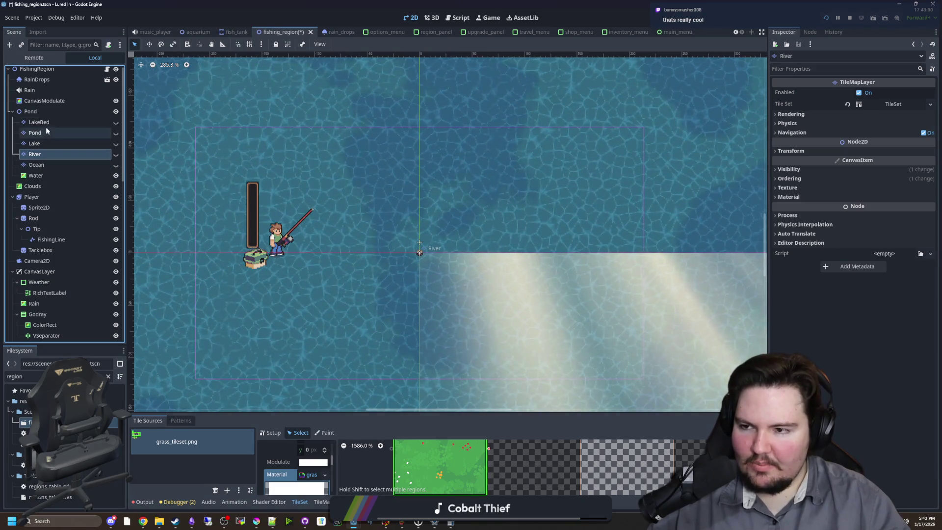
click(49, 112)
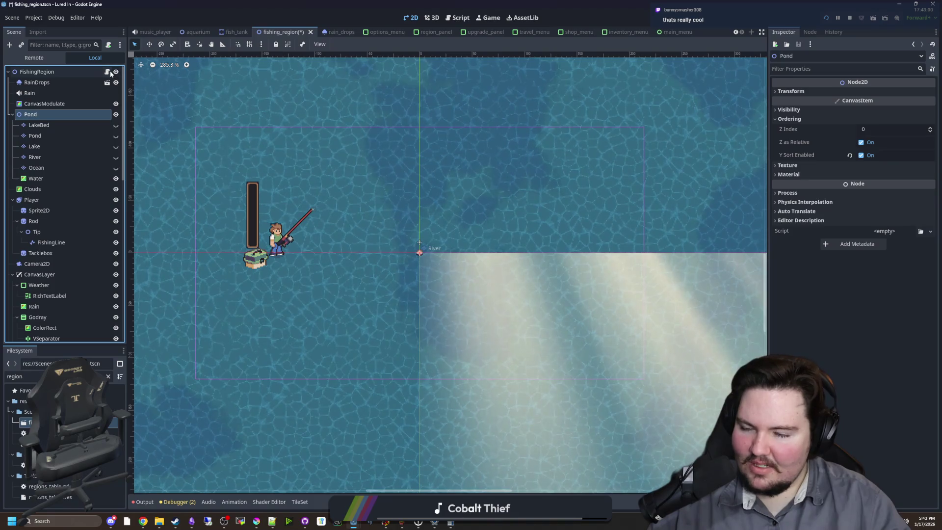
click(108, 72)
Step: Save, then look through lines 166, 292 and 329, selecting the WaitText emission line
key(ctrl+s)
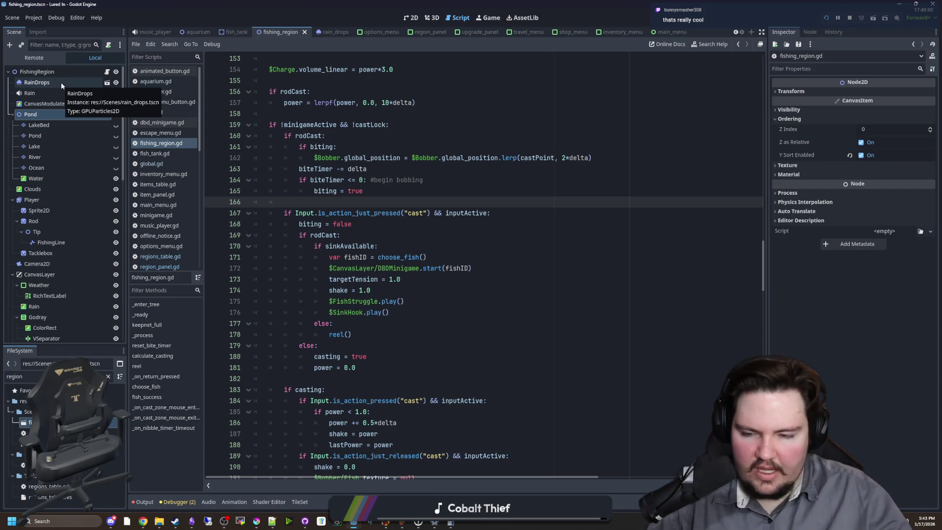
click(315, 205)
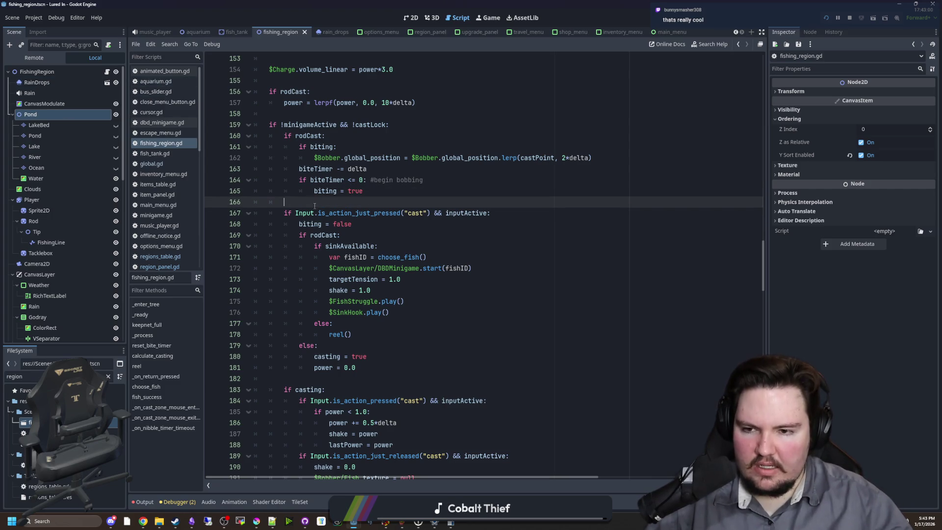
scroll(324, 221, down, 20)
scroll(329, 240, down, 16)
click(353, 205)
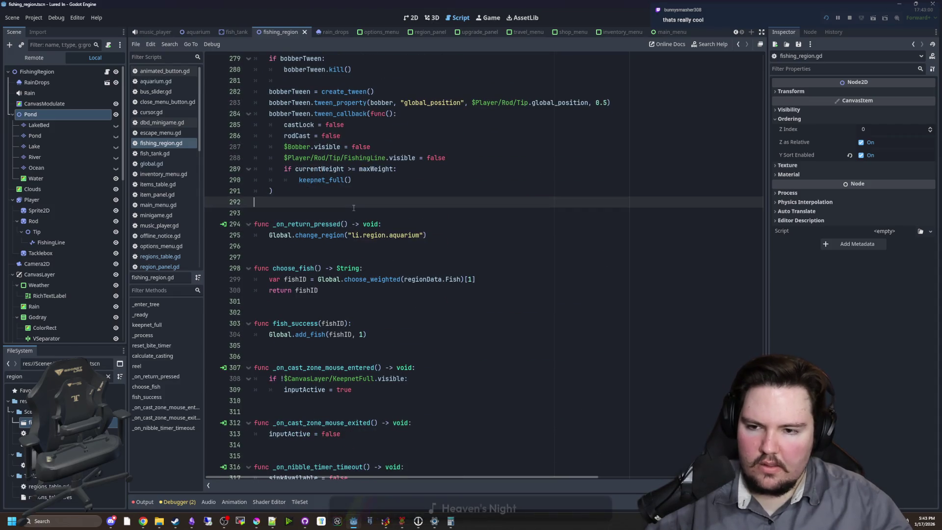
scroll(353, 211, down, 8)
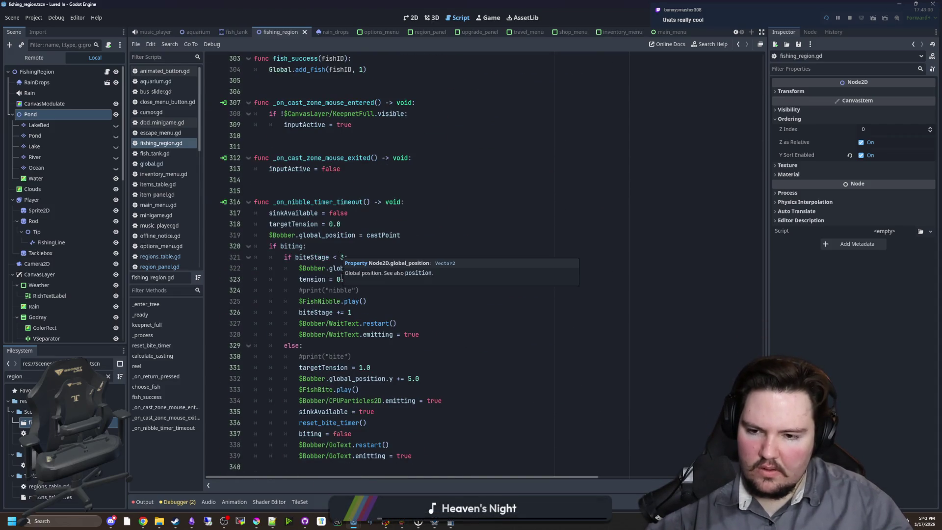
click(353, 346)
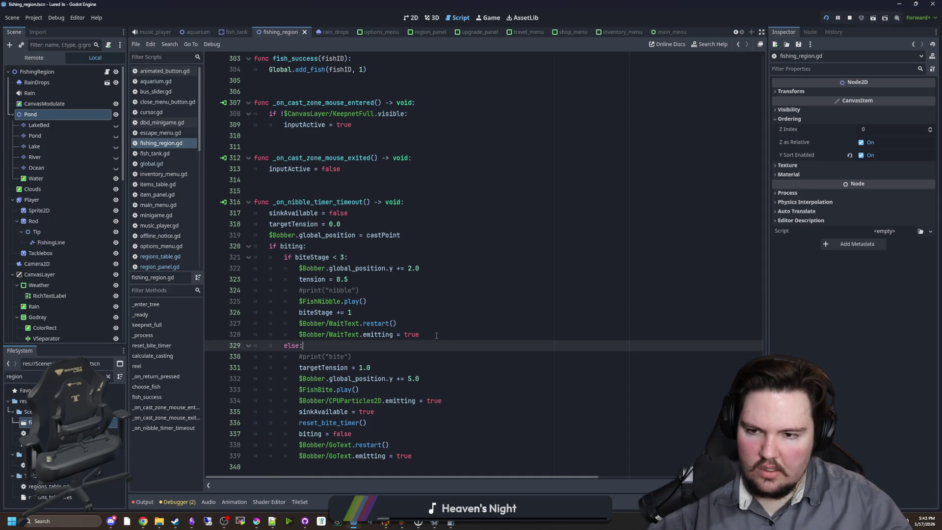
drag(436, 336, 299, 335)
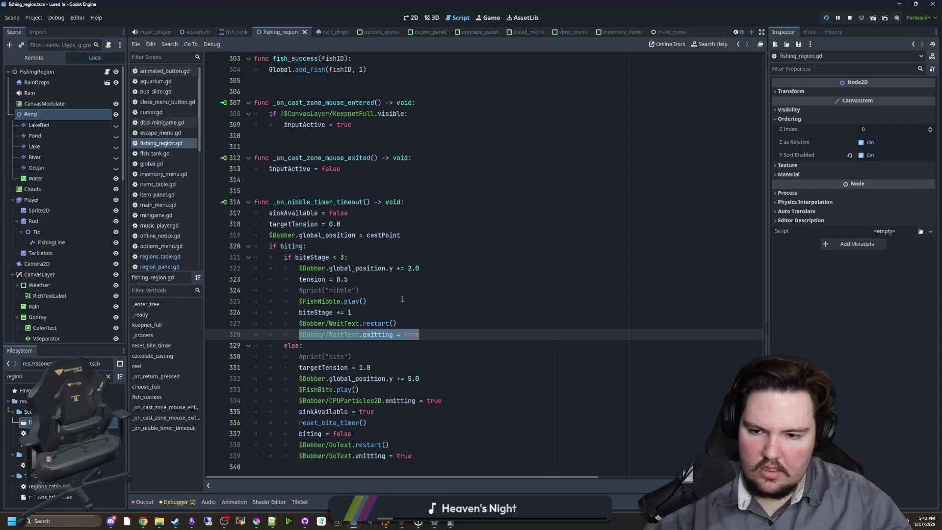
Step: Add $Bobber/WaitText.emitting = false after the bobber reset on line 319 in _on_nibble_timer_timeout
click(419, 236)
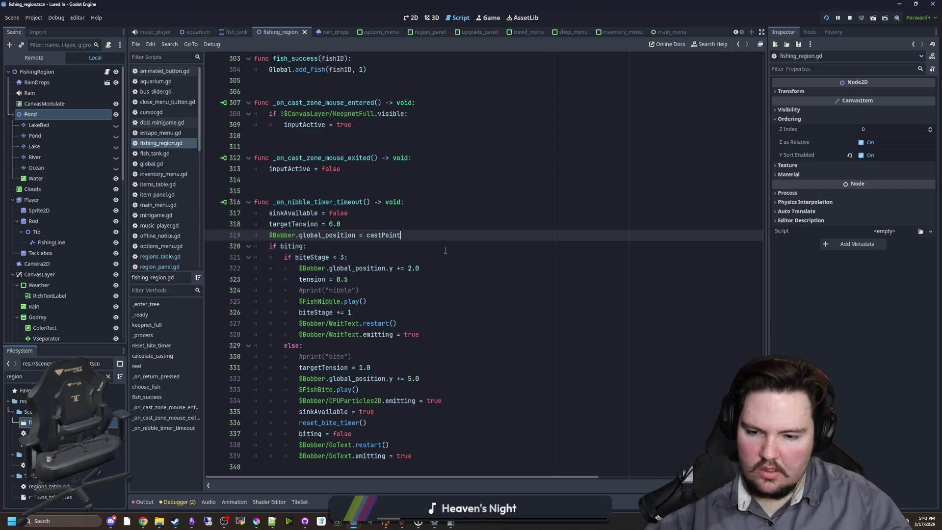
key(Return)
text(false)
key(Return)
key(Up)
key(Home)
key(shift+Down)
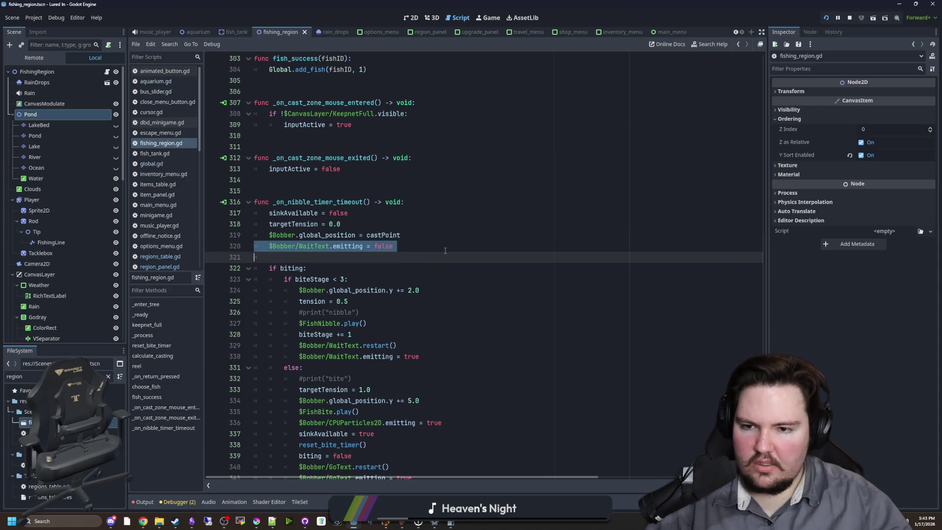
key(alt+Up)
scroll(447, 275, up, 10)
scroll(447, 300, up, 20)
scroll(430, 303, up, 20)
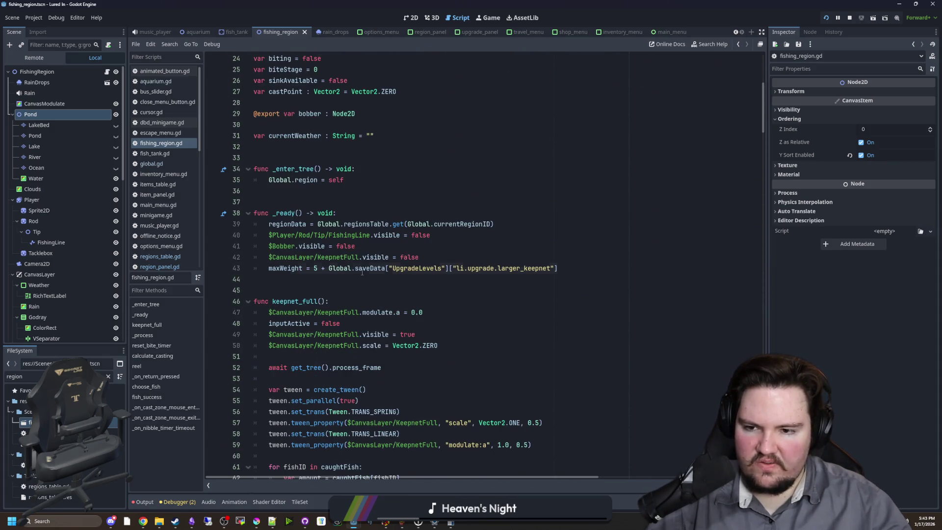
Step: Add a _ready line setting the container's get_node(regionData.Name).visible = true
click(579, 265)
key(Return)
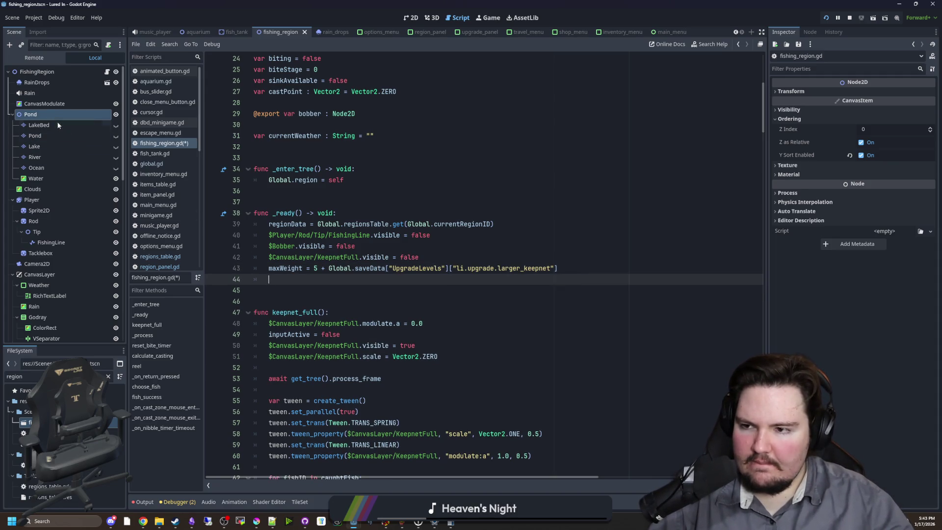
click(330, 280)
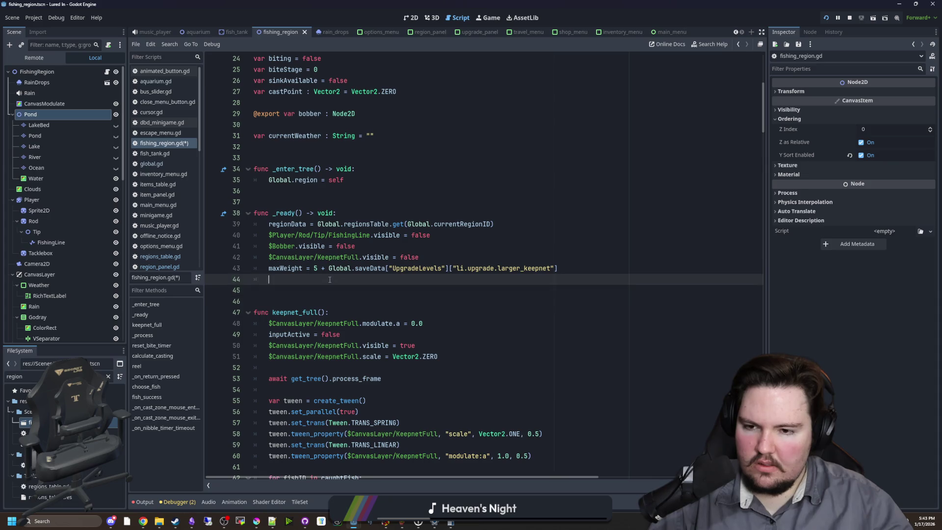
key(ctrl+s)
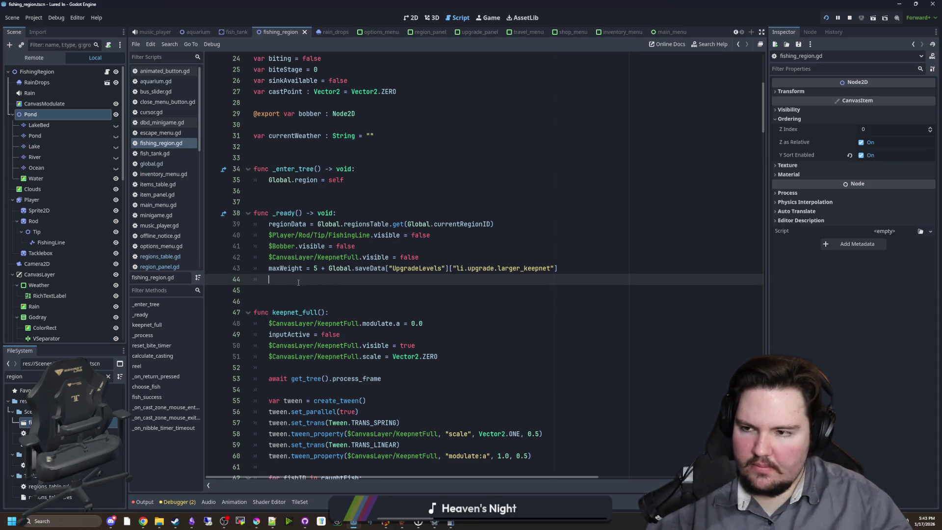
drag(71, 114, 345, 280)
text($Pond.get_)
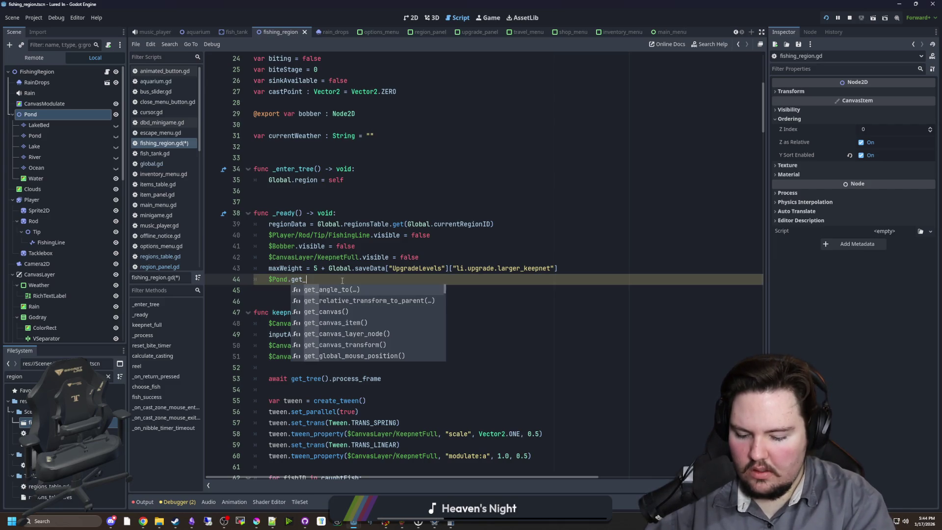
text(node())
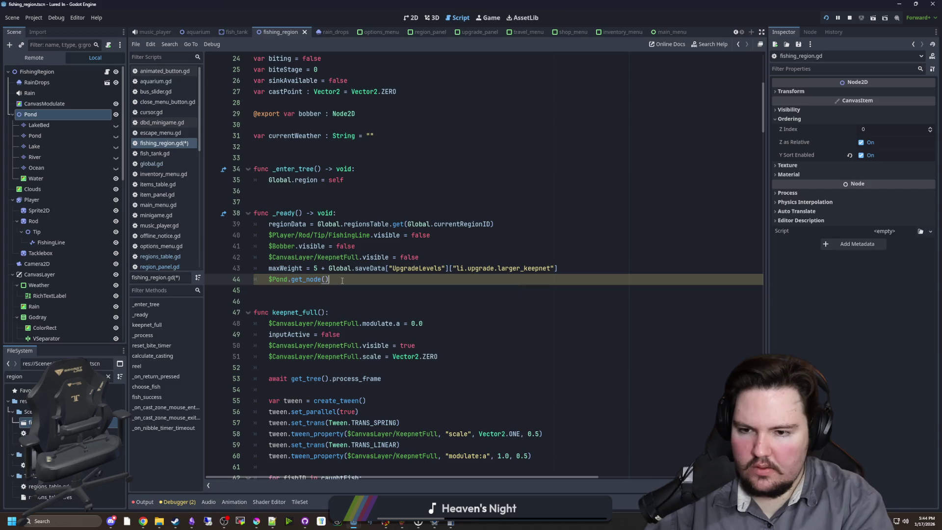
key(BackSpace)
text(regionData.)
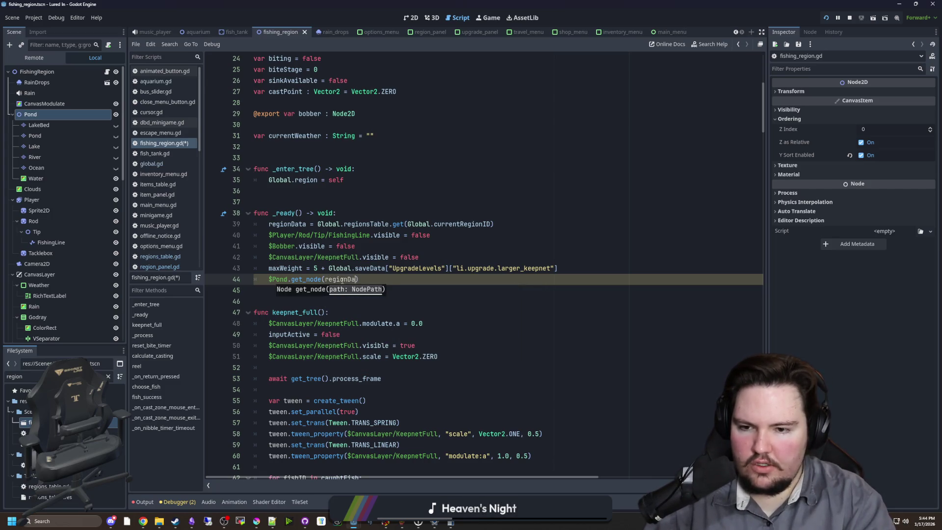
text(Name)
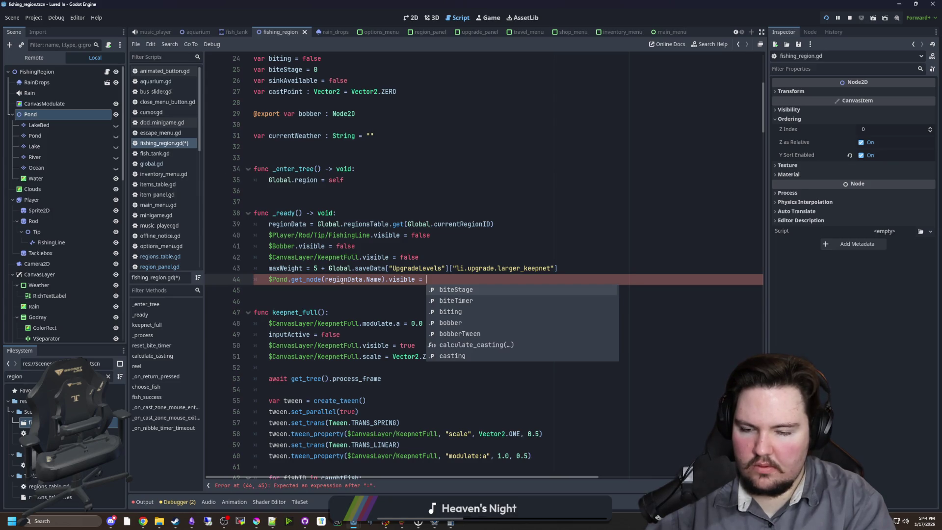
text(true)
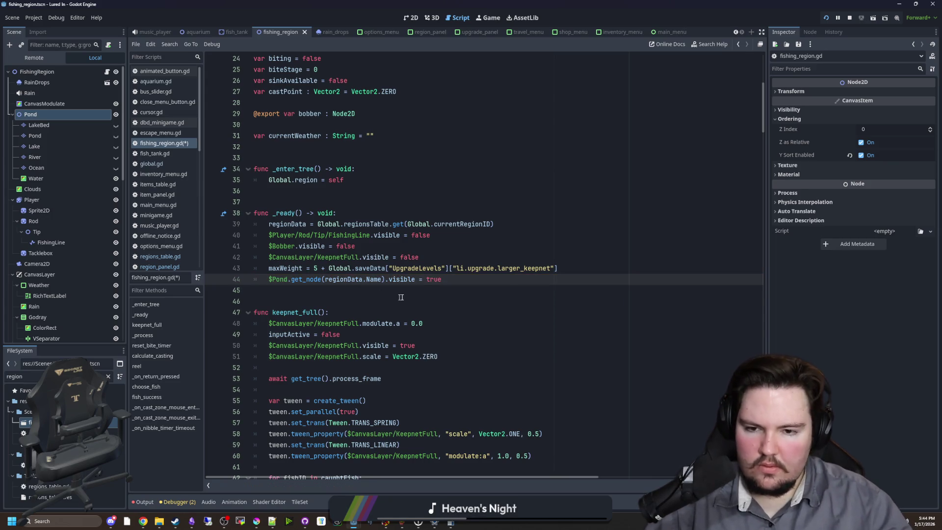
Step: Insert blank lines above it and begin a 'for i in $' loop line
click(598, 268)
key(Return)
key(Return)
key(Return)
key(Up)
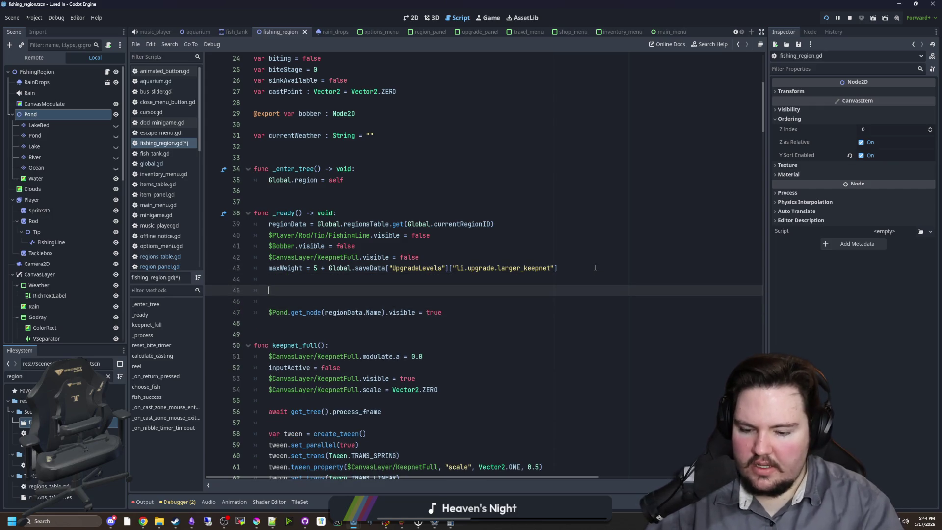
text($)
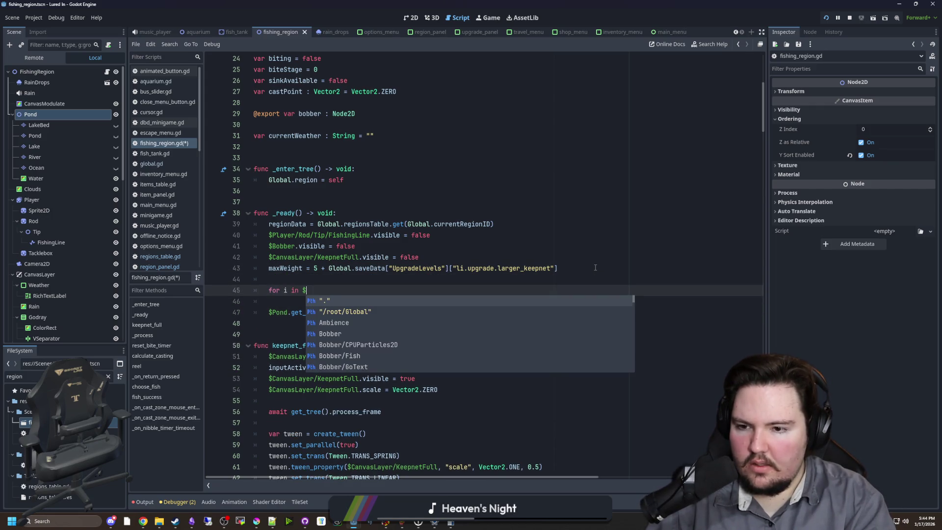
Step: Rename the Pond node in the Scene dock to Tiles
double_click(46, 115)
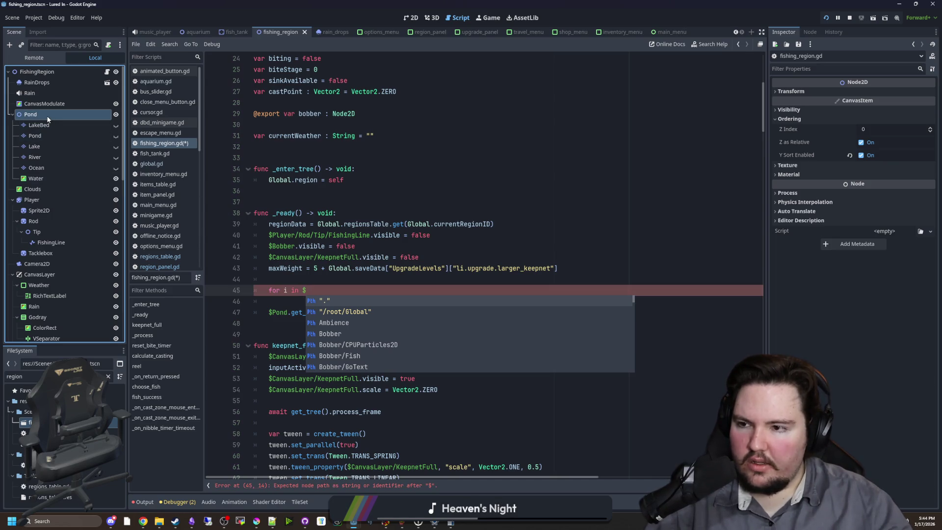
text(Tiles)
key(Return)
Step: Temporarily comment out the loop line and search the script for 'Po' references
click(291, 279)
click(277, 312)
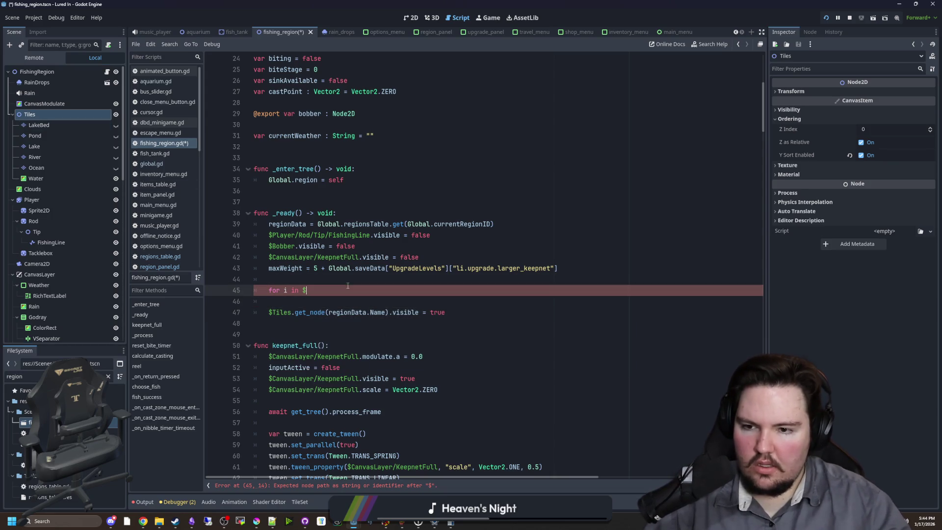
click(298, 304)
click(268, 290)
text(#)
click(291, 300)
key(ctrl+f)
text(Pond)
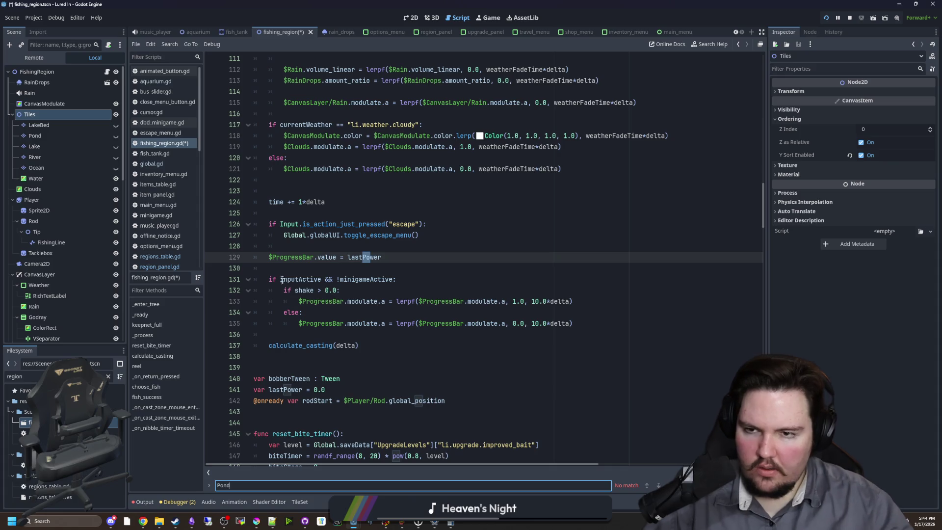
scroll(282, 280, up, 20)
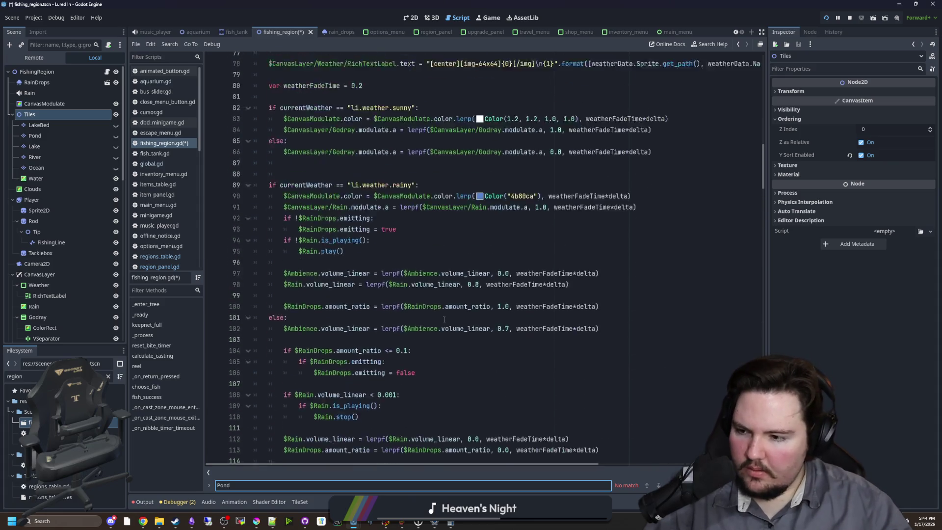
scroll(364, 302, down, 3)
click(369, 290)
key(Down)
key(End)
Step: Complete the loop as 'for i in $Tiles.get_children():' with a body hiding each child
click(271, 280)
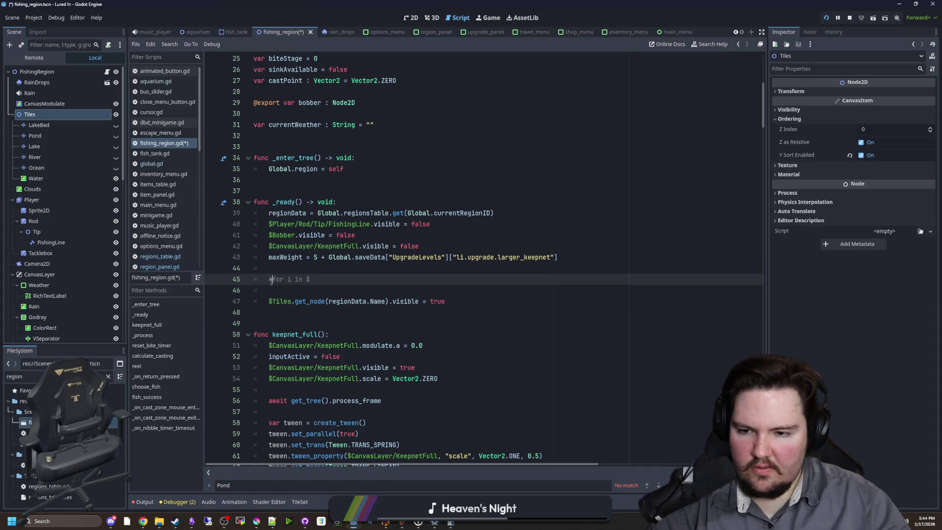
key(BackSpace)
key(BackSpace)
key(BackSpace)
text(Tiles.get_child)
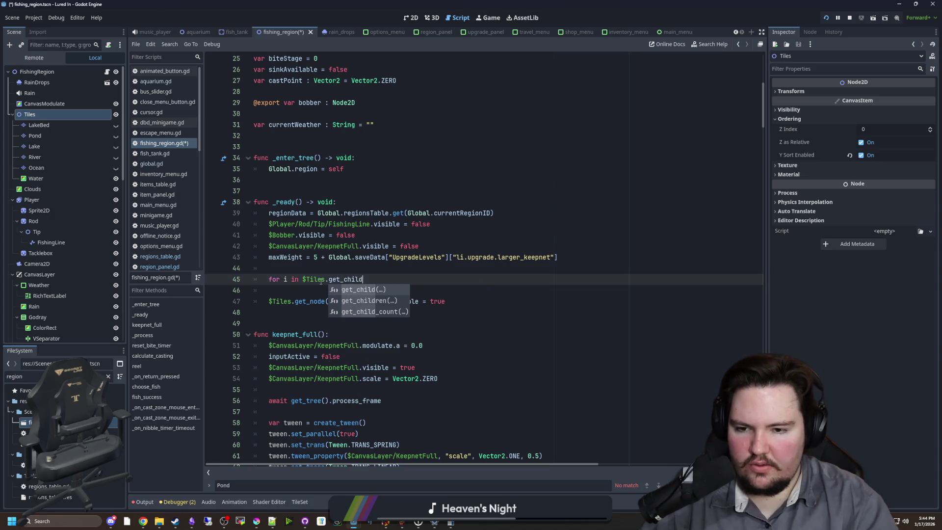
key(Down)
key(Return)
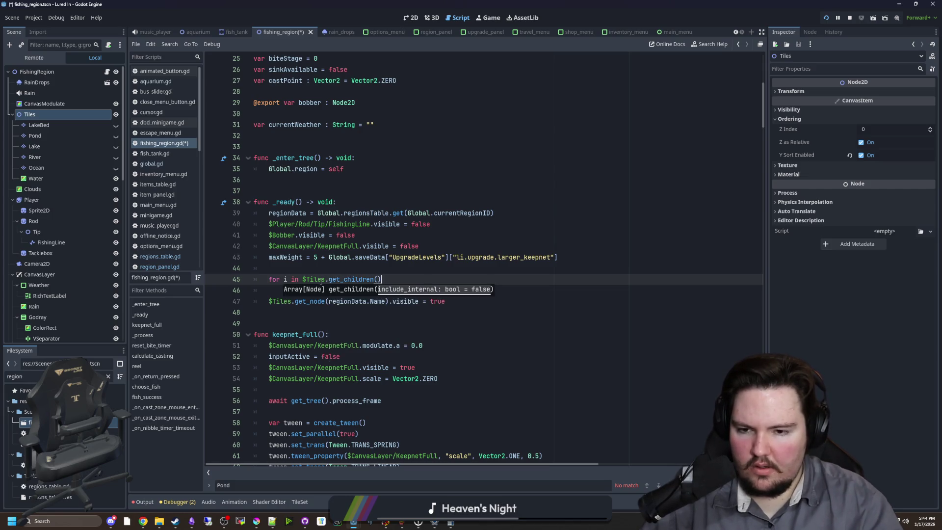
text(:)
key(Return)
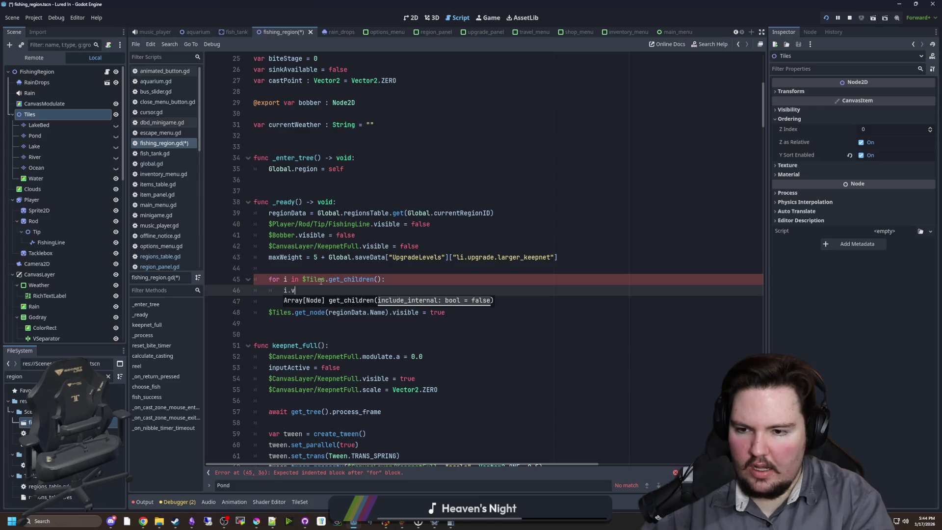
text(isible = false)
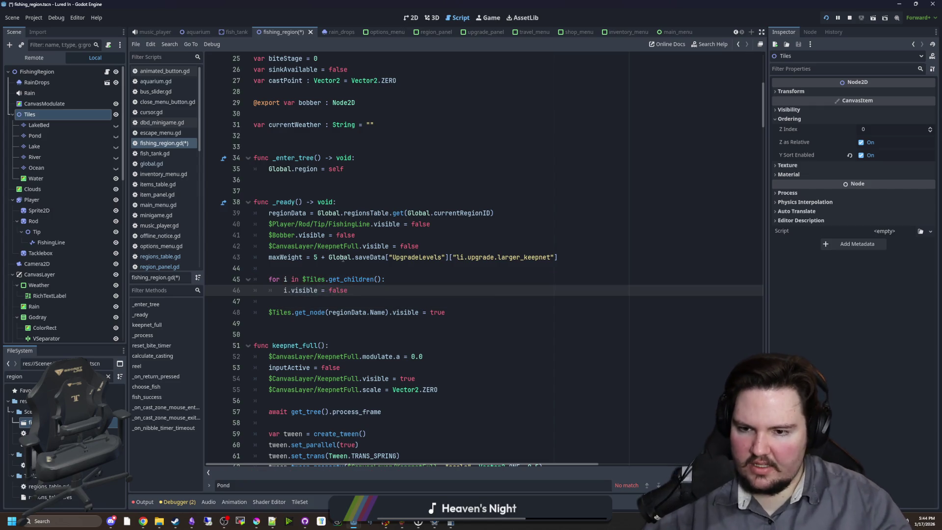
Step: Save the scene and script, then open regions_table.gd from the FileSystem dock
click(339, 264)
key(ctrl+s)
key(Down)
key(Down)
key(Down)
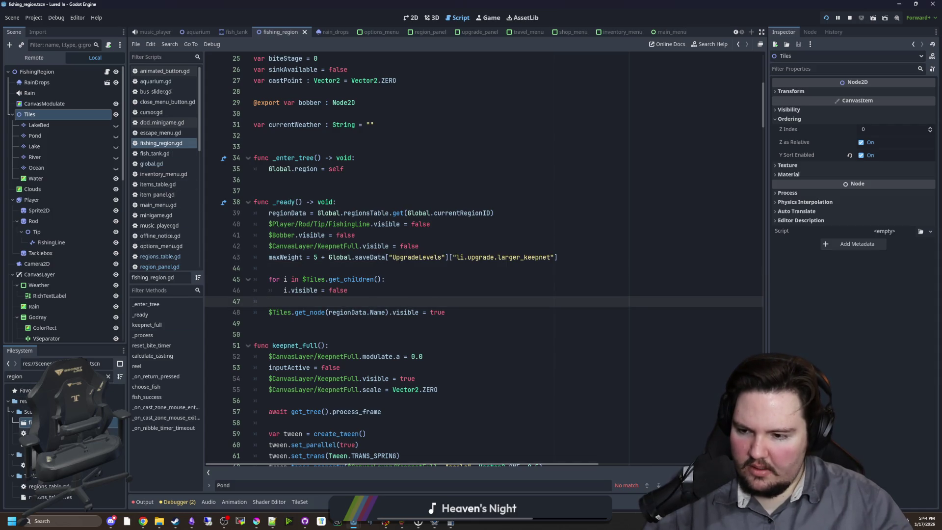
double_click(74, 432)
double_click(49, 486)
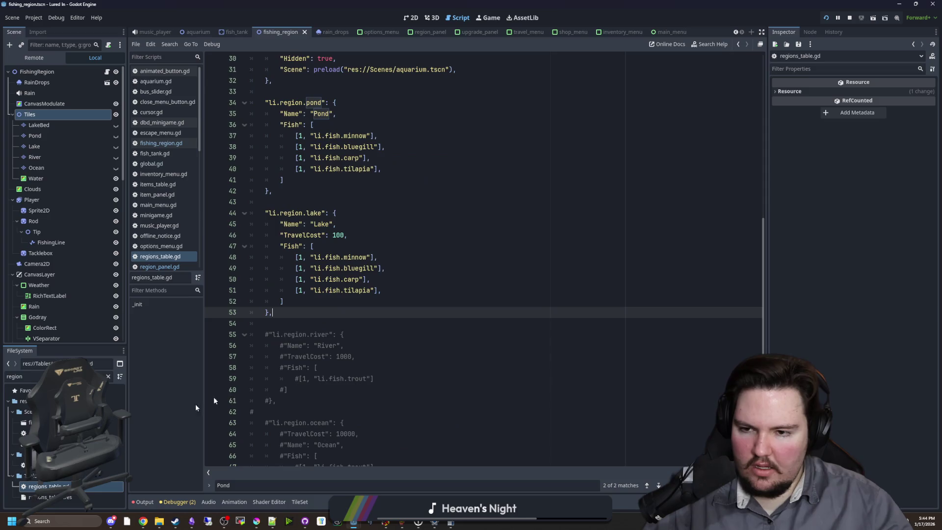
Step: Uncomment the River and Ocean region entries with Ctrl+K
scroll(213, 397, down, 2)
click(301, 433)
drag(301, 434, 265, 279)
key(ctrl+k)
click(311, 265)
Step: Replace the trout entry in River and Ocean with Lake's minnow, bluegill, carp and tilapia
drag(381, 236, 220, 204)
key(ctrl+c)
drag(371, 323, 279, 324)
key(ctrl+v)
scroll(343, 343, down, 1)
drag(371, 412, 275, 416)
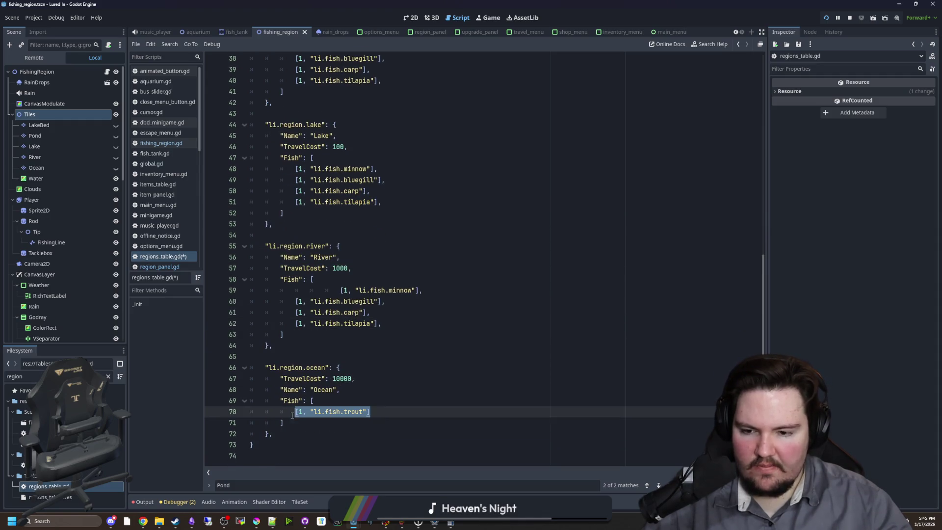
key(ctrl+v)
Step: Remove the extra indentation before the pasted minnow entry and save regions_table.gd
click(342, 290)
key(BackSpace)
key(BackSpace)
key(BackSpace)
click(344, 356)
scroll(330, 334, up, 5)
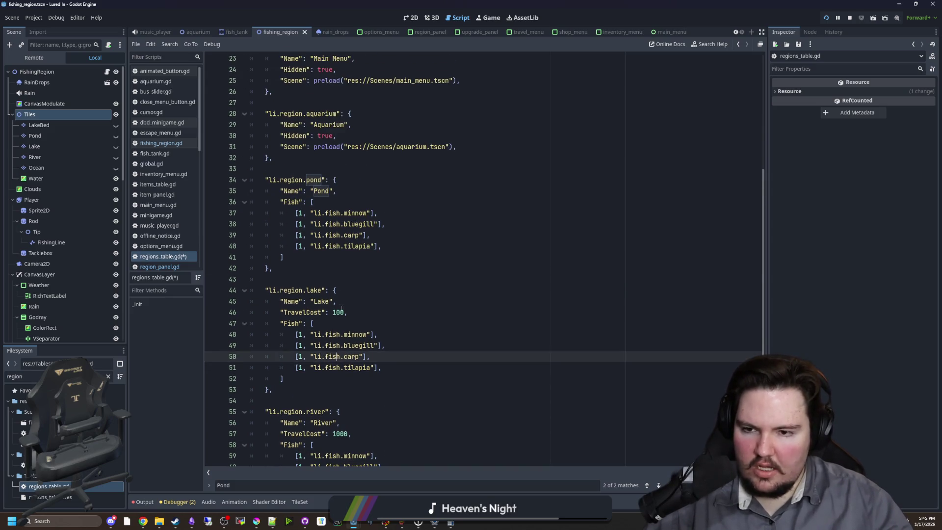
click(294, 257)
key(ctrl+s)
scroll(364, 314, down, 6)
click(407, 267)
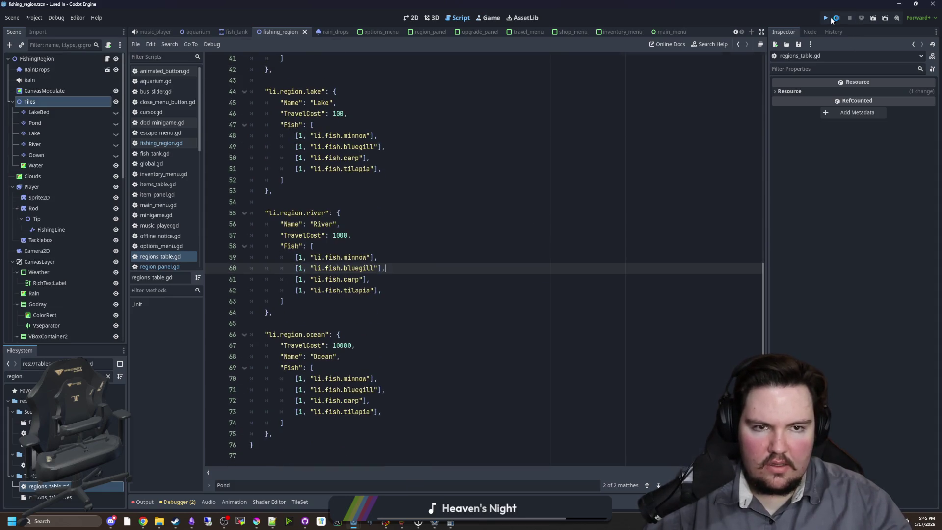
Step: Run the game, travel to Ocean and cast, then move the Water node above Tiles
click(829, 18)
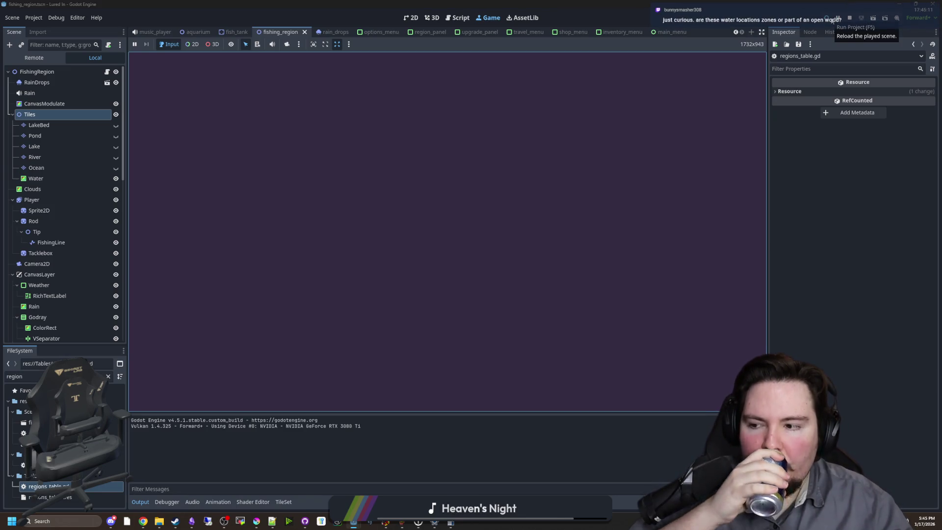
click(210, 234)
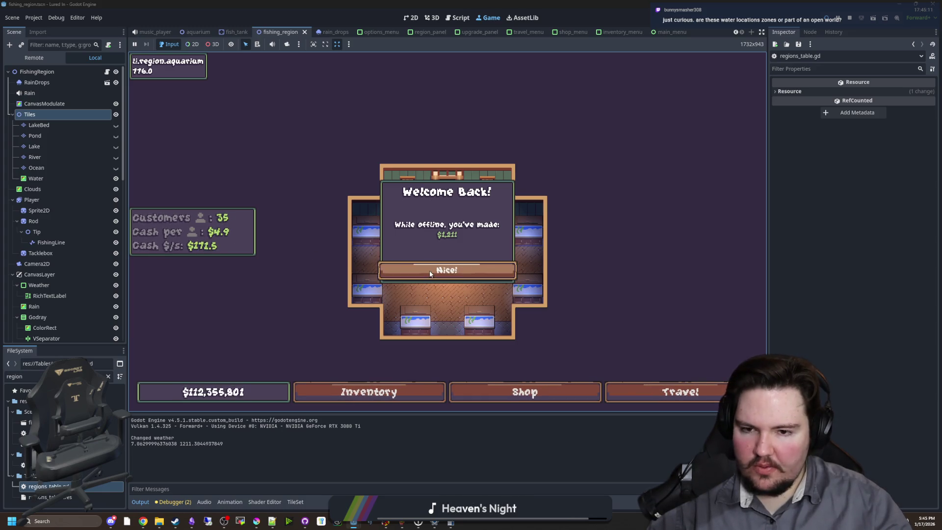
click(456, 271)
click(680, 391)
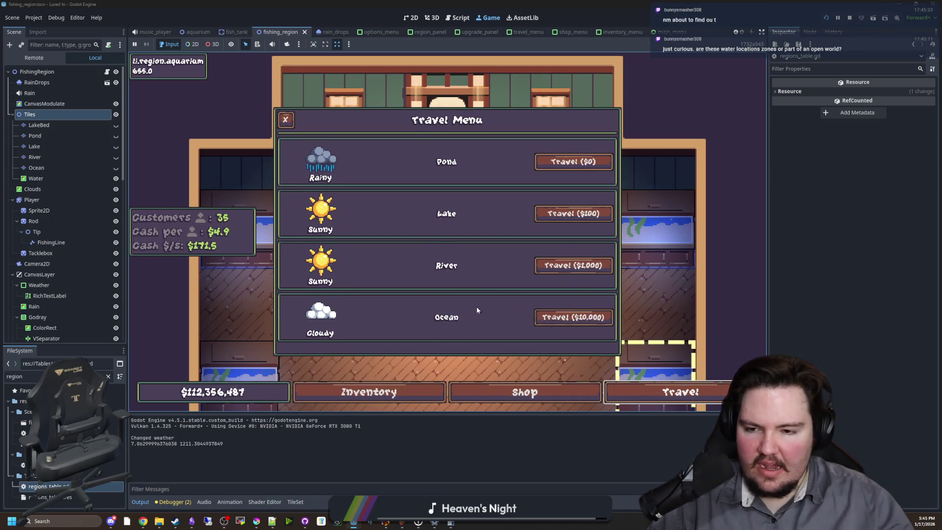
click(291, 123)
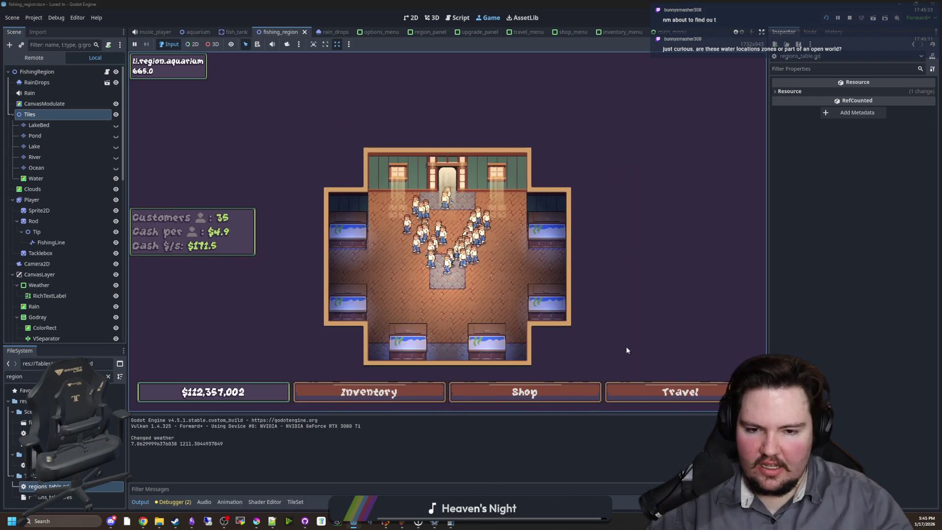
click(652, 391)
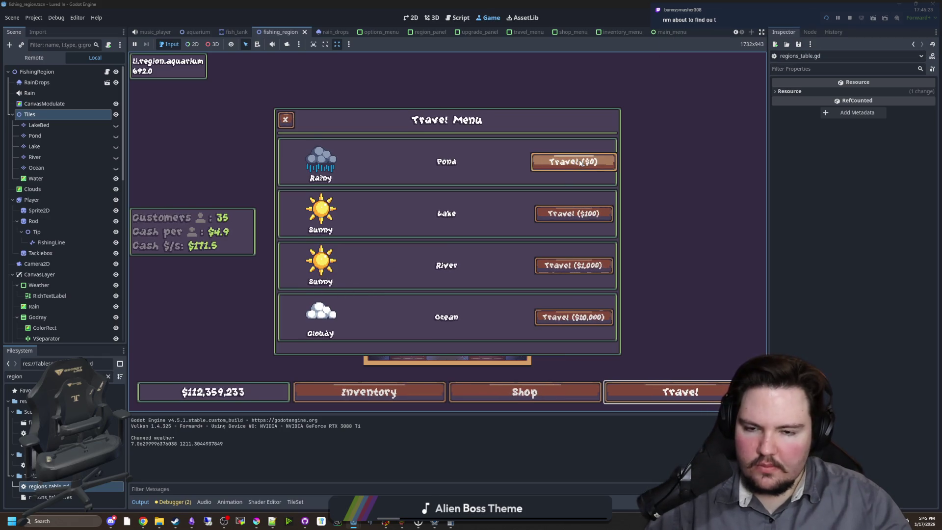
click(577, 322)
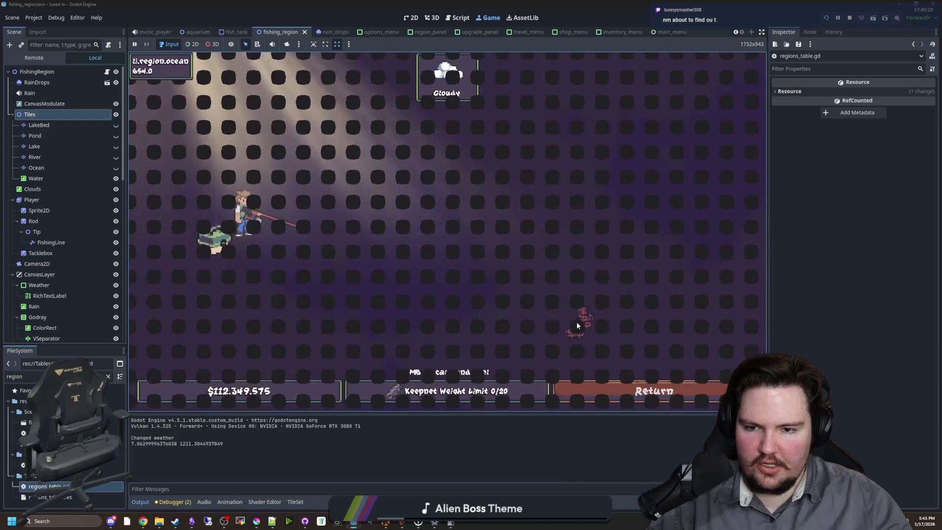
click(505, 257)
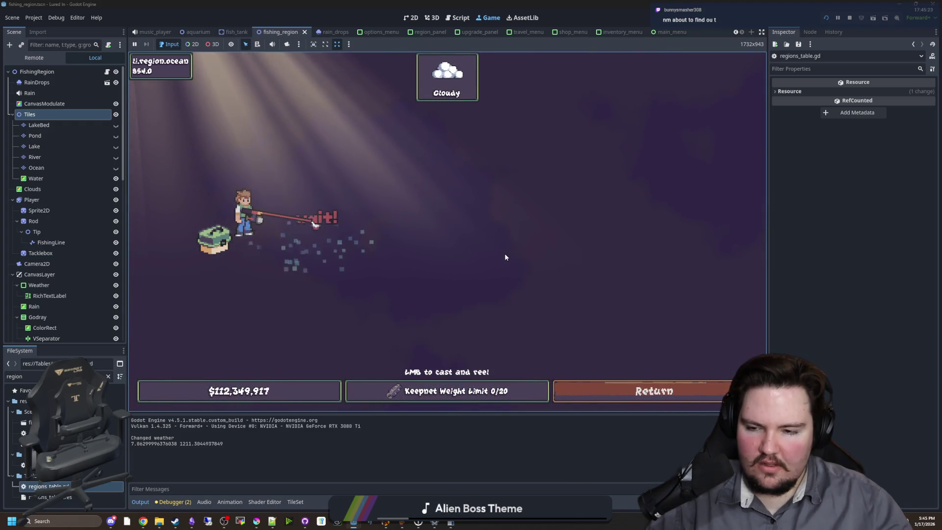
drag(36, 178, 44, 111)
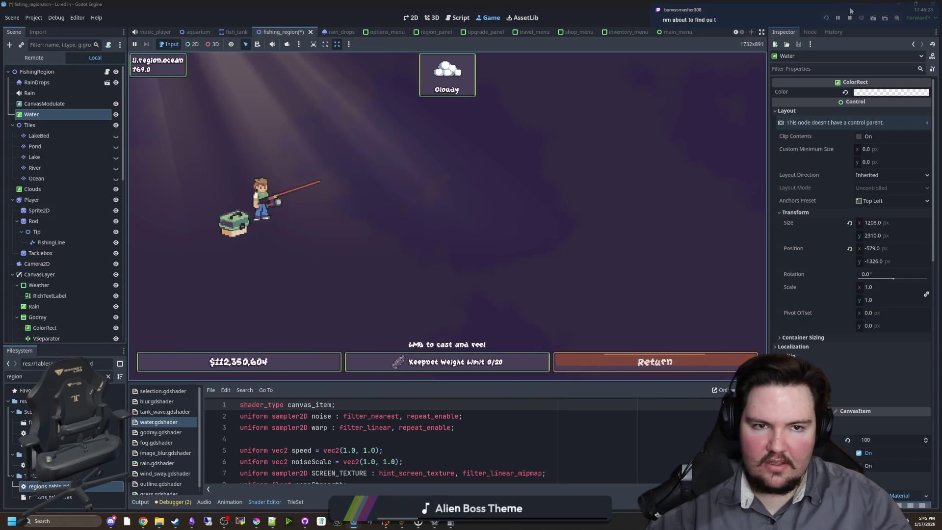
Step: Restart the game, travel to Ocean ($10,000), cast and win the ring minigame to land a fish
click(848, 18)
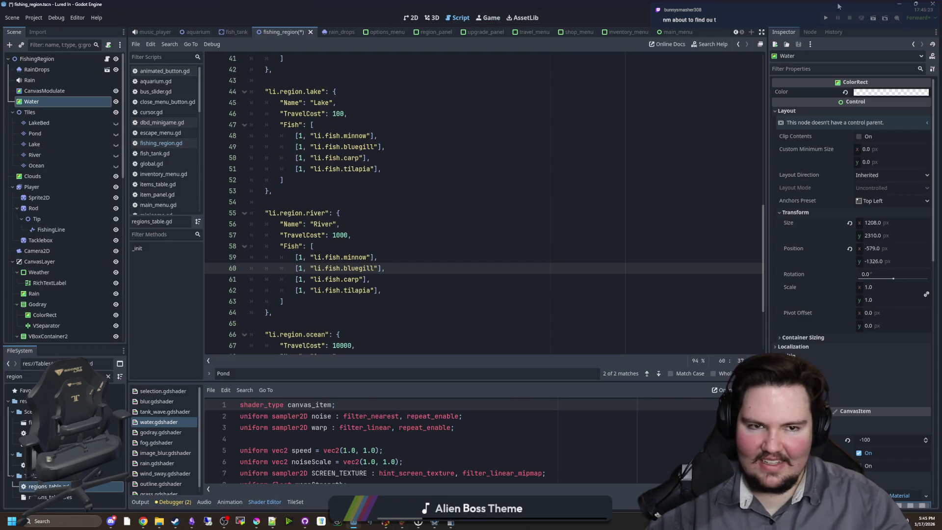
click(826, 18)
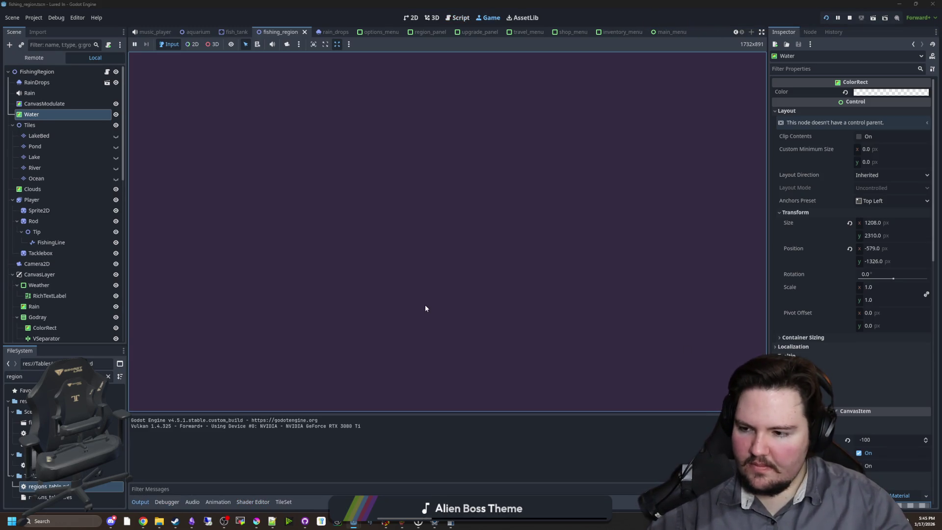
click(218, 233)
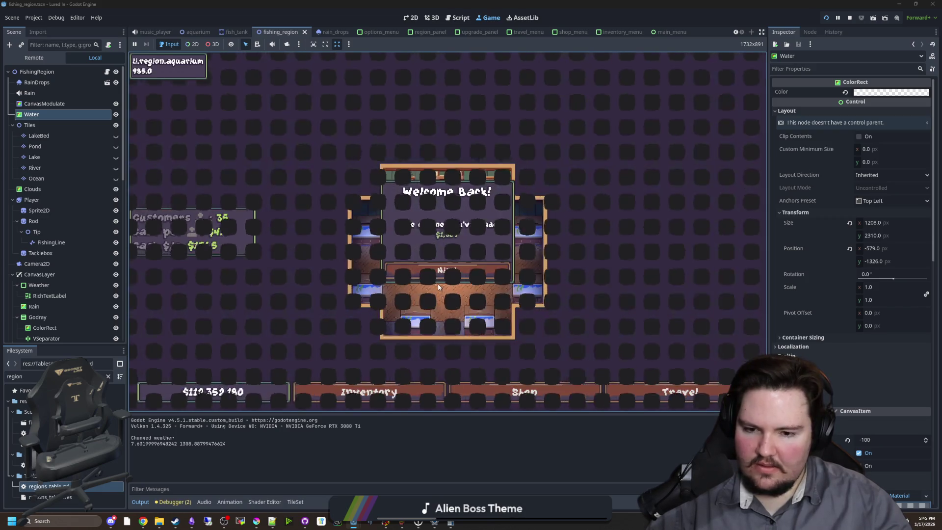
click(485, 271)
click(666, 390)
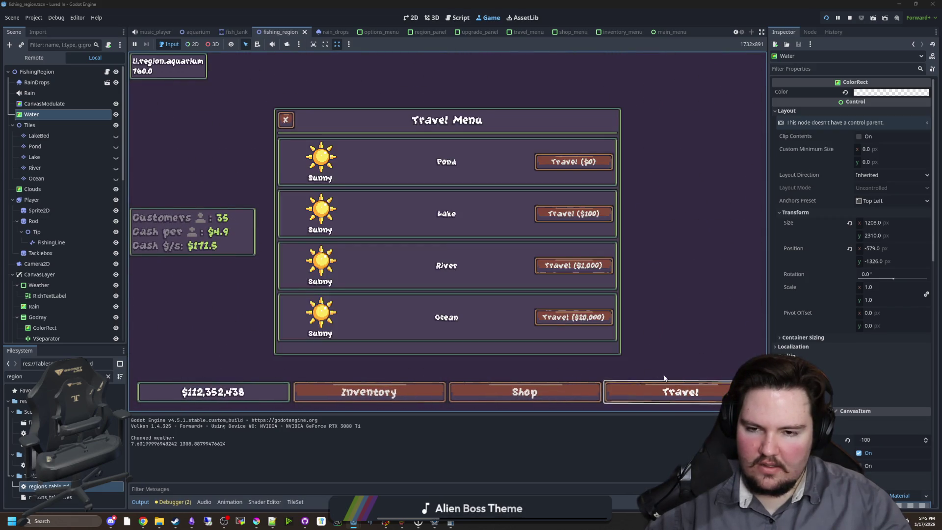
click(587, 324)
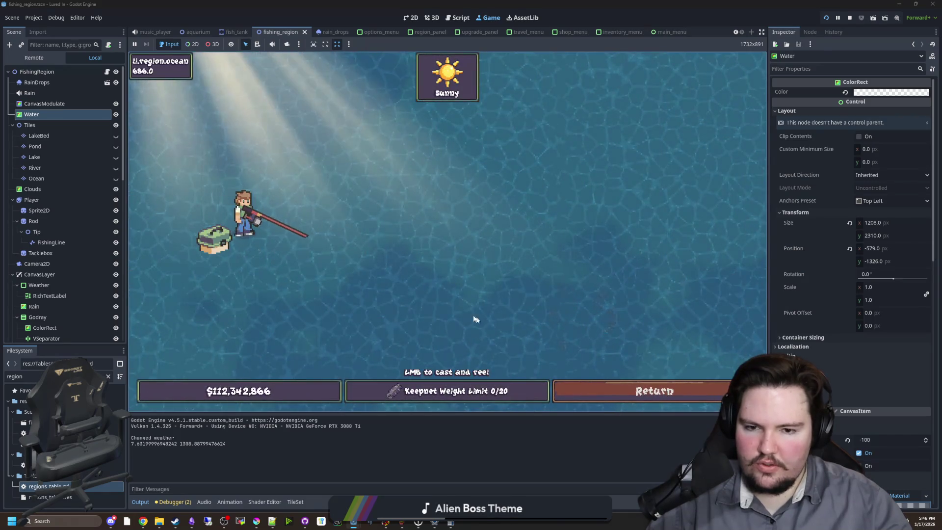
drag(413, 131, 402, 142)
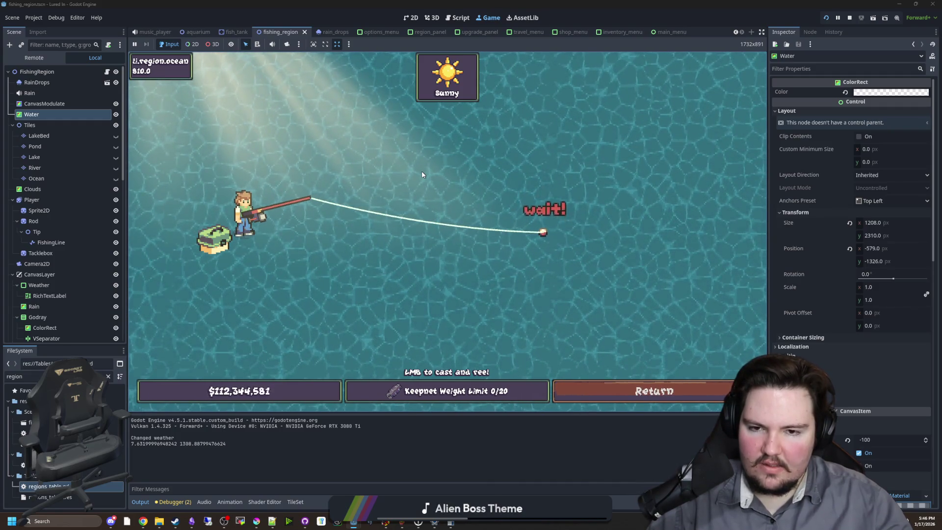
click(434, 186)
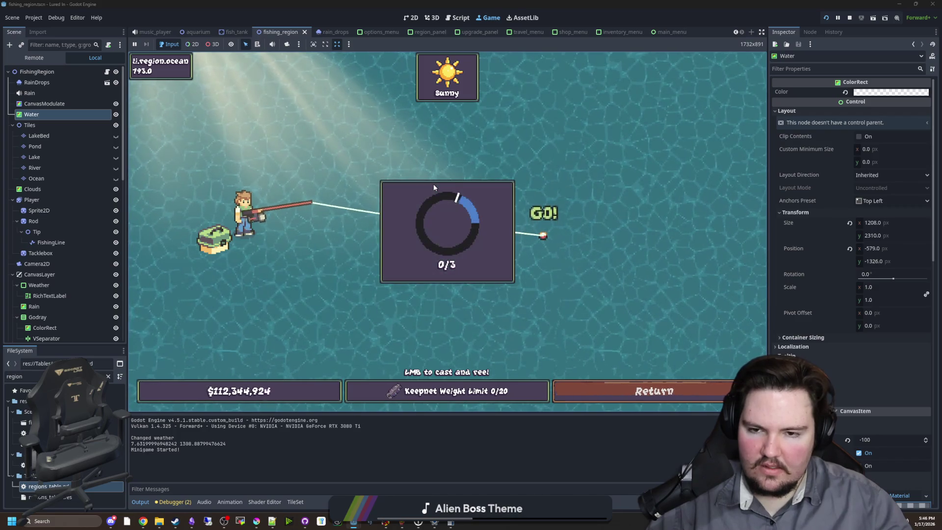
click(433, 187)
click(433, 187)
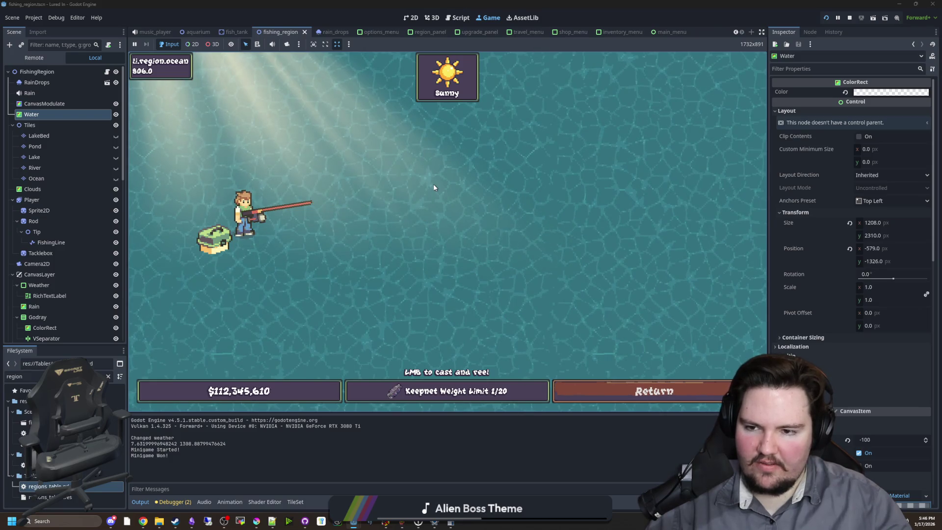
Step: Return to the aquarium, travel to River ($1,000), and start a cast there
click(657, 390)
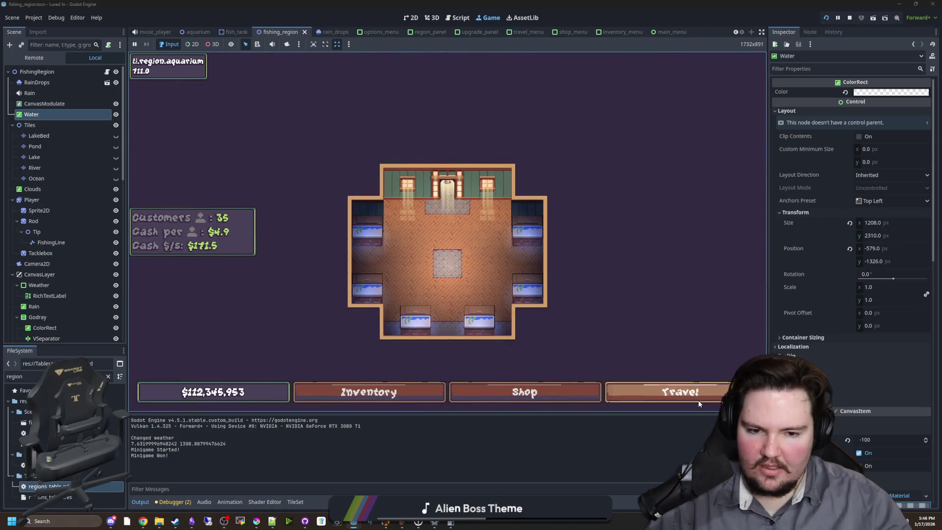
click(637, 392)
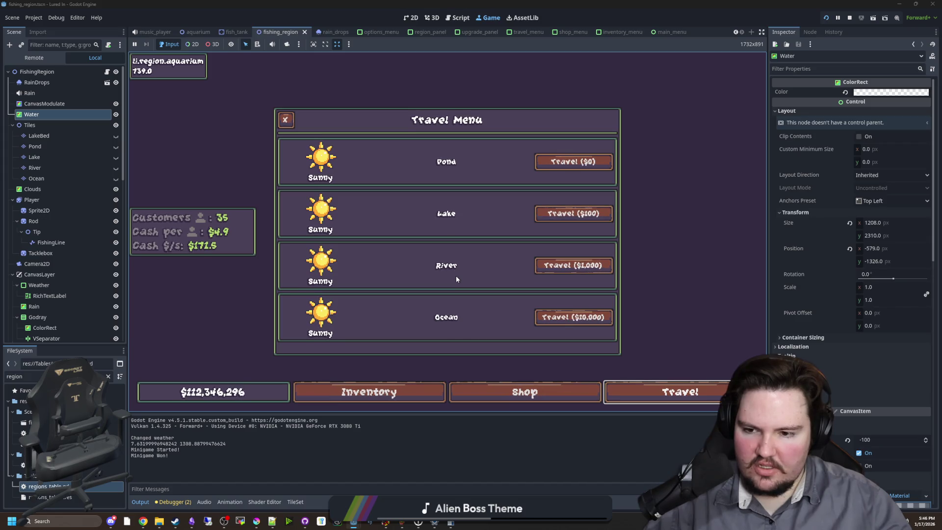
click(554, 264)
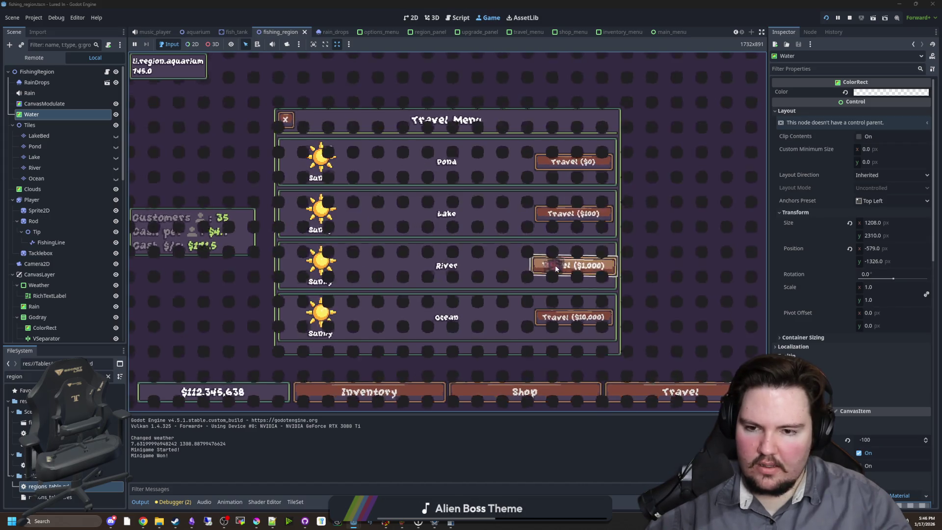
click(554, 265)
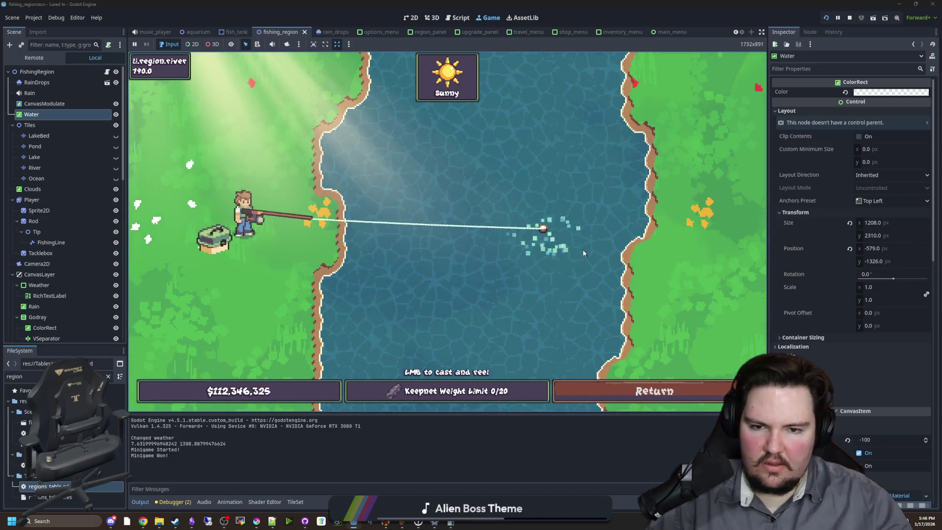
Step: Reel in on the river, cast once more, and reel back in
click(419, 163)
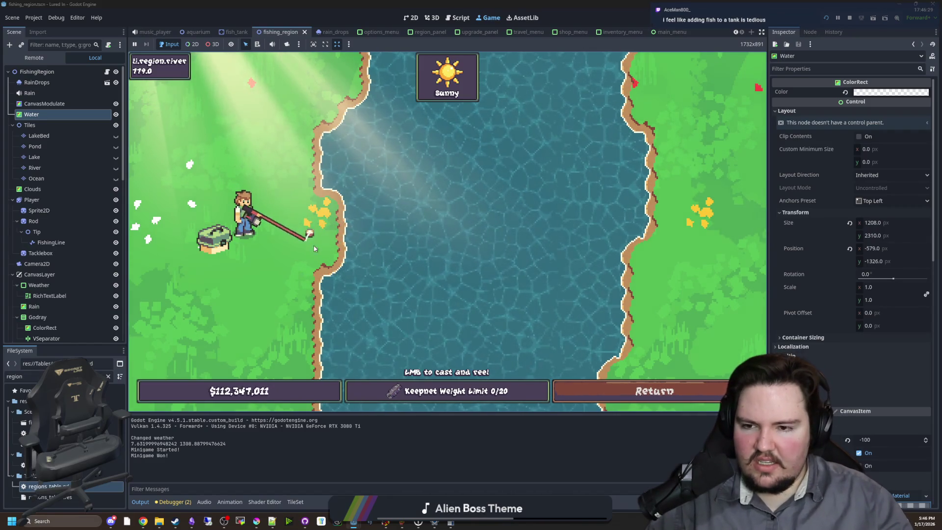
click(351, 196)
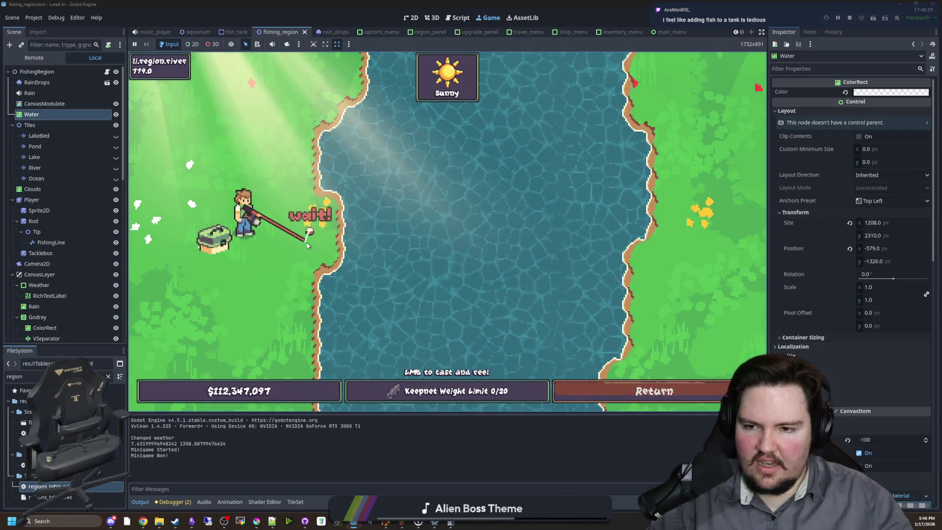
click(352, 179)
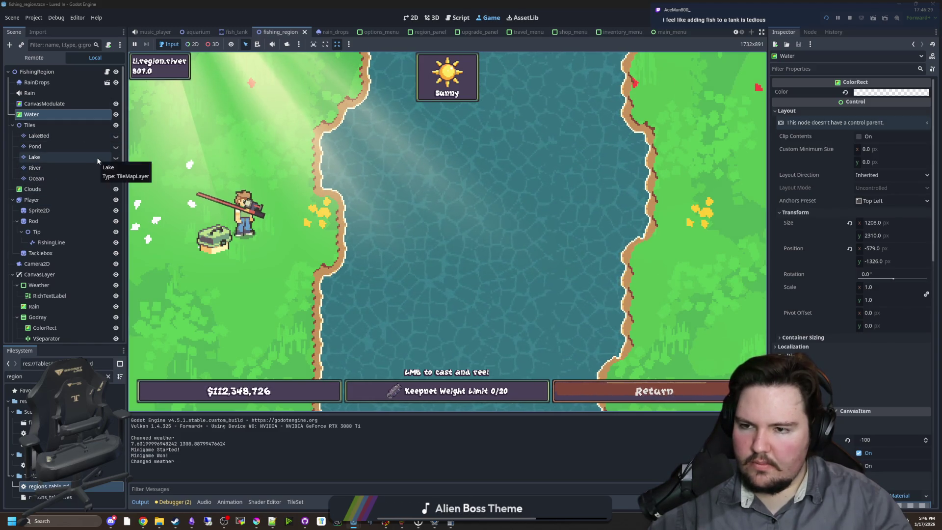
Step: Travel to Lake ($100), cast into its water several times, then stop the game with F8
click(607, 385)
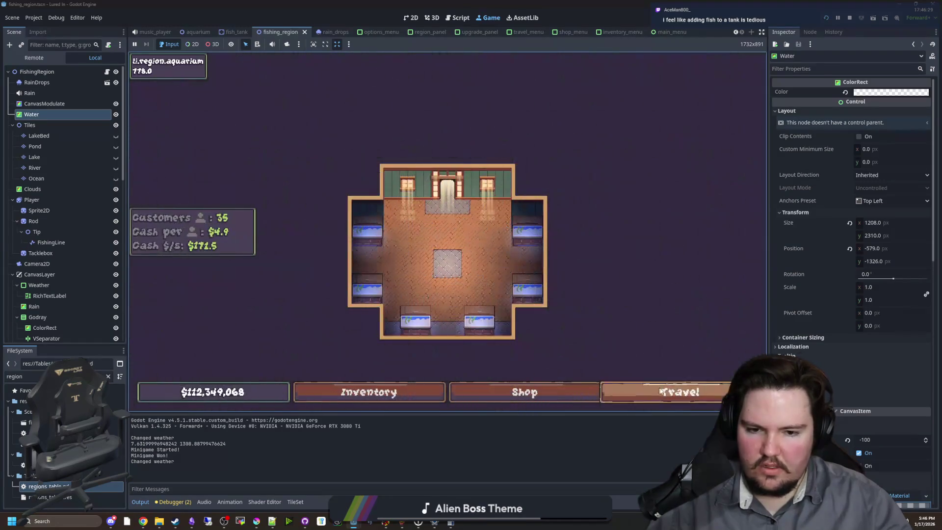
click(608, 390)
click(589, 211)
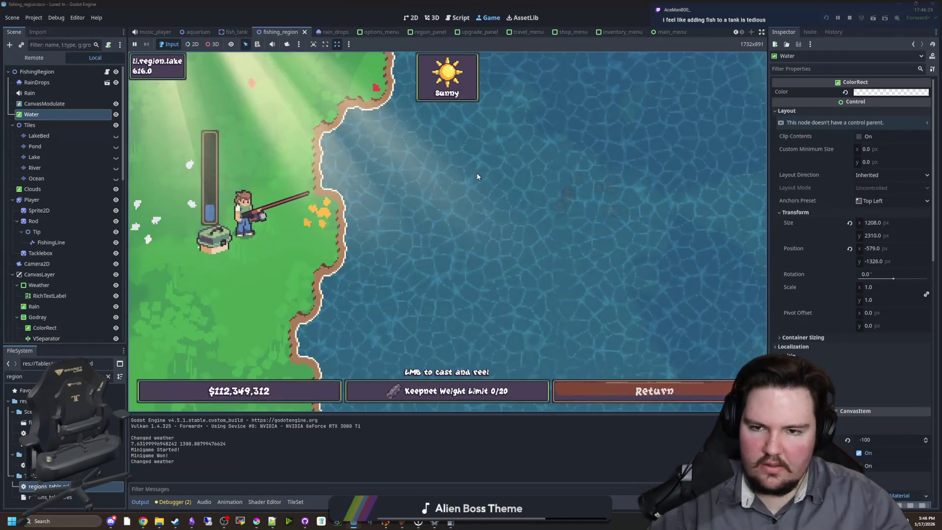
drag(411, 151, 411, 144)
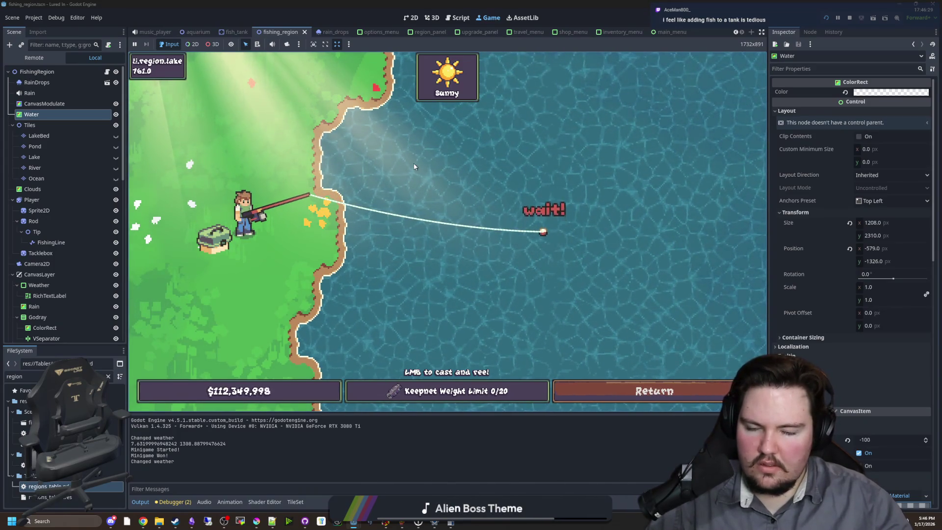
click(384, 202)
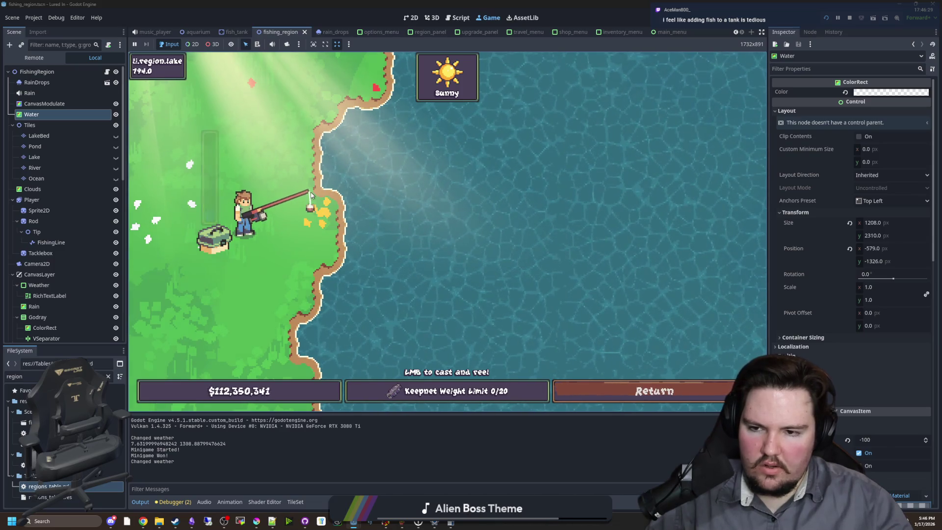
drag(315, 220, 332, 153)
click(327, 171)
click(332, 153)
click(332, 153)
click(332, 153)
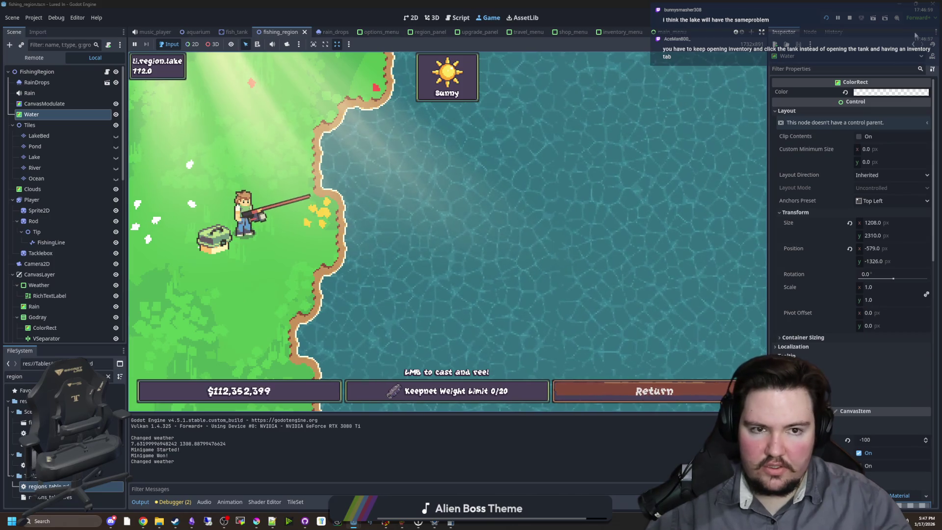
key(F8)
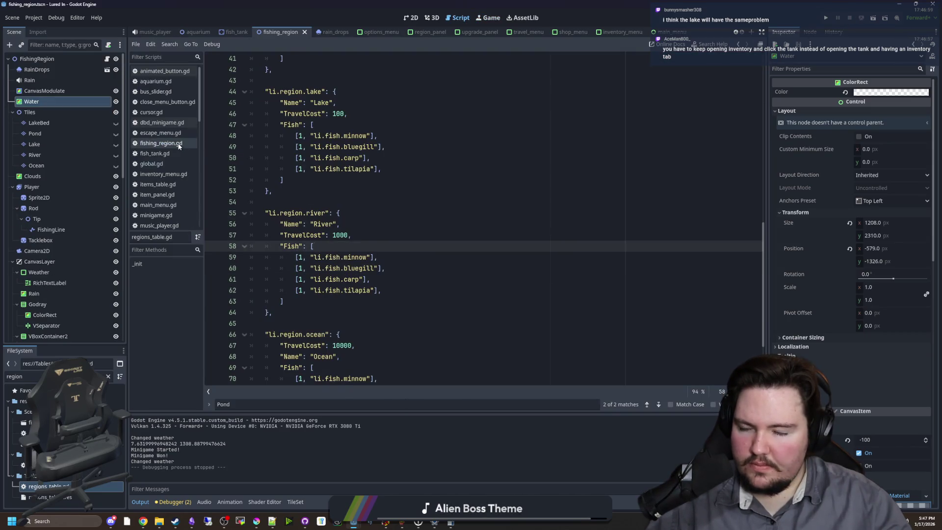
Step: Add "CastRange": Vector2(), below "Scene" in regions_table.gd's defaults
click(179, 146)
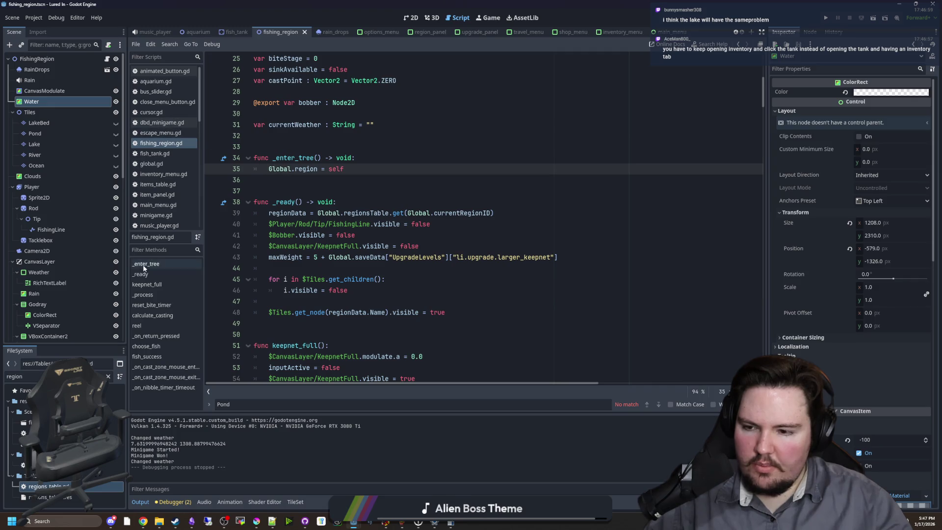
double_click(49, 485)
scroll(337, 300, up, 10)
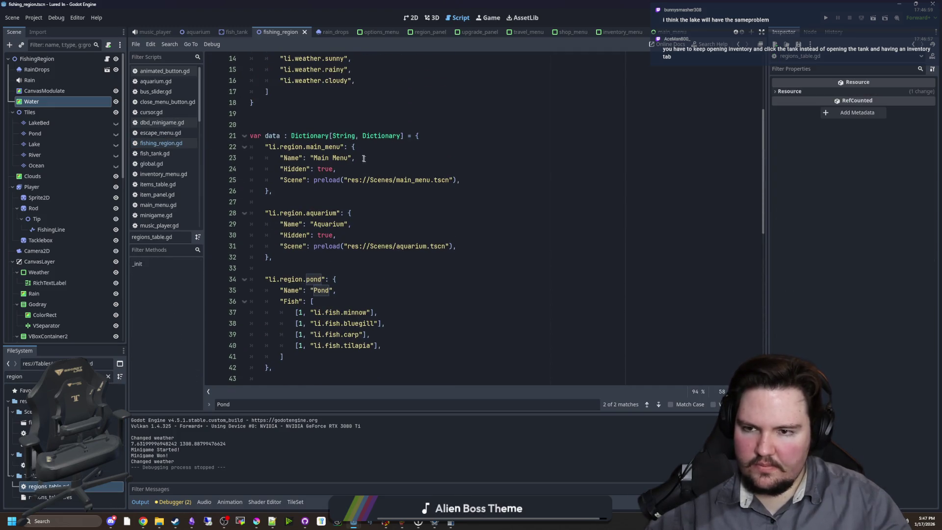
click(320, 180)
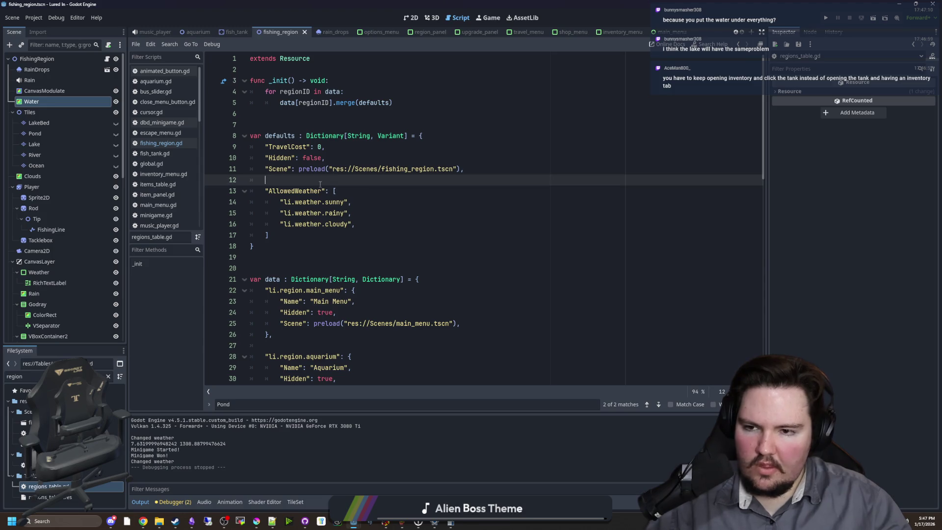
key(Return)
key(Up)
text("CastDis)
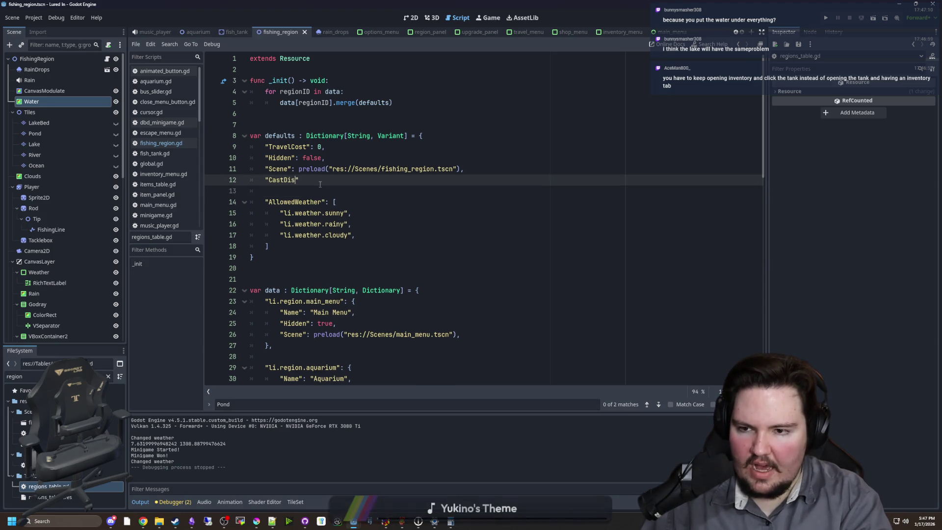
key(BackSpace)
key(BackSpace)
text(Range)
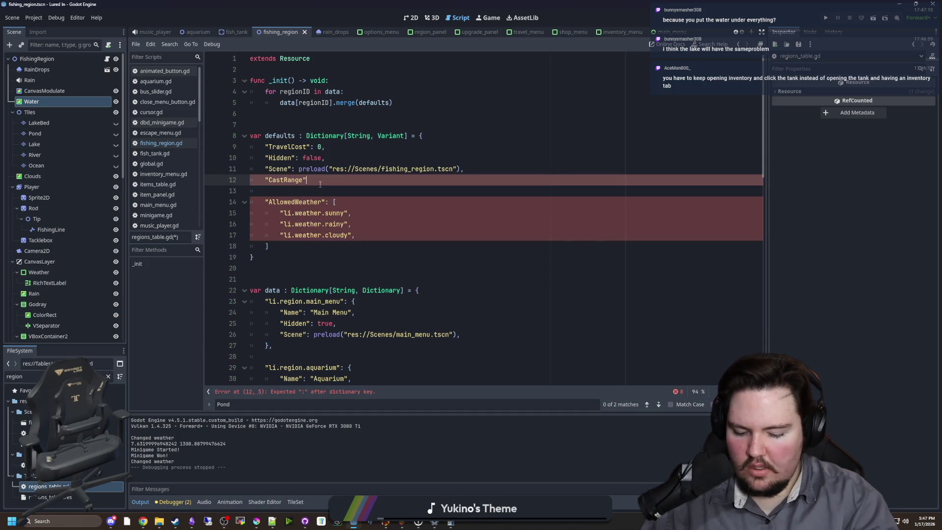
text(V)
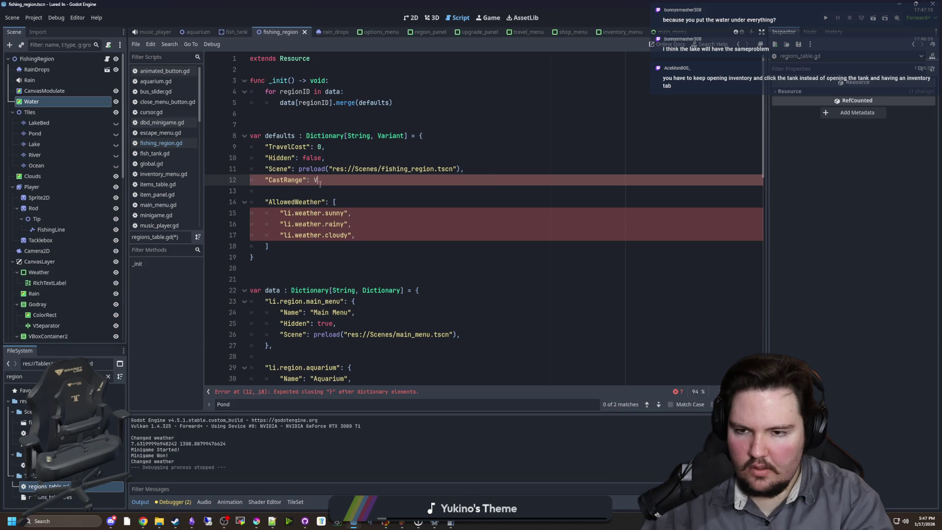
text(ector2(),)
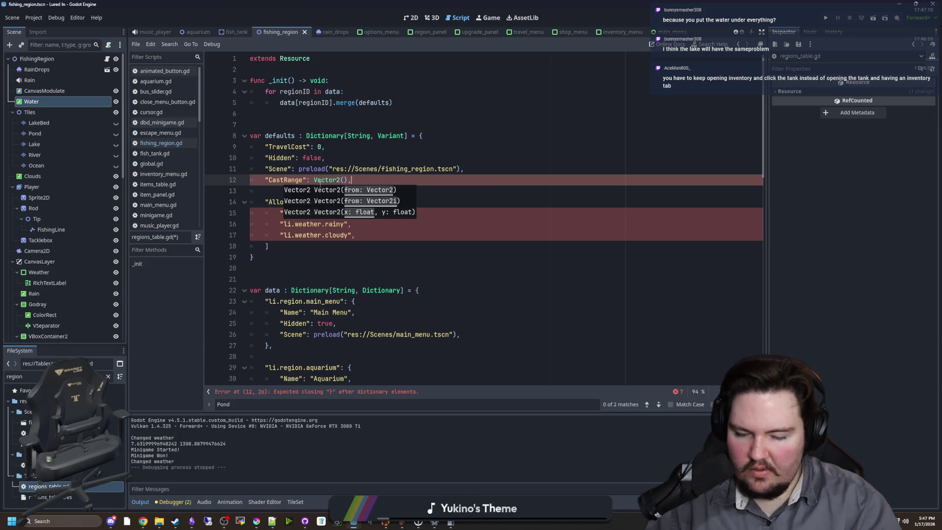
key(Down)
key(Down)
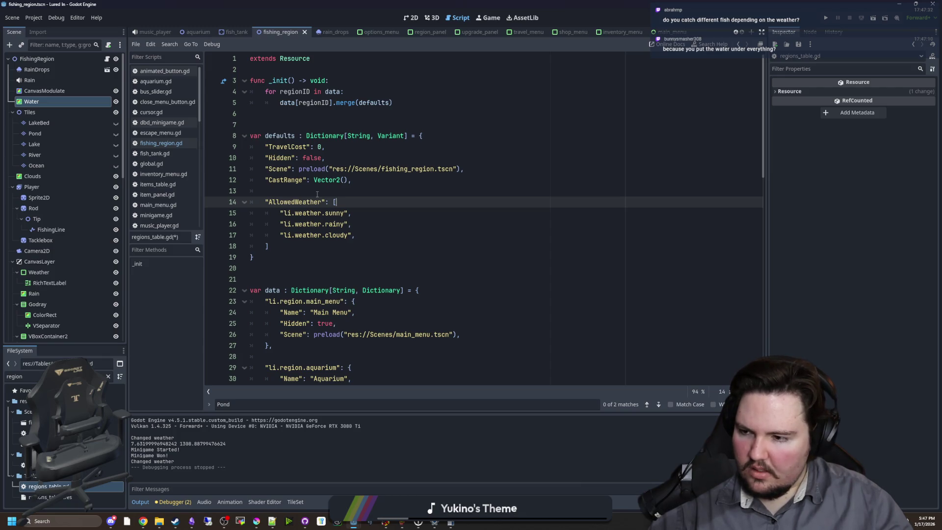
click(294, 192)
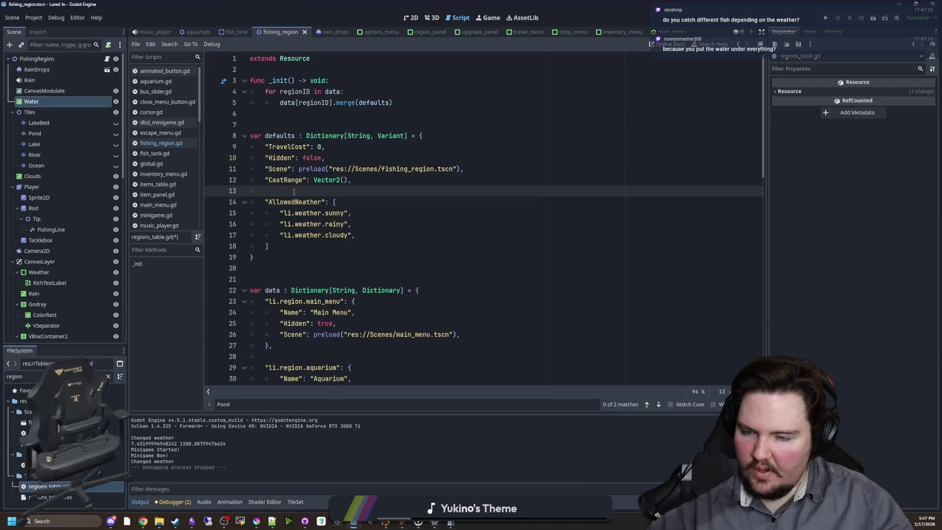
click(491, 18)
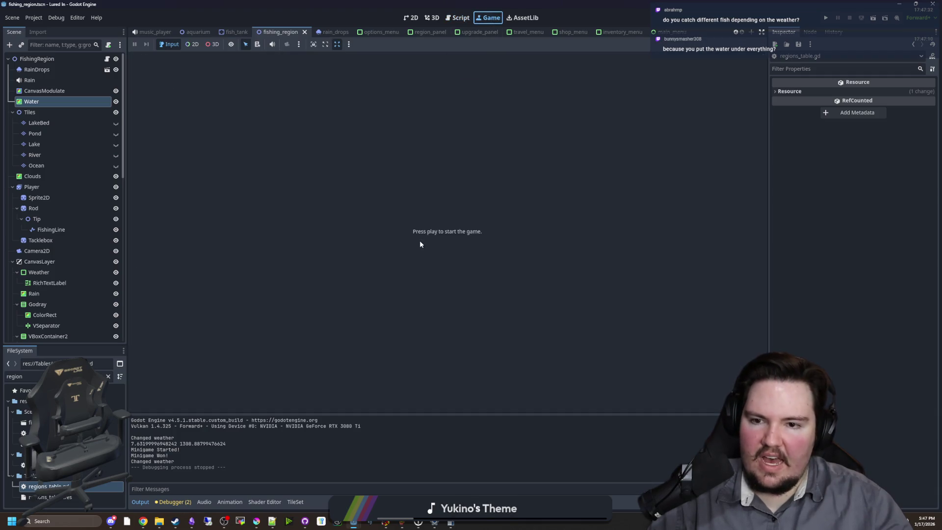
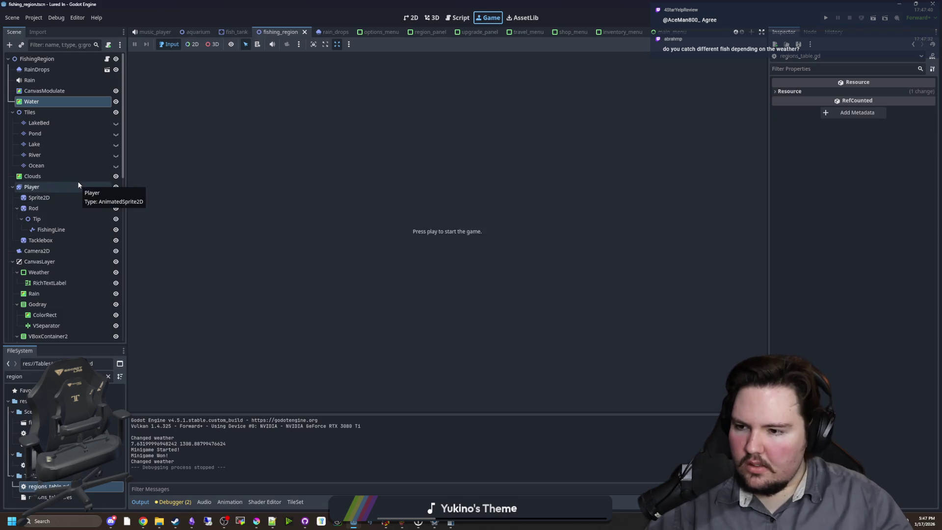
Step: Open the FishingRegion scene's fishing_region.gd script
scroll(79, 186, down, 5)
scroll(78, 222, up, 5)
scroll(77, 223, down, 10)
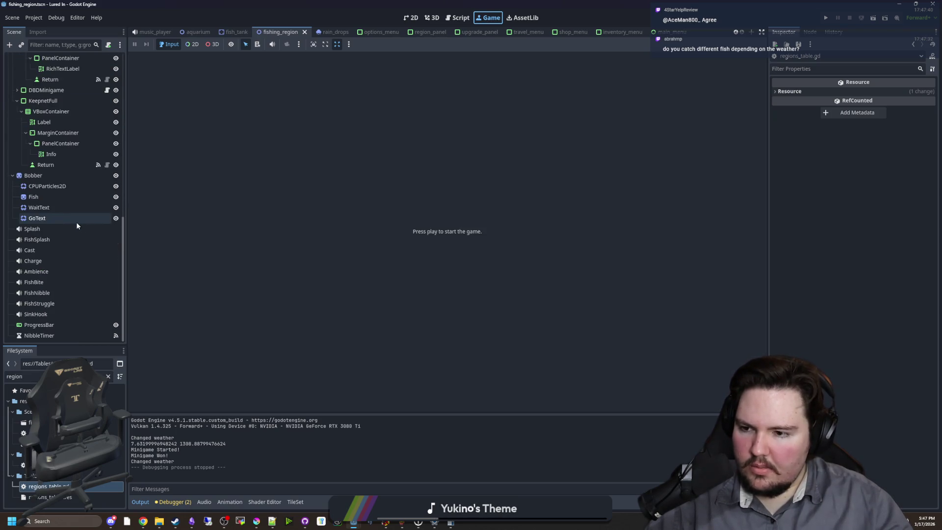
scroll(77, 223, up, 5)
scroll(77, 222, down, 2)
scroll(79, 223, up, 2)
scroll(90, 218, up, 13)
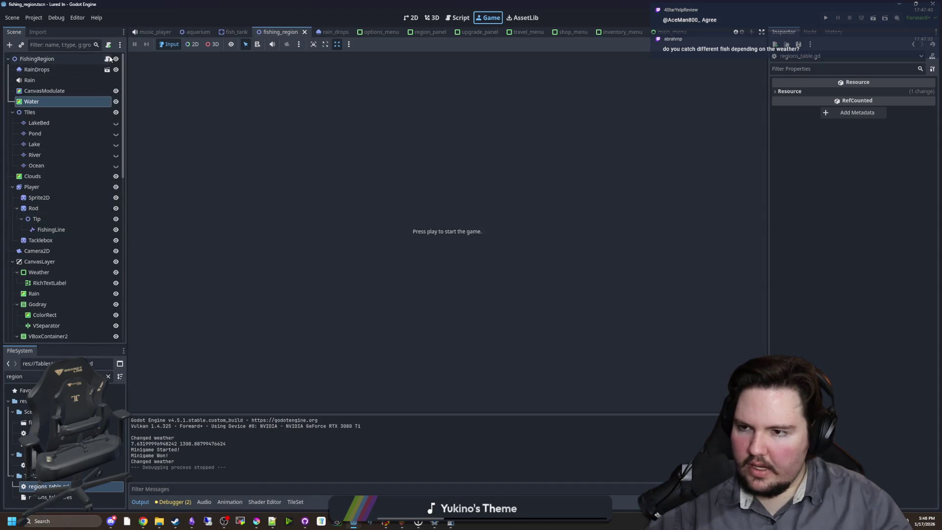
click(108, 59)
Step: Search the script for 'power' to reach the castPoint lerp on line 213
scroll(350, 181, down, 5)
scroll(350, 180, down, 8)
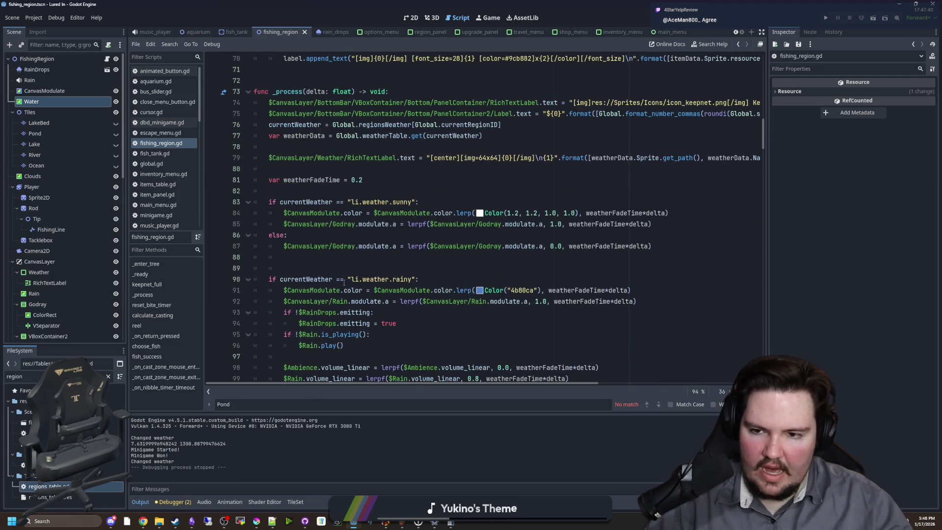
scroll(344, 282, down, 3)
click(434, 224)
key(ctrl+f)
text(castOP)
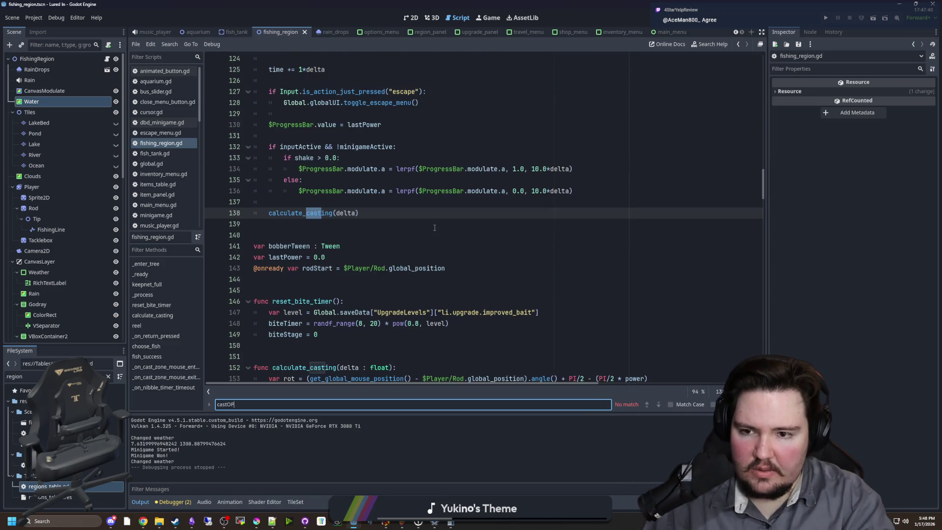
key(BackSpace)
key(BackSpace)
text(Power)
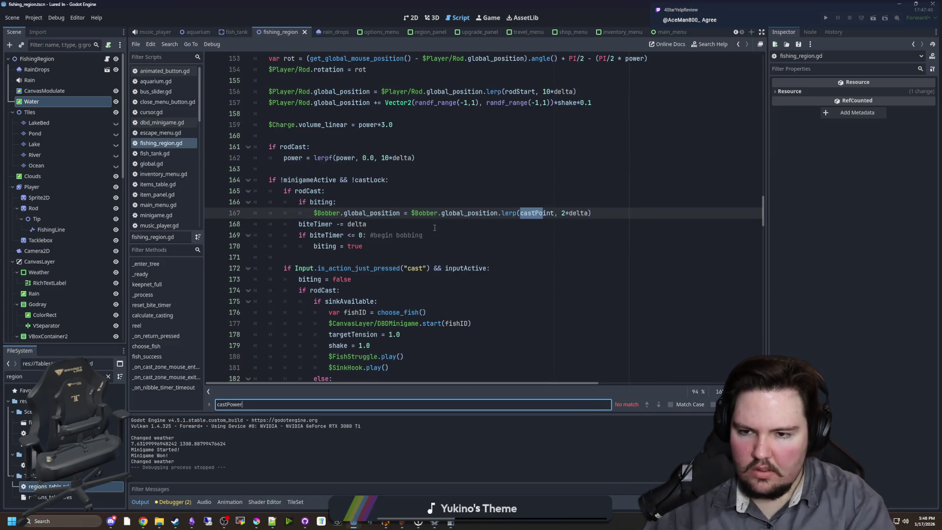
key(BackSpace)
key(BackSpace)
key(BackSpace)
text(Stre)
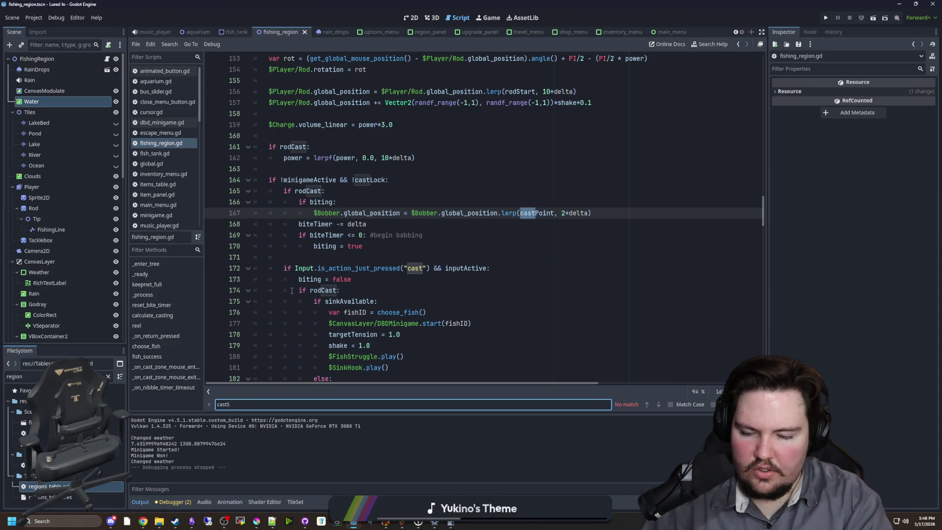
key(BackSpace)
key(BackSpace)
key(BackSpace)
text(power)
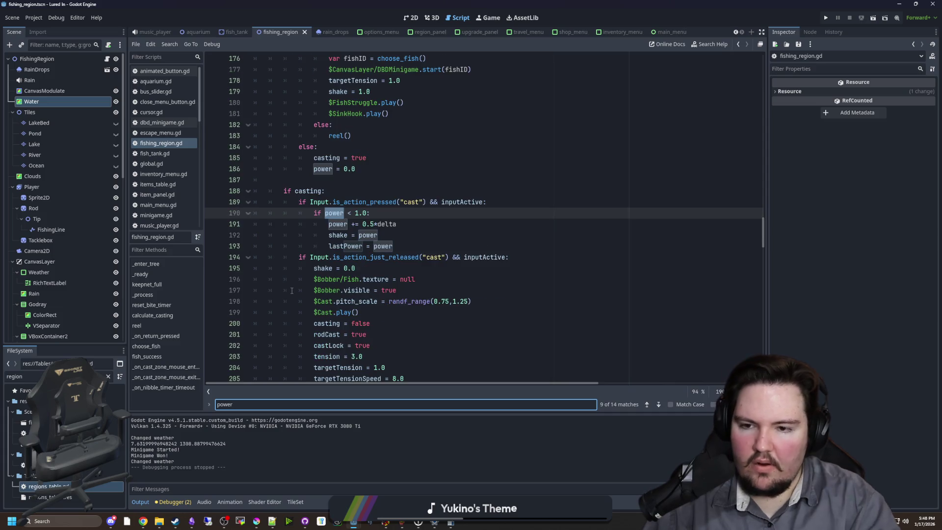
key(Return)
key(Return)
key(Return)
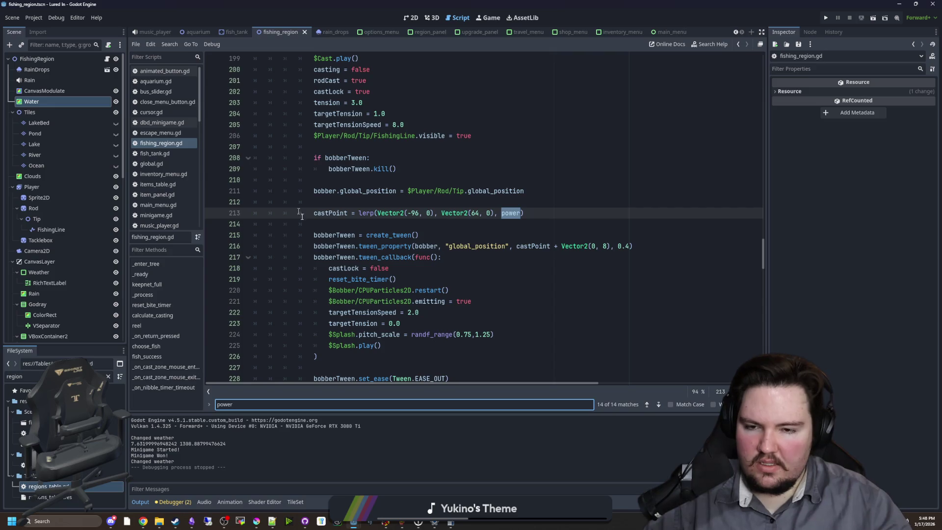
Step: Replace the lerp's first argument Vector2(-96, 0) with castDistMin
scroll(432, 297, up, 2)
click(433, 278)
drag(442, 279, 477, 278)
click(497, 286)
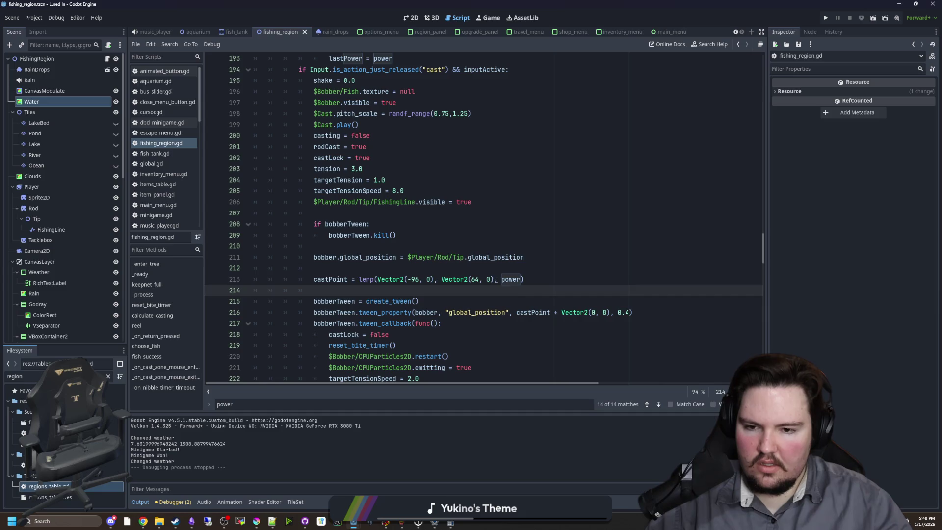
click(497, 279)
key(Left)
key(Left)
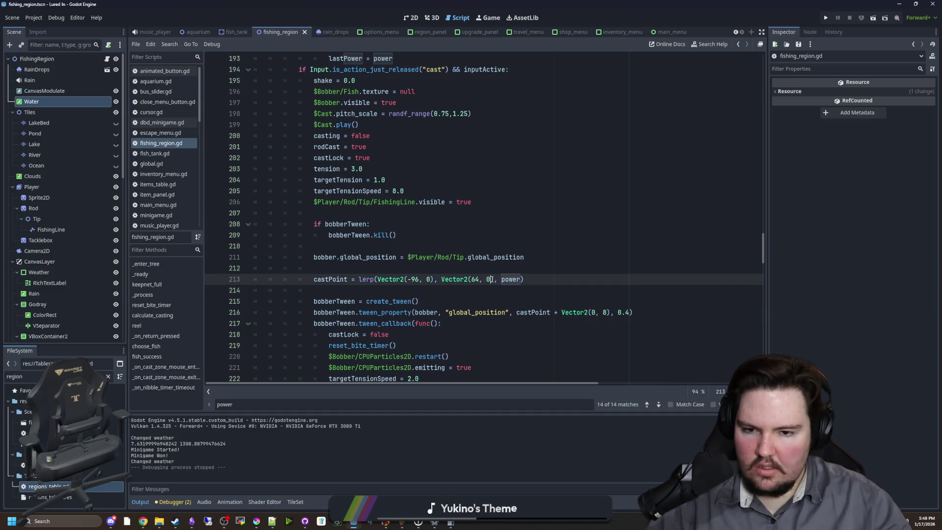
drag(493, 279, 380, 279)
text(c)
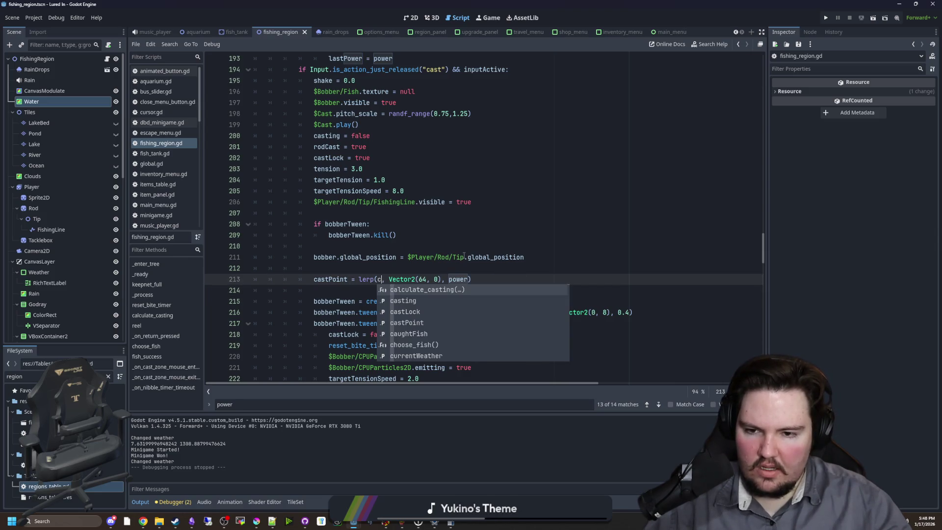
text(ast)
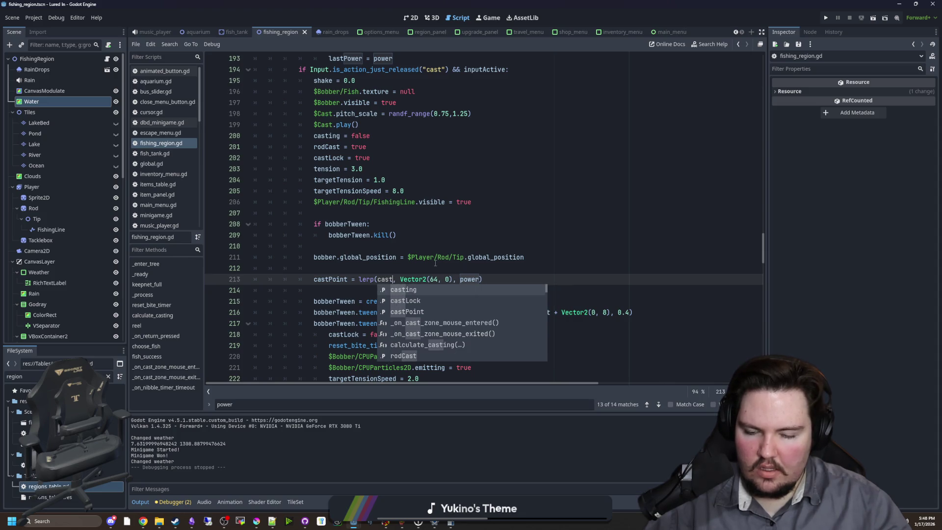
click(434, 260)
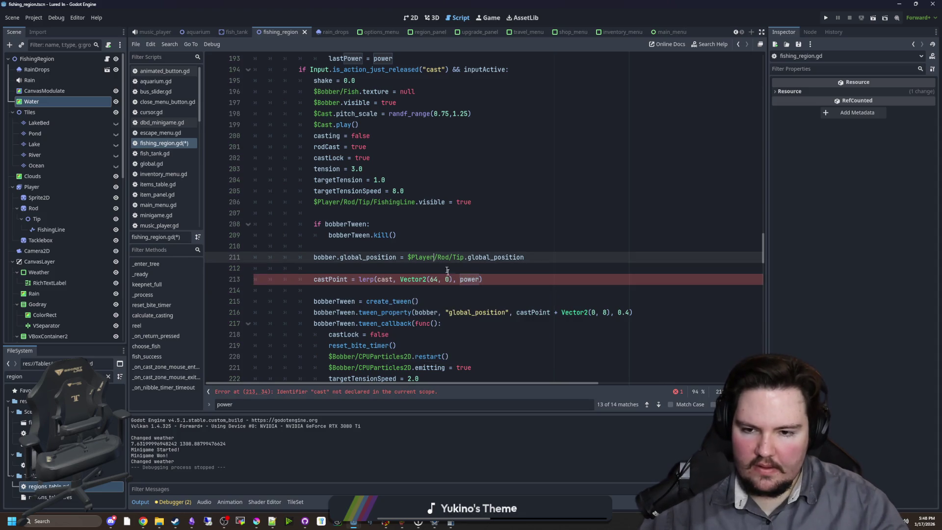
Step: Replace the 64 in the second lerp argument with castDistMax
click(436, 279)
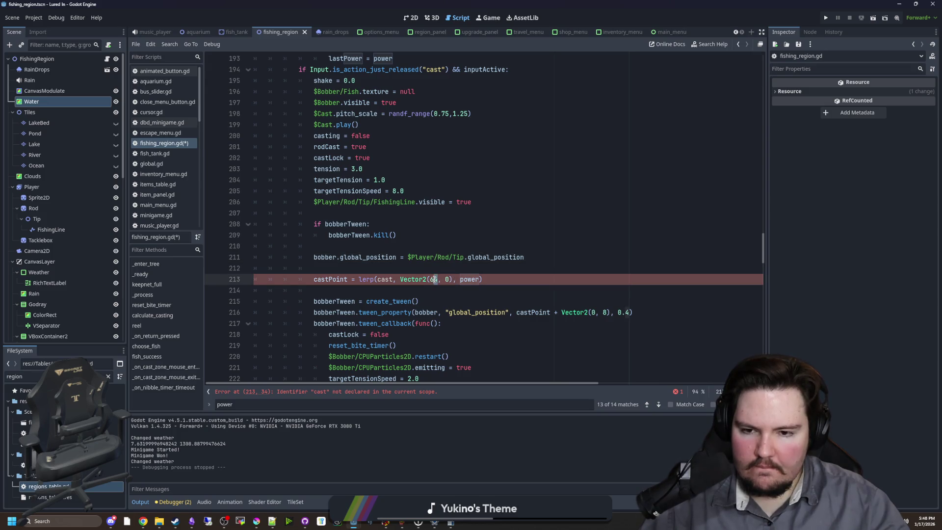
text(castPoint)
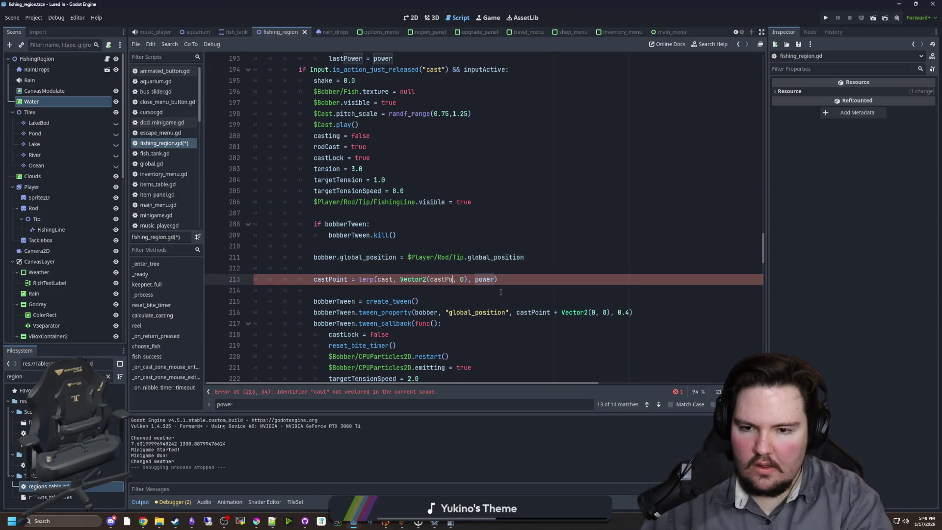
text(istMax)
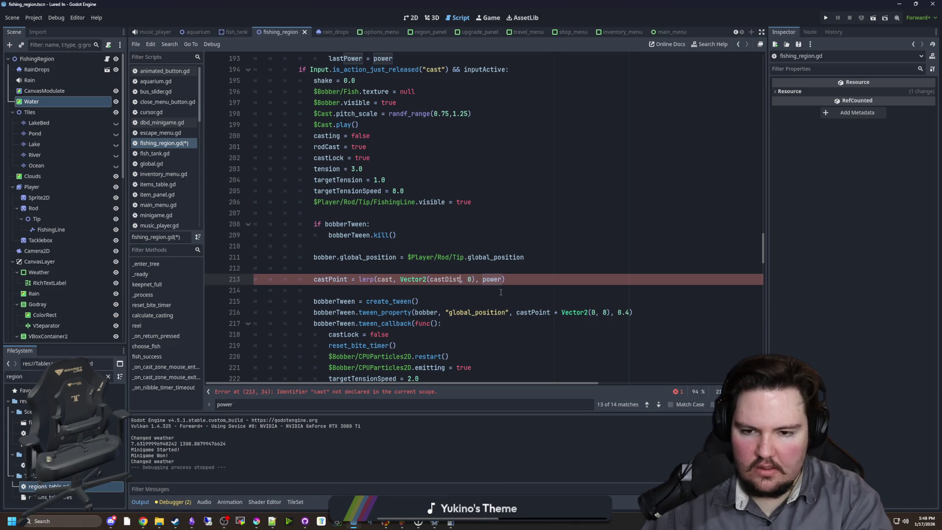
text(DistMin)
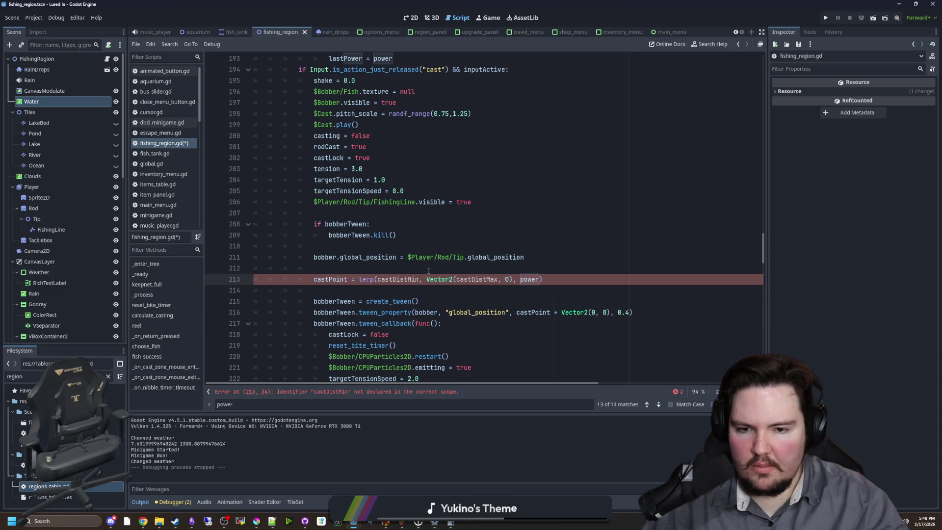
scroll(666, 229, up, 15)
scroll(666, 229, up, 20)
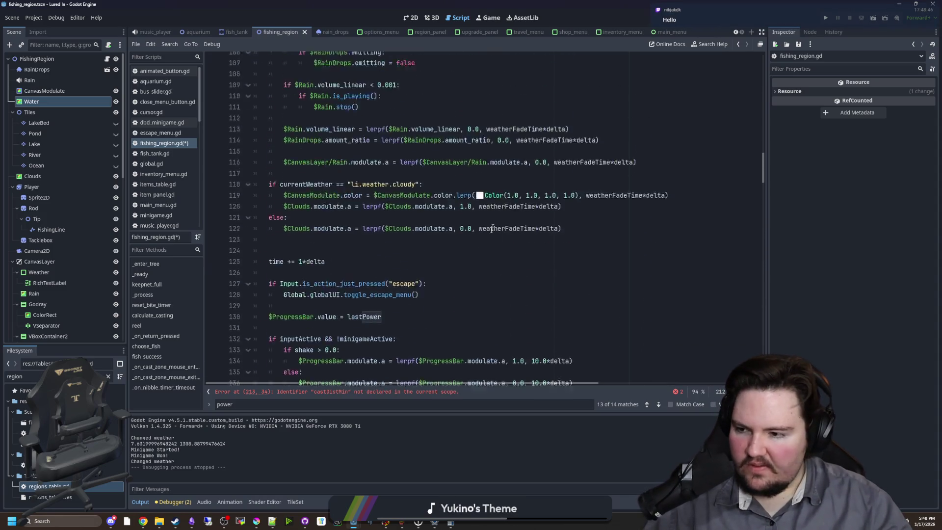
Step: Add 'var castDistMax : float = 0.0' and 'var castDistMin : float = 0.0' below currentWeather
scroll(328, 255, down, 5)
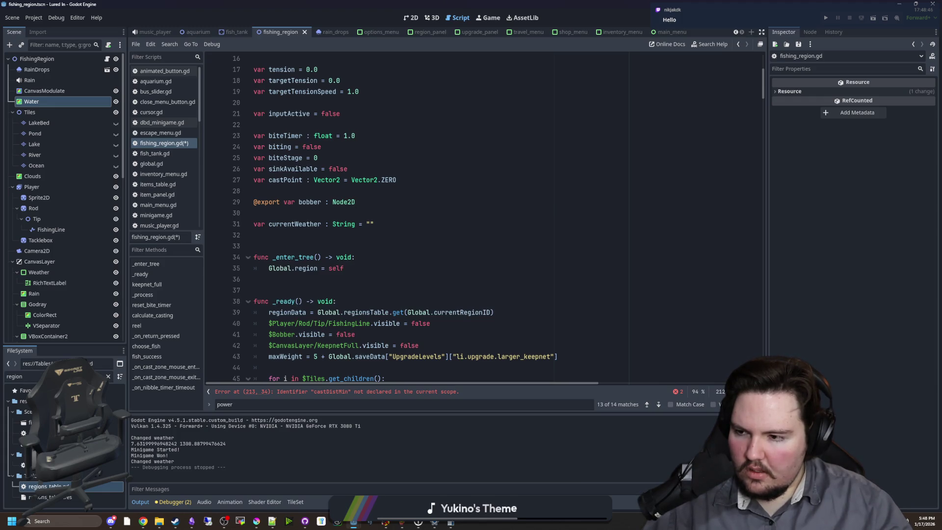
click(307, 242)
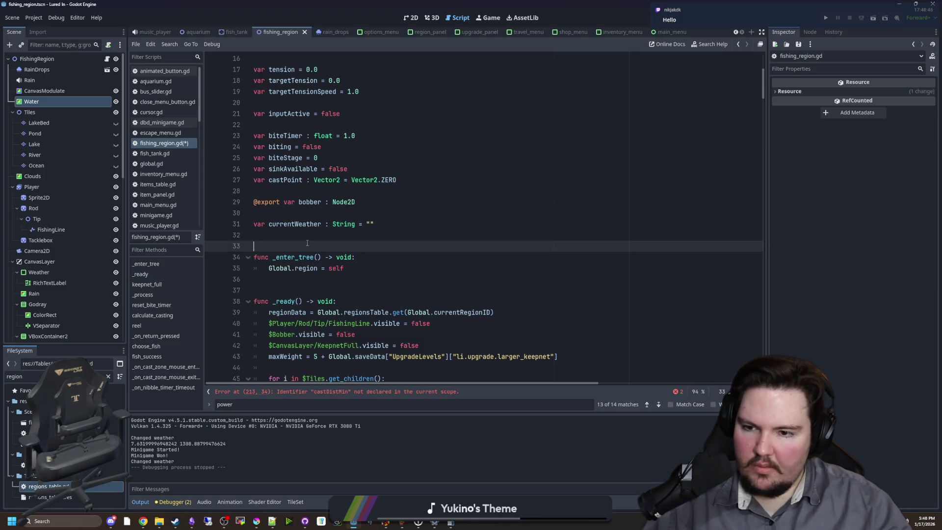
key(Return)
text(var m)
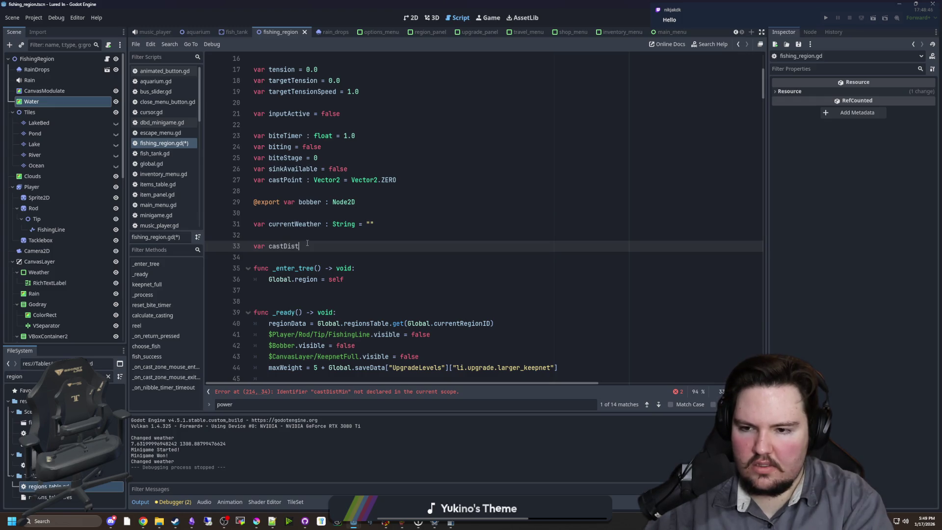
key(Return)
text(var castDistMi)
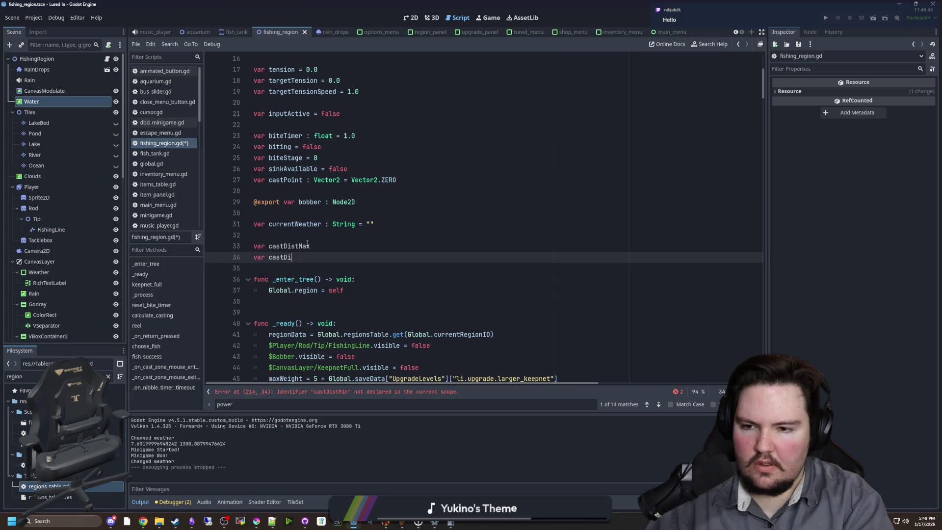
text(n : float = 0.0)
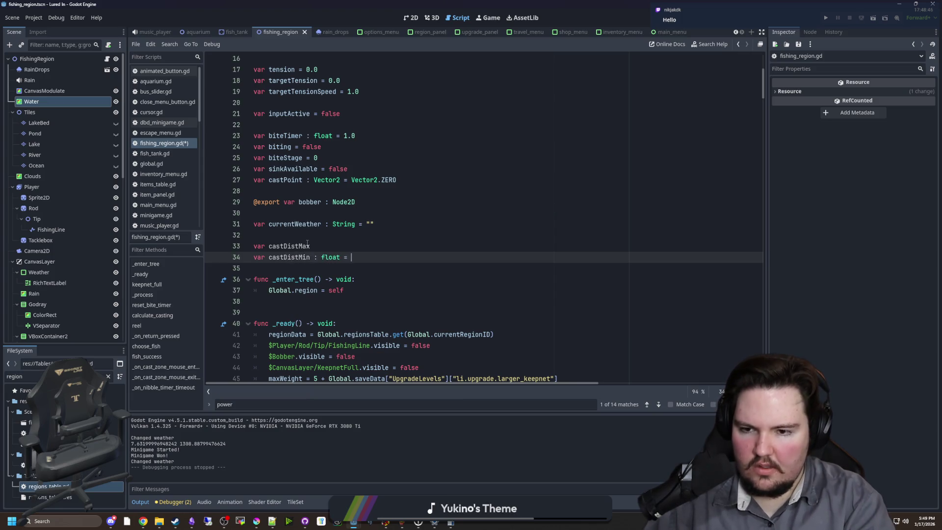
key(Up)
text(:)
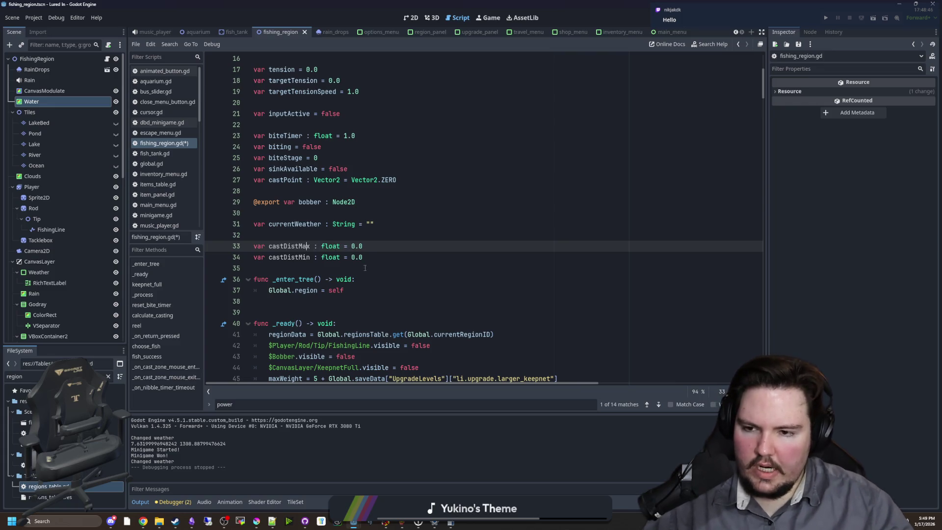
scroll(313, 236, down, 5)
click(328, 228)
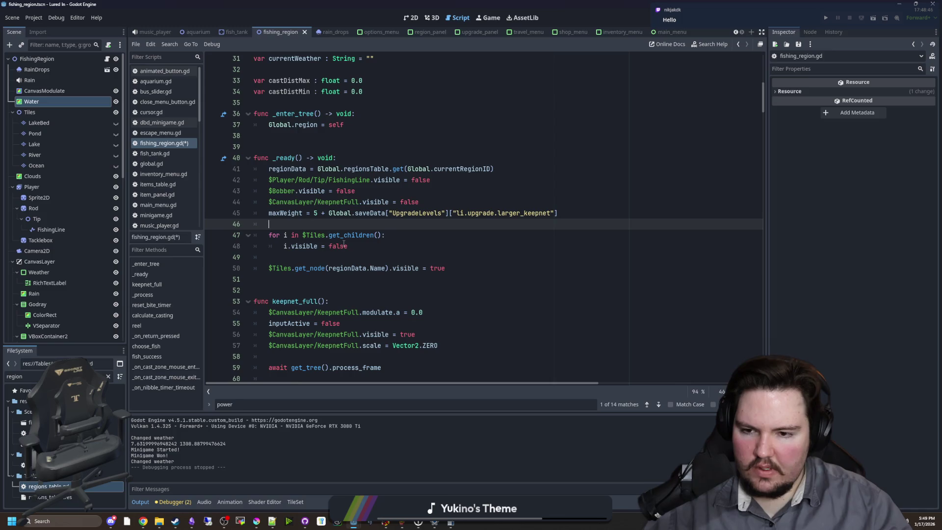
Step: In _ready, set castDistMax = regionData.CastRange.y and castDistMin = CastRange.x, then save
click(324, 258)
click(468, 277)
click(490, 273)
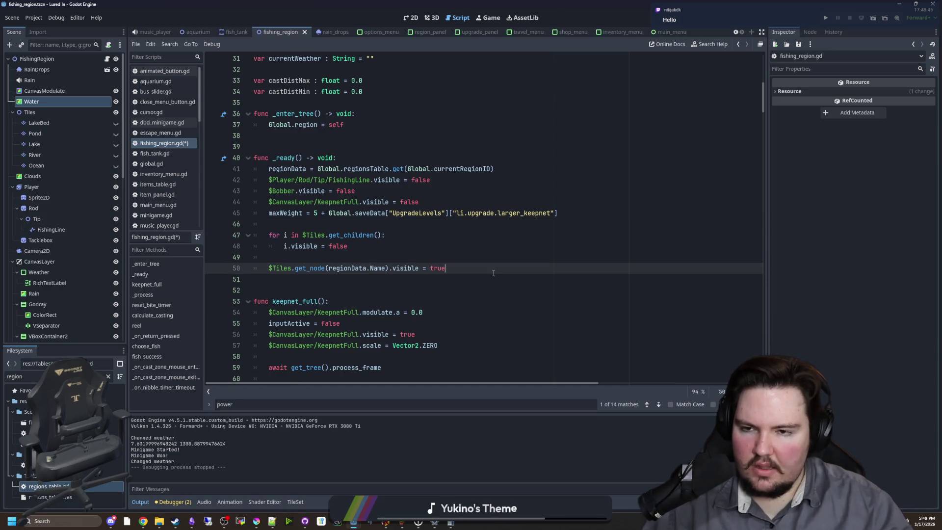
key(Return)
text(castDistMax = regionData.)
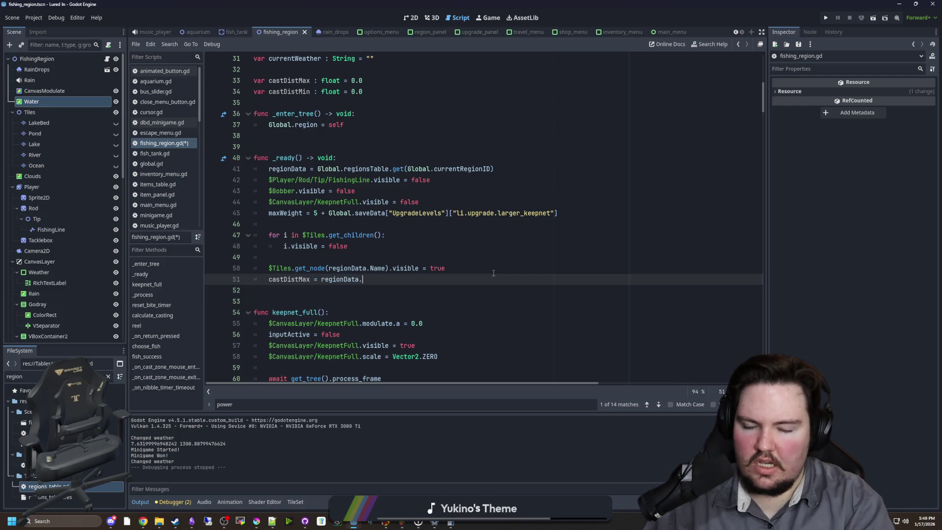
text(CastDista)
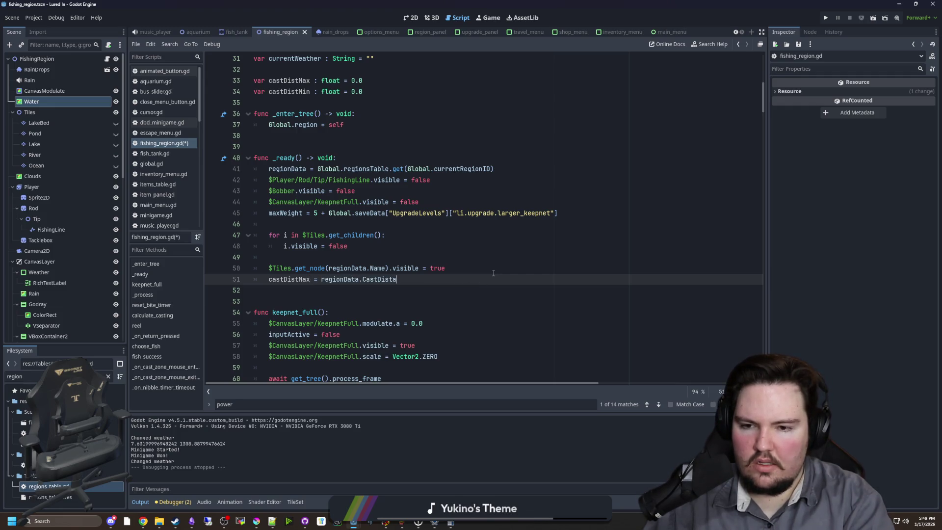
text(x)
key(Return)
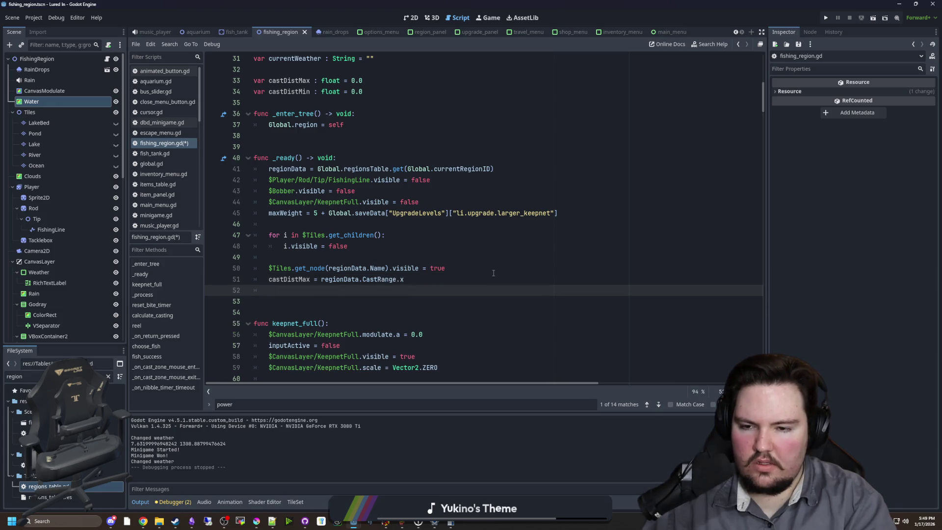
text(Min.)
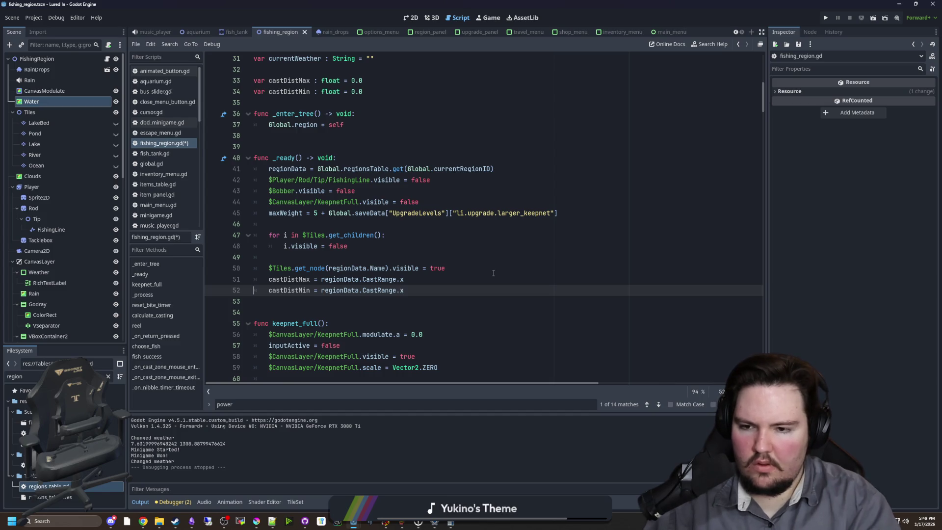
click(494, 272)
click(459, 275)
text(y)
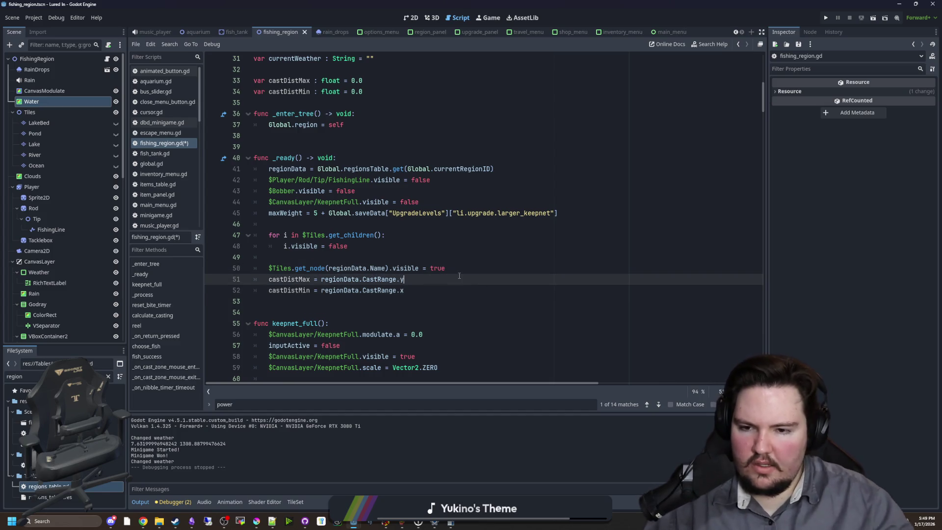
key(ctrl+s)
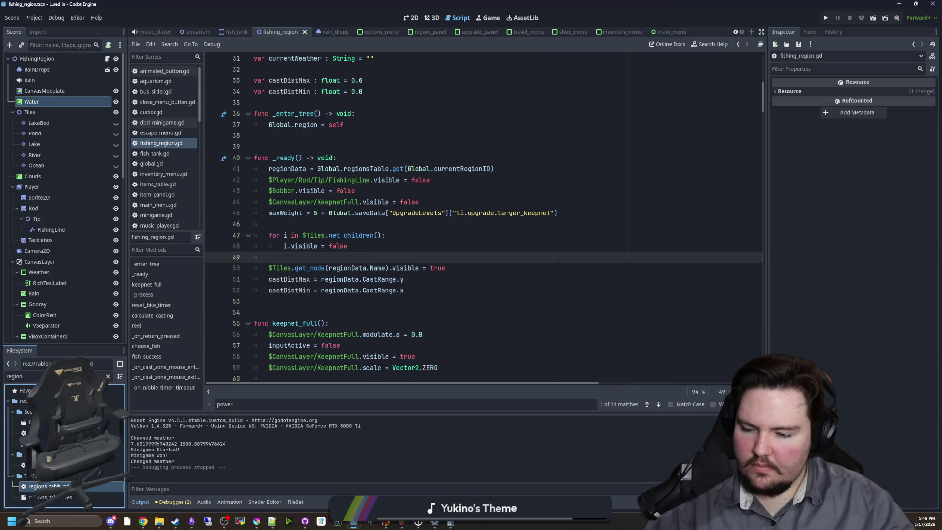
Step: Open regions_table.gd and start editing the default CastRange value
double_click(58, 485)
click(340, 180)
key(ctrl+v)
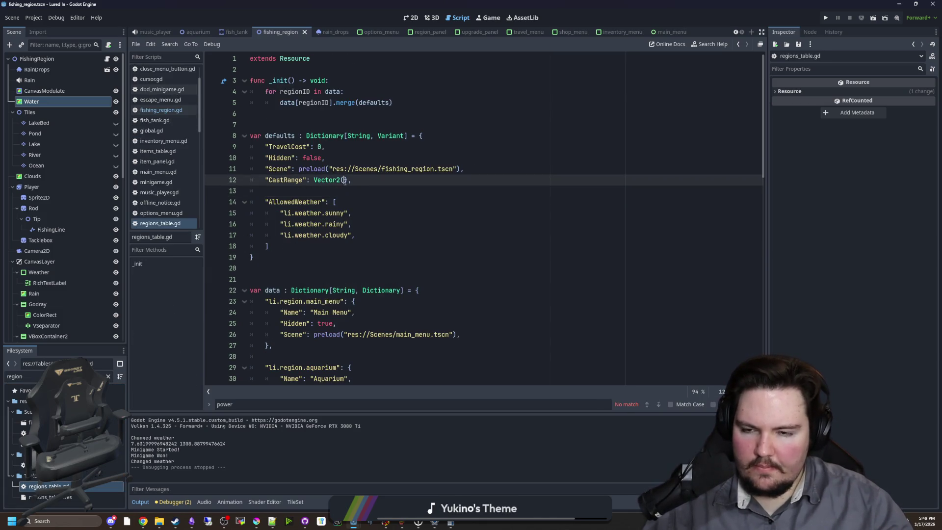
key(ctrl+z)
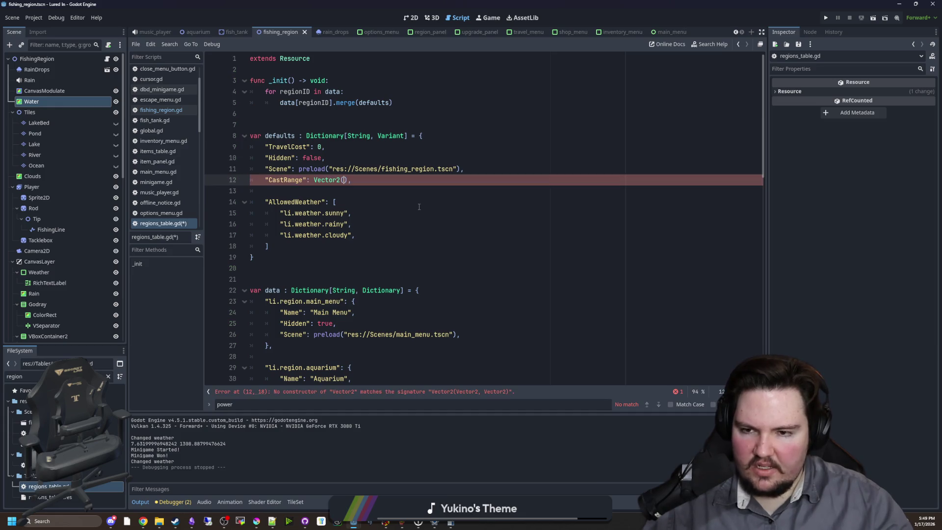
text(-96, 64)
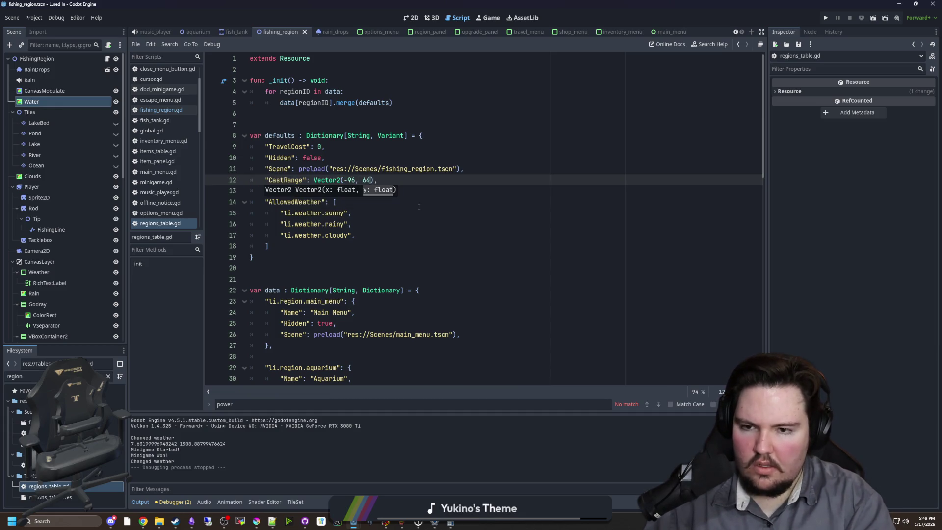
Step: Work out 96-16 in the calculator and set the default CastRange to Vector2(-80, 64)
click(450, 522)
click(618, 444)
text(96 + )
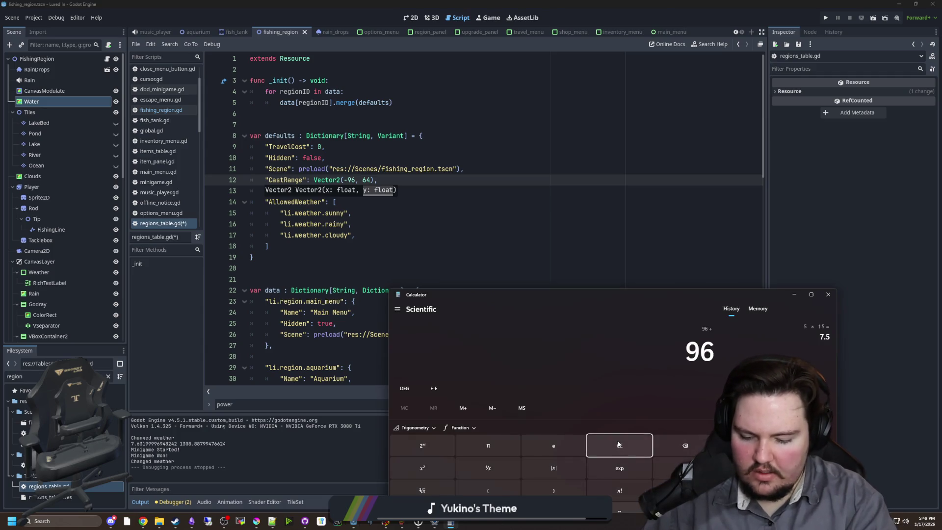
text(16)
key(Return)
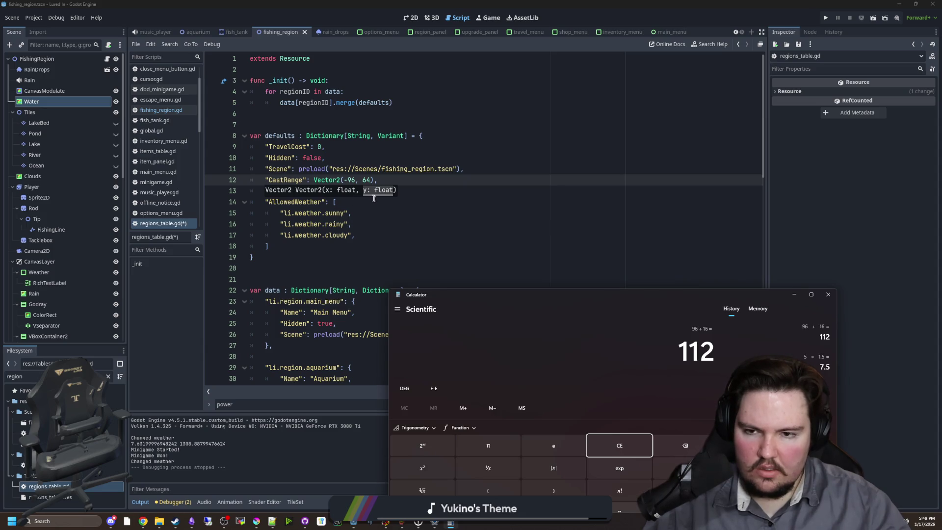
click(631, 449)
text(96-16)
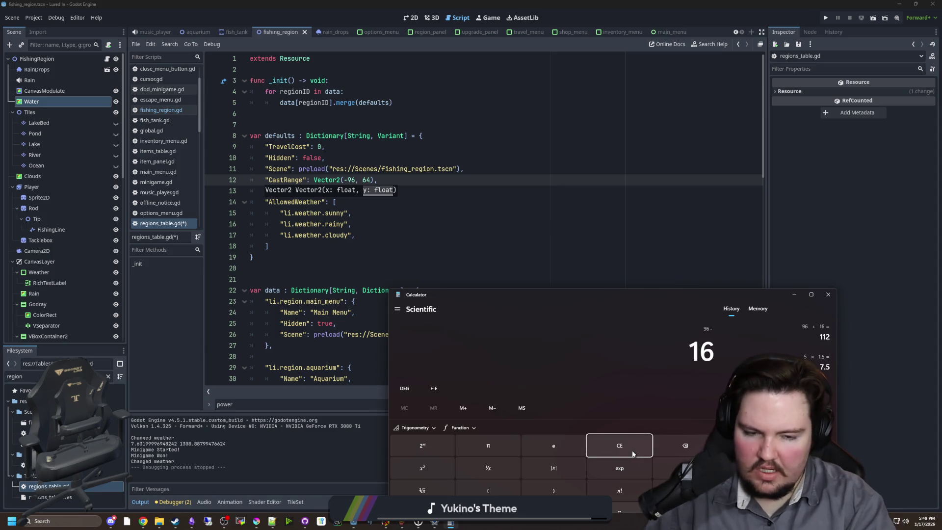
key(Return)
click(356, 180)
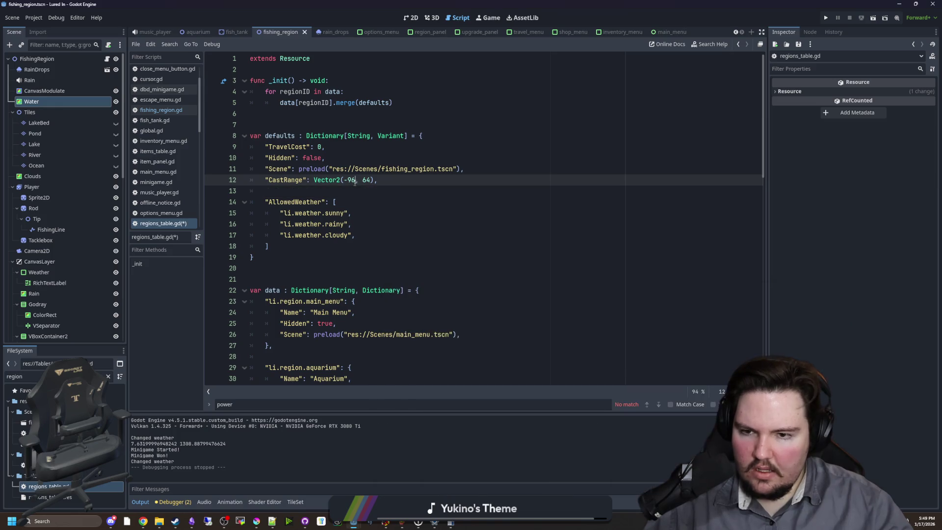
text(80)
click(381, 180)
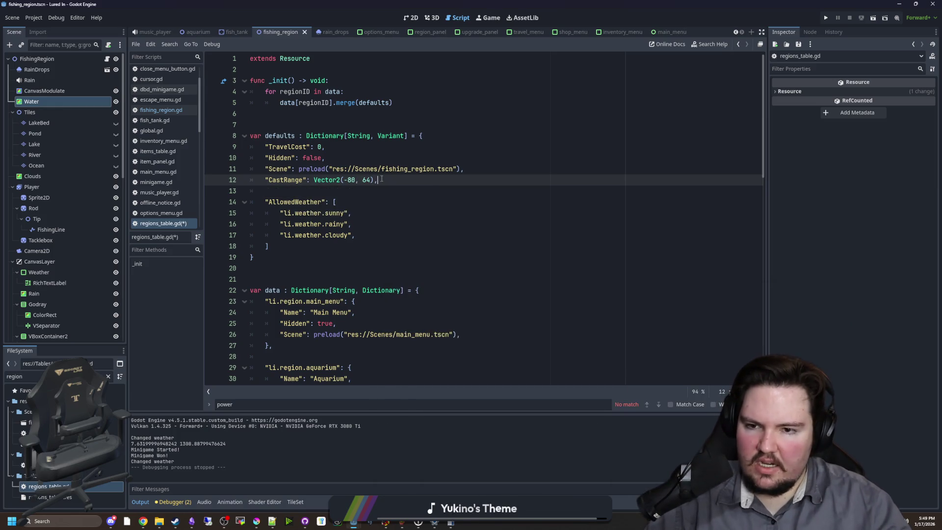
Step: Copy the CastRange line into the lake region and change it to Vector2(-64, 64)
drag(377, 179, 269, 176)
scroll(323, 225, down, 2)
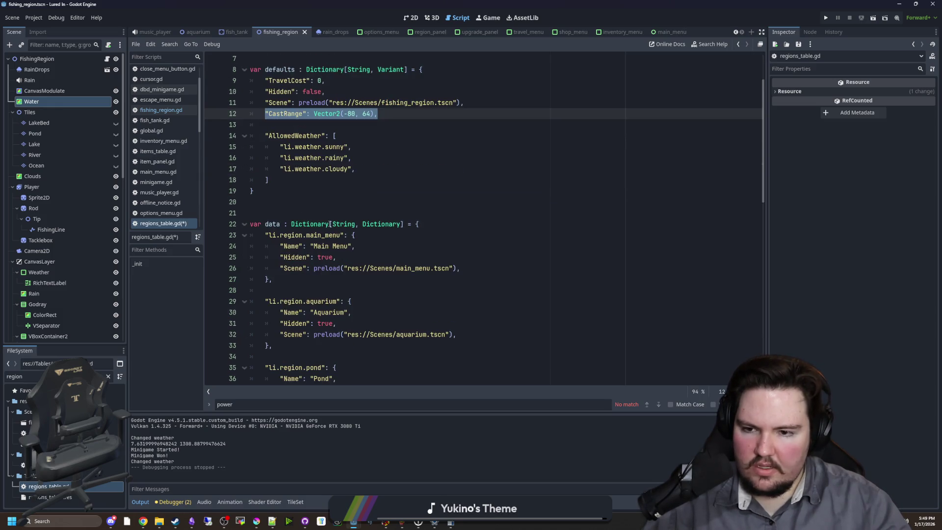
scroll(330, 223, down, 3)
scroll(328, 245, down, 3)
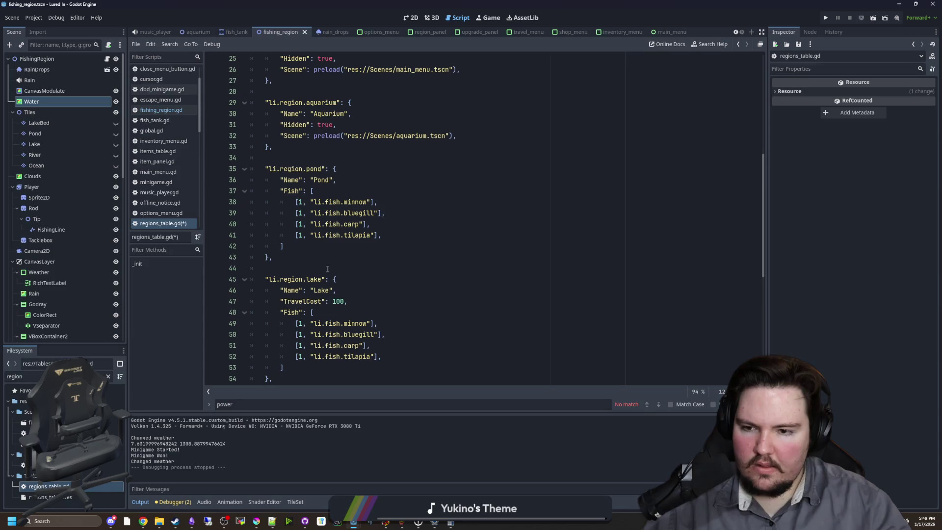
scroll(317, 250, down, 2)
click(327, 296)
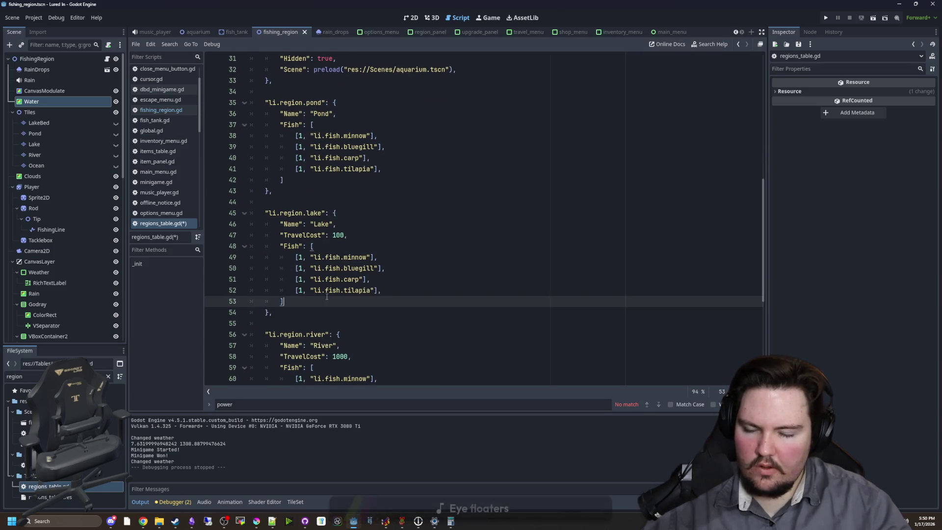
key(Return)
text("CastRange": Vector2(-80, 64),)
click(370, 312)
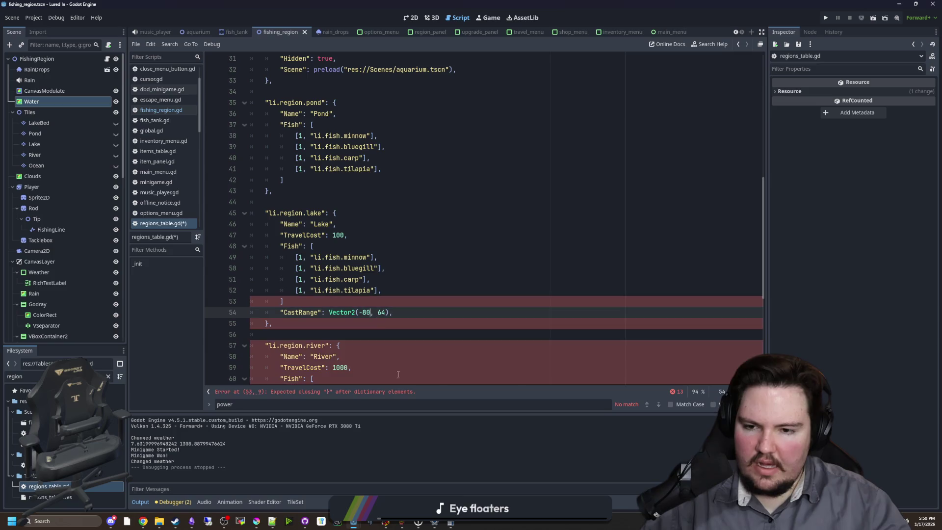
click(451, 523)
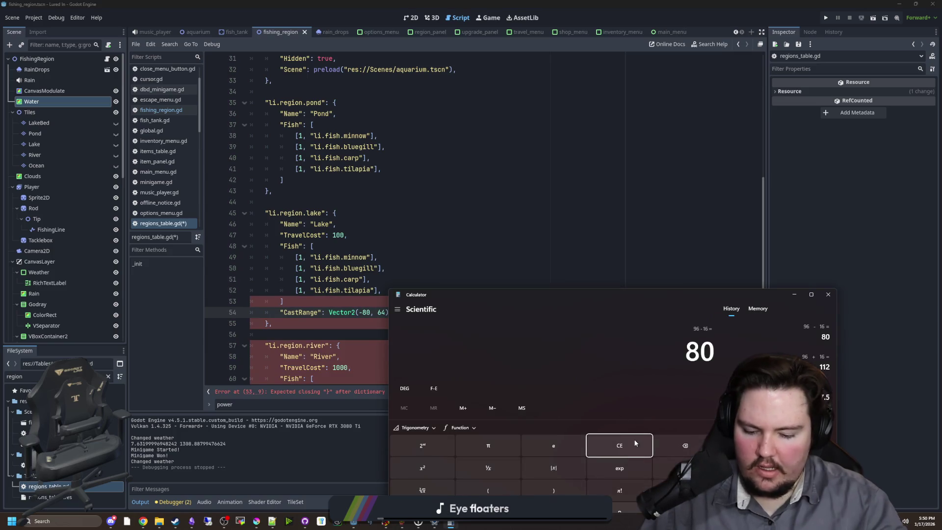
click(451, 522)
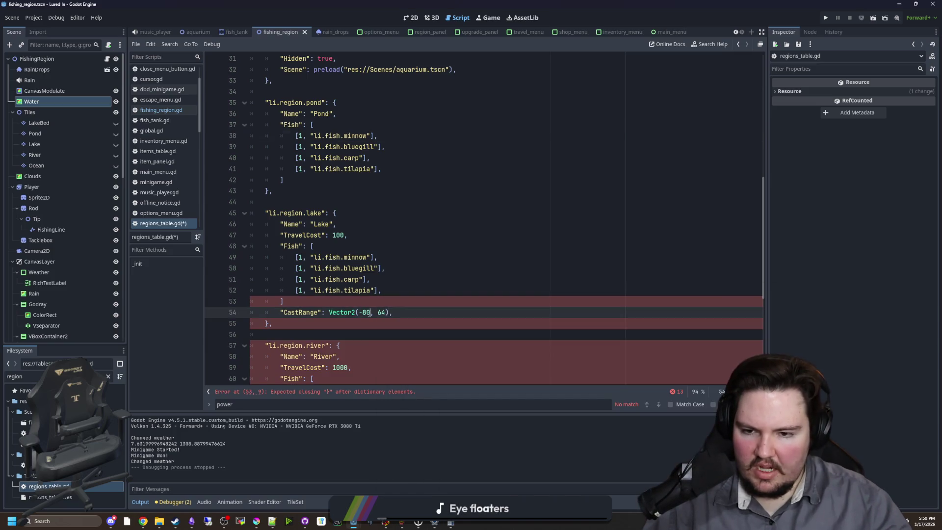
key(BackSpace)
key(BackSpace)
text(64)
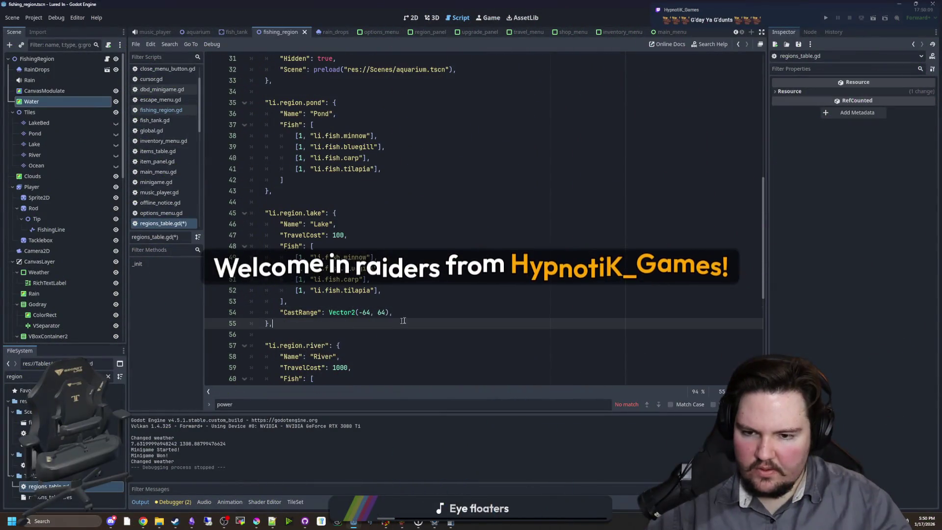
Step: Paste CastRange Vector2(-64, 64) into river and ocean, fix the commas, save, and run the game
drag(392, 312, 280, 312)
key(ctrl+c)
scroll(371, 339, down, 4)
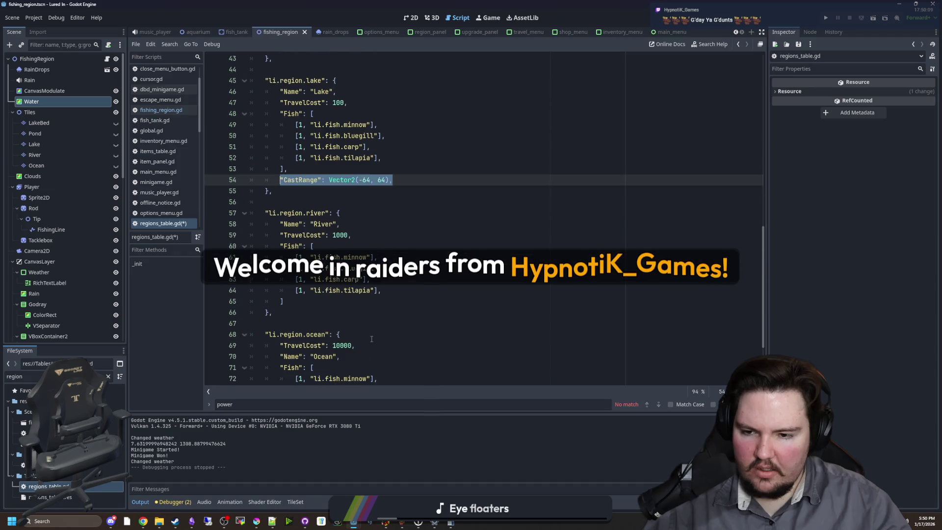
click(332, 301)
key(Return)
key(ctrl+v)
scroll(331, 303, down, 3)
click(331, 333)
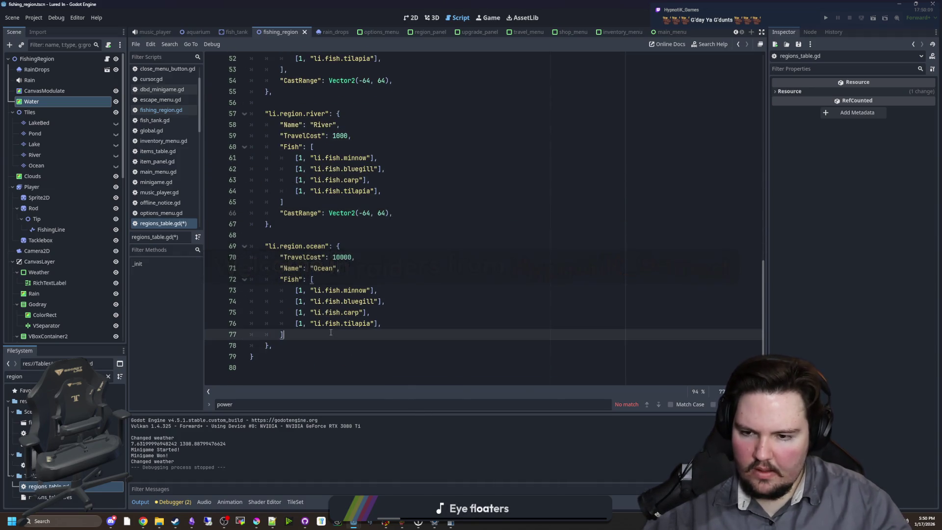
key(Return)
click(379, 197)
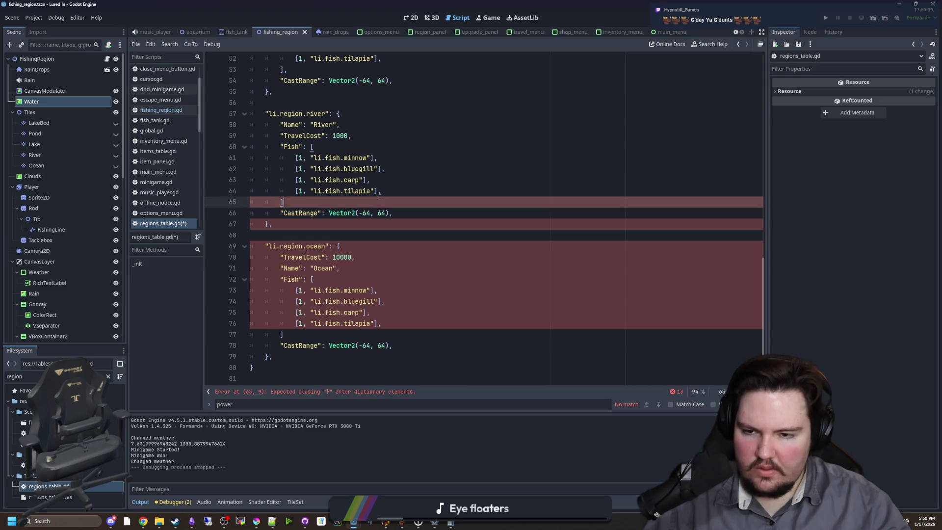
text(,)
click(287, 334)
text(,)
click(366, 235)
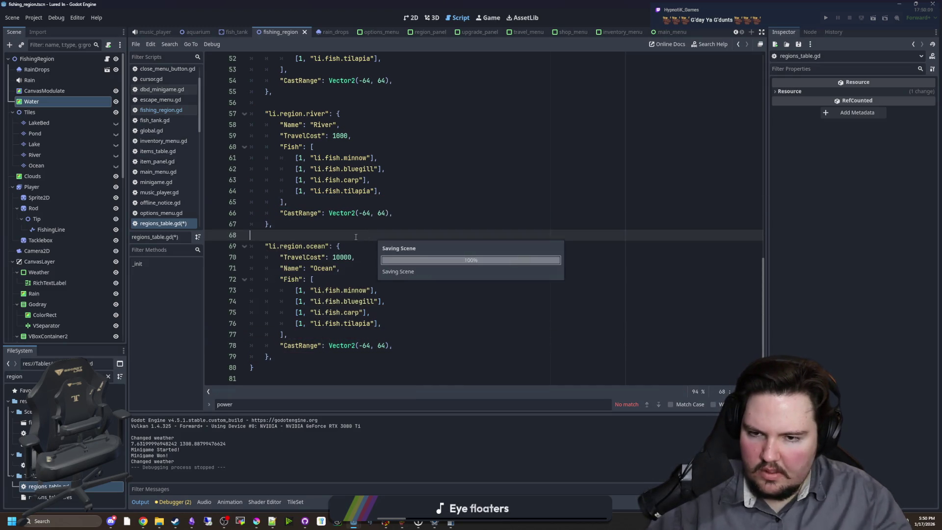
key(ctrl+s)
click(825, 17)
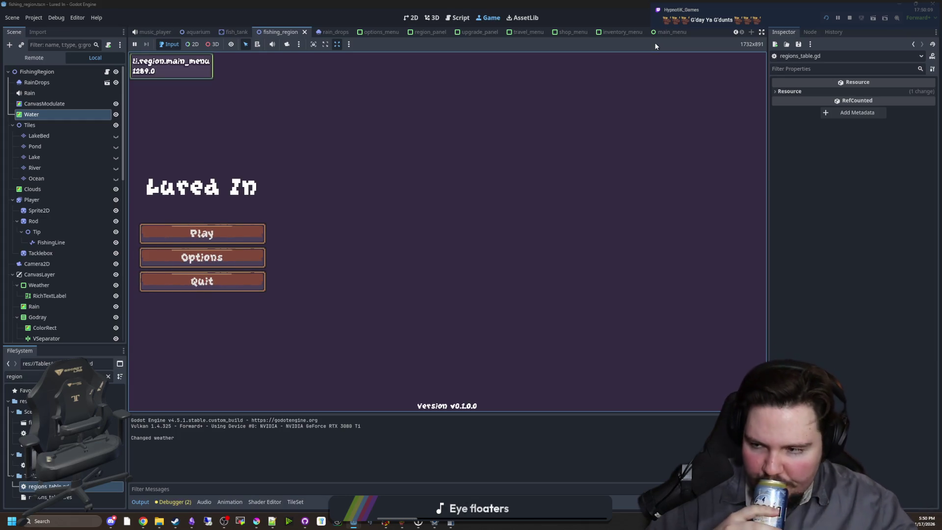
Step: Start the game, travel to the Pond and try a cast, which hits the lerp error
click(232, 234)
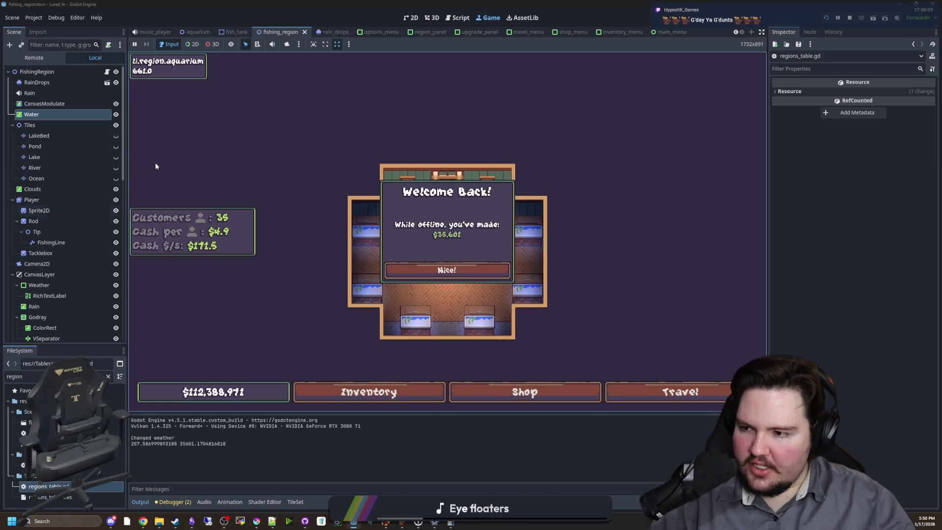
click(466, 270)
click(657, 391)
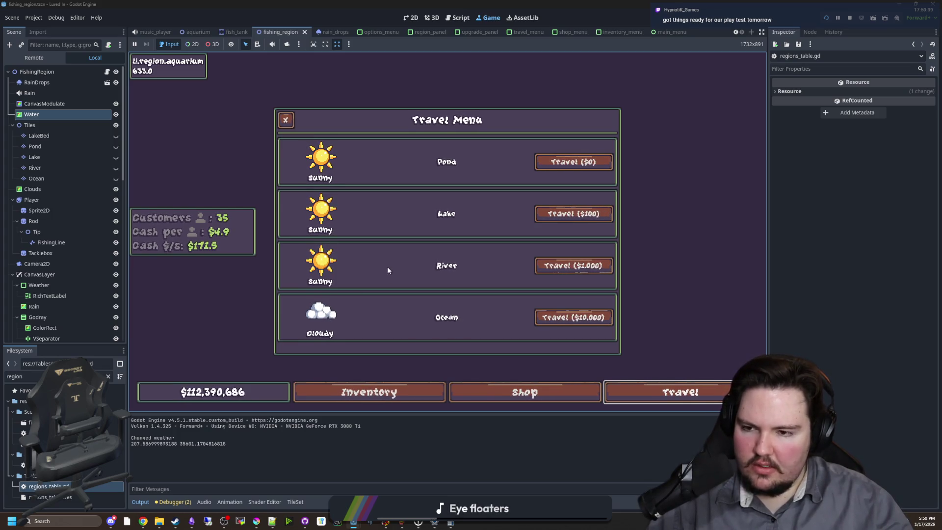
click(573, 161)
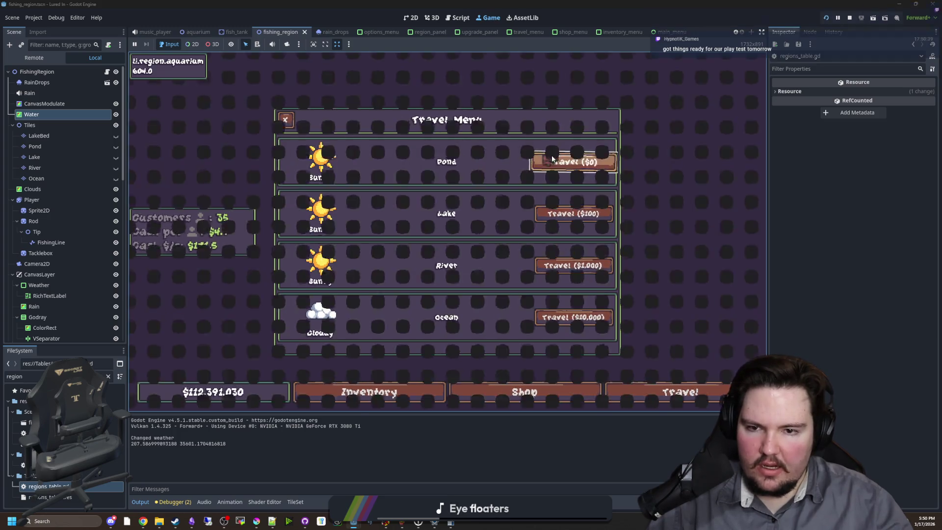
click(514, 189)
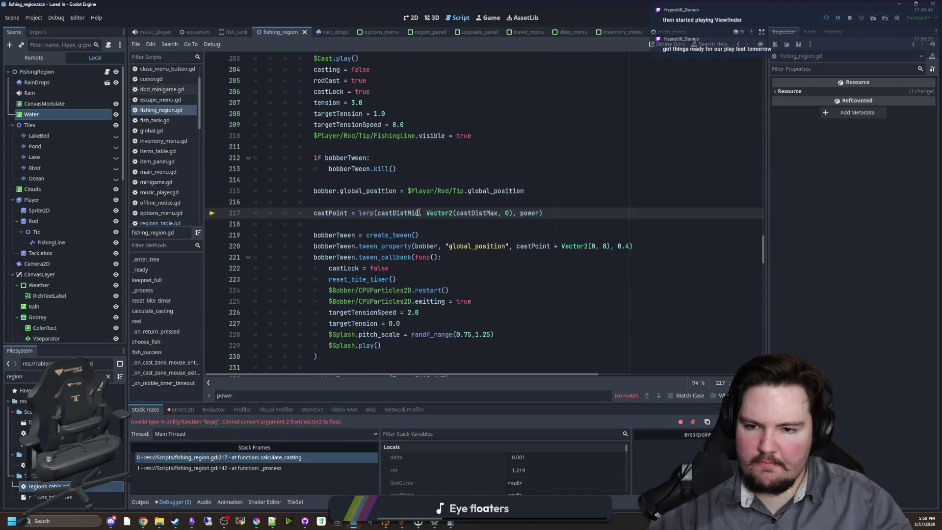
Step: Wrap castDistMin as Vector2(castDistMin, 0) in the lerp call and run the game again
click(405, 221)
click(377, 213)
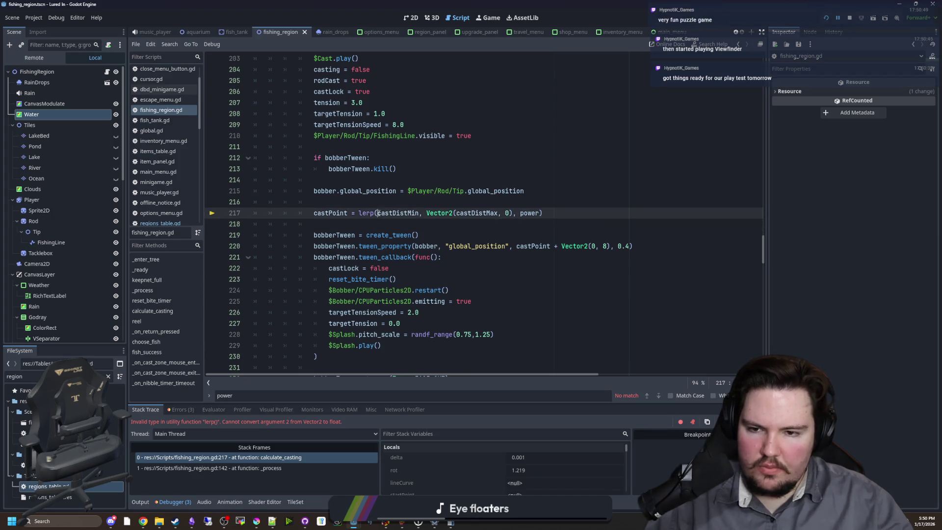
text(Vector2()
key(Right)
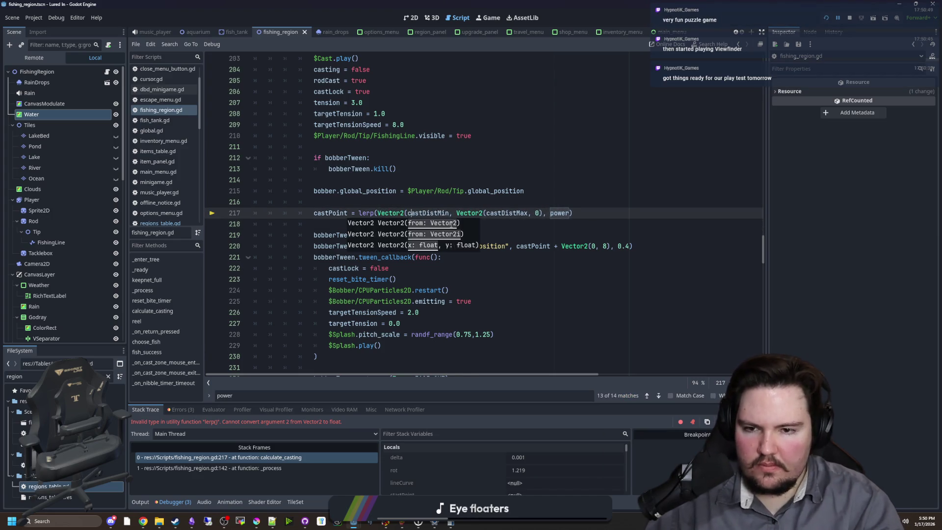
key(Right)
key(Right)
key(Right)
text(, 0))
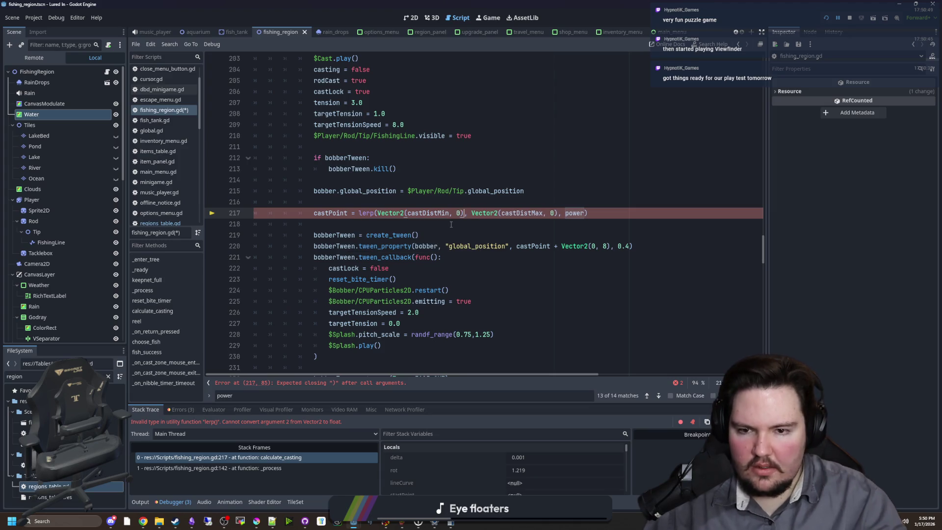
click(450, 224)
key(F12)
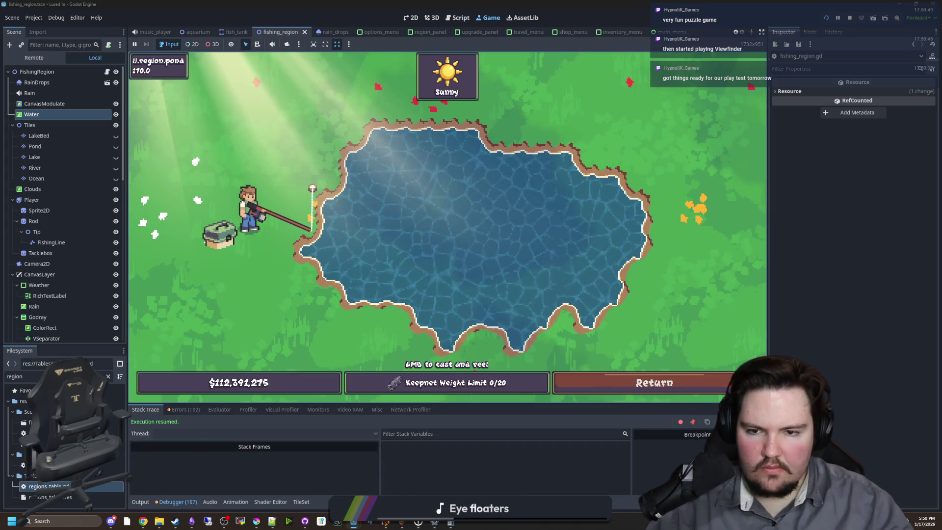
Step: Test casting at the Pond, then return to the aquarium hub
click(358, 213)
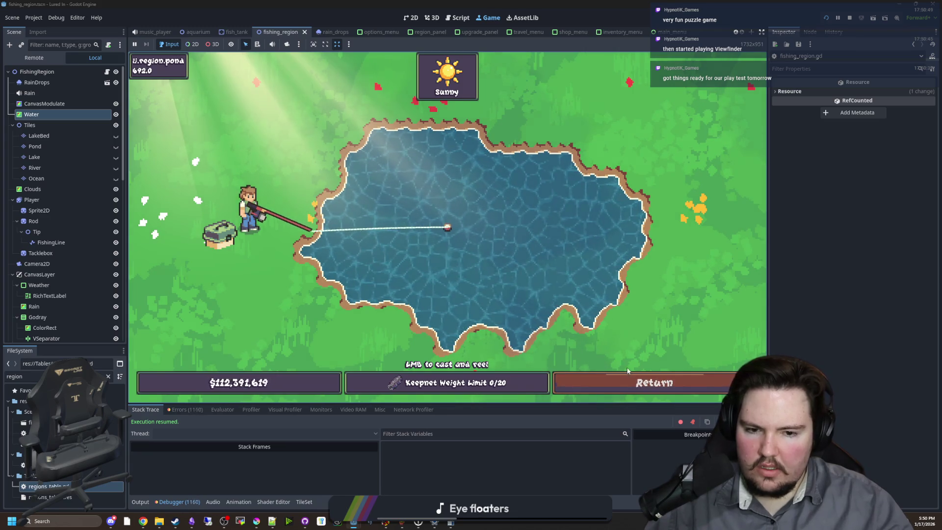
click(638, 375)
click(659, 384)
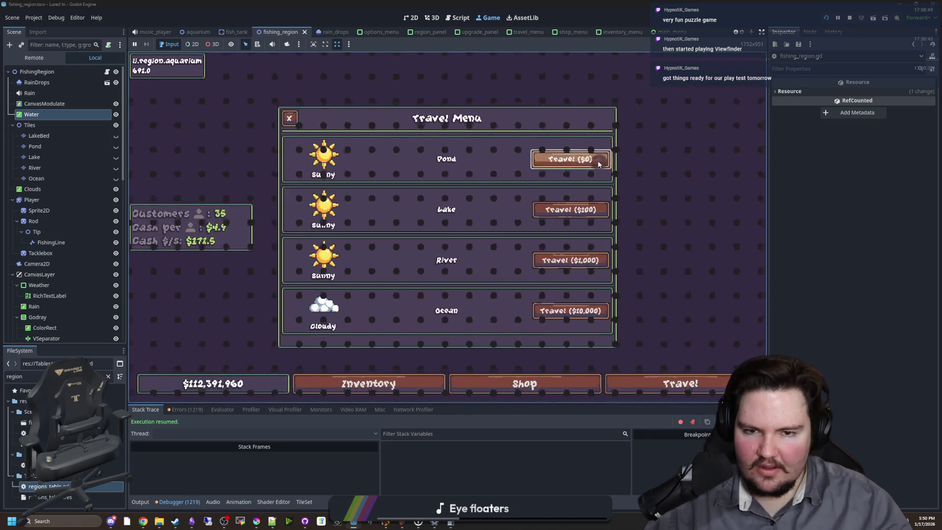
click(567, 158)
click(372, 213)
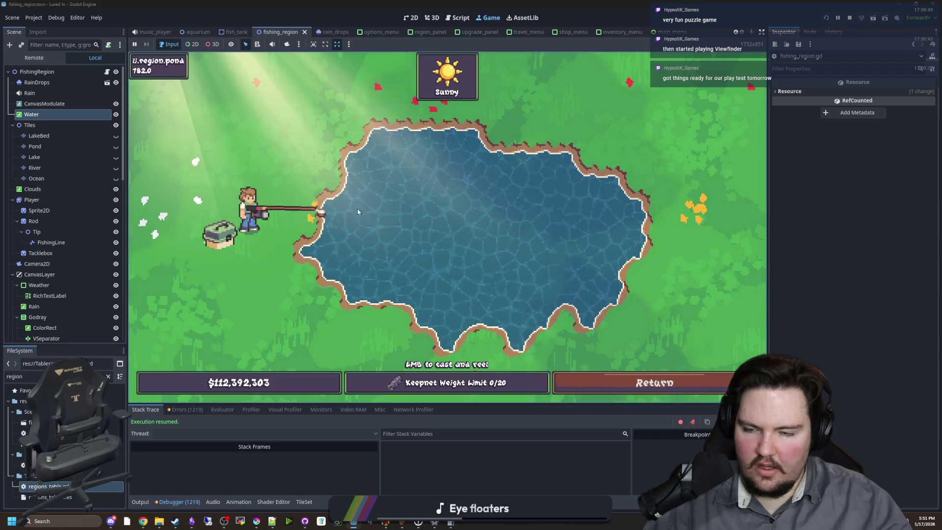
click(353, 185)
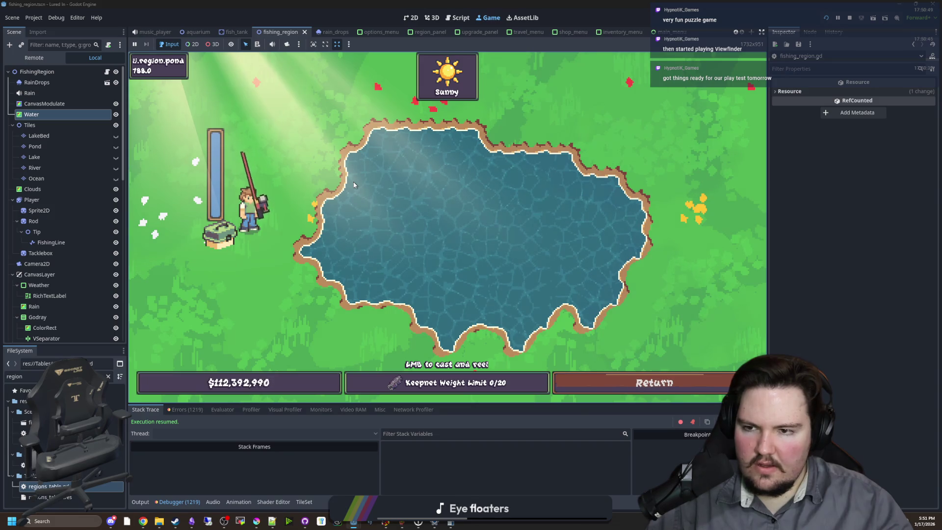
click(655, 383)
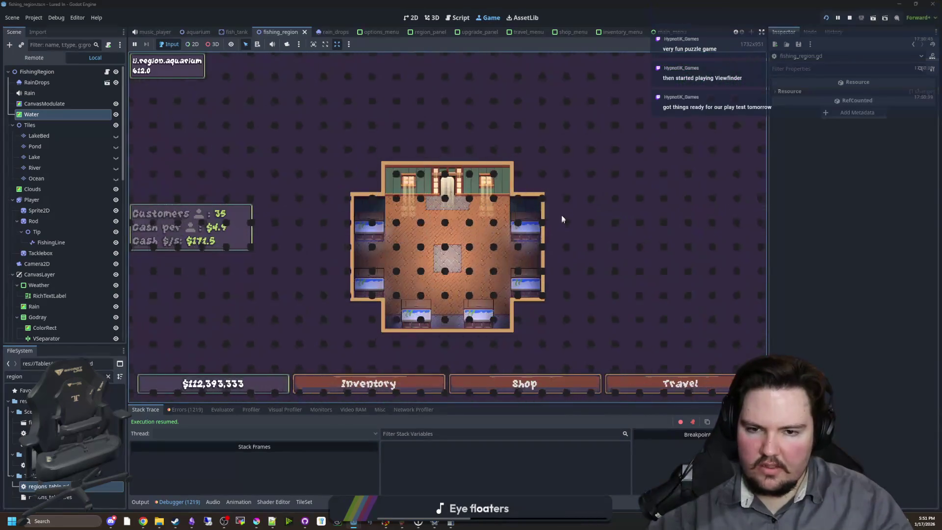
Step: Travel to the Lake, reel in and cast again, then return to the hub
click(652, 383)
click(578, 208)
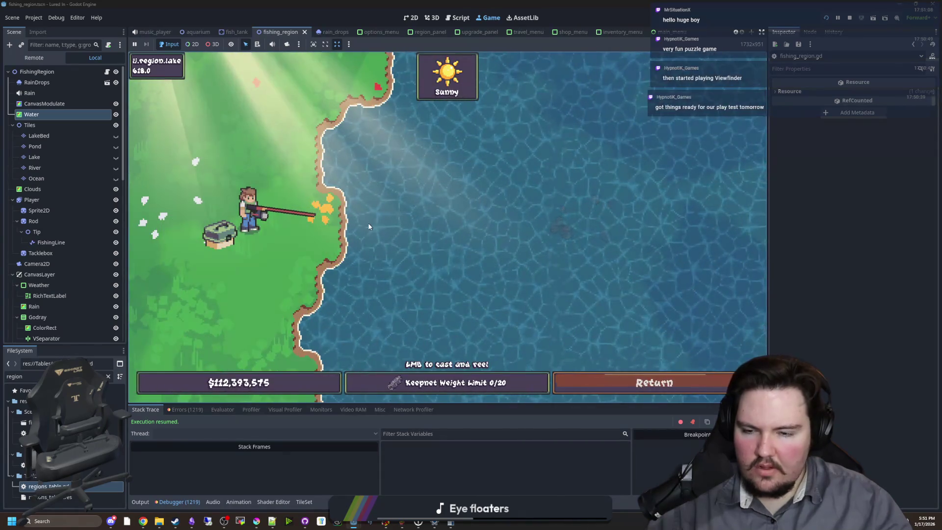
click(343, 162)
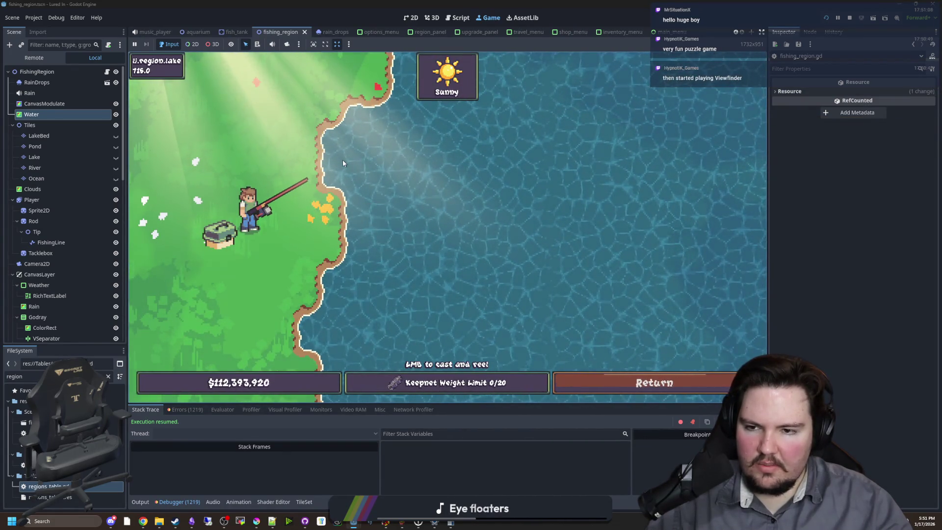
click(342, 161)
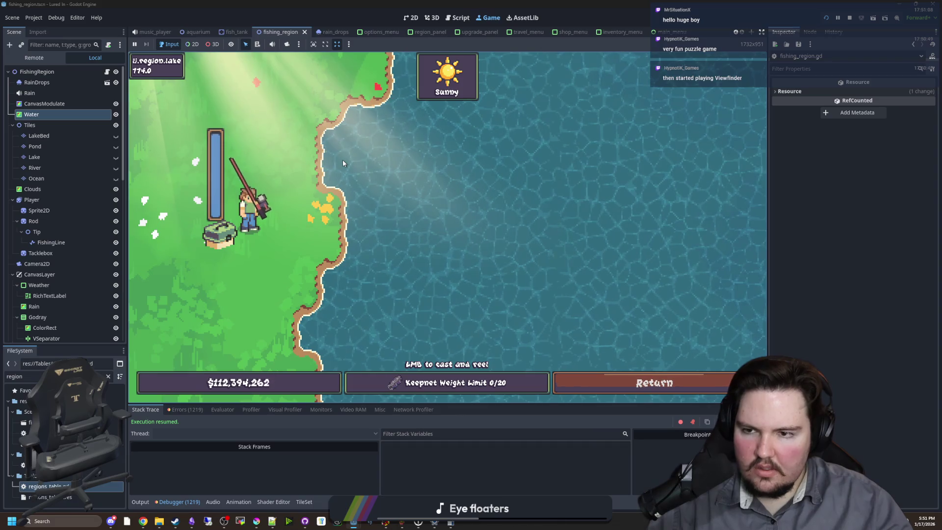
click(342, 160)
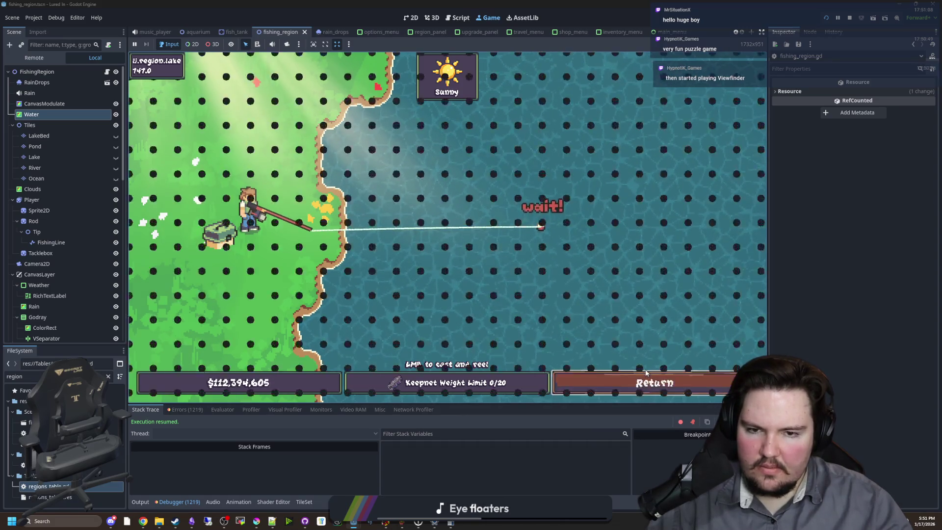
click(645, 373)
Step: Travel to the River, reel in and cast into it, then return to the hub
click(664, 382)
click(545, 260)
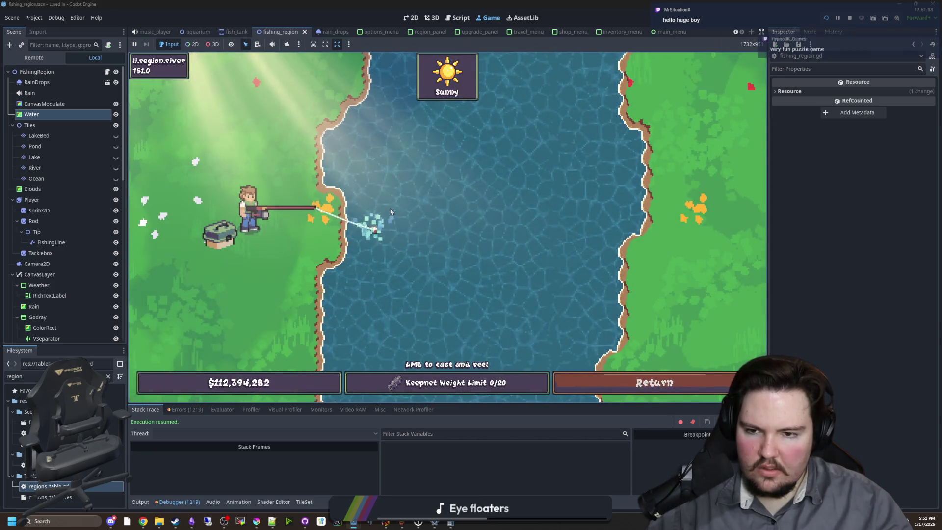
click(391, 210)
click(382, 191)
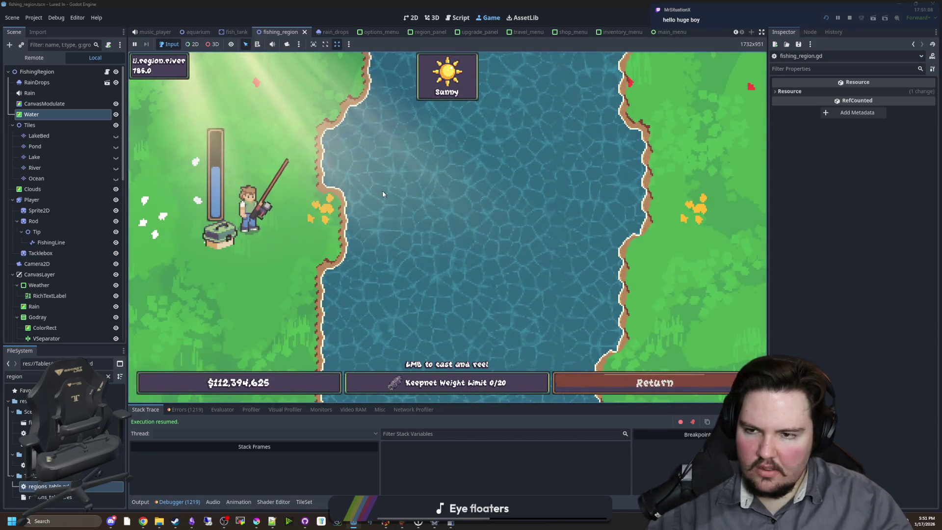
click(382, 191)
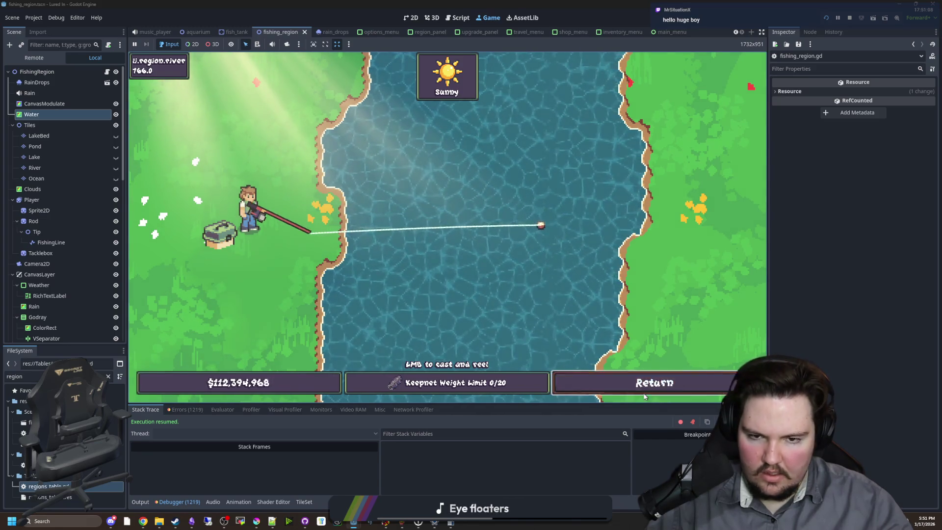
click(644, 395)
Step: Cast far over the Ocean and reel in, then stop the game and return to the script
click(644, 387)
click(581, 314)
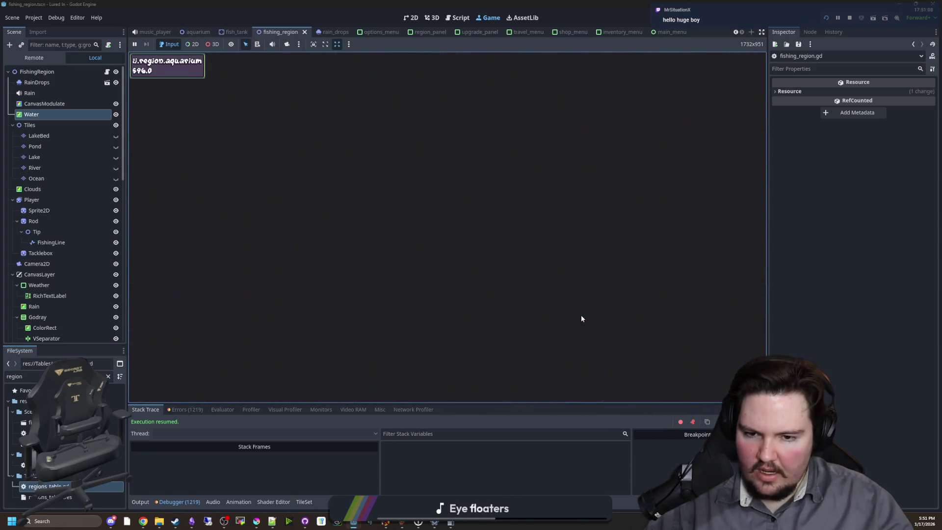
click(388, 172)
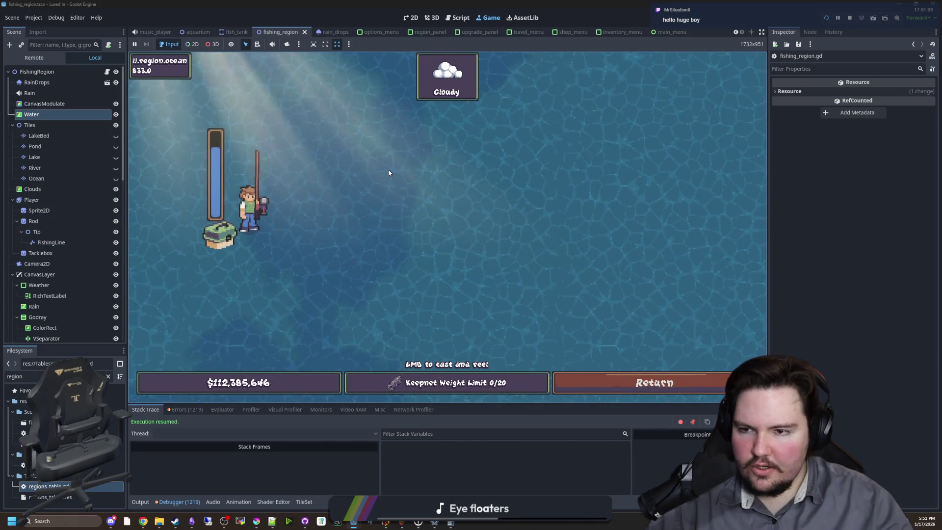
click(388, 172)
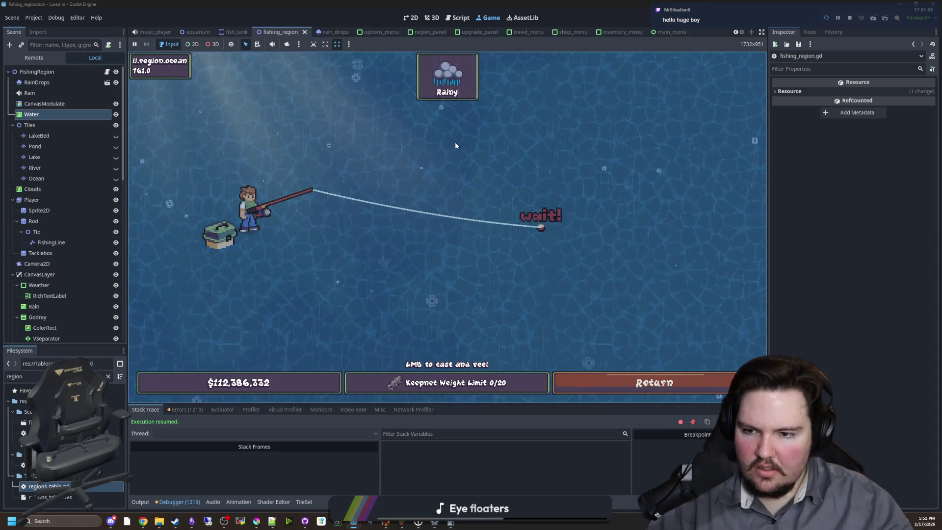
click(531, 164)
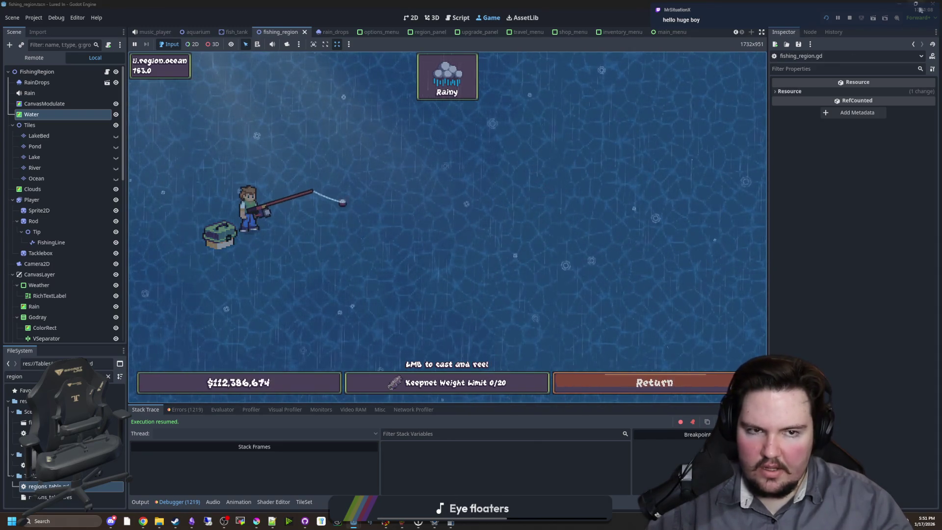
click(849, 18)
click(495, 171)
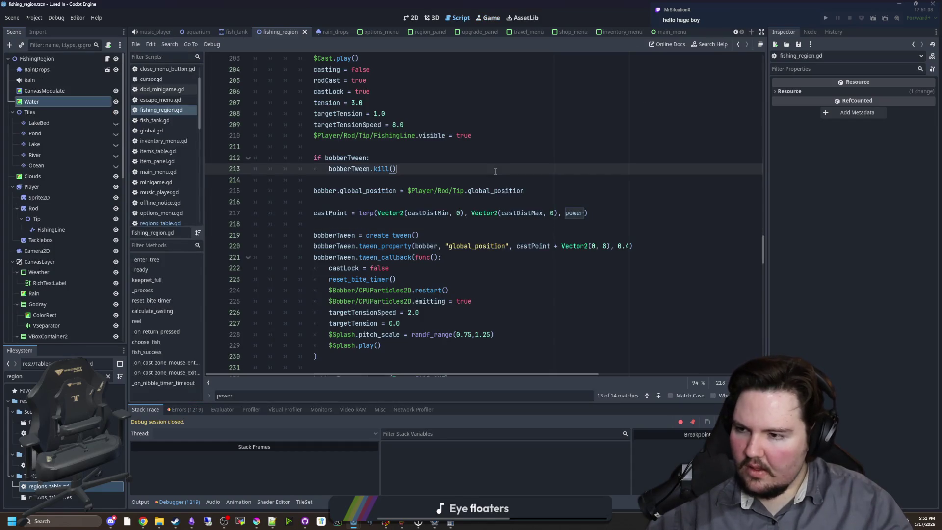
click(434, 199)
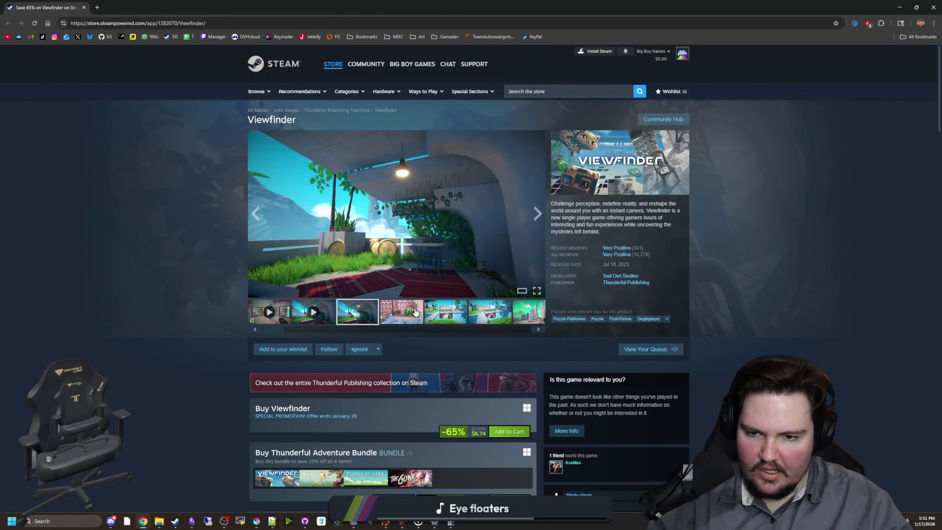
Step: Open the watermelon screenshot full-screen and page through the Steam gallery
click(414, 311)
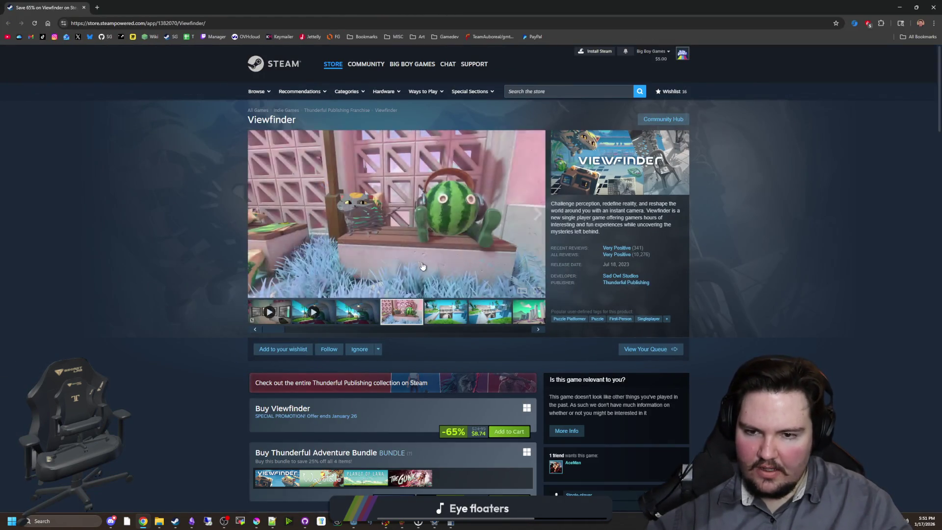
click(515, 274)
click(827, 275)
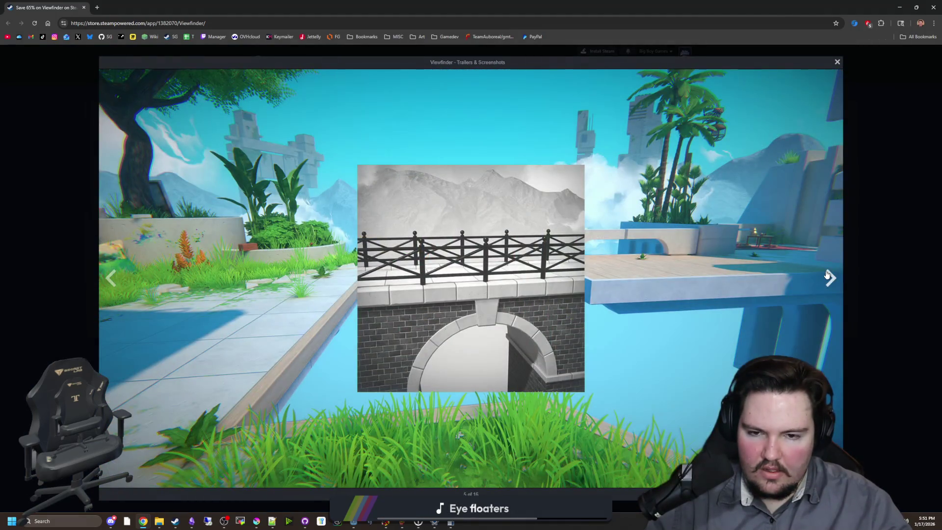
click(827, 275)
click(827, 275)
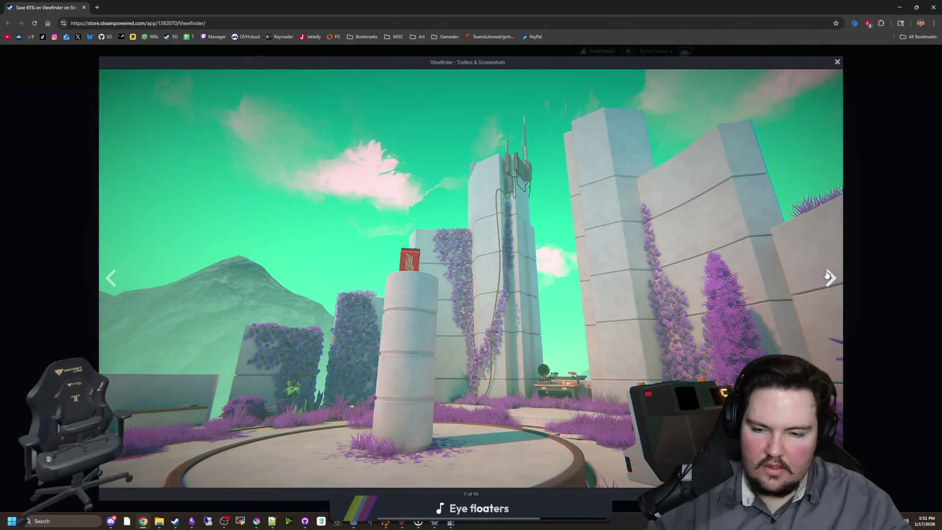
click(827, 275)
click(828, 275)
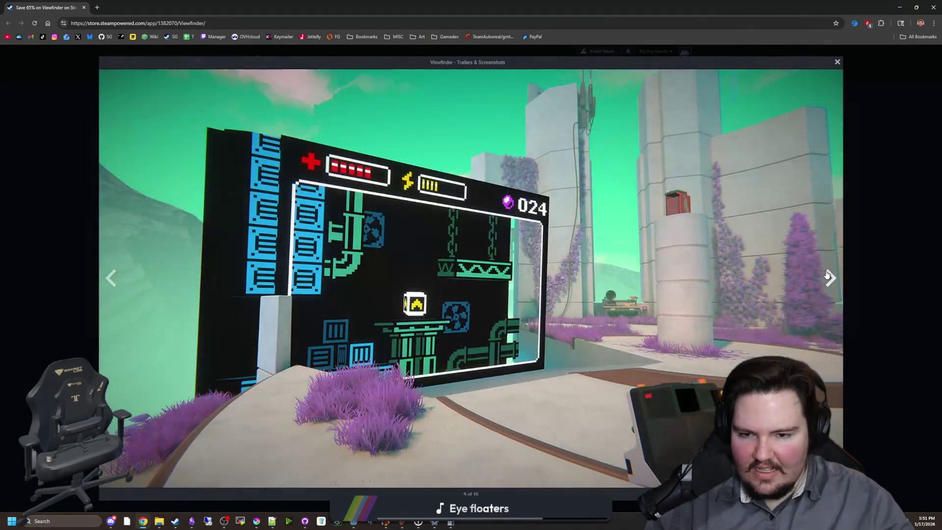
click(828, 275)
click(827, 275)
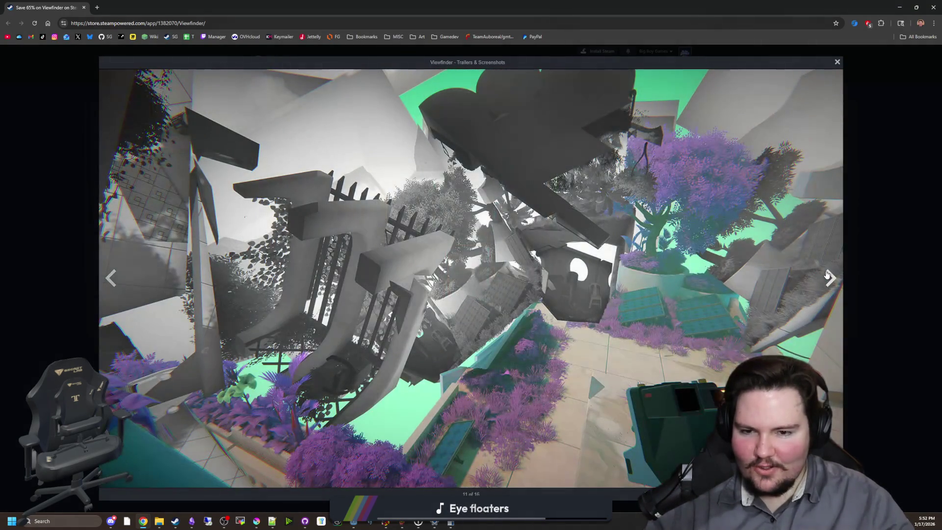
click(828, 275)
click(828, 275)
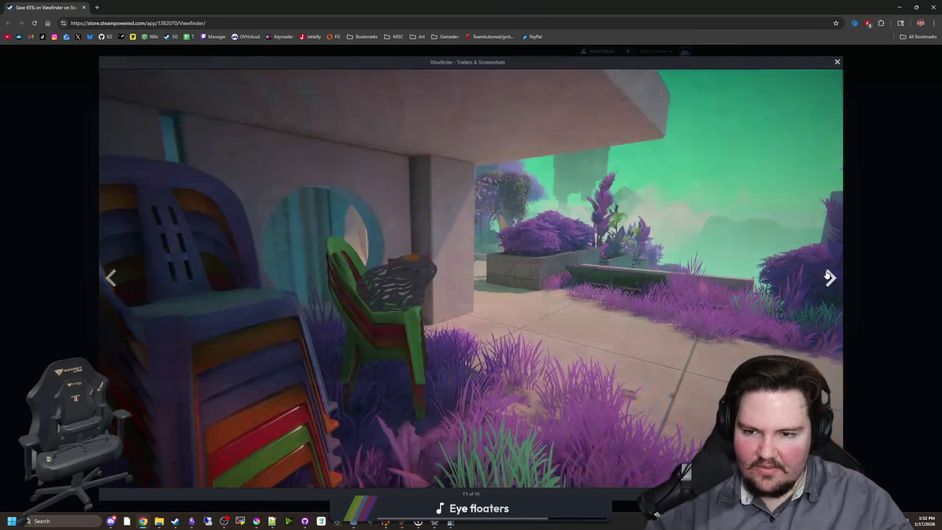
click(827, 275)
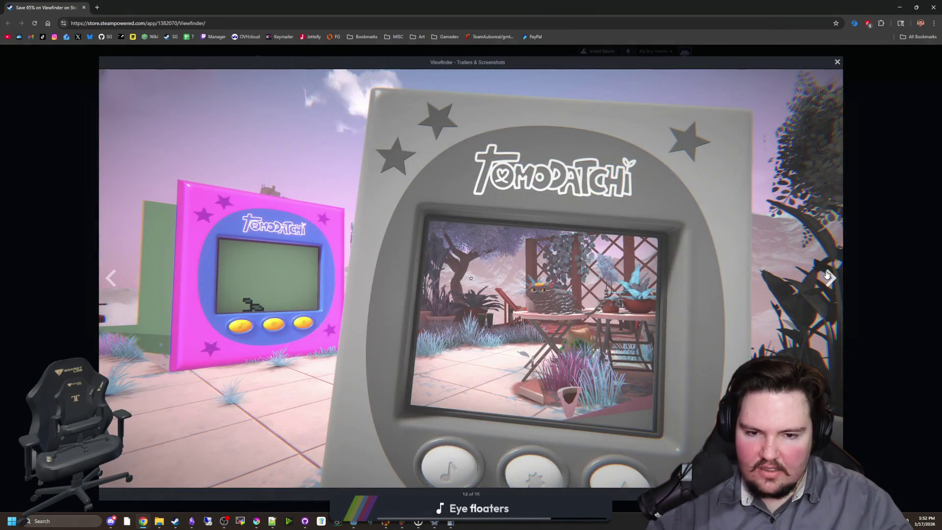
click(827, 275)
click(827, 275)
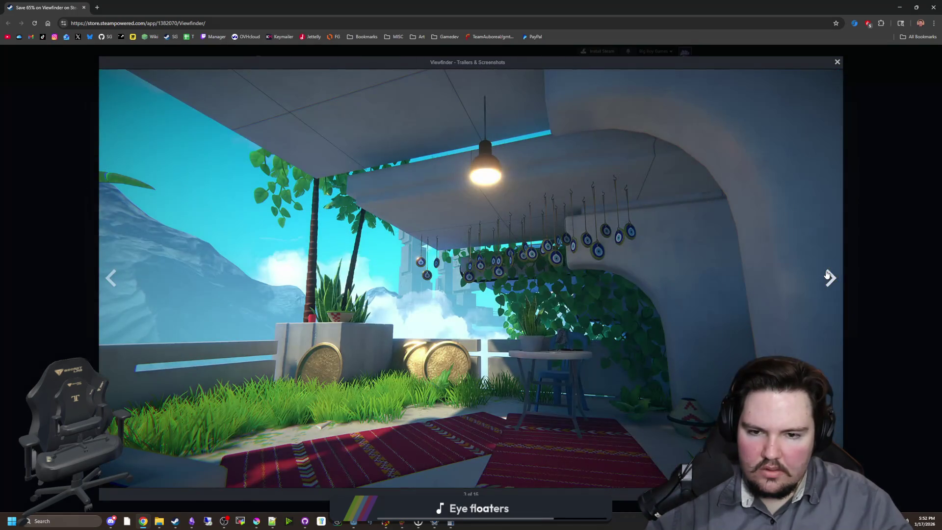
click(827, 275)
click(828, 275)
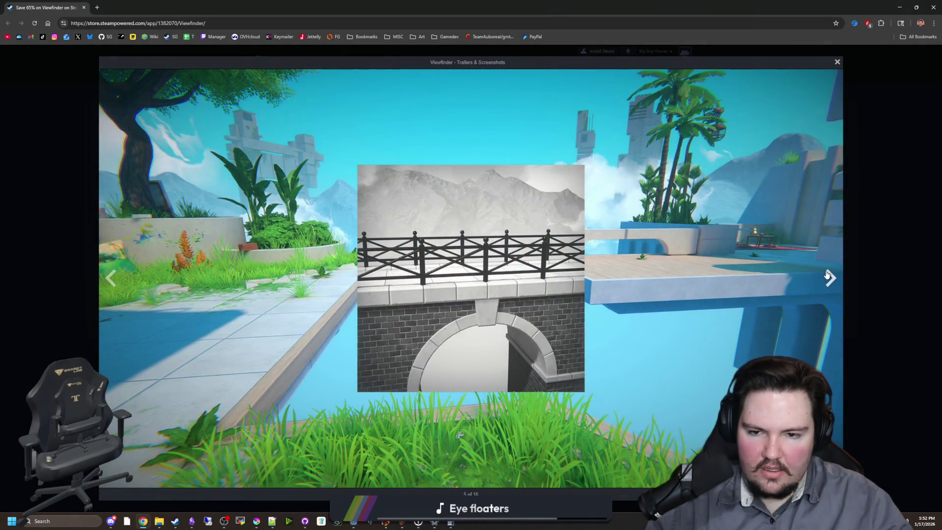
Step: Advance through the remaining Viewfinder screenshots to Tomodatchi, close the gallery, and return to Godot
click(830, 277)
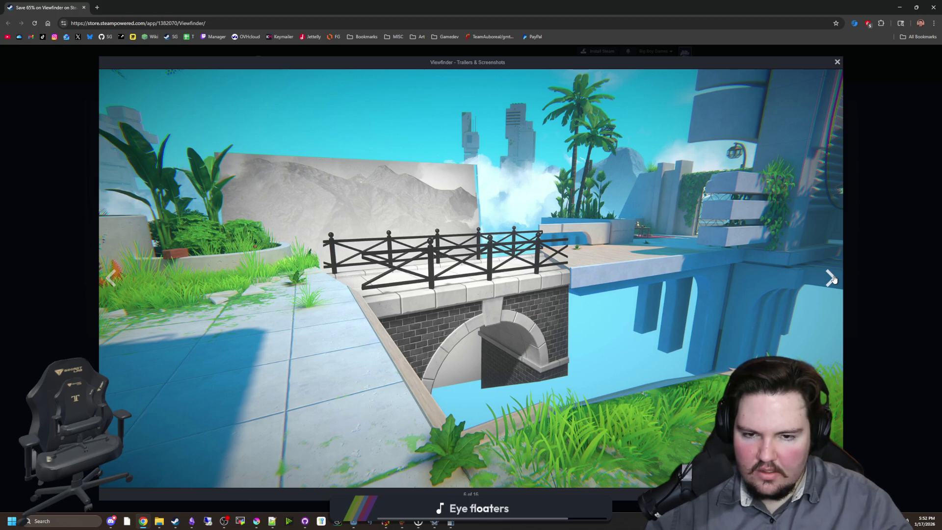
click(833, 279)
click(833, 279)
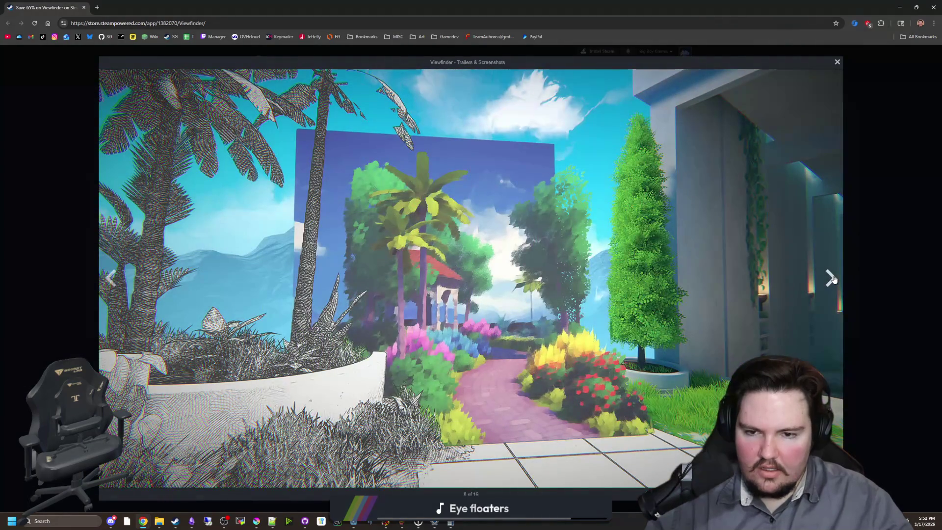
click(833, 279)
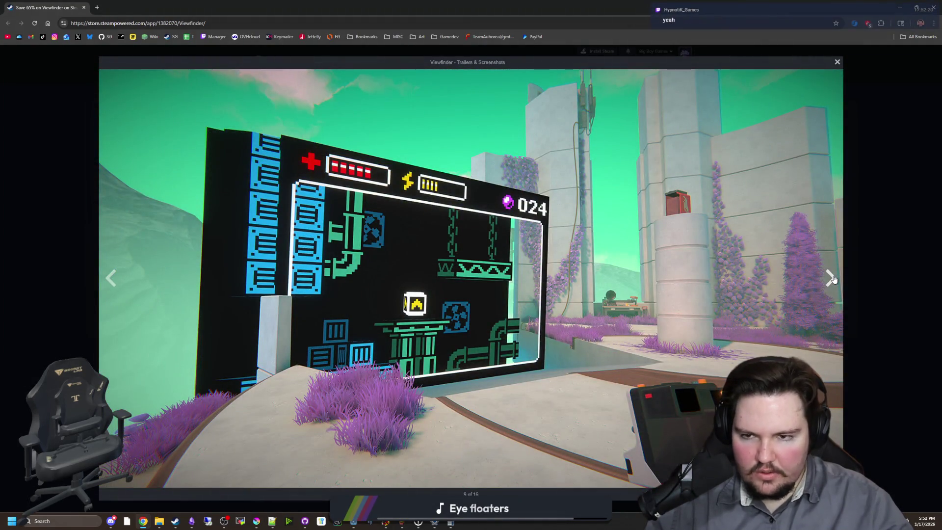
click(833, 279)
click(833, 279)
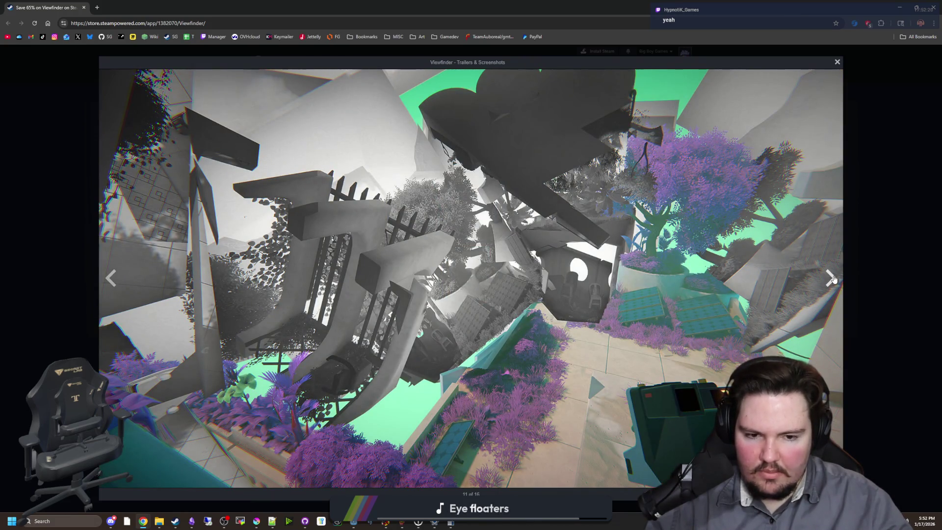
click(833, 279)
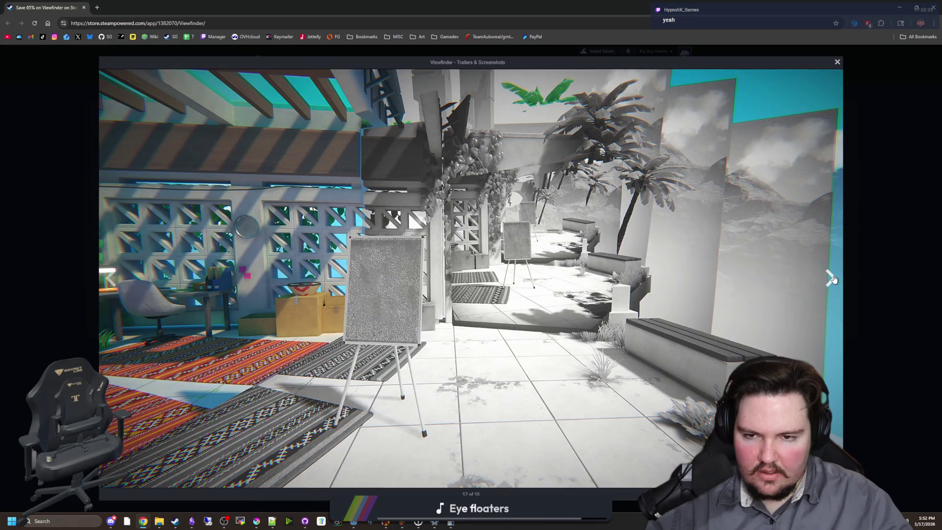
click(834, 279)
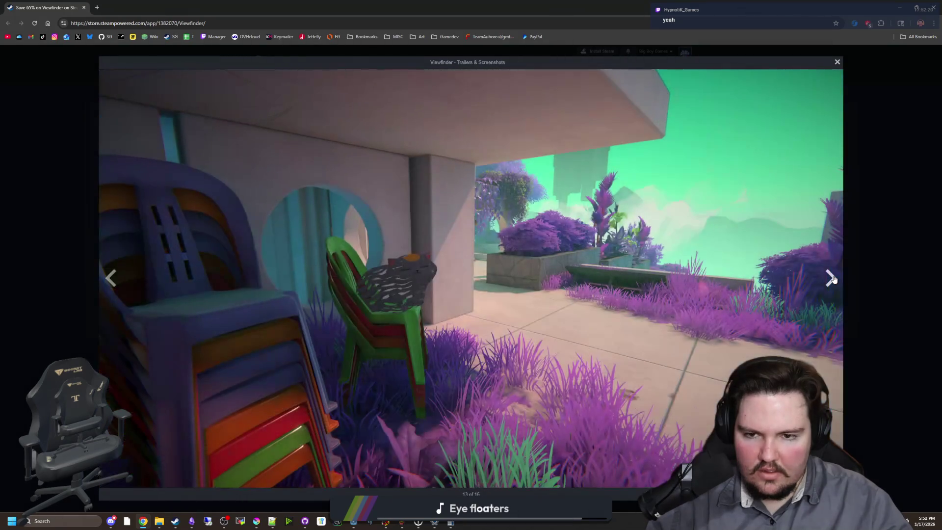
click(833, 279)
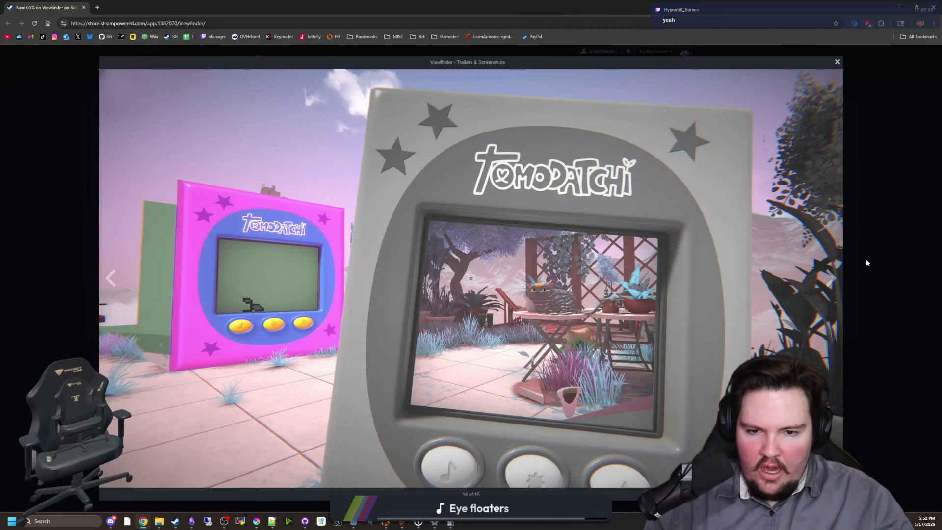
click(867, 262)
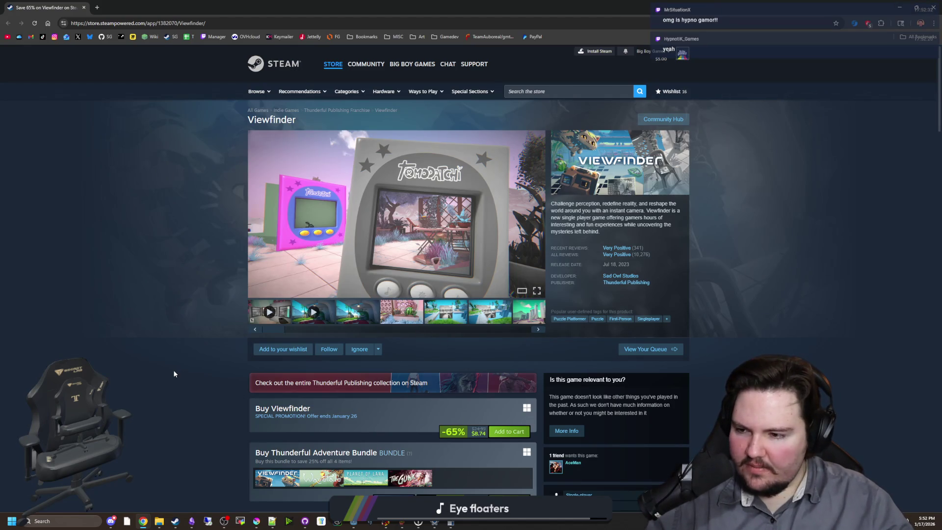
key(alt+Tab)
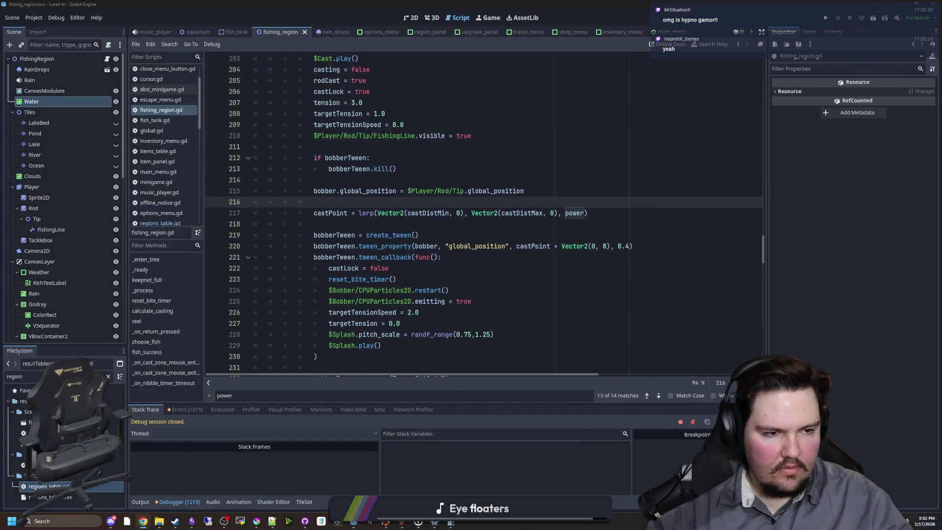
Step: Move the edit point through the casting code to just below the tween callback
key(Down)
key(Down)
key(Down)
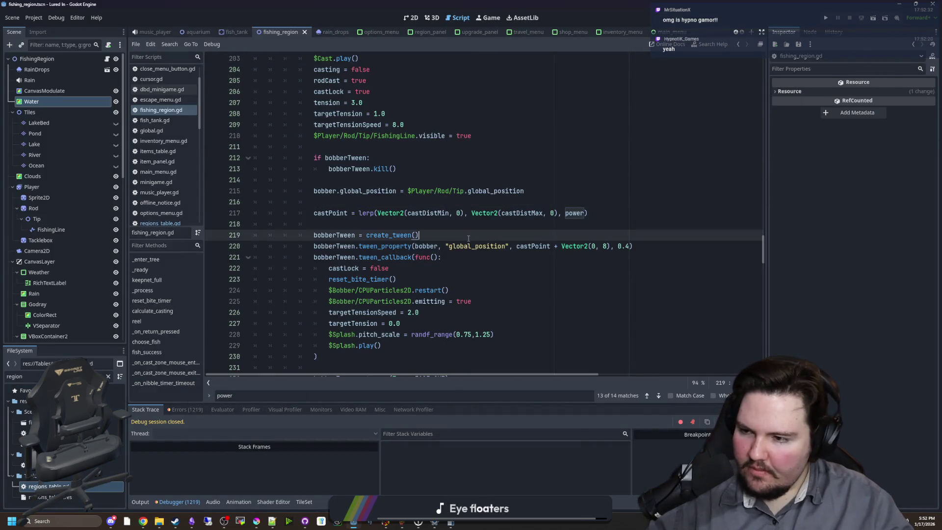
key(Up)
key(Up)
key(Up)
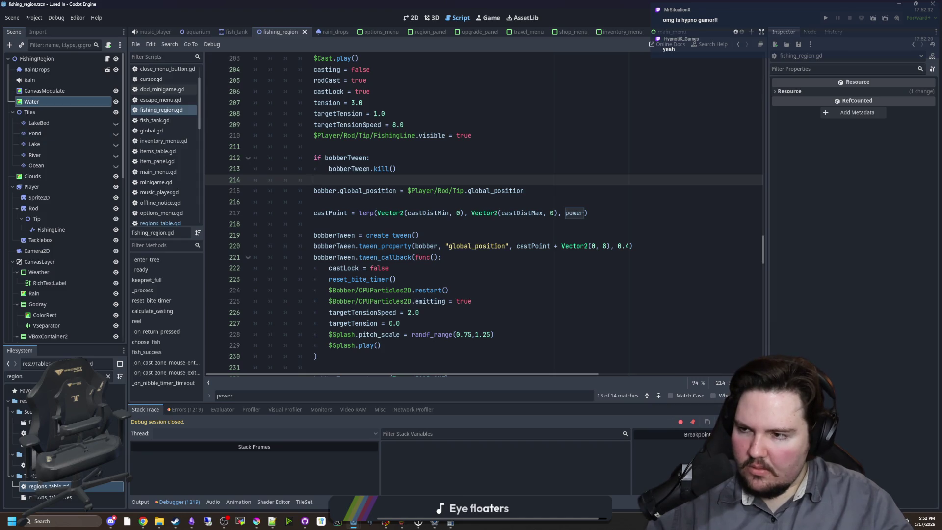
click(362, 206)
scroll(363, 210, down, 4)
click(370, 235)
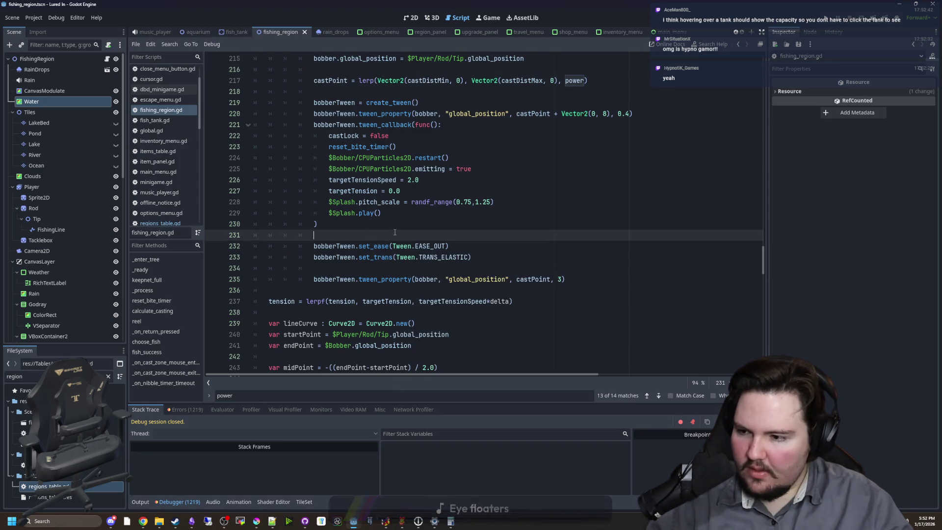
Step: Show the fishing_region scene in the 2D editor with the player on the water
click(490, 17)
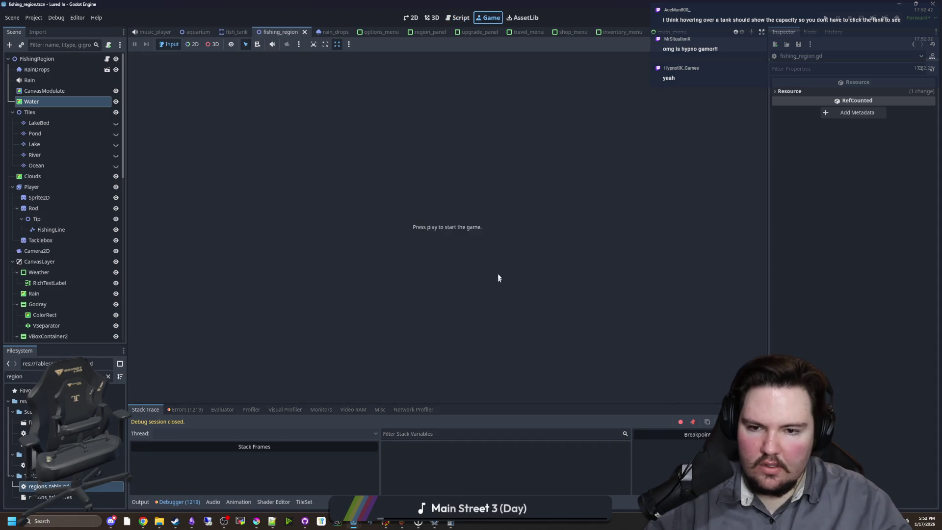
click(411, 17)
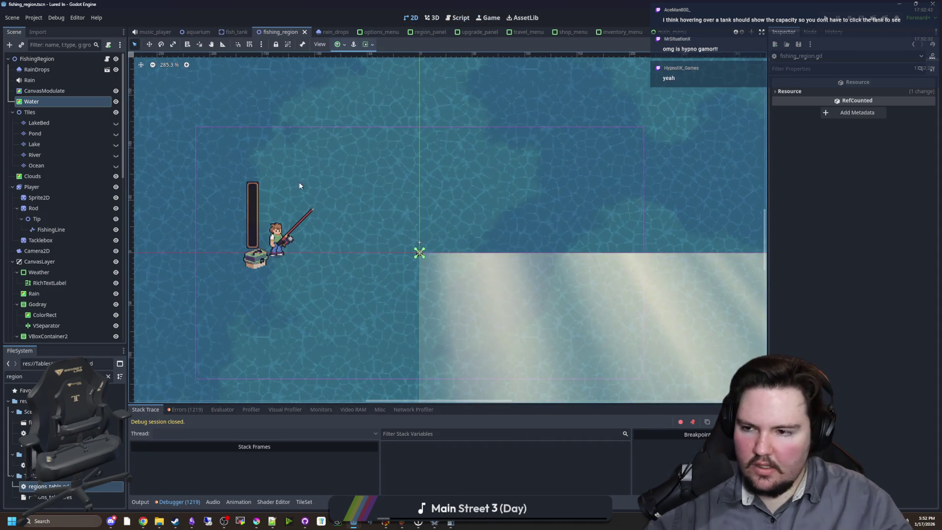
scroll(284, 175, up, 4)
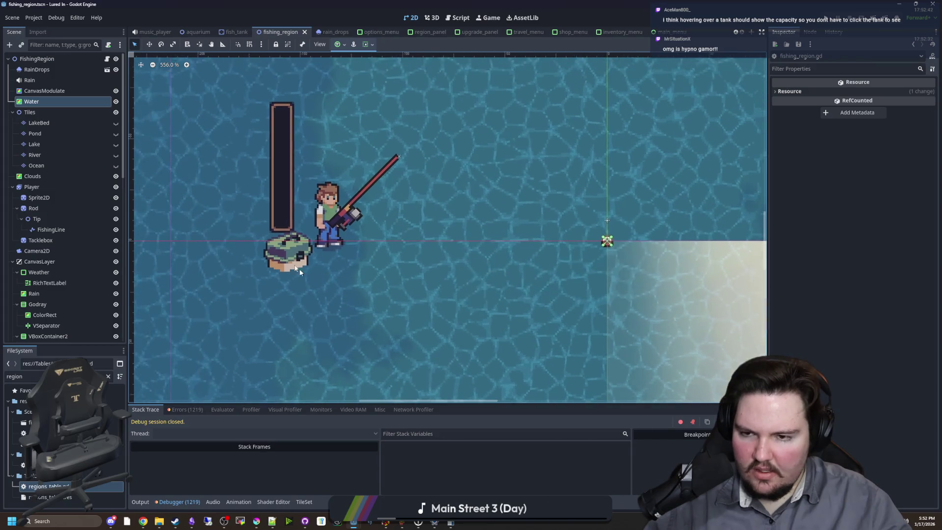
scroll(234, 358, down, 2)
Step: Bring up Krita and move and narrow its window to reveal more of the scene
click(258, 522)
mouse_move(531, 181)
mouse_down()
mouse_move(732, 143)
mouse_move(758, 79)
mouse_up()
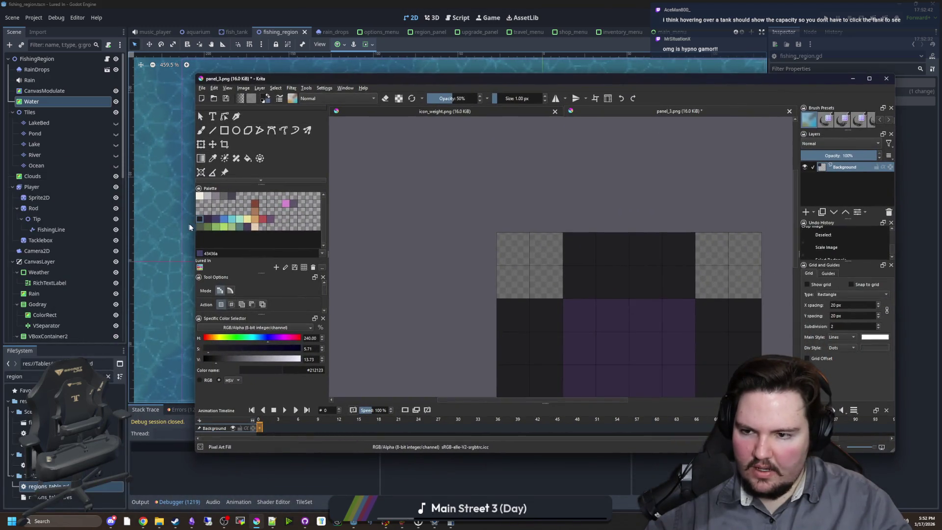
drag(199, 111, 416, 111)
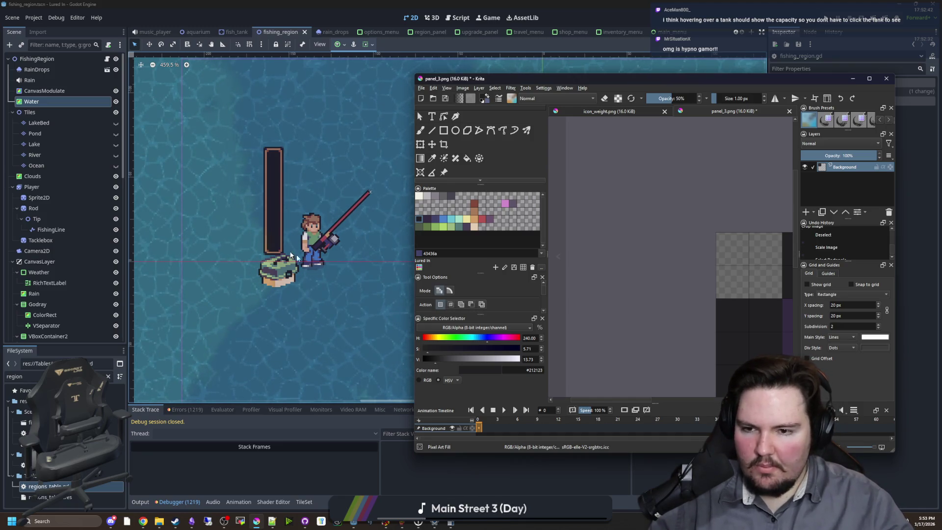
scroll(254, 275, down, 1)
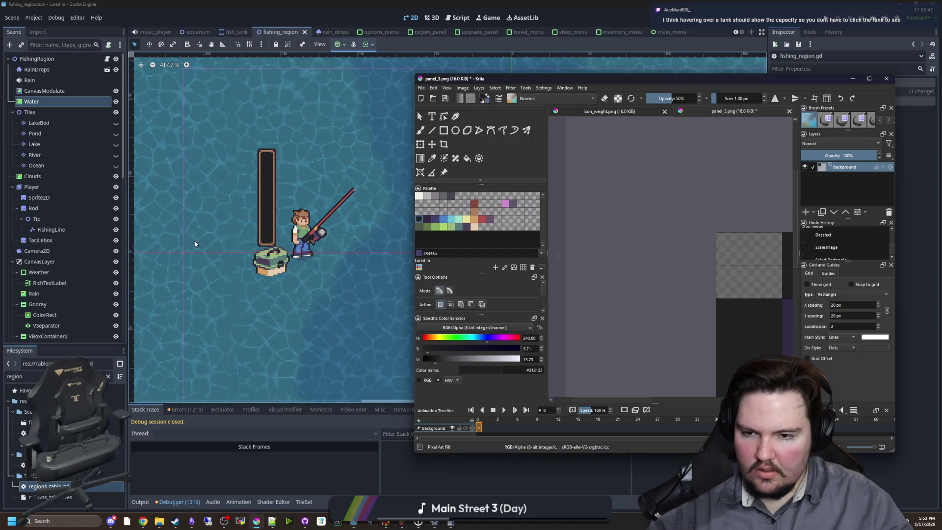
scroll(242, 253, down, 3)
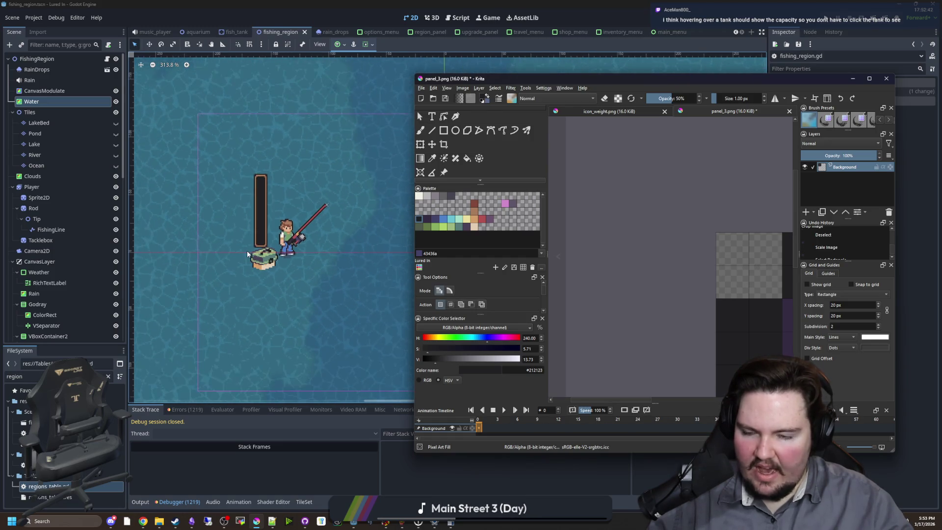
scroll(239, 253, down, 2)
scroll(225, 253, up, 3)
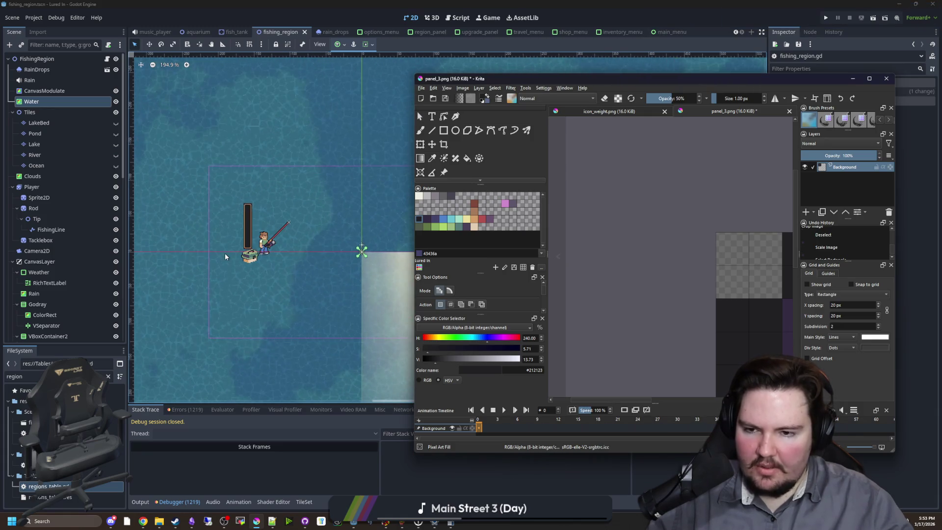
Step: Bring the Godot editor back to the front and scroll its viewport
key(alt+Tab)
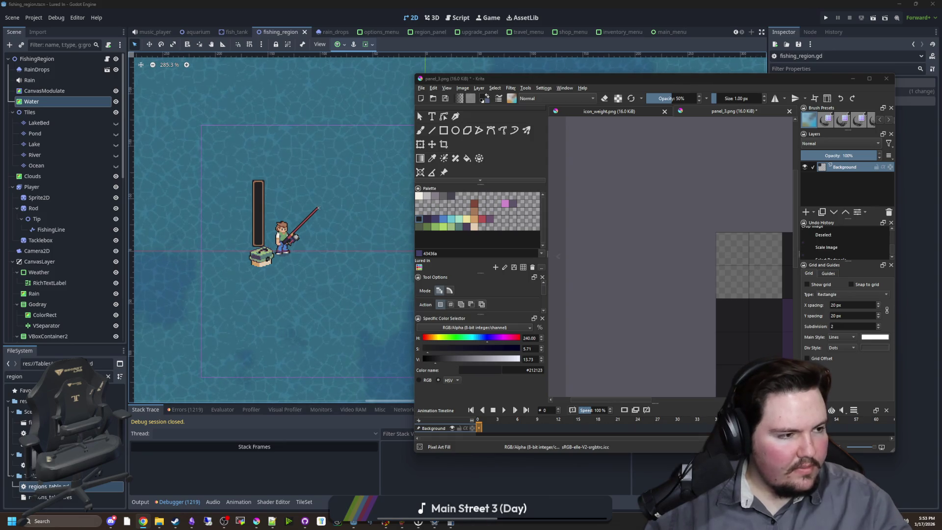
scroll(246, 243, down, 1)
click(292, 256)
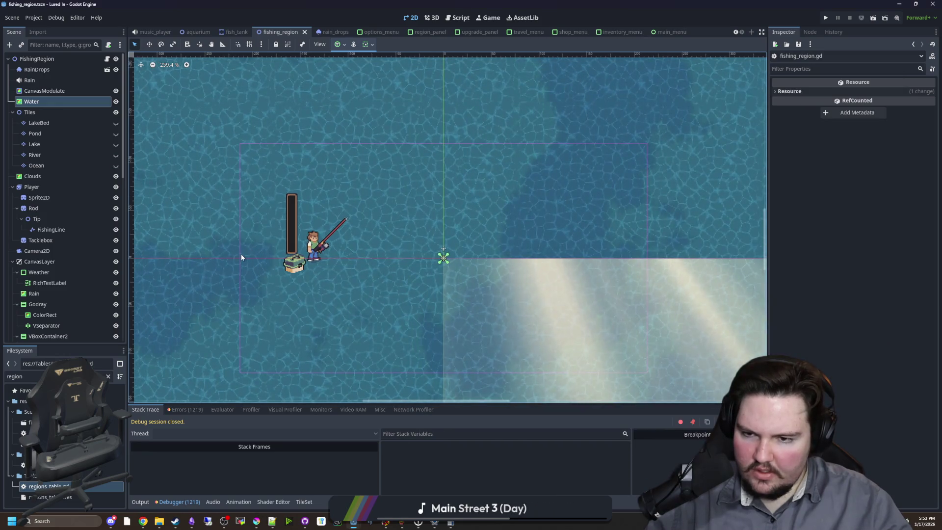
scroll(240, 254, left, 3)
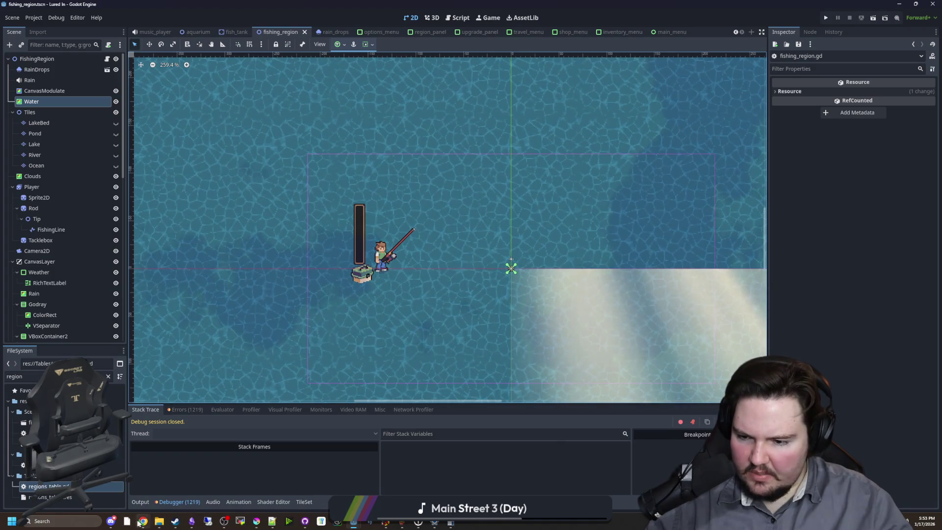
Step: Create a new 256x256 Krita image and maximize the Krita window
mouse_move(311, 523)
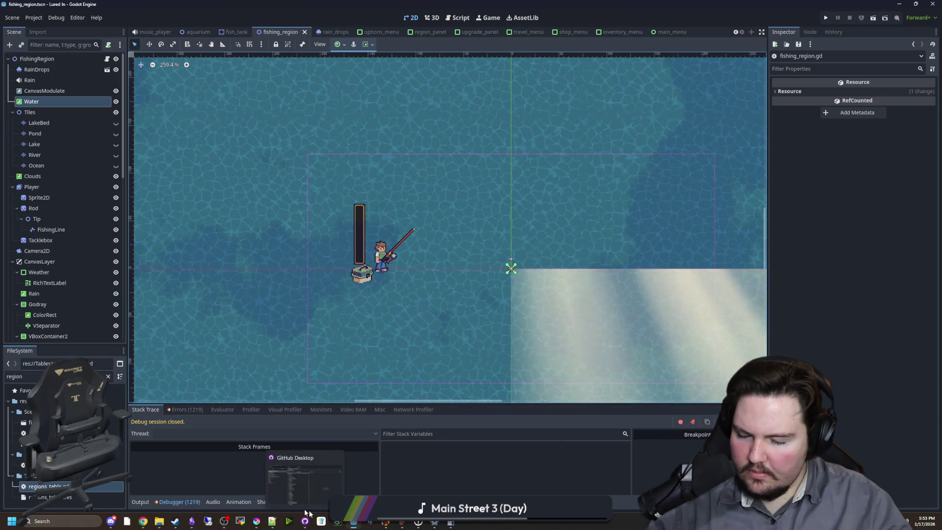
mouse_move(256, 522)
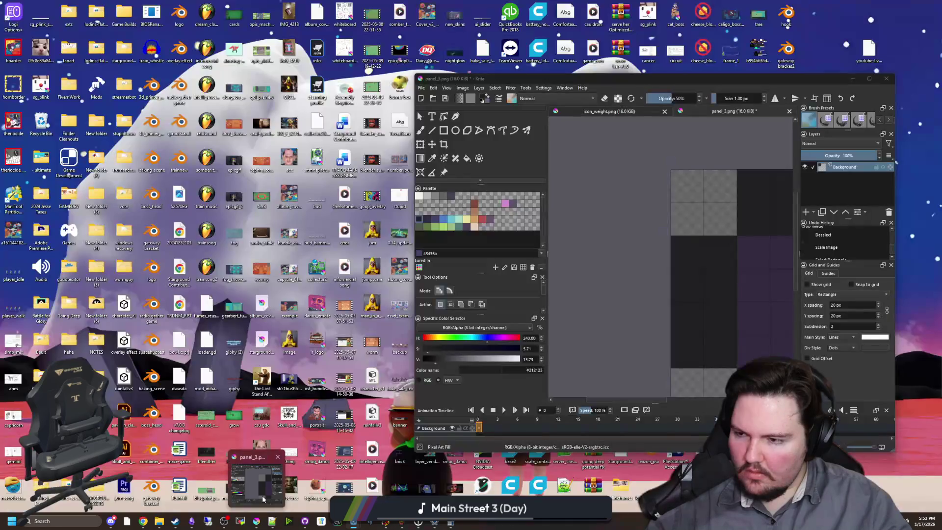
click(262, 497)
click(421, 88)
click(431, 98)
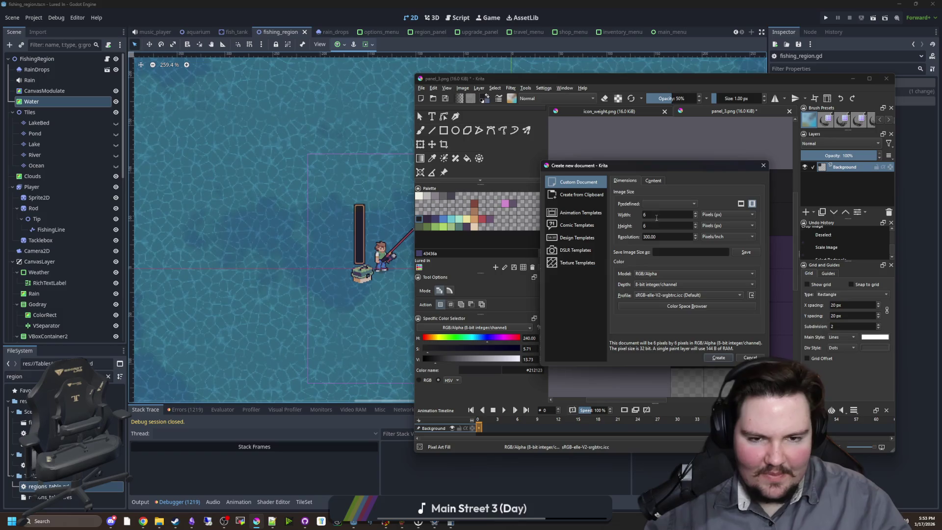
text(56)
click(655, 224)
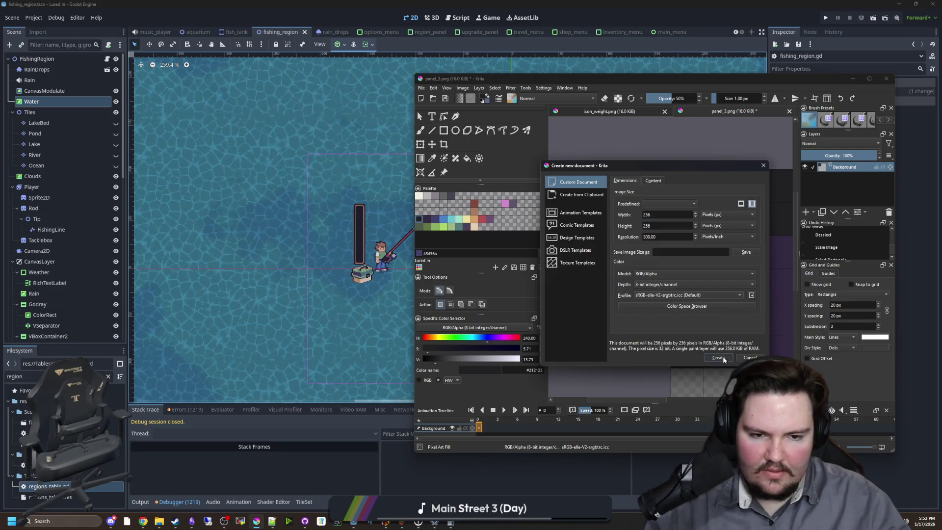
click(717, 357)
drag(649, 80, 487, 170)
double_click(486, 170)
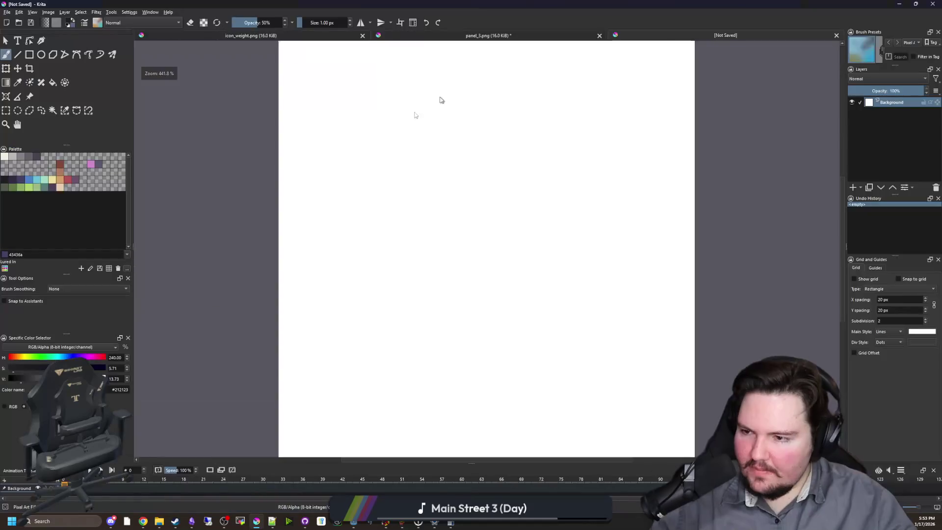
Step: Clear the white canvas to transparent and deselect, ready to paint
scroll(368, 267, down, 4)
key(ctrl+r)
drag(241, 126, 634, 411)
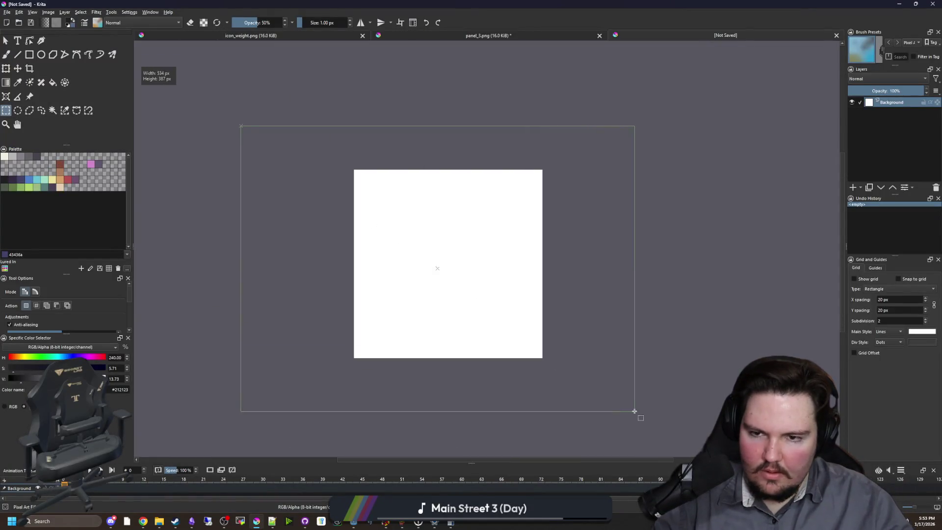
key(Delete)
key(ctrl+shift+a)
scroll(471, 273, up, 2)
scroll(471, 273, up, 1)
key(b)
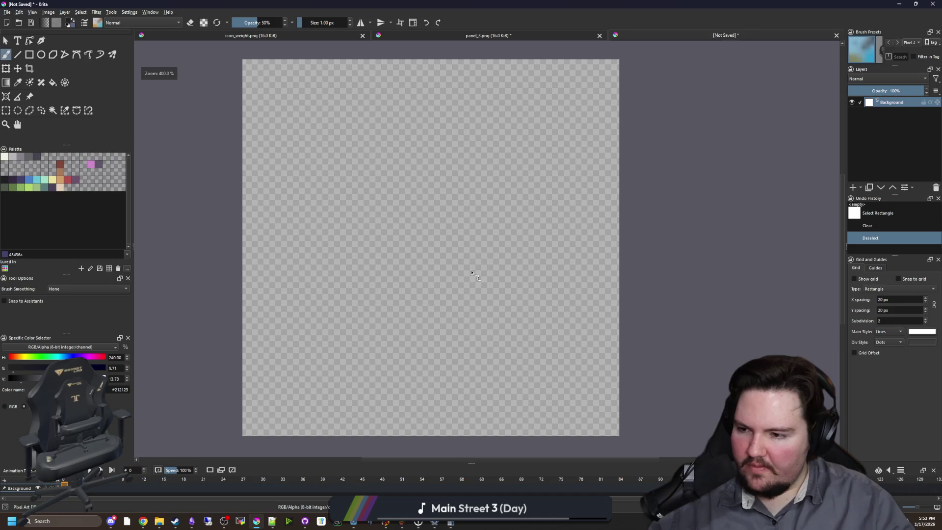
scroll(333, 242, down, 2)
scroll(329, 245, up, 3)
scroll(339, 253, down, 2)
scroll(346, 259, up, 1)
scroll(347, 260, down, 1)
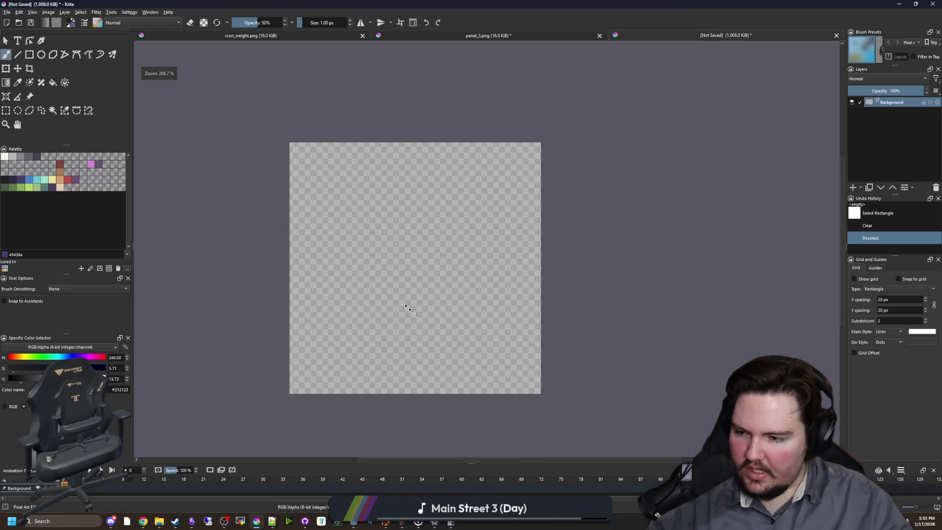
scroll(371, 270, up, 1)
scroll(362, 316, down, 1)
scroll(362, 317, up, 1)
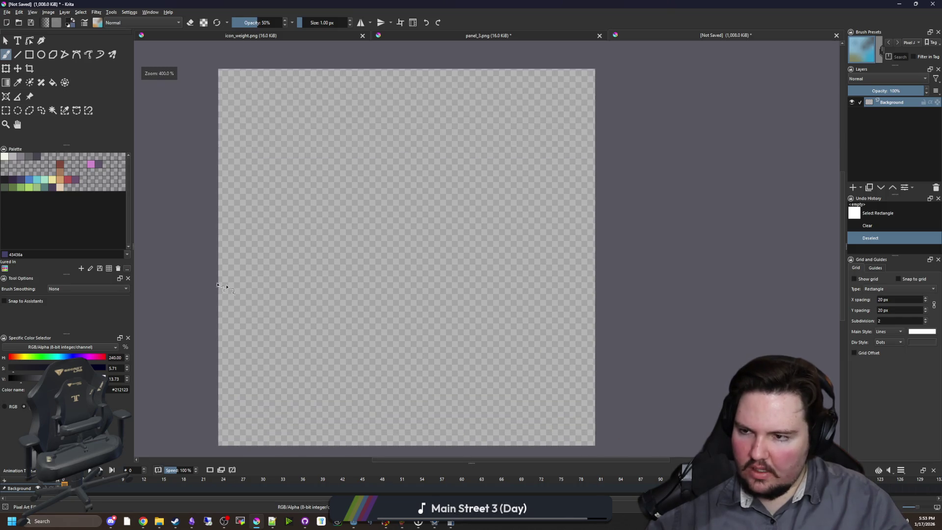
Step: Draw a filled blue rectangle band across the middle of the canvas
click(28, 181)
scroll(373, 288, down, 1)
scroll(372, 288, up, 1)
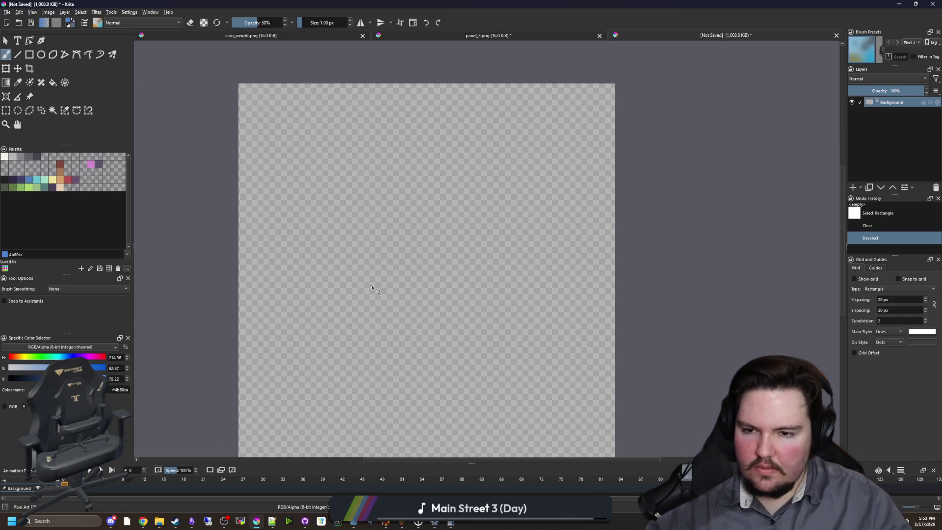
click(31, 55)
drag(239, 172, 623, 331)
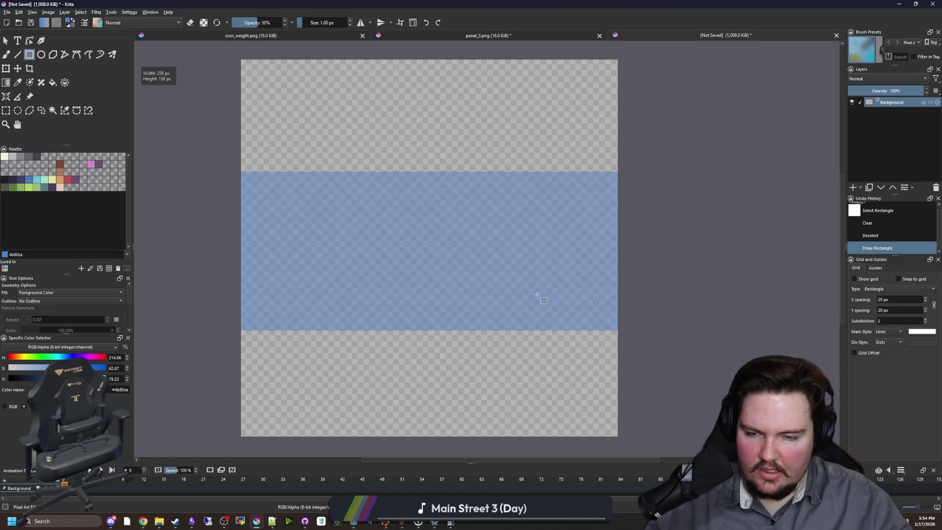
key(ctrl+z)
mouse_move(243, 167)
mouse_down()
mouse_move(532, 281)
mouse_move(620, 336)
mouse_up()
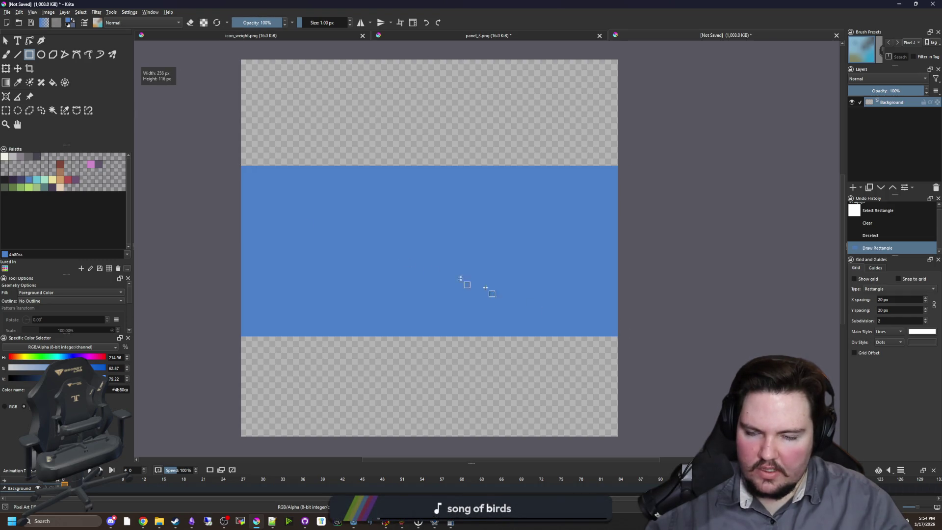
Step: Save the drawing as boat.png in PNG format and hide Krita
click(7, 12)
key(Escape)
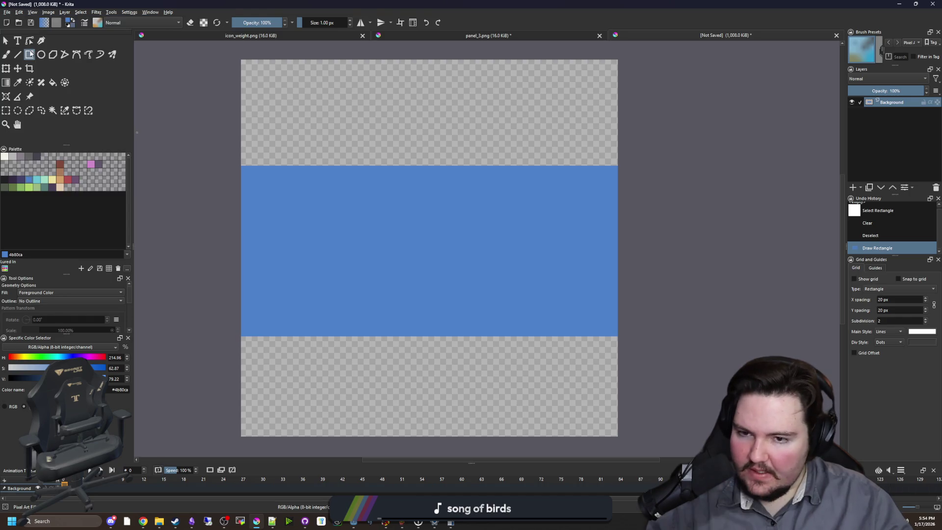
key(ctrl+s)
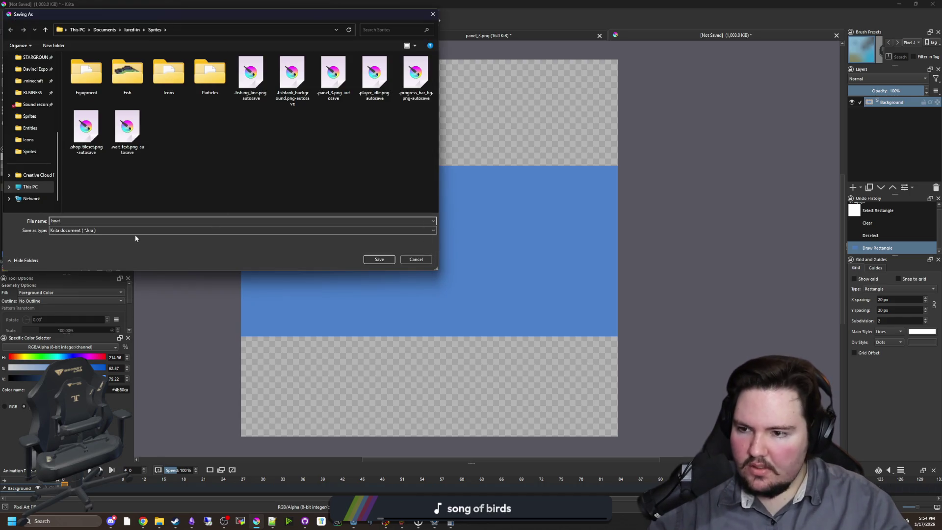
click(134, 231)
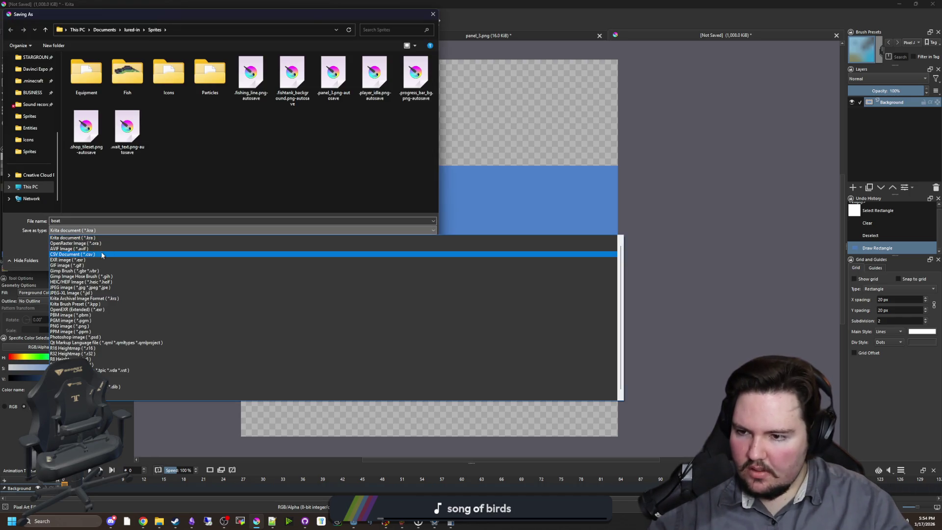
click(70, 326)
click(385, 260)
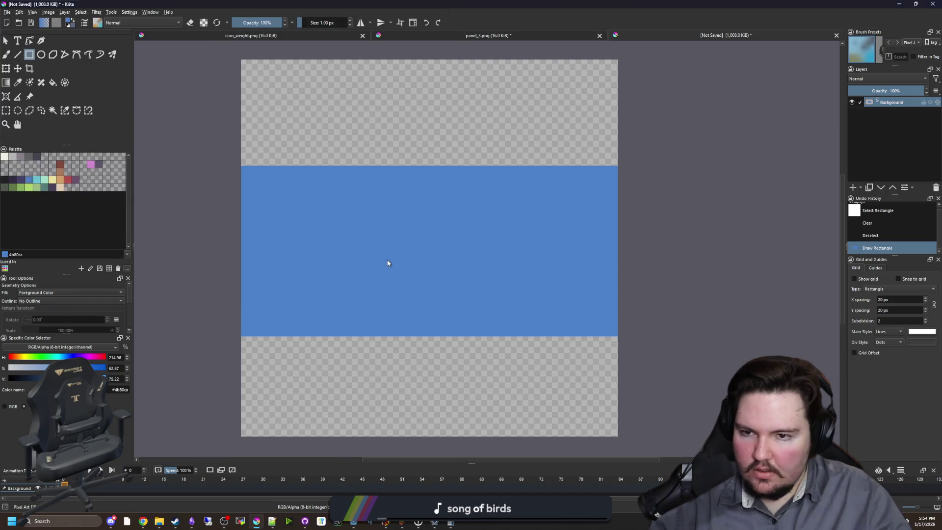
click(500, 329)
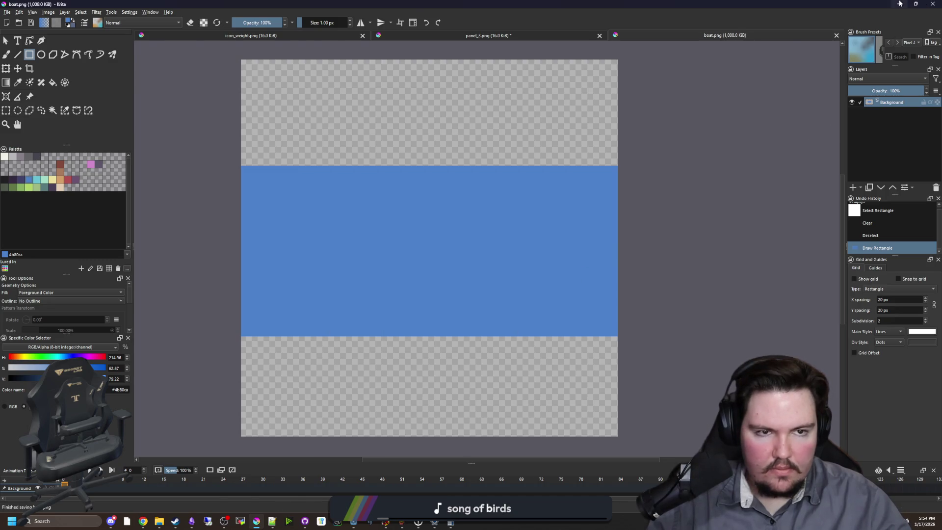
click(899, 3)
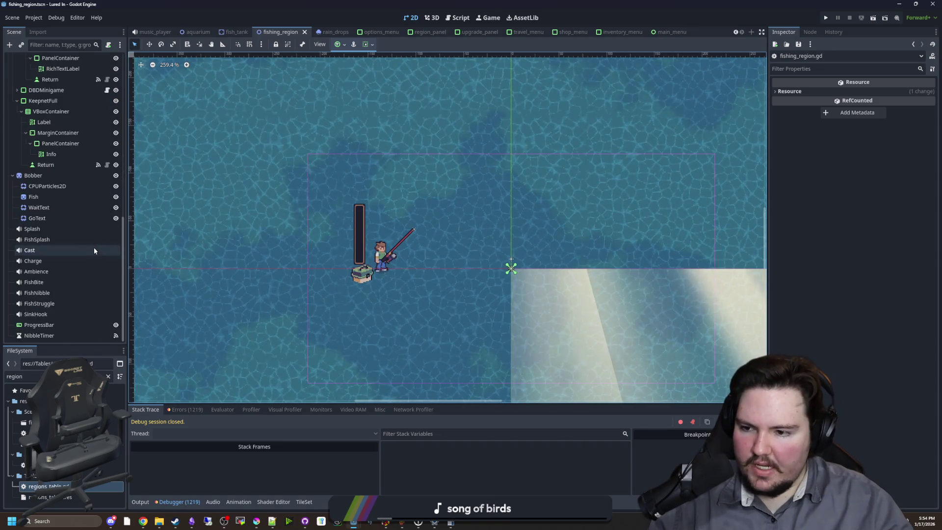
Step: Select the Ocean node, list the debugger errors, and jump to the NaN volume error at line 163
drag(419, 268, 362, 254)
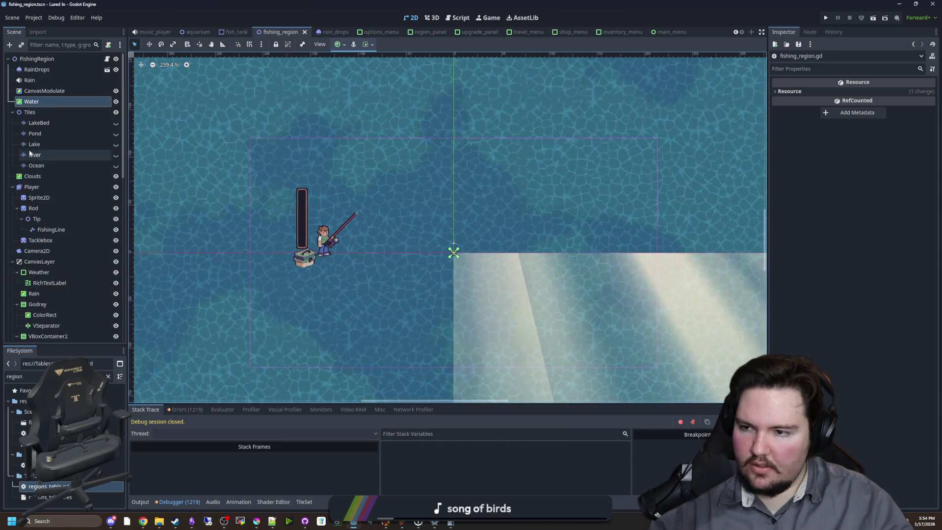
click(54, 168)
scroll(344, 249, up, 2)
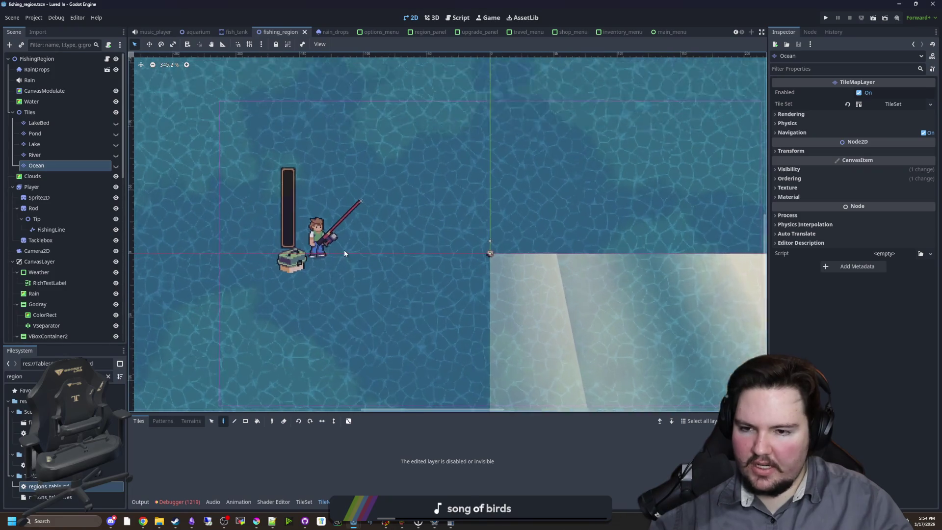
scroll(334, 252, down, 3)
scroll(334, 252, down, 1)
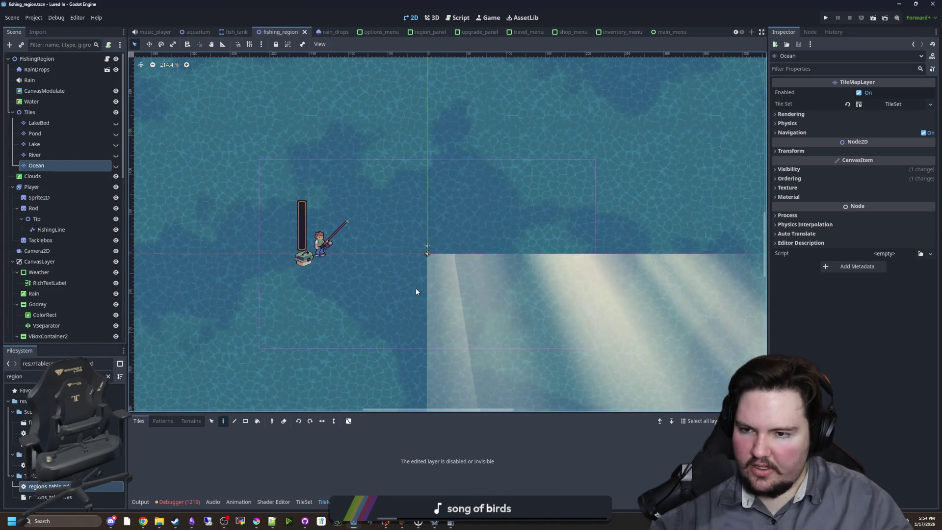
scroll(416, 288, up, 2)
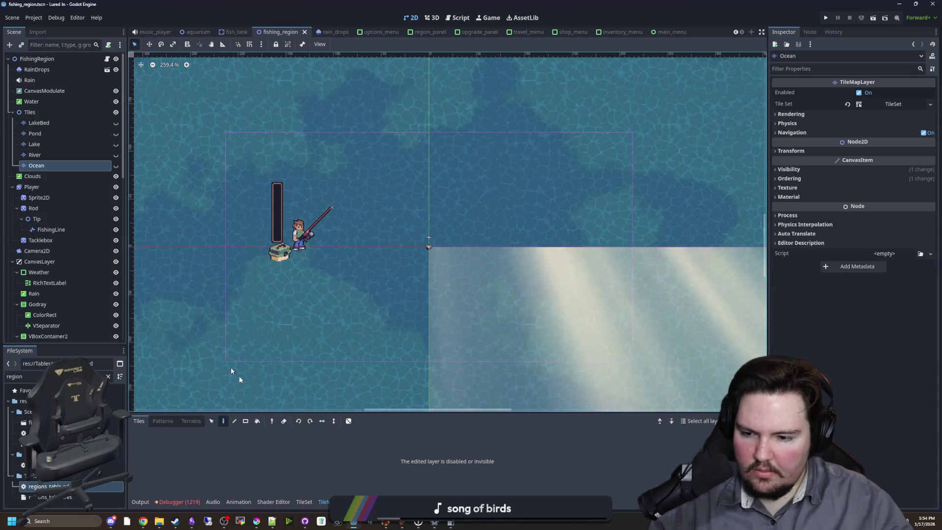
click(194, 499)
click(186, 409)
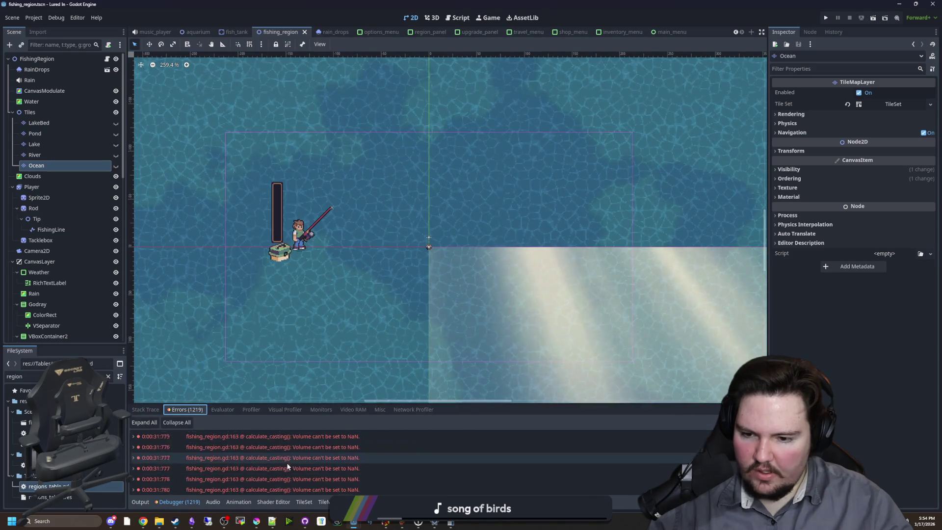
double_click(310, 463)
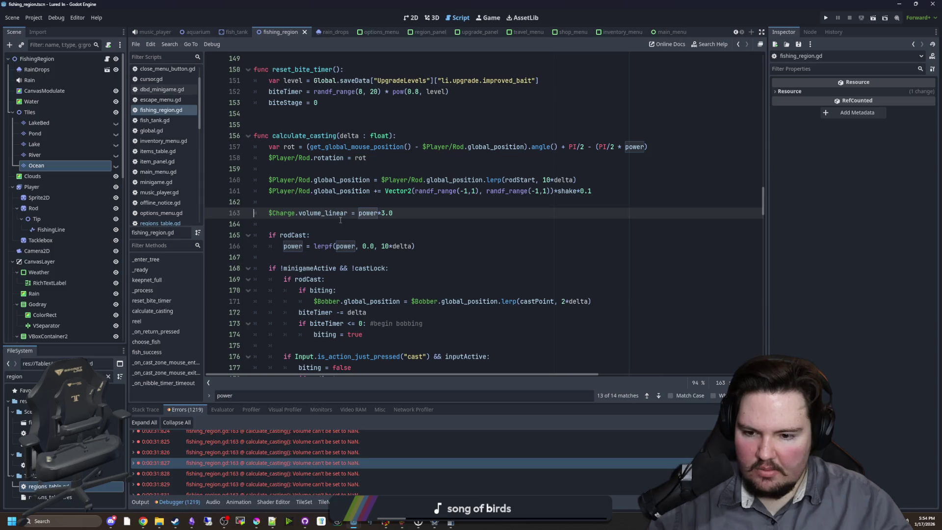
Step: Check where the power variable is declared and what it holds, returning to line 163
ctrl+click(373, 212)
key(alt+Left)
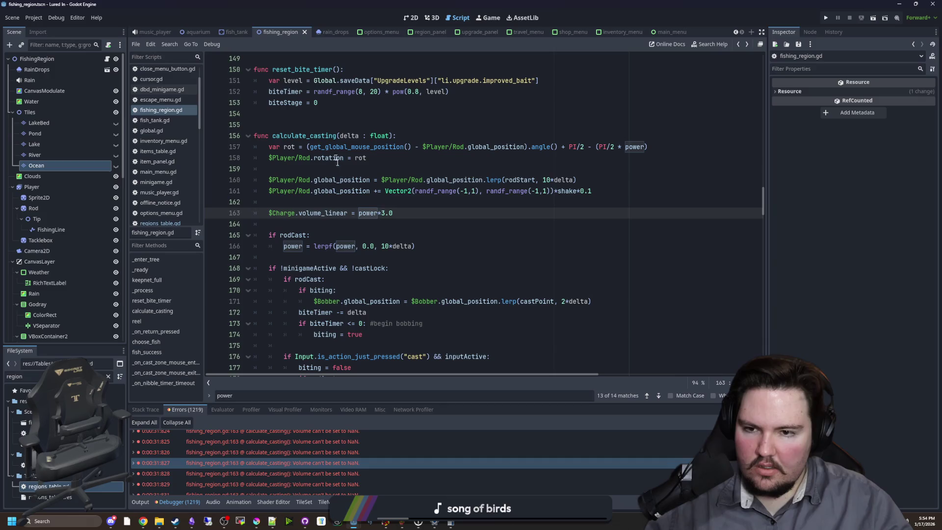
click(364, 226)
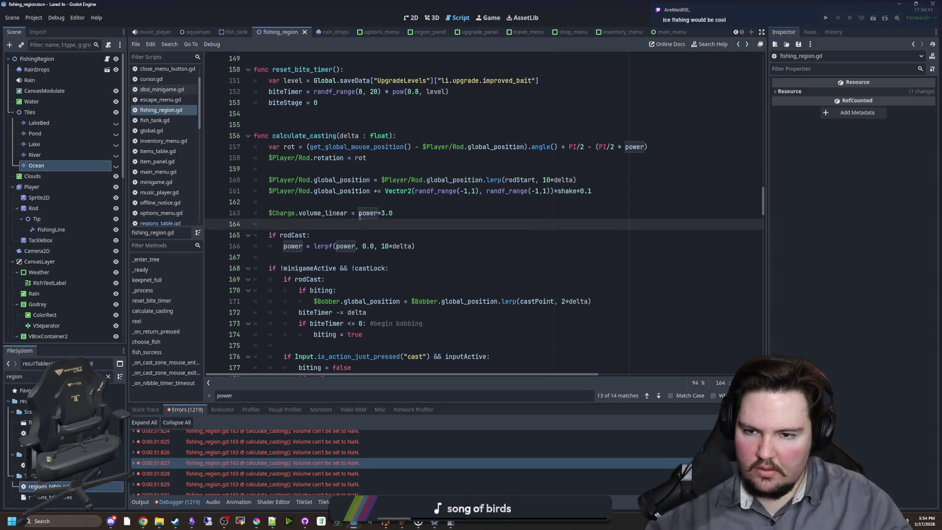
click(359, 215)
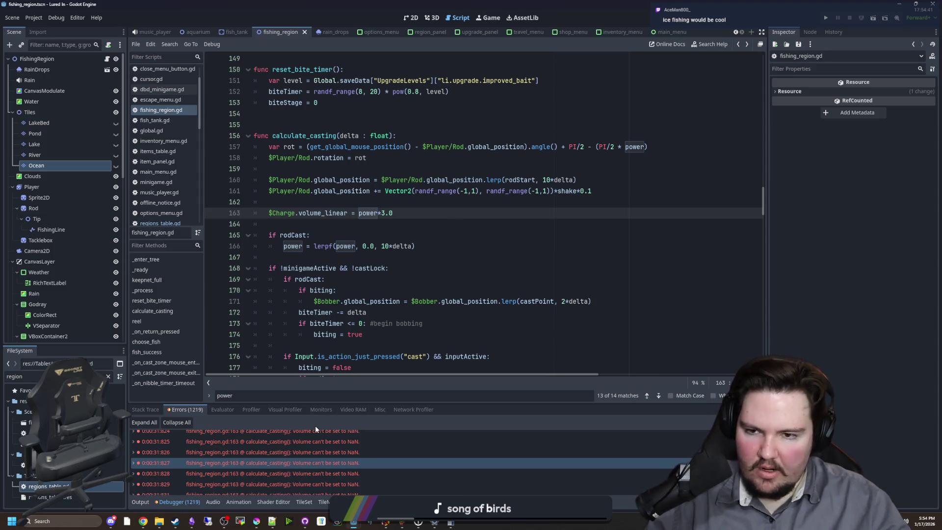
Step: Look over lines 164-165, then switch to the 2D view and right-click the Ocean node
scroll(338, 451, up, 5)
scroll(337, 451, down, 5)
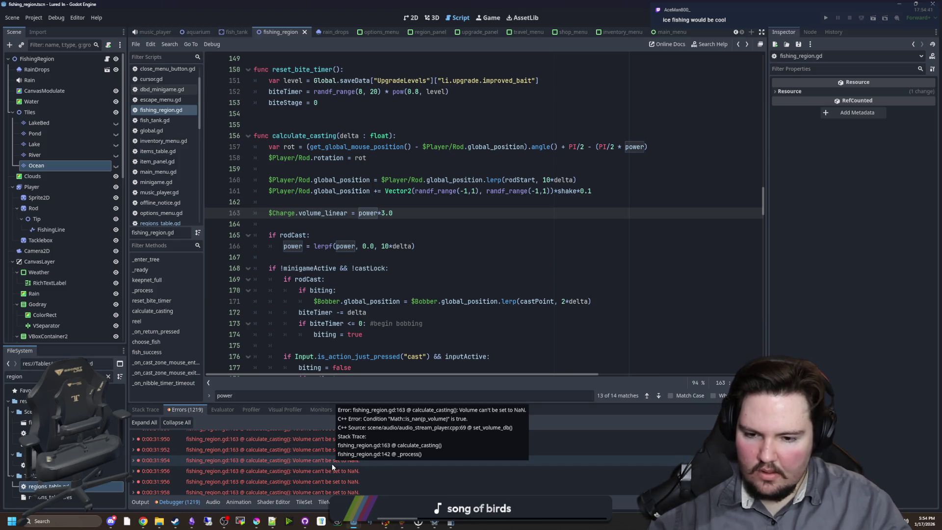
click(370, 235)
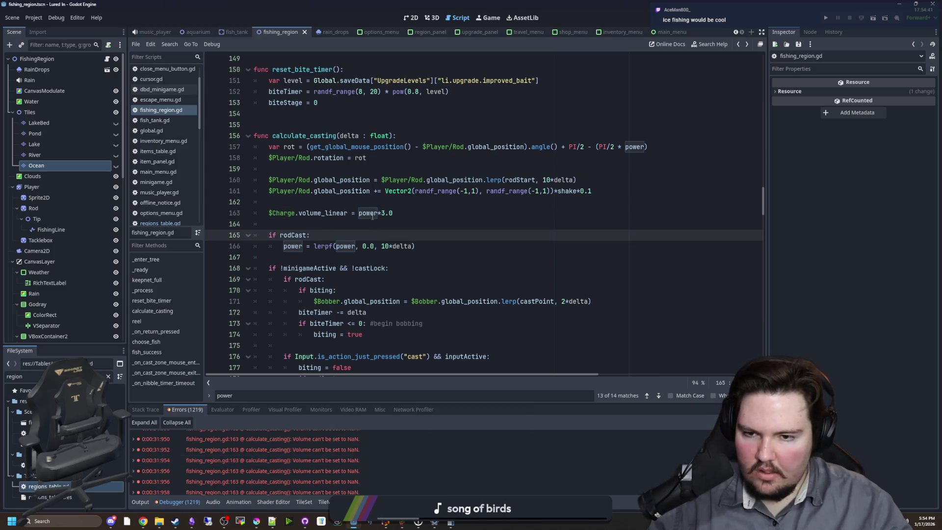
click(339, 224)
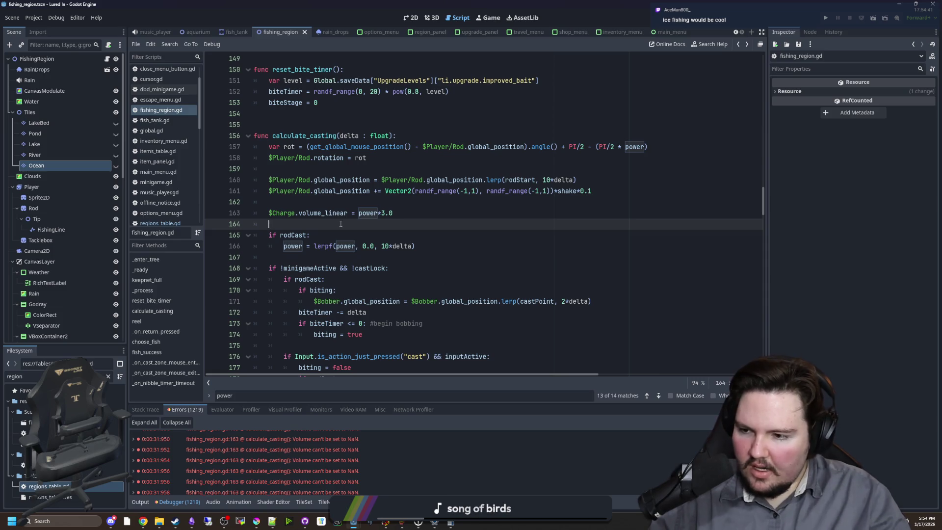
click(411, 18)
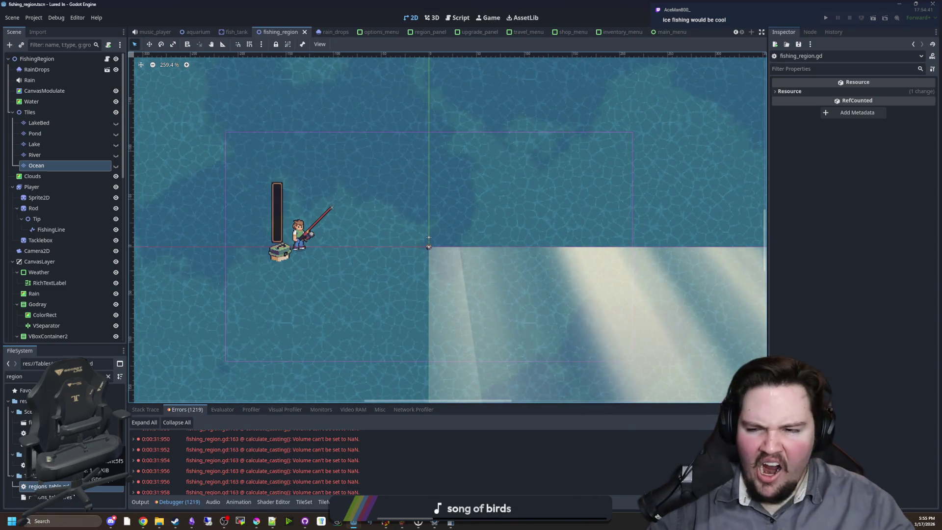
right_click(40, 167)
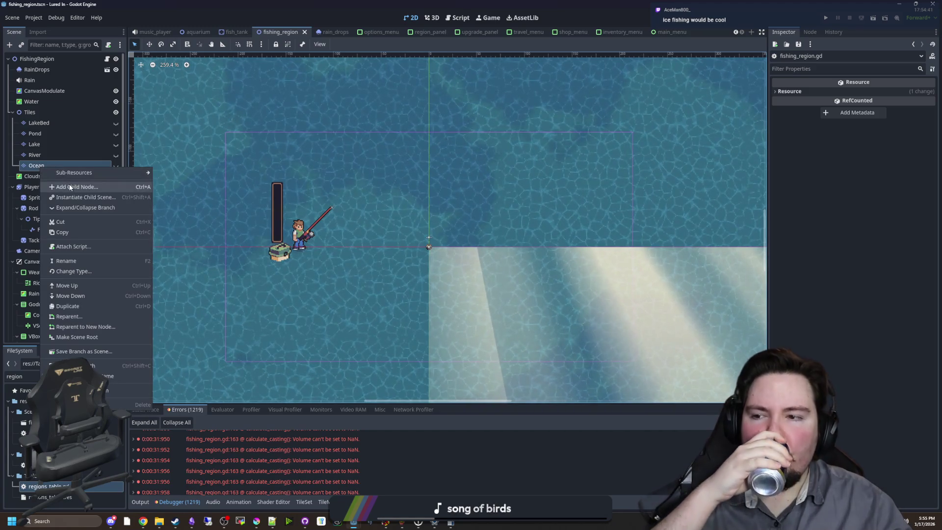
Step: Add a Sprite2D child node and assign boat.png as its texture via Quick Load
click(68, 186)
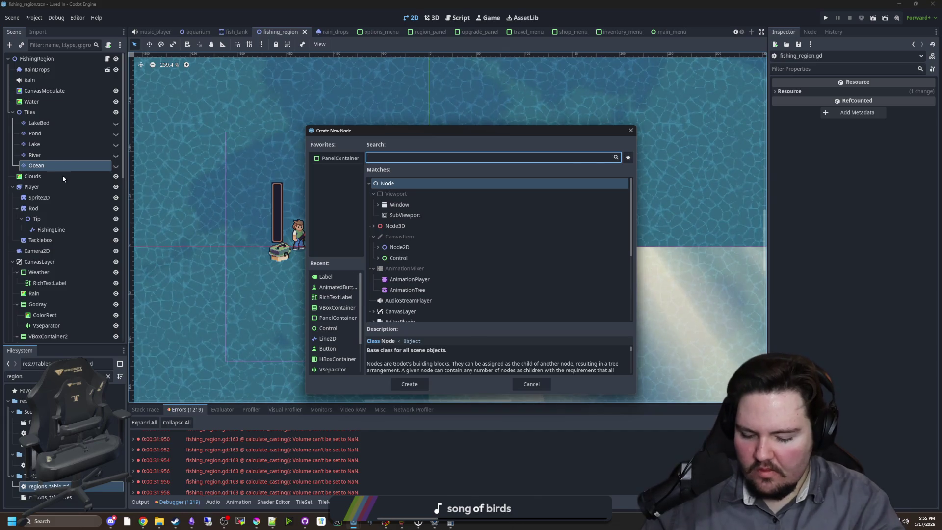
text(sprite)
key(Return)
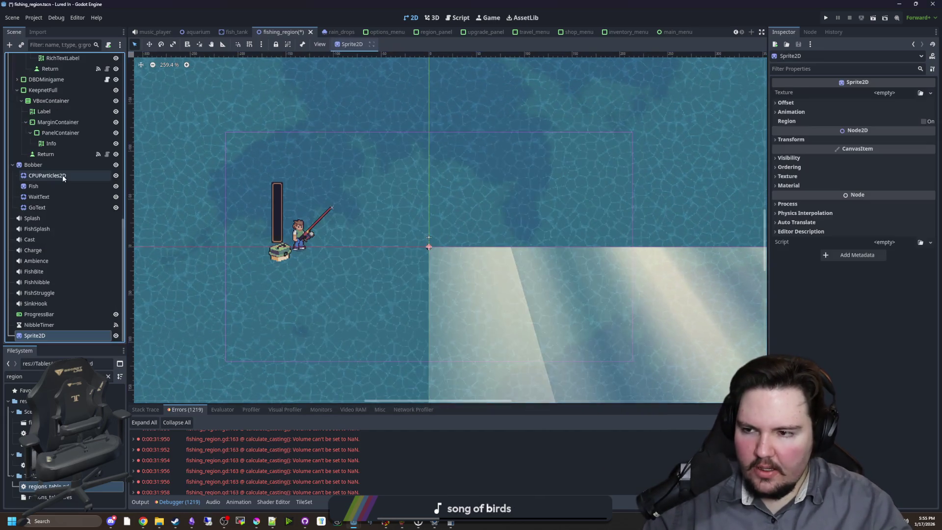
click(882, 92)
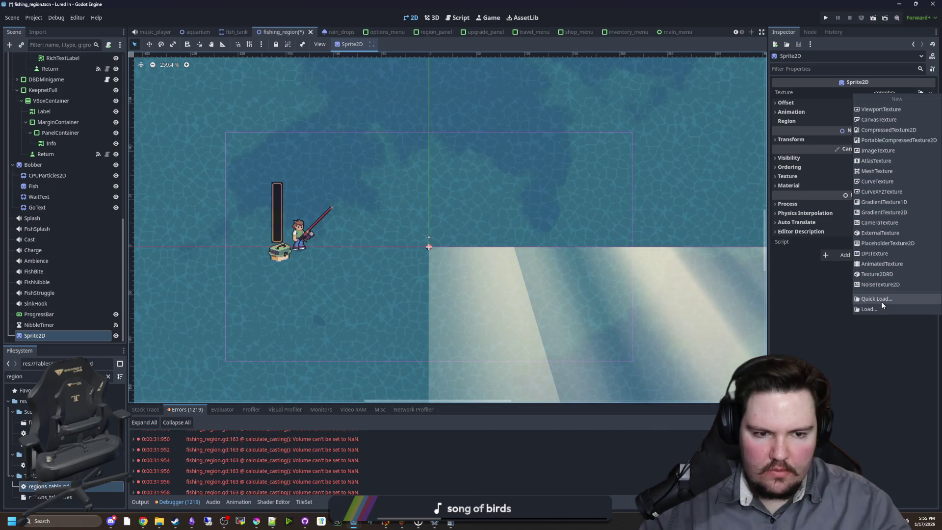
click(879, 299)
double_click(516, 283)
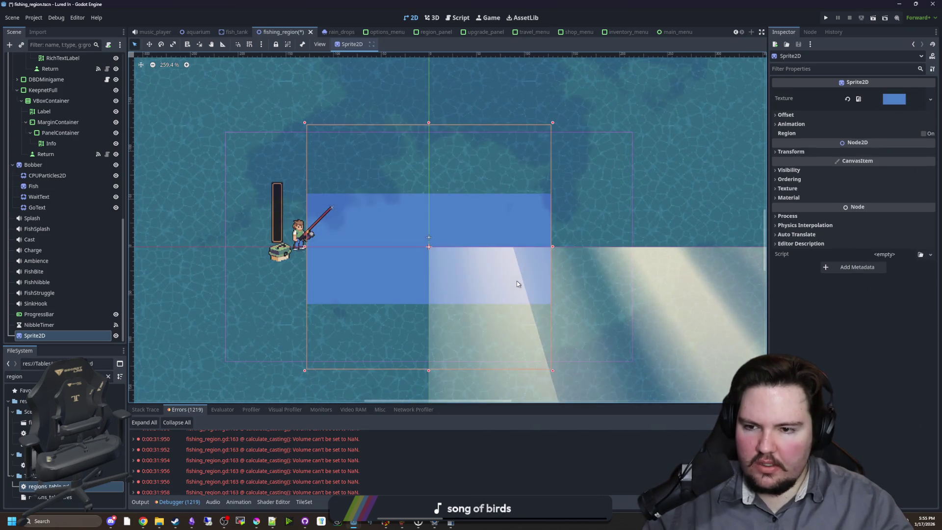
Step: Move the blue boat sprite left beneath the player and recentre the view
scroll(325, 246, down, 1)
scroll(325, 245, left, 2)
click(149, 44)
drag(455, 252, 258, 246)
scroll(433, 336, left, 2)
scroll(433, 336, up, 3)
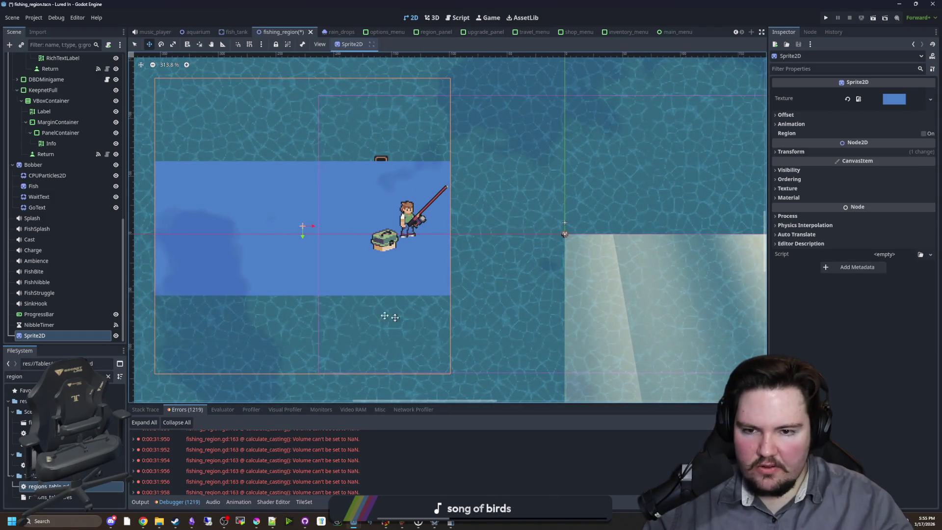
scroll(288, 290, up, 1)
drag(289, 291, 343, 298)
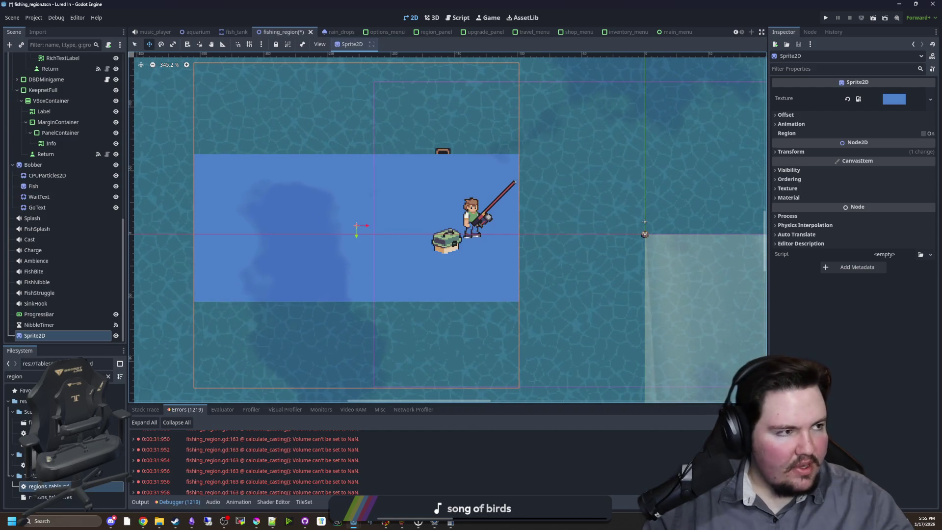
Step: Bring up the boat reference photo and size its window beside the editor
key(alt+Tab)
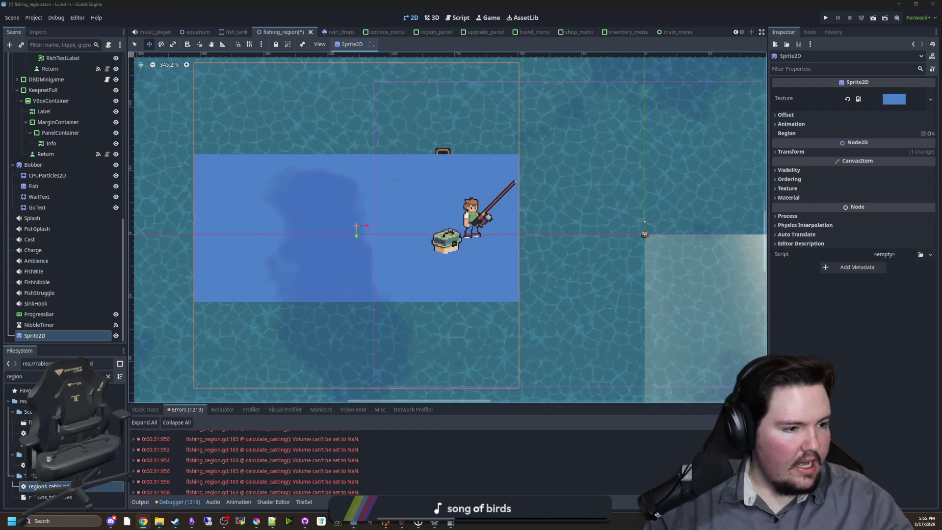
key(super+Up)
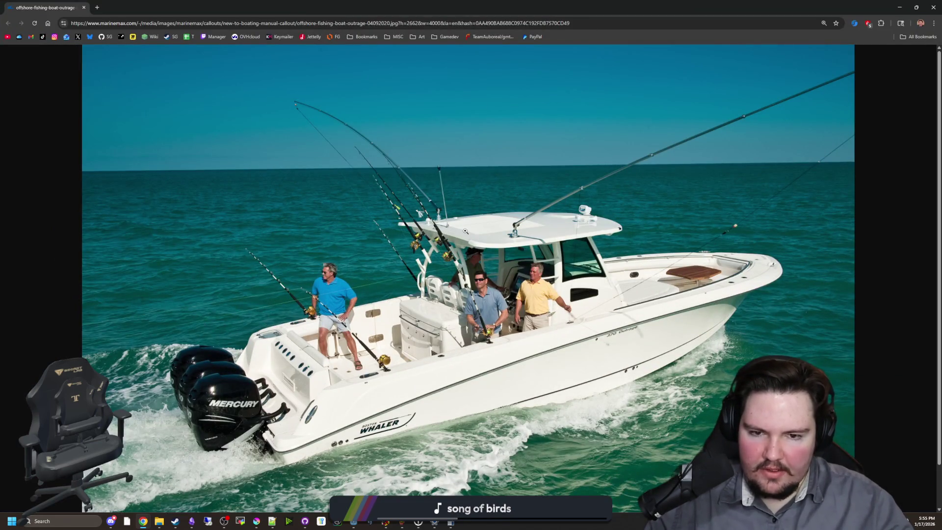
mouse_move(528, 7)
mouse_down()
mouse_move(528, 69)
mouse_move(798, 373)
mouse_up()
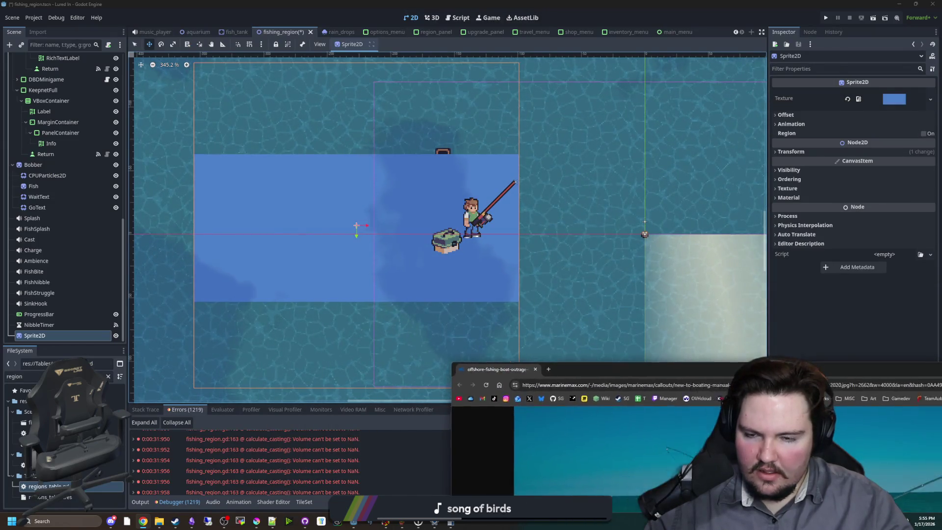
Step: Move the reference photo window aside and reselect the boat Sprite2D node
key(super+Up)
mouse_move(212, 57)
mouse_down()
mouse_move(348, 384)
mouse_move(414, 3)
mouse_up()
key(super+Down)
mouse_move(814, 175)
mouse_down()
mouse_move(773, 193)
mouse_move(289, 157)
mouse_up()
key(super+Down)
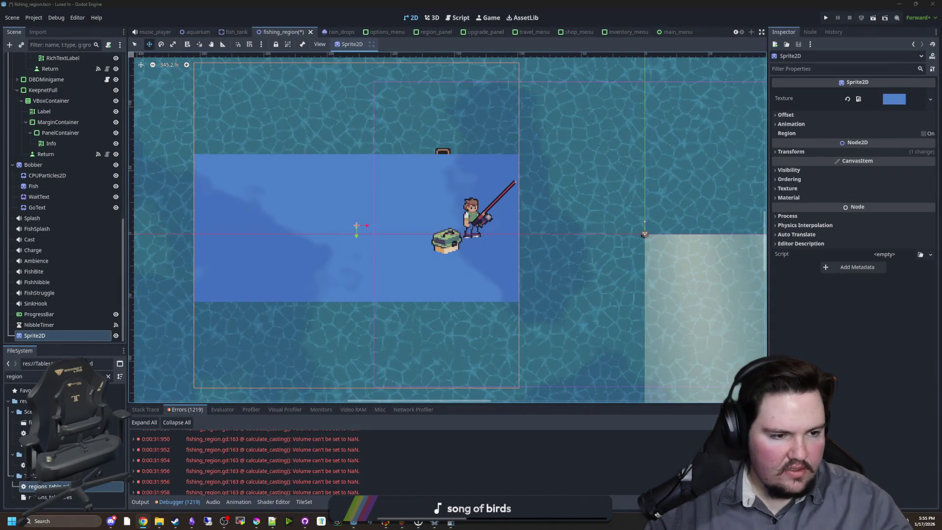
click(51, 325)
click(51, 335)
scroll(342, 265, down, 1)
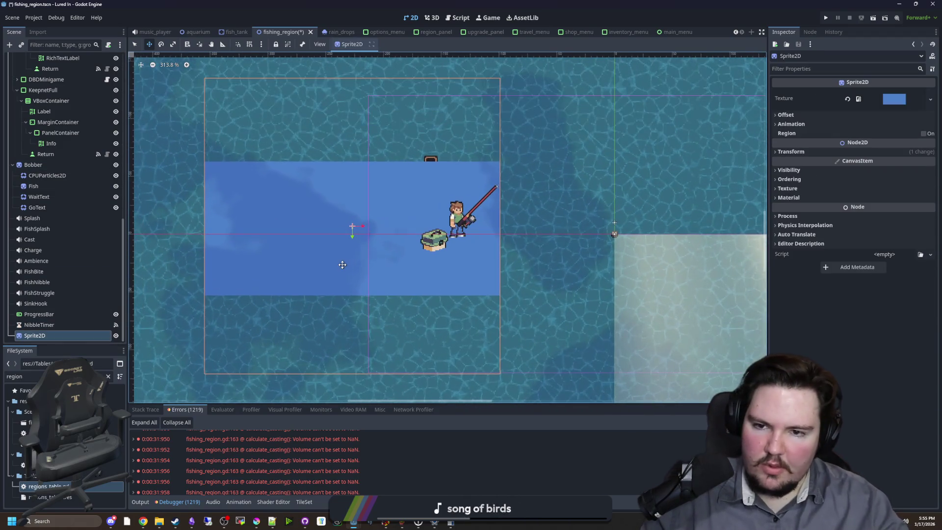
scroll(293, 295, up, 2)
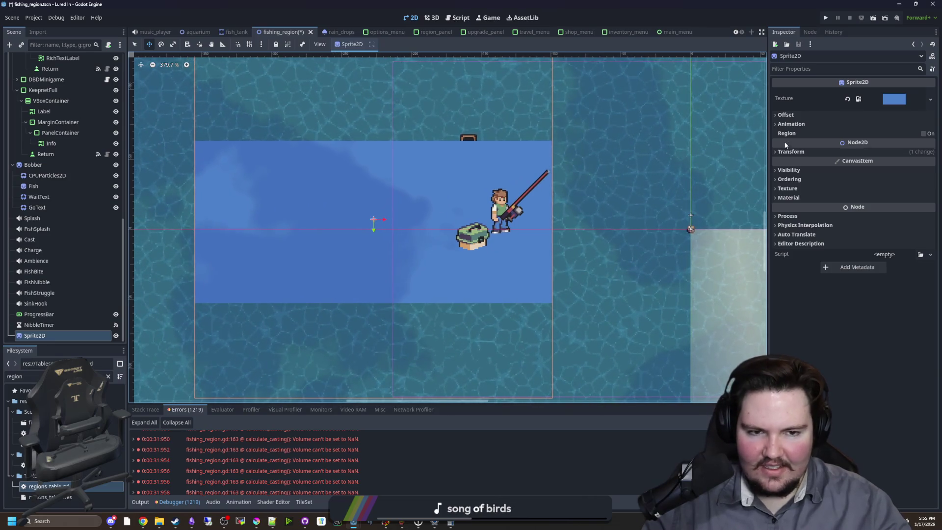
Step: Set the boat sprite's Ordering Z Index to -100, then return to Krita
click(789, 179)
click(885, 189)
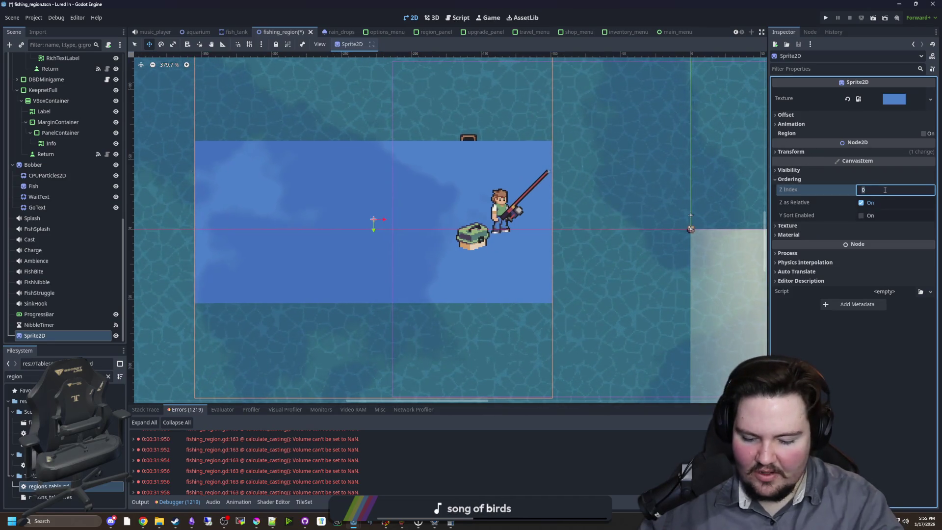
text(-1)
key(Return)
text(-2)
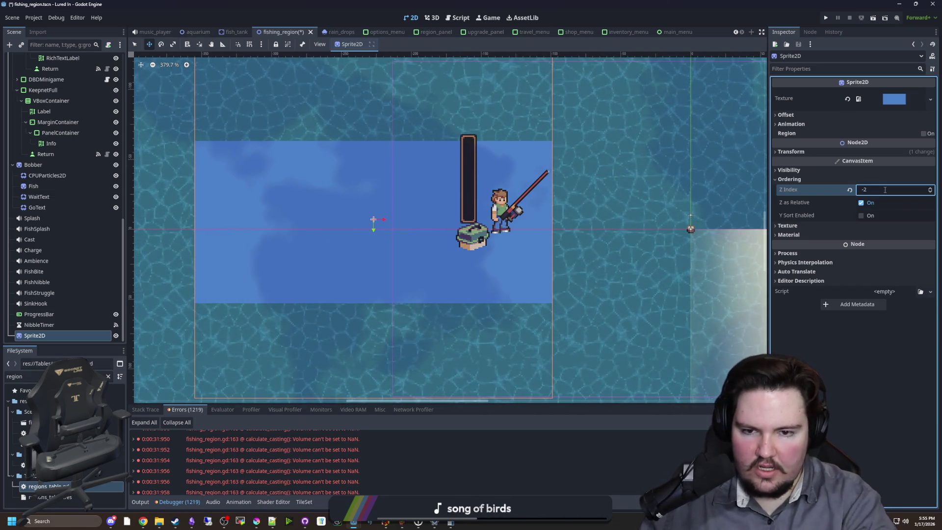
double_click(885, 190)
text(-1)
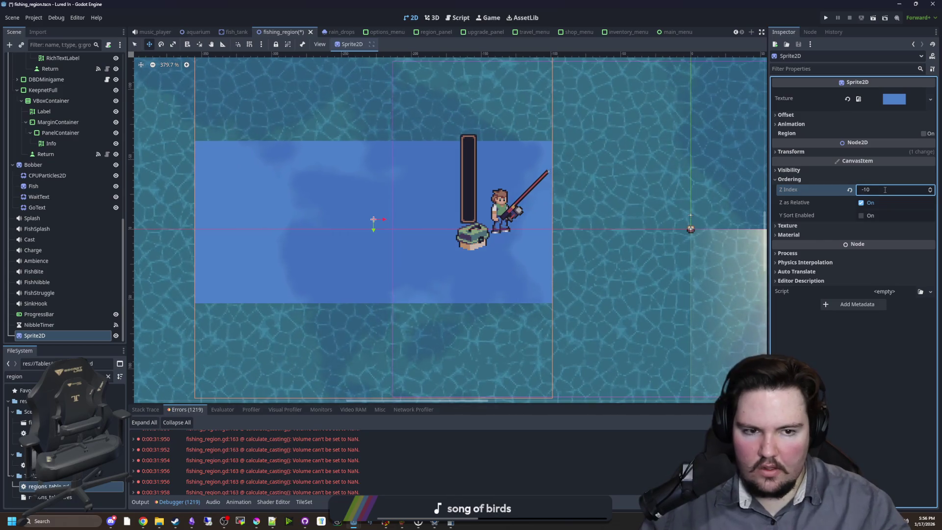
text(00)
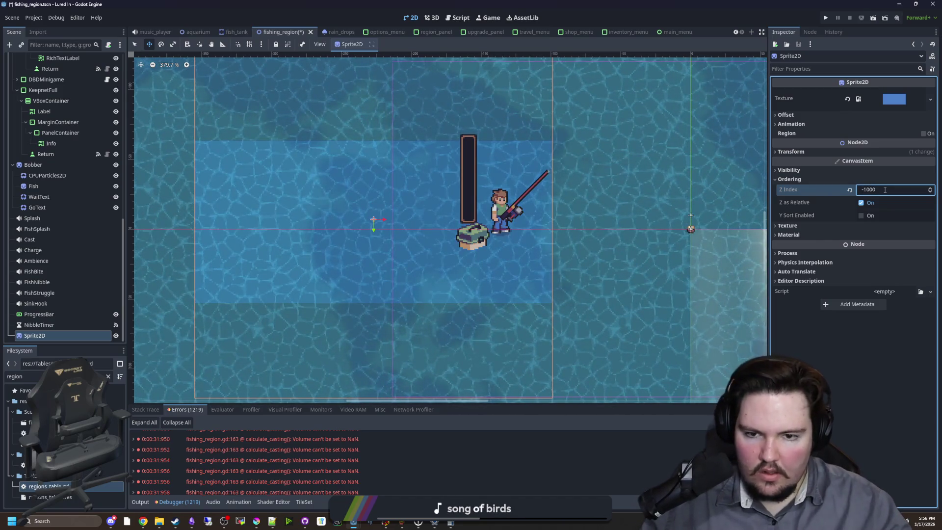
scroll(573, 234, up, 4)
scroll(90, 222, up, 5)
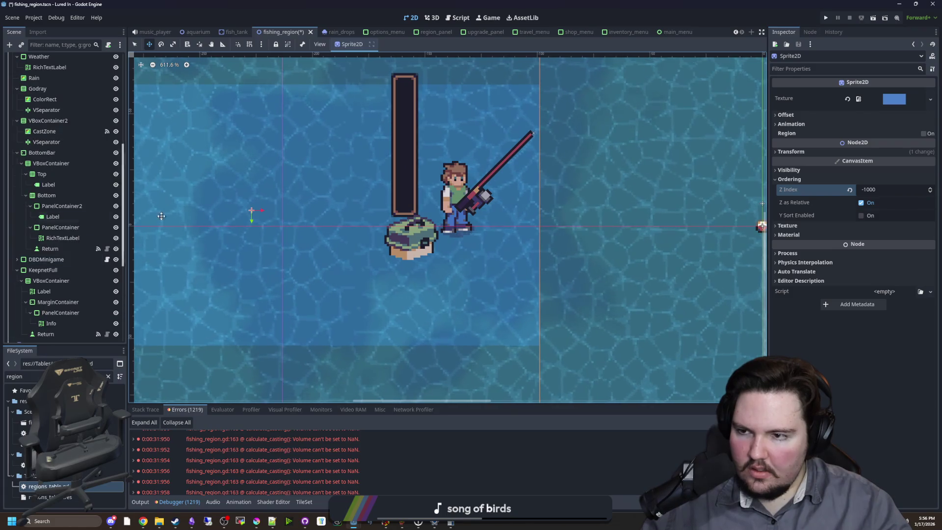
click(892, 192)
key(BackSpace)
key(BackSpace)
text(5)
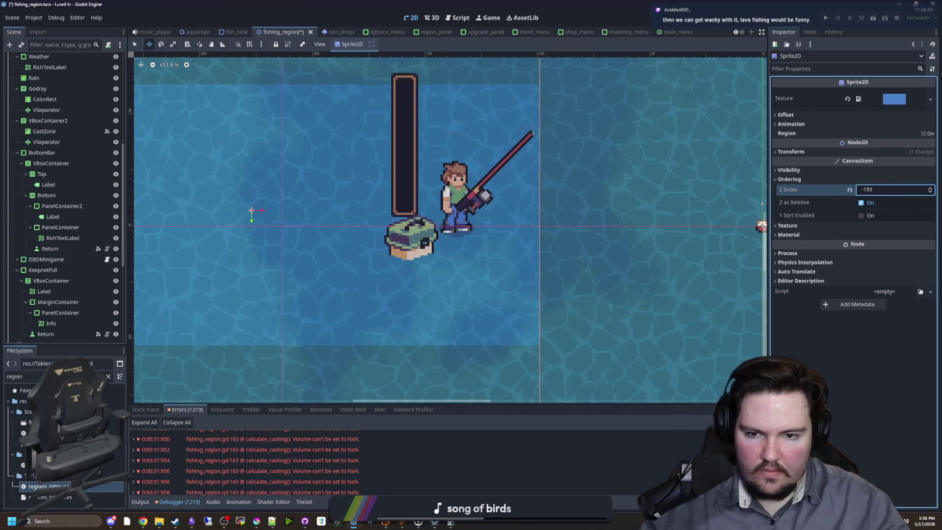
key(BackSpace)
click(891, 192)
text(00)
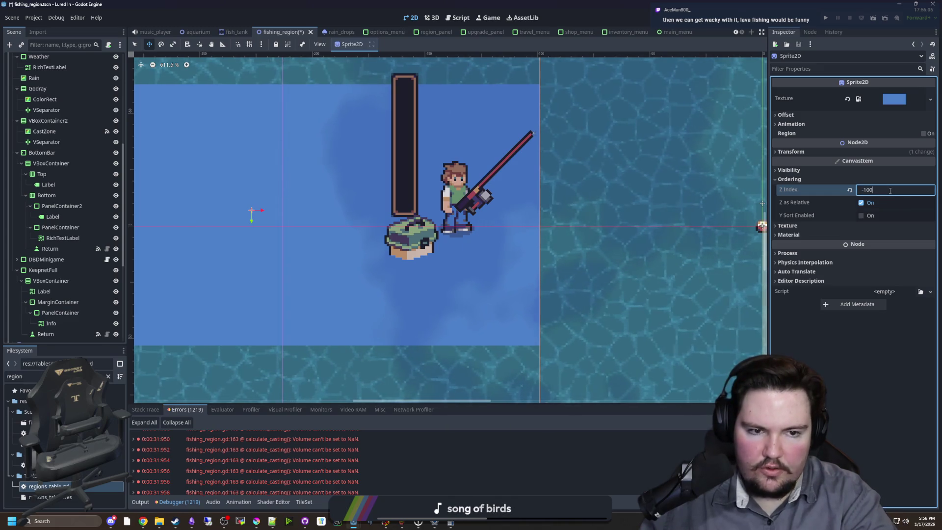
key(Return)
scroll(391, 286, down, 5)
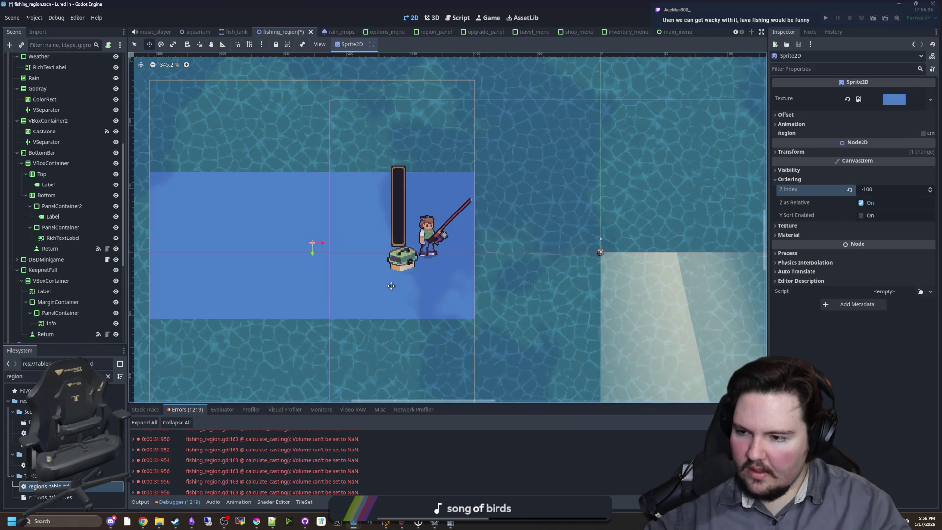
scroll(387, 289, up, 3)
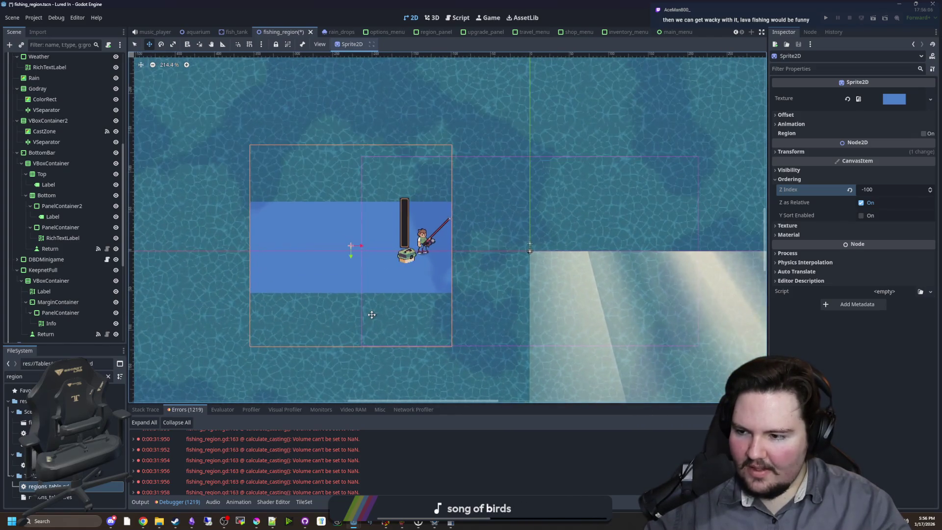
scroll(322, 272, up, 3)
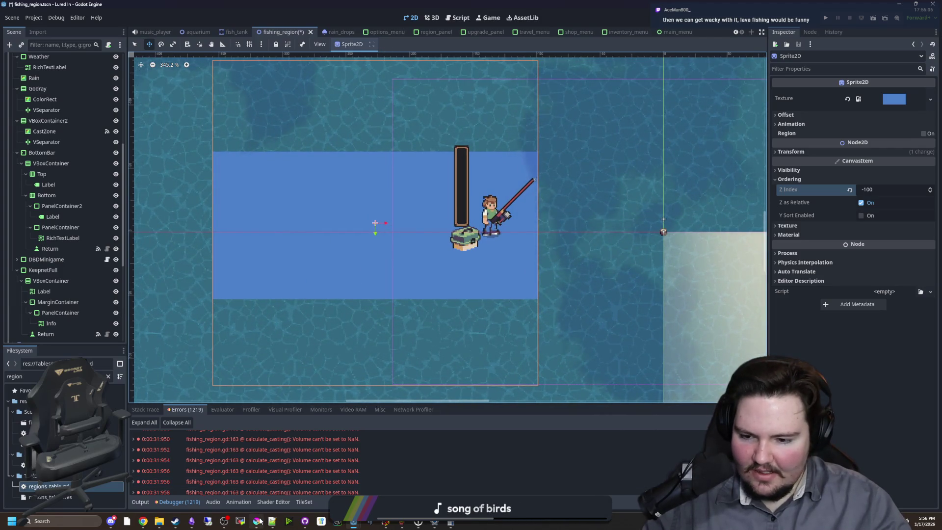
key(alt+Tab)
key(ctrl+r)
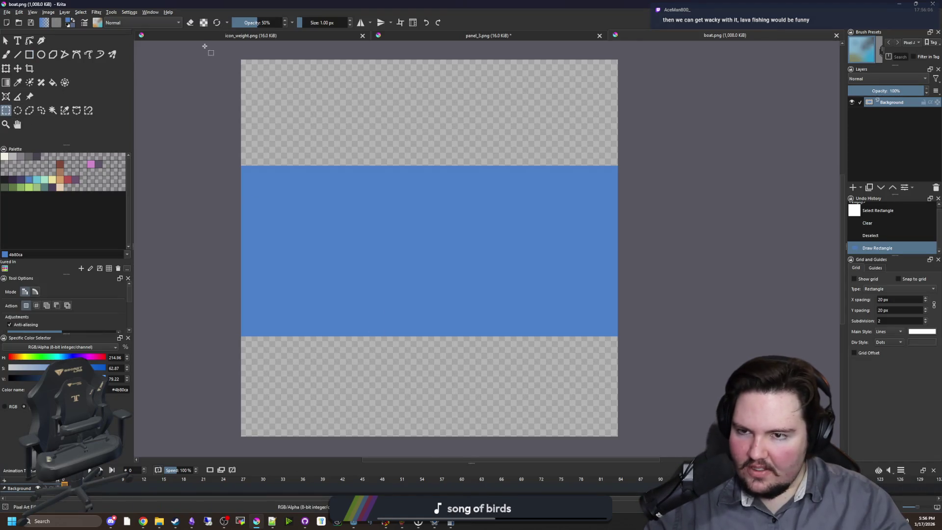
Step: Fill the top of the image with #b45252 at 50% on a new paint layer
scroll(254, 66, up, 3)
mouse_move(264, 73)
mouse_down()
mouse_move(399, 204)
mouse_move(515, 344)
mouse_move(567, 380)
mouse_move(199, 309)
mouse_move(535, 313)
mouse_move(544, 326)
mouse_move(546, 421)
mouse_move(538, 280)
mouse_up()
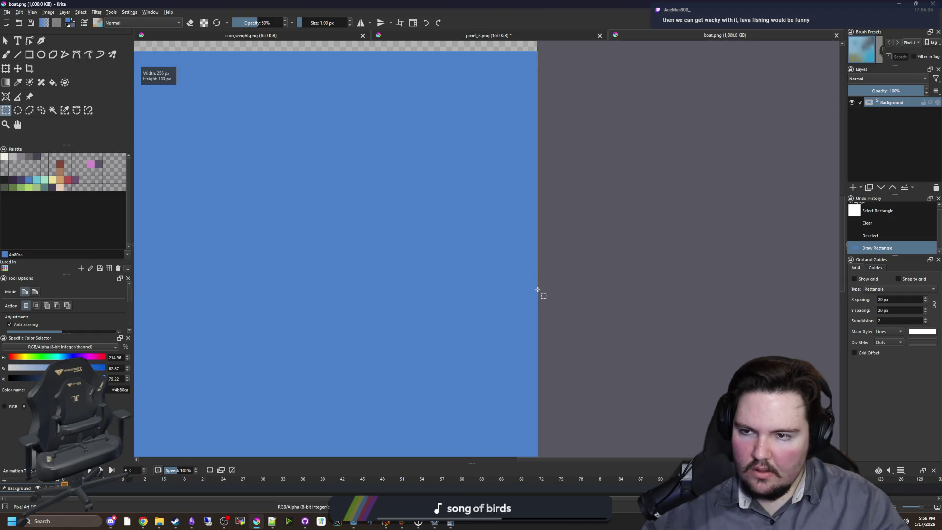
drag(539, 268, 539, 270)
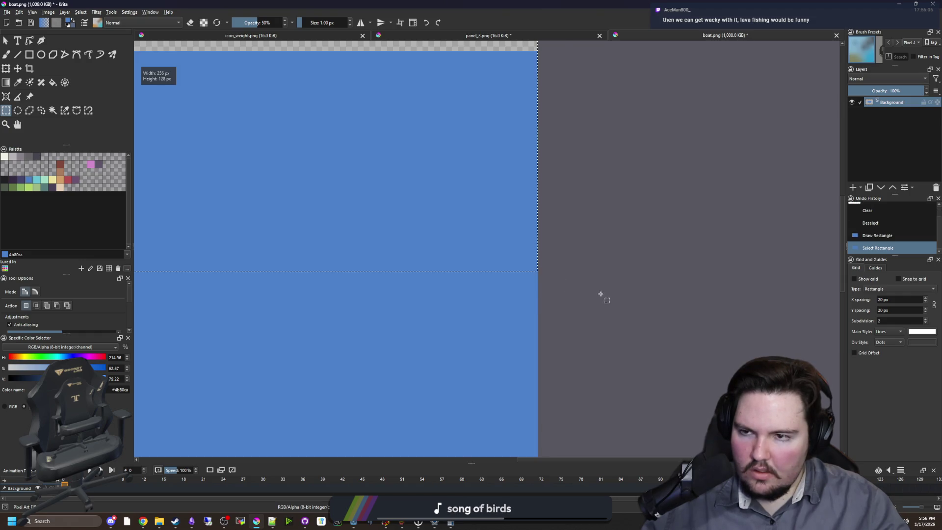
scroll(601, 290, down, 3)
scroll(601, 289, up, 2)
click(852, 187)
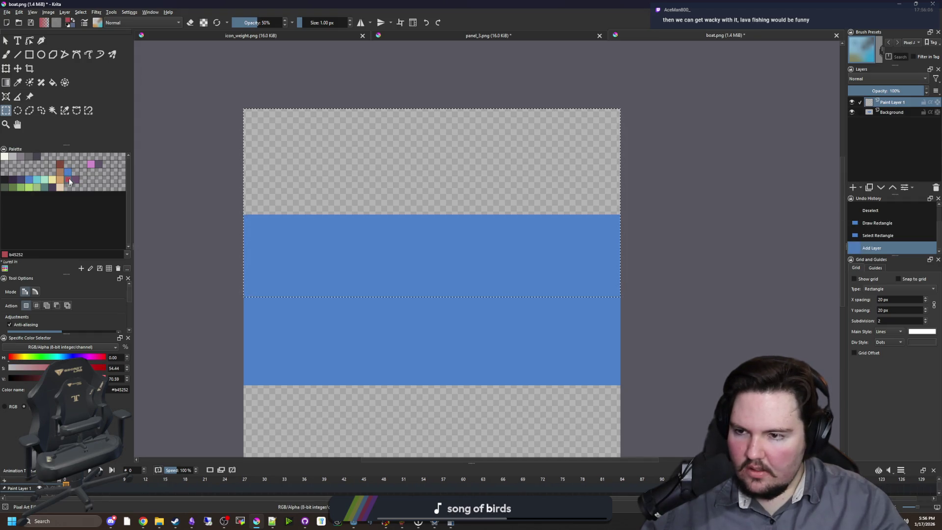
right_click(69, 172)
click(69, 184)
click(68, 182)
key(BackSpace)
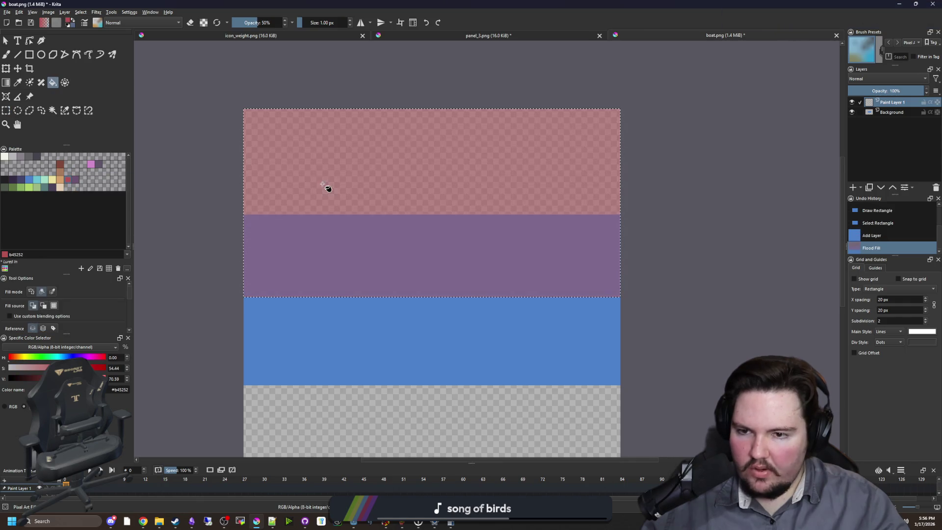
key(b)
Step: Select the lower half of the blue band and delete it from the Background layer
key(ctrl+shift+a)
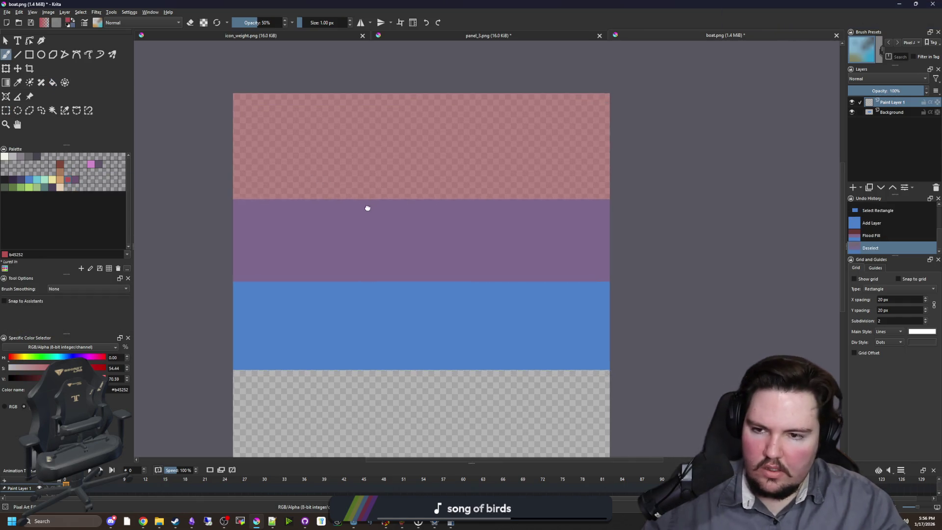
key(ctrl+r)
mouse_move(641, 395)
mouse_down()
mouse_move(187, 292)
mouse_move(180, 278)
mouse_up()
key(Delete)
key(Delete)
key(Delete)
mouse_move(316, 221)
mouse_down()
mouse_move(358, 231)
mouse_move(290, 196)
mouse_up()
key(t)
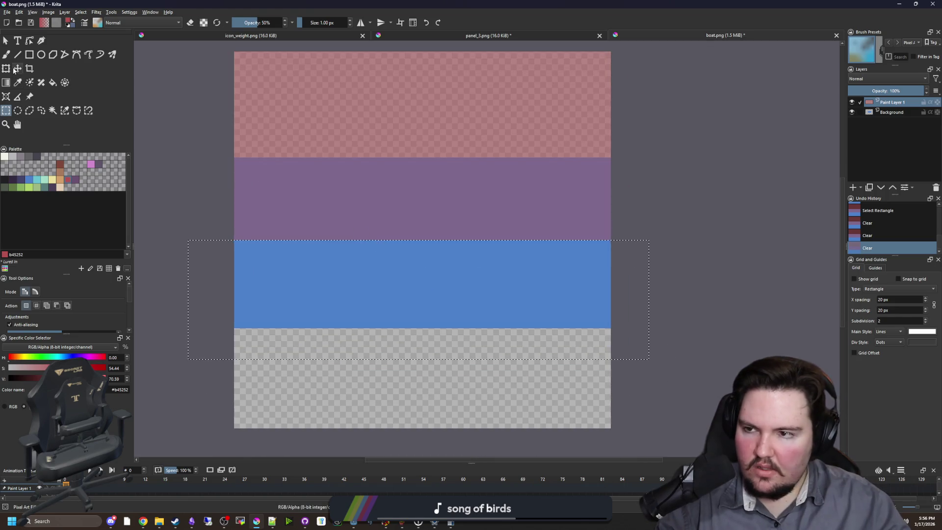
key(Delete)
click(295, 281)
click(6, 54)
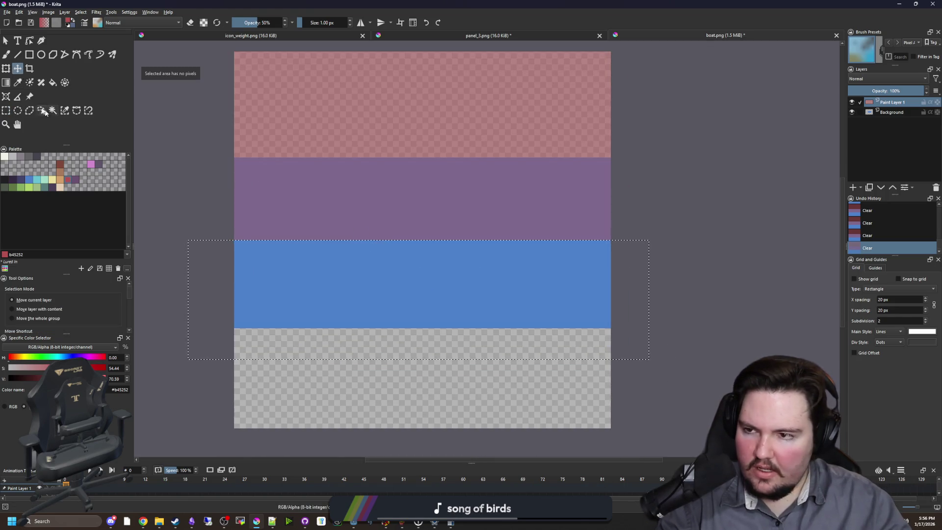
click(896, 114)
key(Delete)
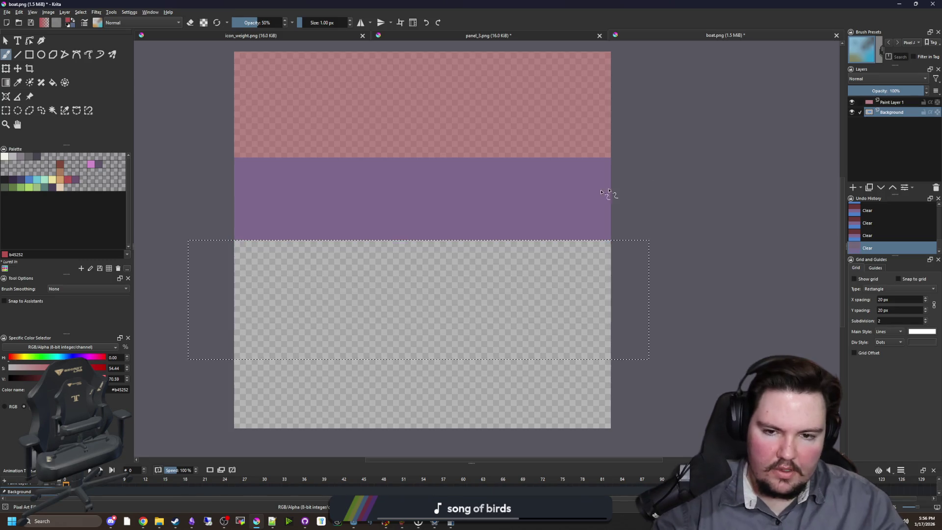
key(ctrl+shift+a)
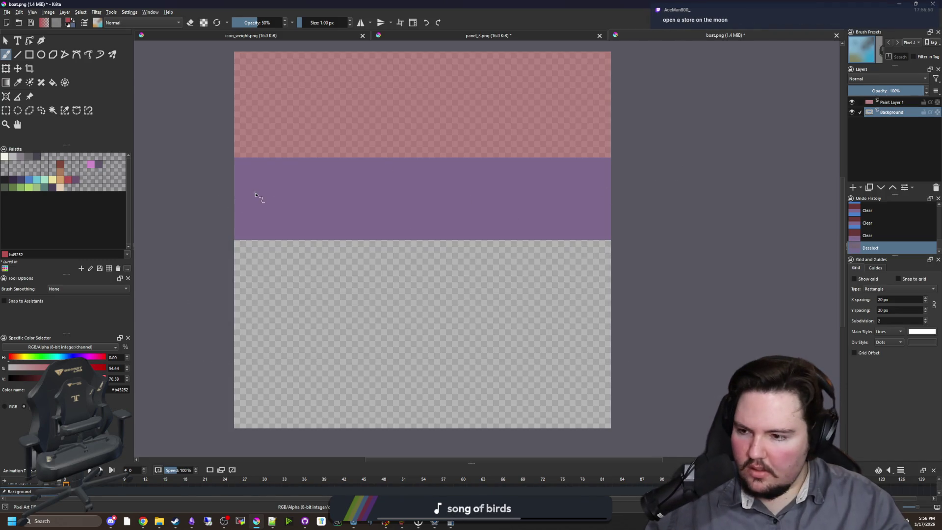
scroll(257, 193, up, 3)
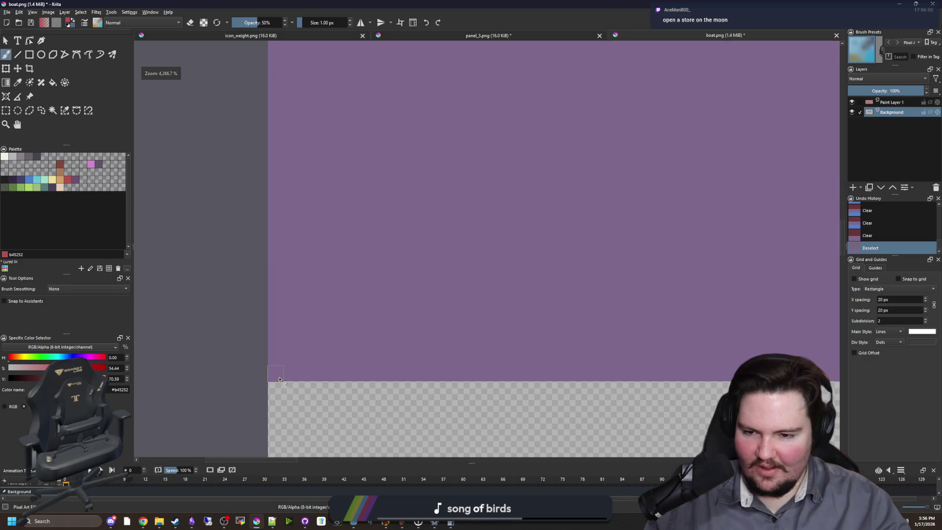
Step: Erase the stray pink pixels along the hull's left and right edges
key(e)
drag(277, 271, 293, 131)
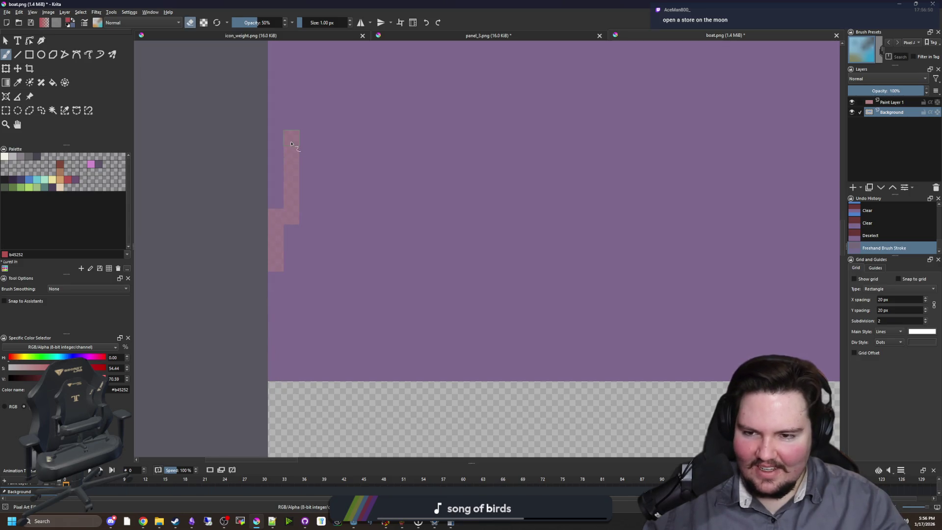
key(ctrl+z)
drag(278, 353, 280, 446)
scroll(280, 378, up, 1)
drag(279, 391, 281, 98)
scroll(318, 237, down, 2)
scroll(446, 244, up, 1)
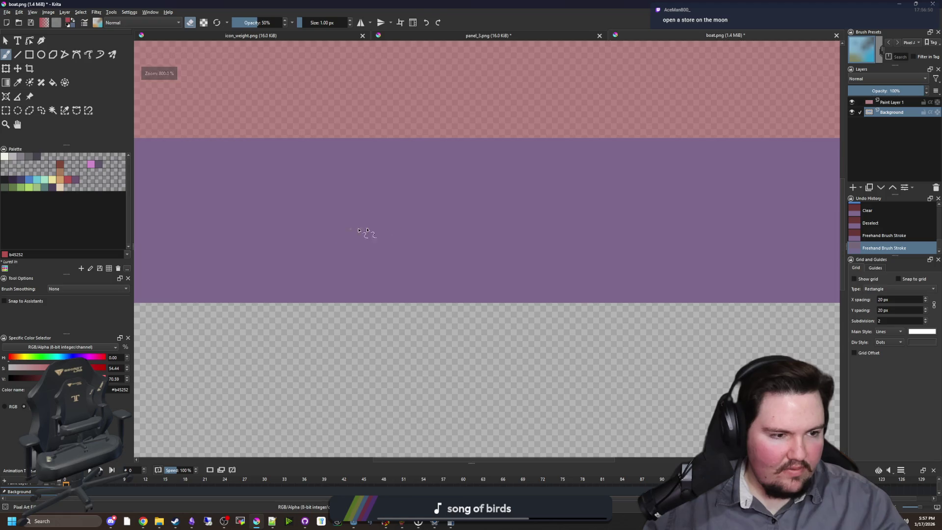
scroll(349, 233, right, 6)
scroll(392, 215, up, 1)
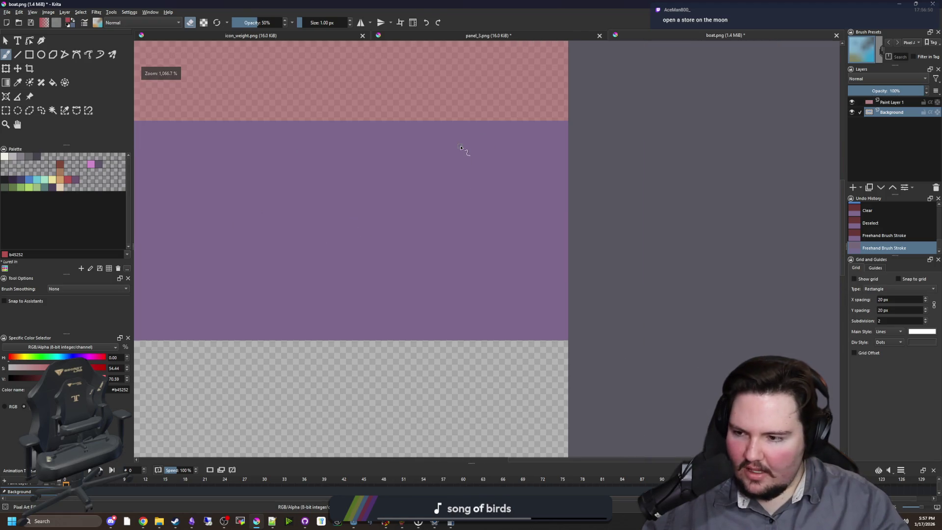
scroll(557, 157, up, 1)
drag(572, 108, 572, 210)
drag(573, 404, 572, 432)
Step: Delete the leftover edge strips at the hull's right and left ends
click(280, 23)
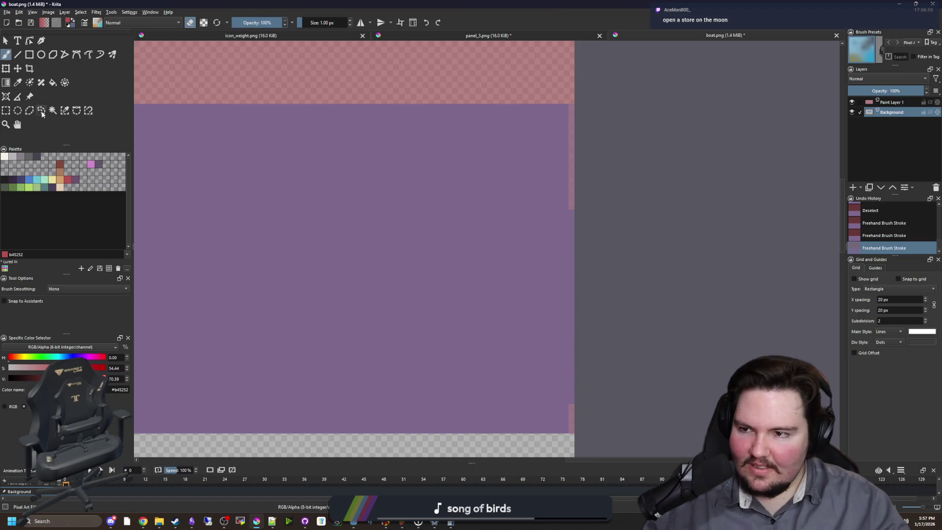
key(ctrl+r)
scroll(534, 252, down, 1)
drag(598, 405, 557, 147)
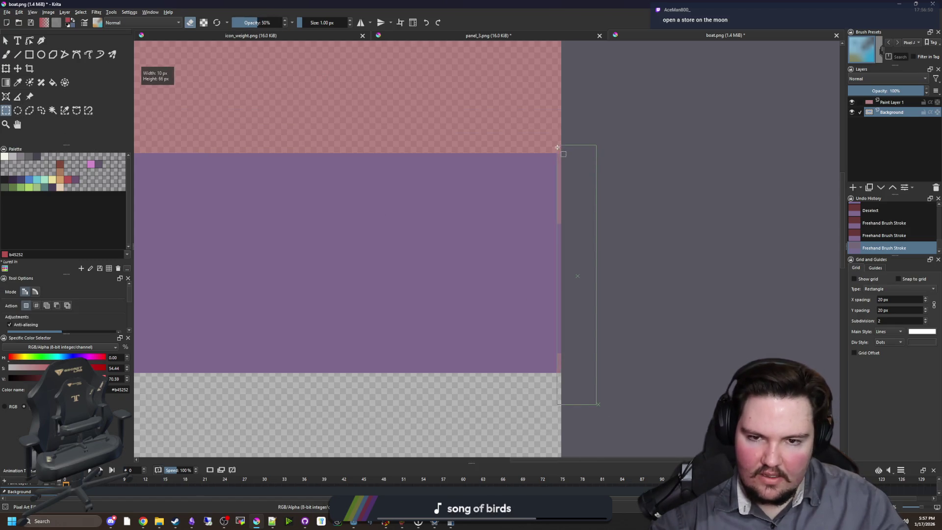
key(Delete)
drag(315, 176, 482, 202)
key(ctrl+shift+a)
scroll(442, 330, left, 5)
mouse_move(235, 398)
mouse_down()
mouse_move(252, 374)
mouse_move(326, 154)
mouse_up()
key(Delete)
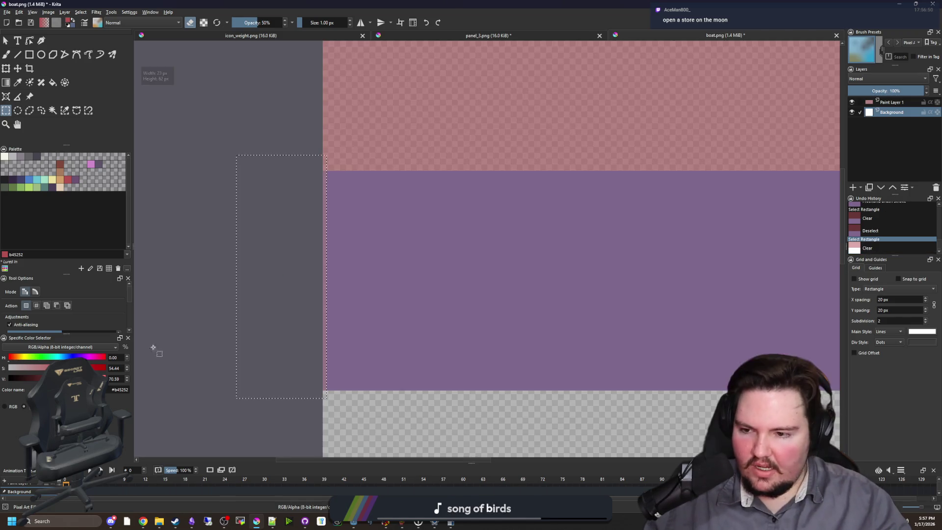
key(ctrl+shift+a)
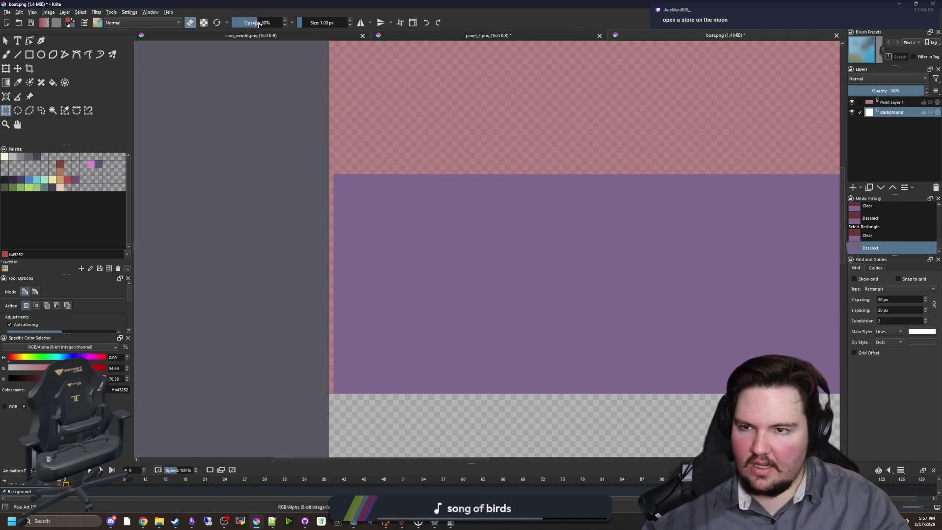
scroll(255, 147, down, 2)
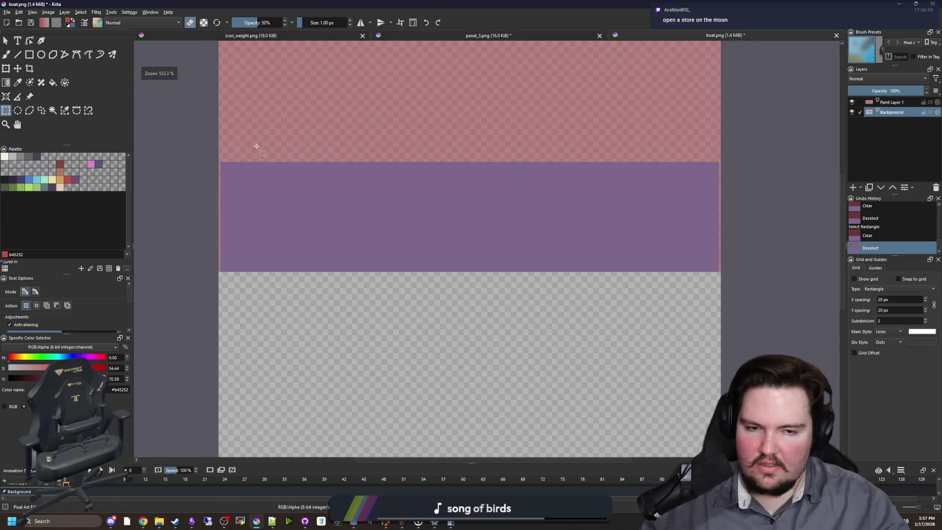
scroll(256, 146, up, 2)
Step: Draw a curved bow outline and clear the purple corner outside it
key(b)
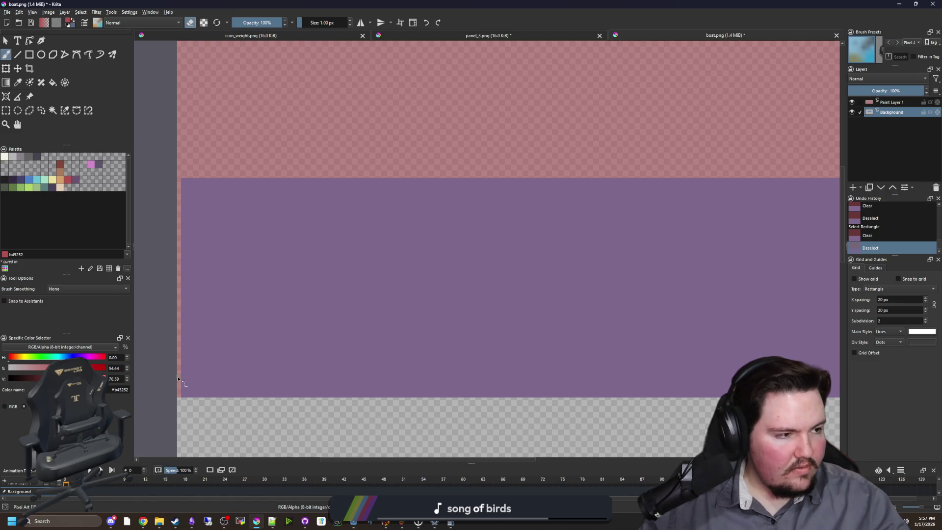
mouse_move(186, 363)
mouse_down()
mouse_move(249, 273)
mouse_move(290, 237)
mouse_move(372, 187)
mouse_move(436, 180)
mouse_up()
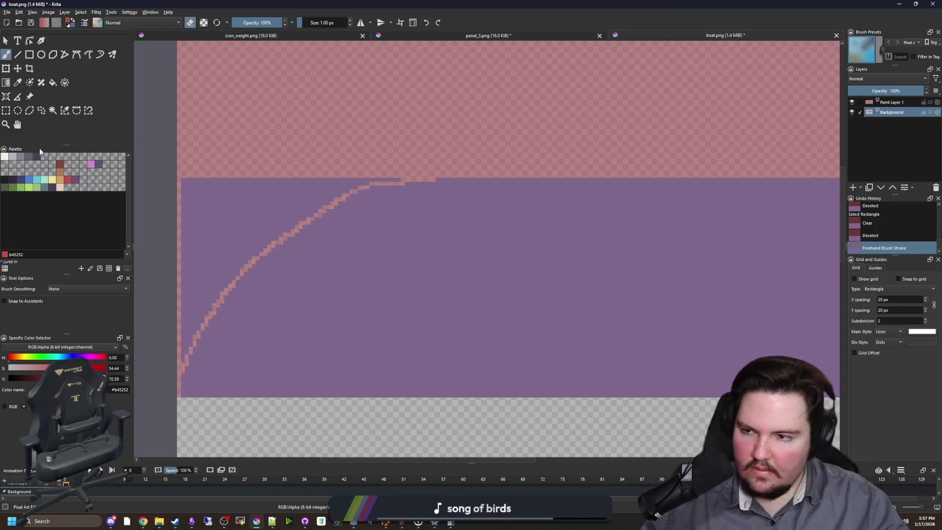
click(53, 111)
click(267, 200)
key(Delete)
key(minus)
key(ctrl+shift+a)
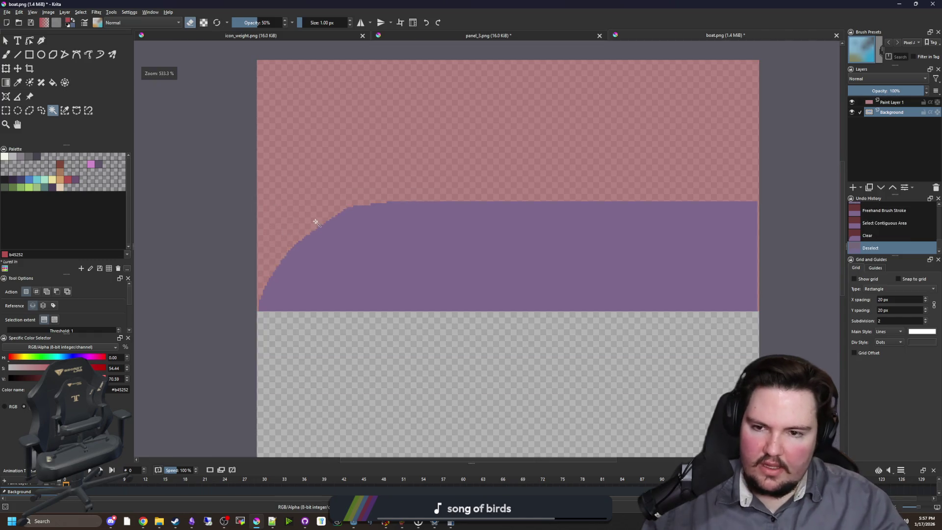
key(minus)
scroll(352, 224, up, 2)
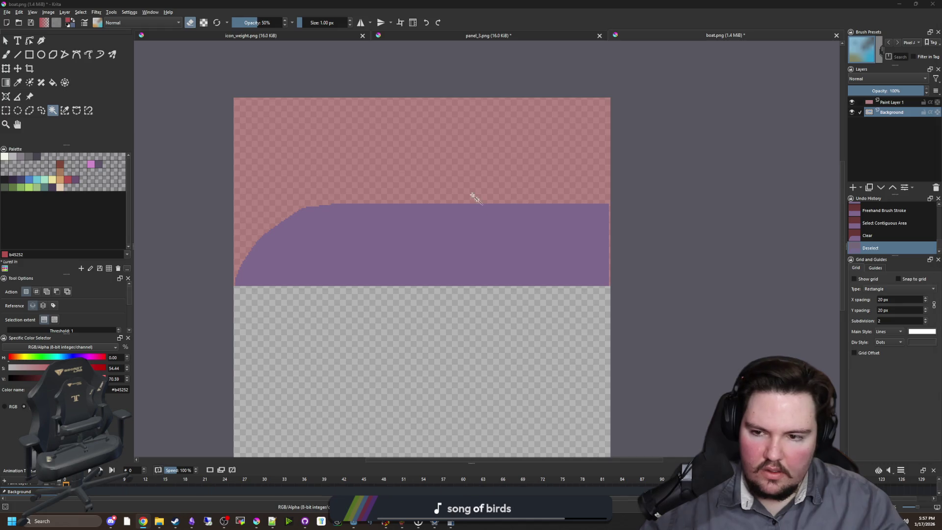
Step: Redraw a smoother bow curve and trim the sliver outside it
key(b)
scroll(235, 258, up, 4)
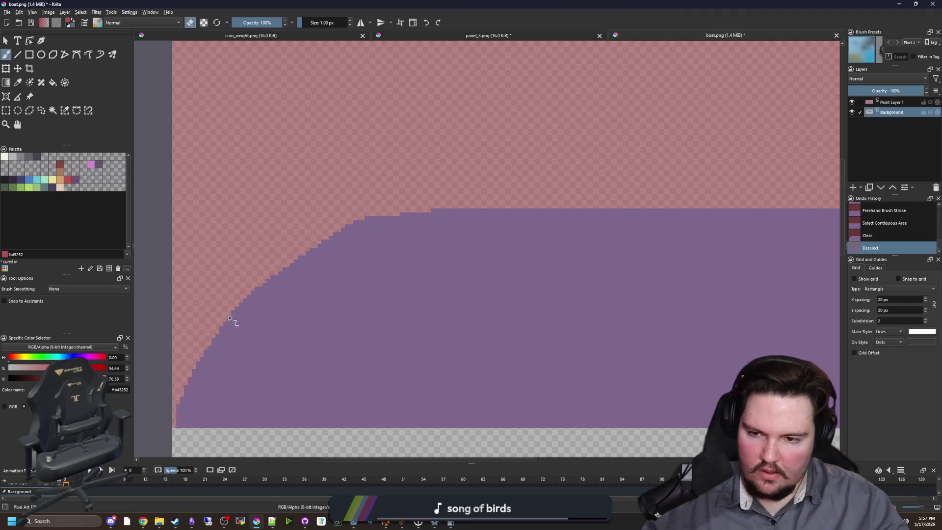
drag(250, 298, 275, 284)
mouse_move(203, 357)
mouse_down()
mouse_move(358, 250)
mouse_move(475, 210)
mouse_up()
click(52, 110)
click(337, 237)
key(Delete)
key(ctrl+shift+a)
scroll(319, 244, down, 5)
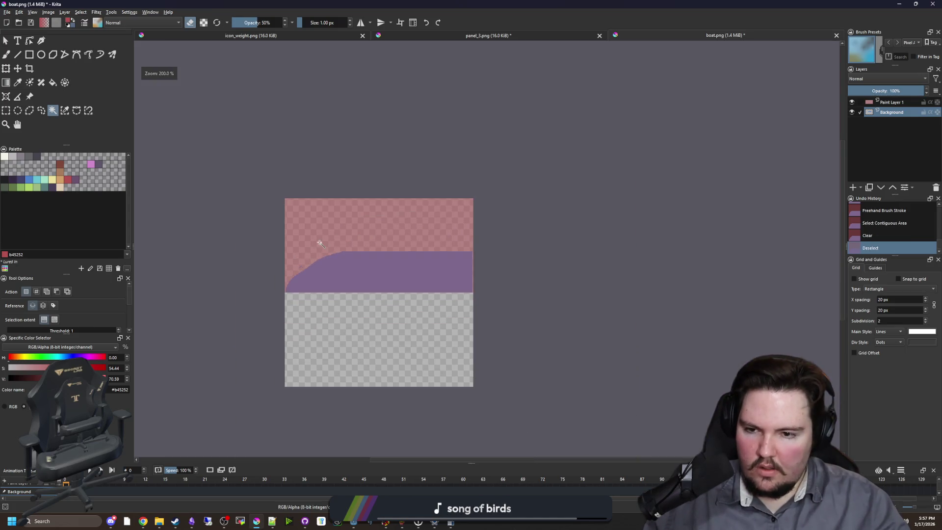
scroll(321, 231, down, 2)
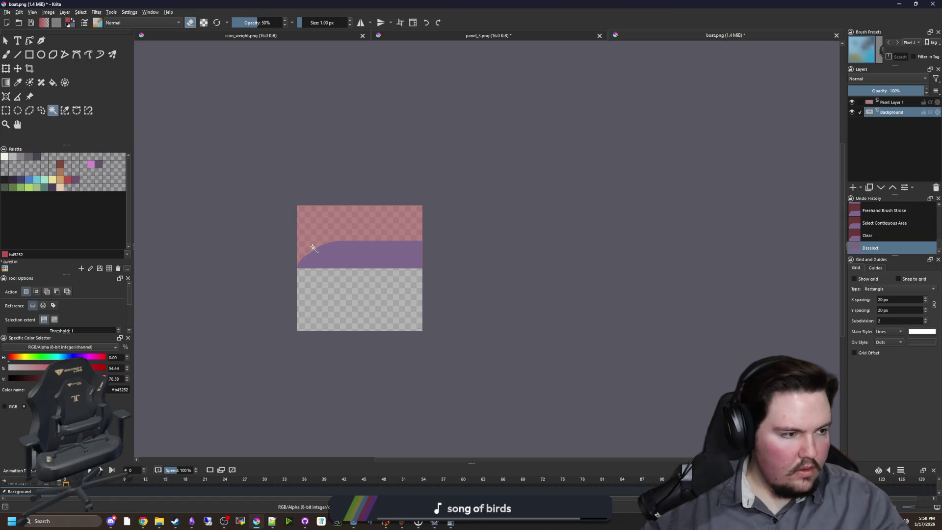
scroll(317, 265, up, 6)
key(ctrl+z)
key(ctrl+z)
key(ctrl+z)
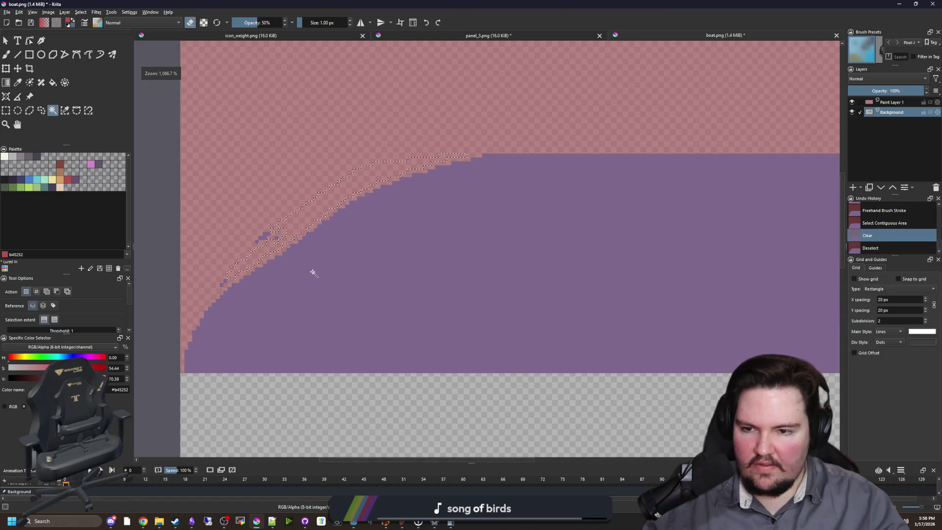
key(ctrl+shift+a)
key(b)
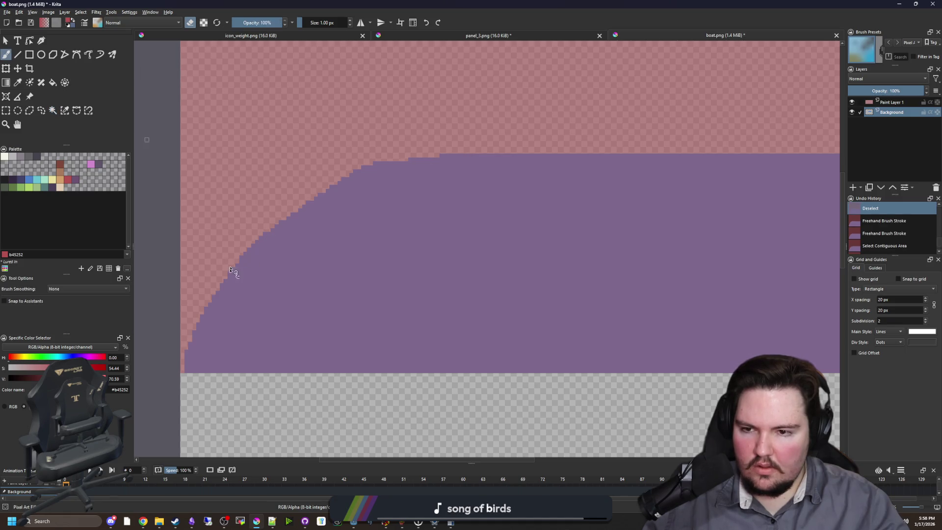
key(ctrl+shift+z)
key(ctrl+shift+z)
key(ctrl+shift+z)
Step: Extend the smooth curve up along the hull top and clear the sliver beyond it
drag(208, 301, 192, 339)
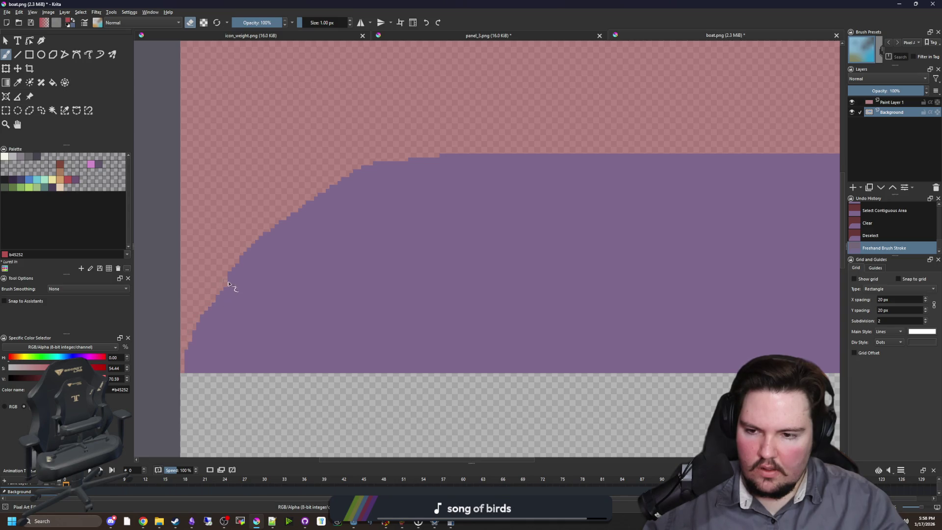
mouse_move(257, 261)
mouse_down()
mouse_move(343, 221)
mouse_move(548, 157)
mouse_up()
click(53, 110)
click(382, 172)
key(Delete)
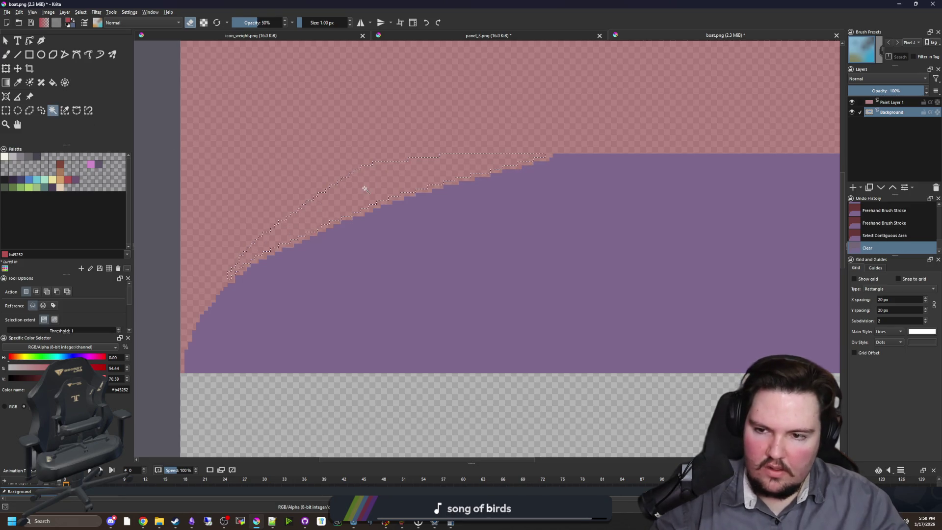
key(ctrl+shift+a)
scroll(382, 175, down, 5)
key(b)
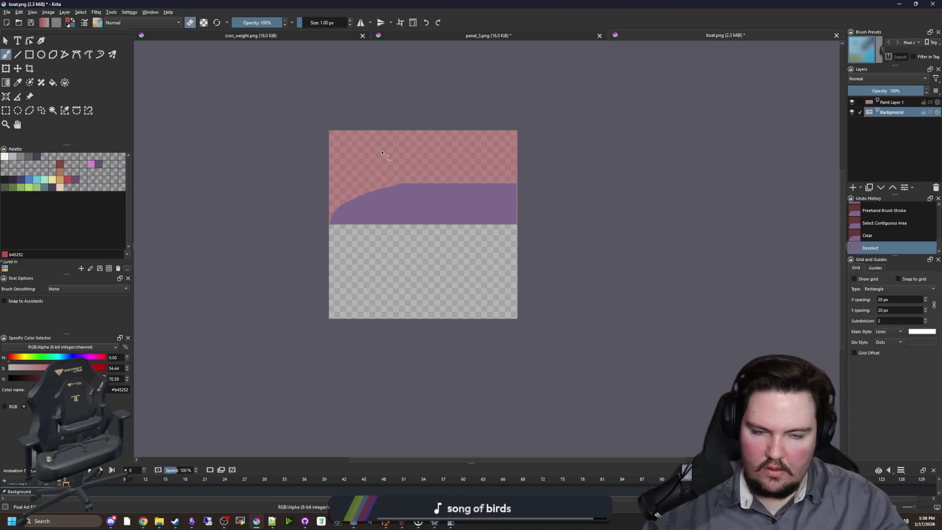
scroll(384, 166, up, 6)
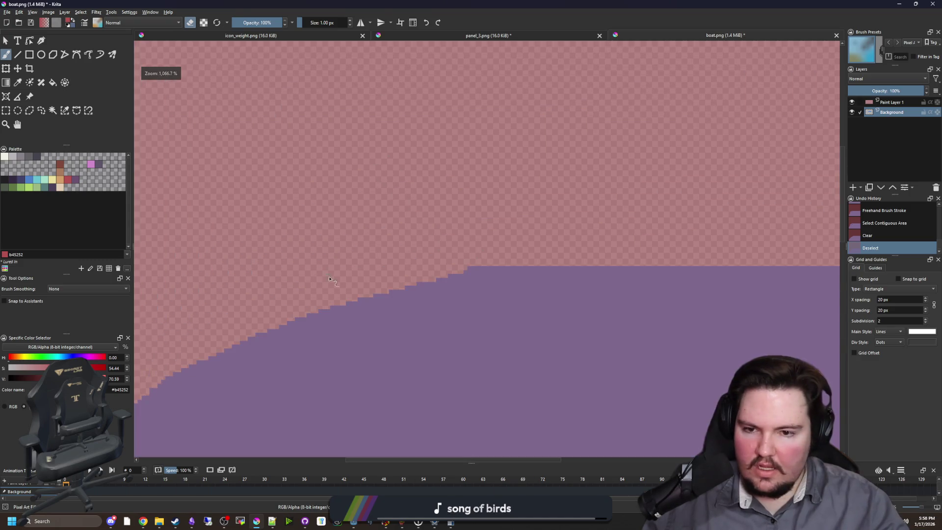
drag(682, 204, 338, 138)
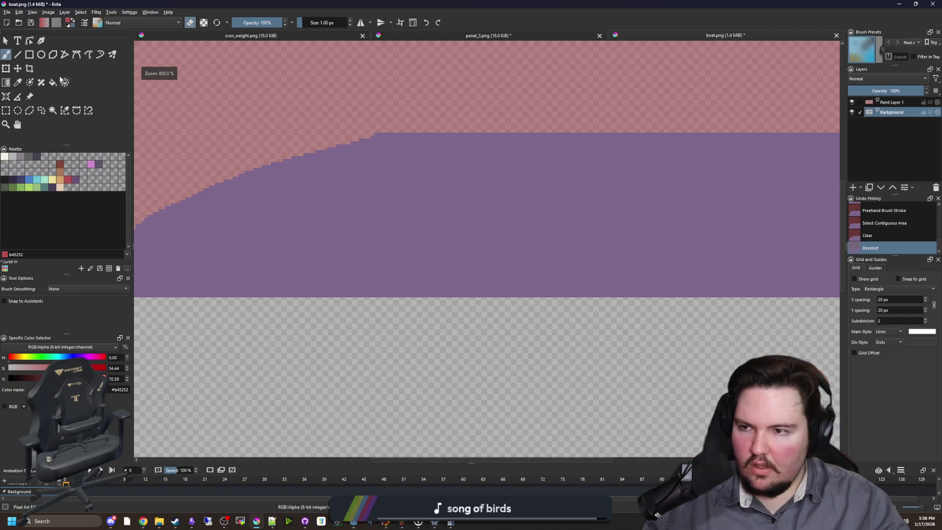
click(29, 54)
scroll(371, 141, down, 2)
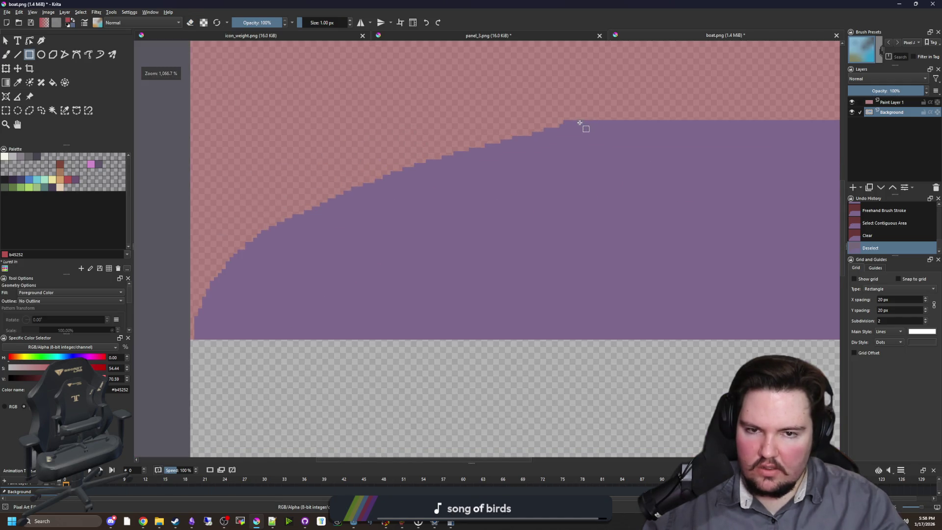
Step: Draw a blue rectangle down from the hull's top edge, replacing an undone red one
drag(577, 121, 540, 274)
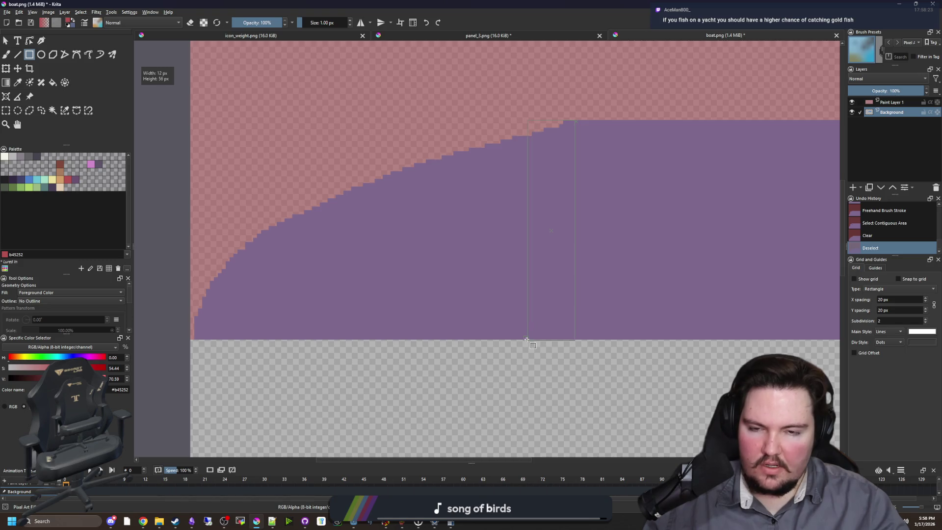
drag(527, 339, 524, 340)
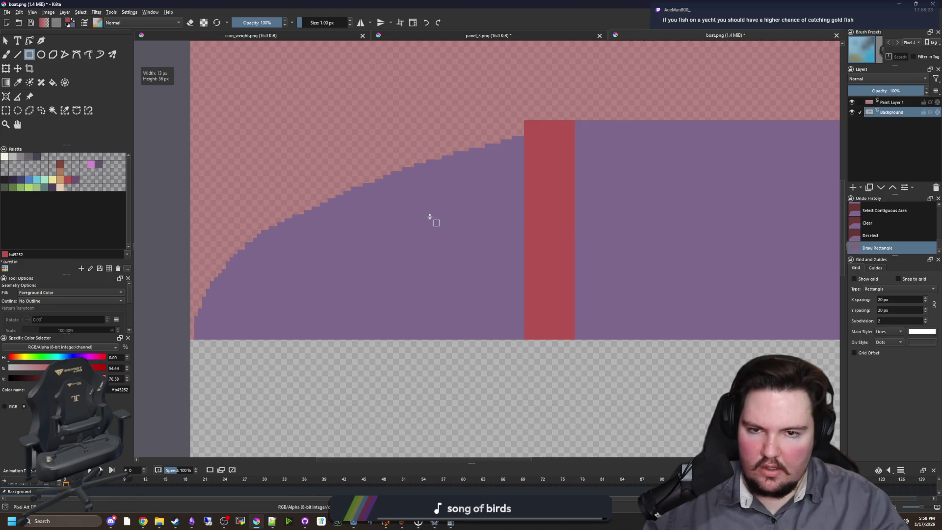
key(ctrl+z)
key(x)
drag(605, 123, 522, 259)
drag(504, 330, 500, 336)
scroll(472, 200, up, 1)
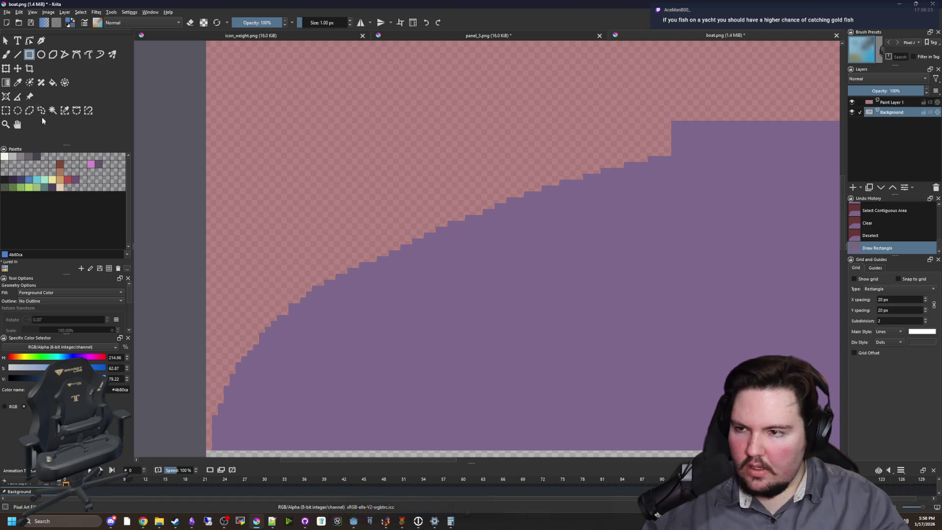
scroll(319, 177, down, 1)
Step: Try straight lines along the bow at full opacity, then undo the last line
key(v)
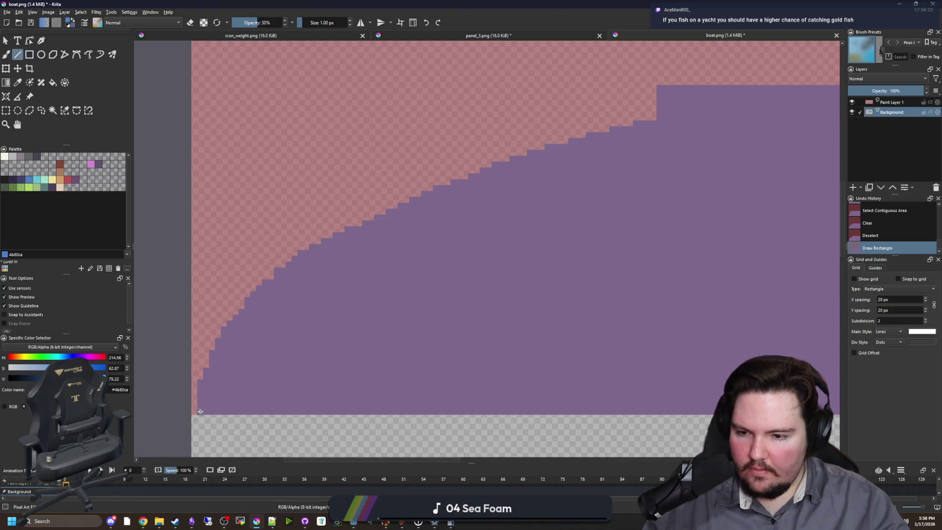
drag(202, 376, 527, 134)
drag(665, 85, 666, 84)
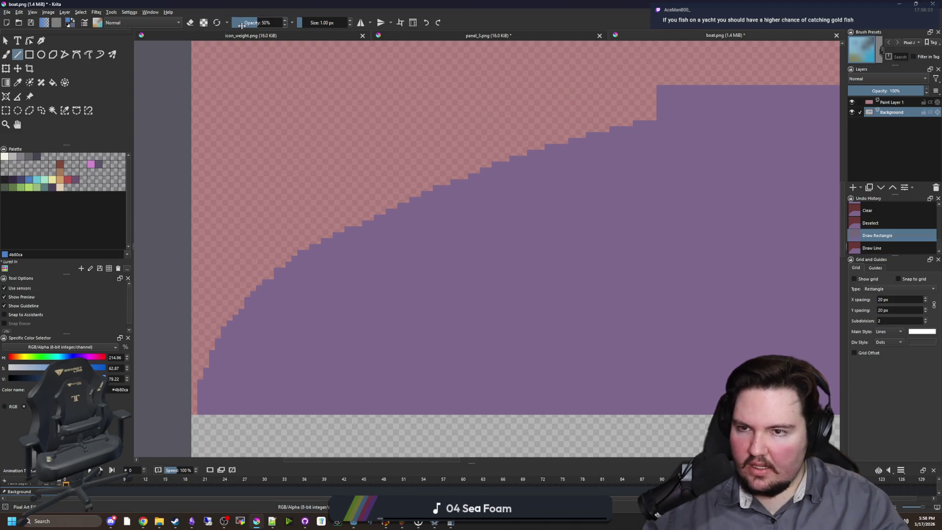
drag(241, 25, 302, 126)
drag(660, 88, 414, 138)
mouse_move(320, 193)
mouse_down()
mouse_move(255, 201)
mouse_move(255, 210)
mouse_up()
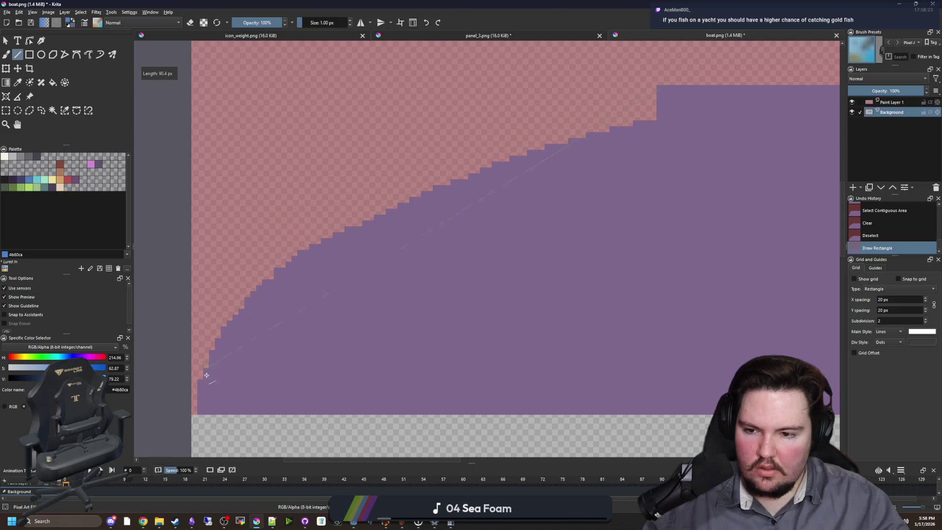
drag(201, 414, 200, 414)
key(ctrl+z)
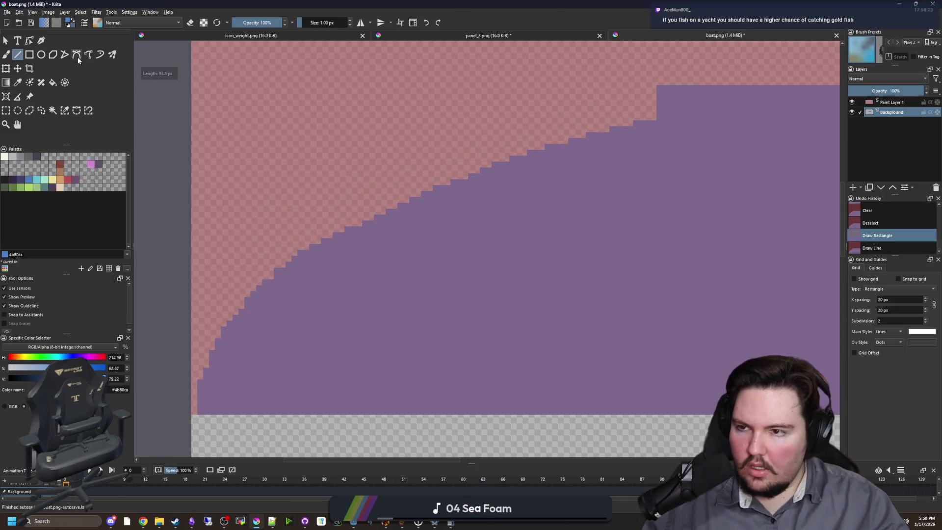
Step: With the Bezier Curve tool selected, undo two edits and redo back through the straight line
click(79, 55)
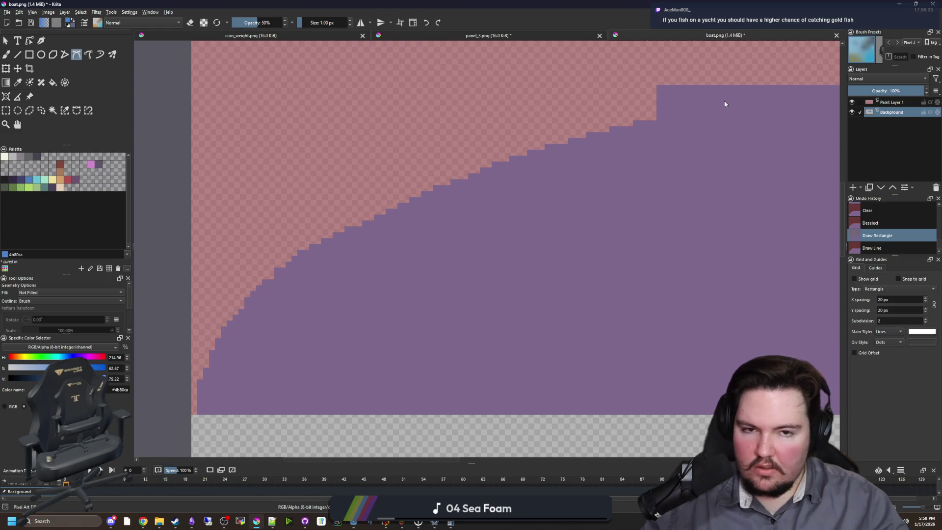
key(ctrl+z)
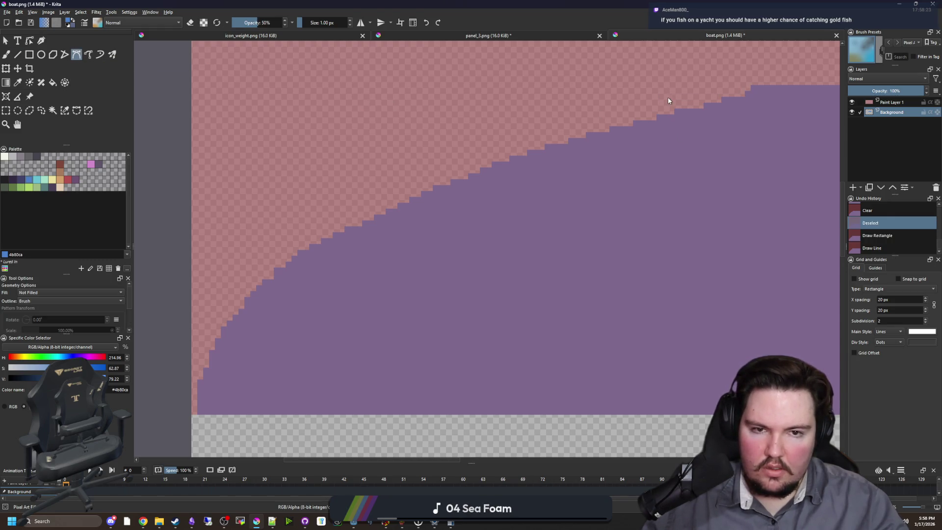
key(ctrl+z)
key(ctrl+z)
key(ctrl+shift+z)
key(ctrl+shift+z)
key(ctrl+shift+z)
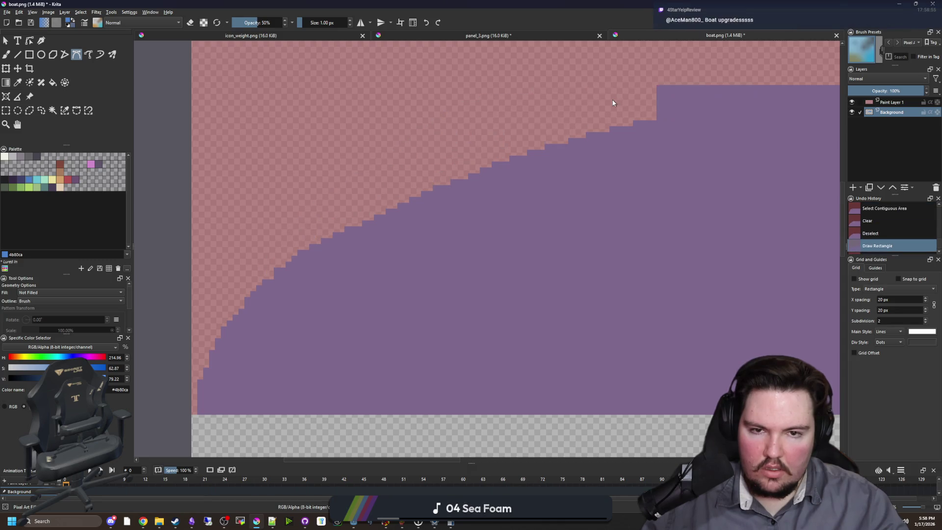
Step: Erase a stray purple pixel at the bow with the brush in eraser mode
scroll(473, 126, up, 2)
key(b)
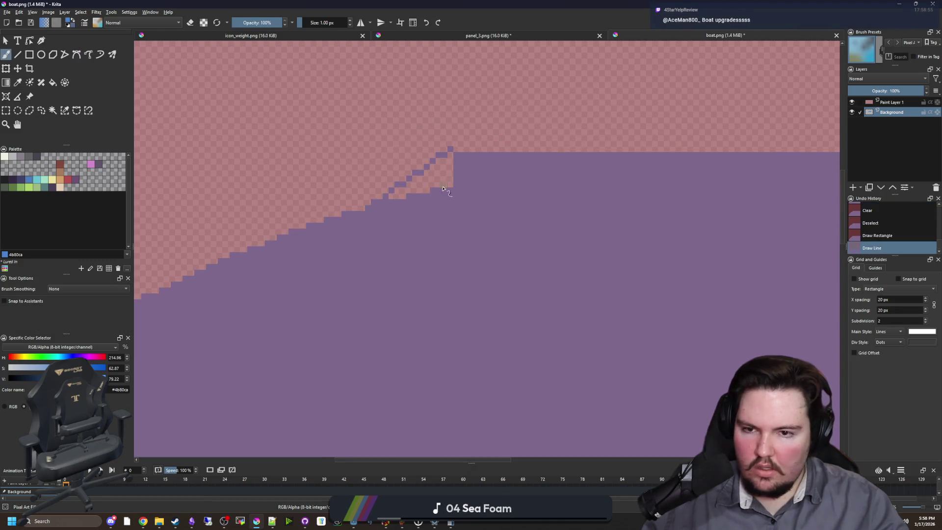
key(e)
scroll(479, 113, up, 2)
click(495, 97)
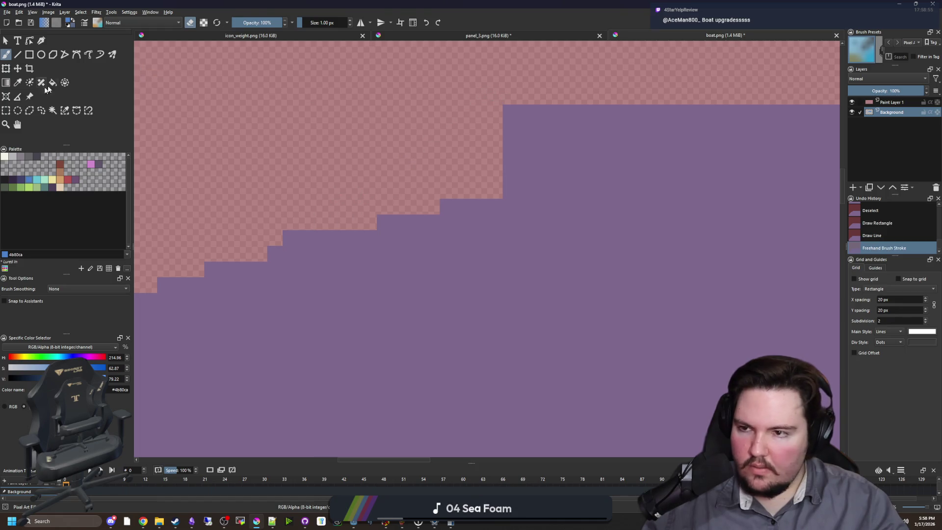
Step: Try a Bezier curve from the deck corner along the bow edge, then undo it
click(76, 55)
scroll(414, 169, down, 3)
scroll(417, 162, up, 1)
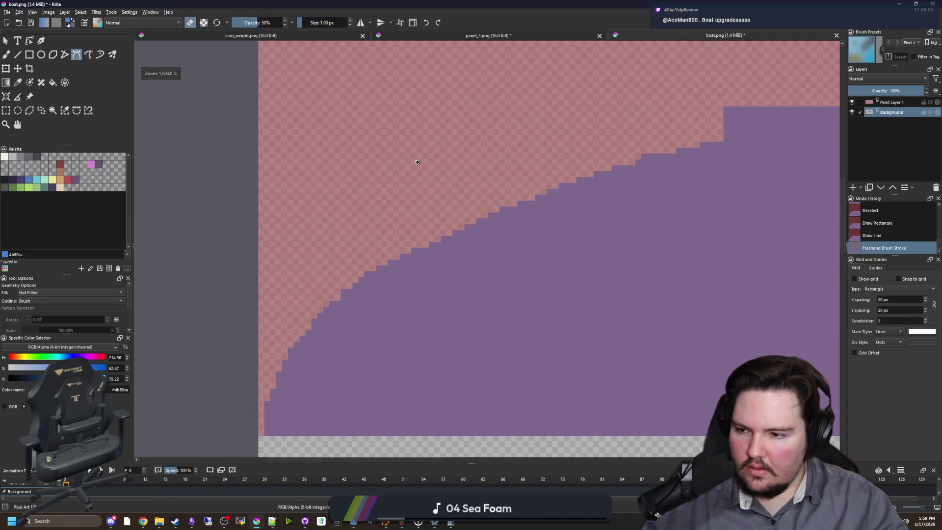
scroll(432, 174, down, 2)
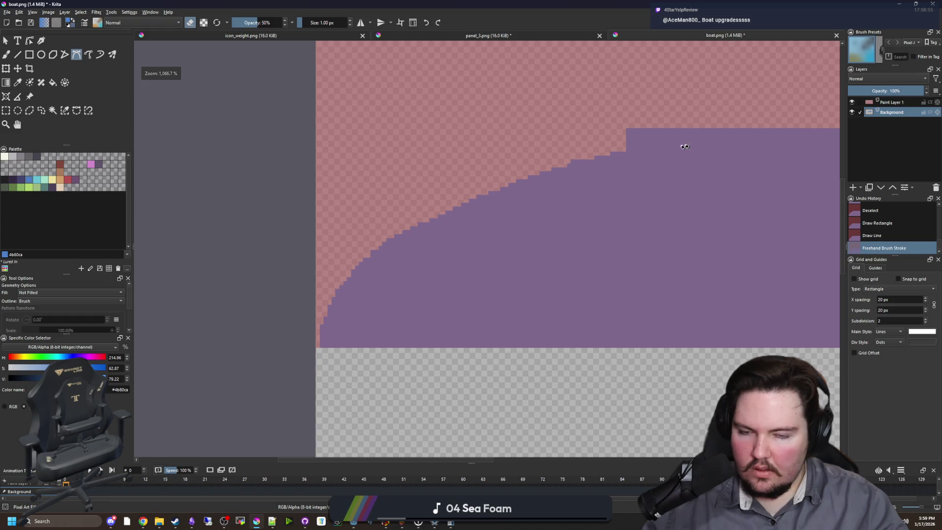
click(629, 131)
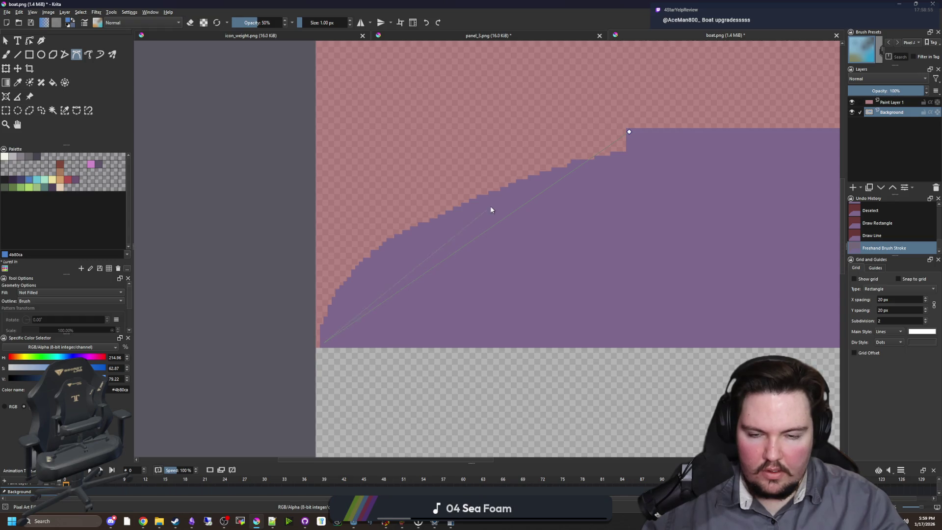
key(ctrl+z)
key(ctrl+z)
click(628, 131)
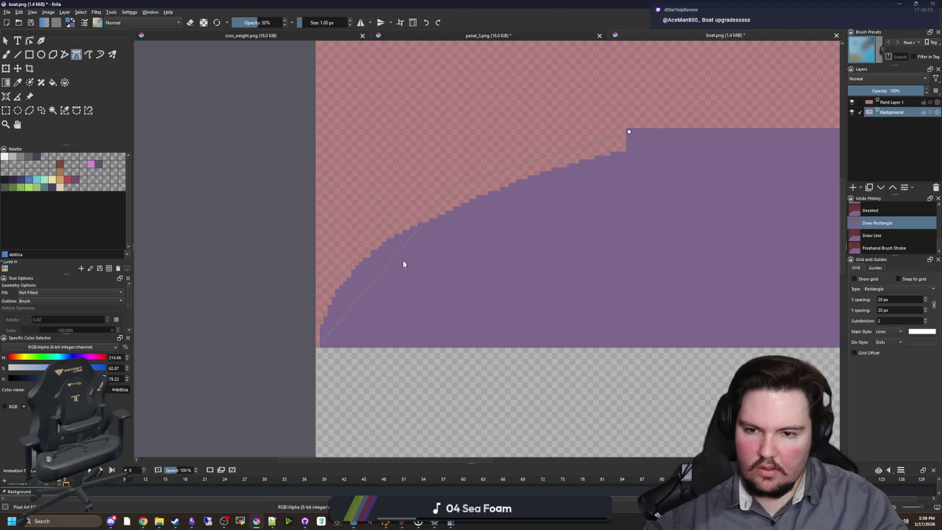
double_click(431, 218)
key(ctrl+z)
Step: Set stroke opacity to 100% and anchor a new curve from the deck corner bending down the bow
drag(270, 23, 315, 29)
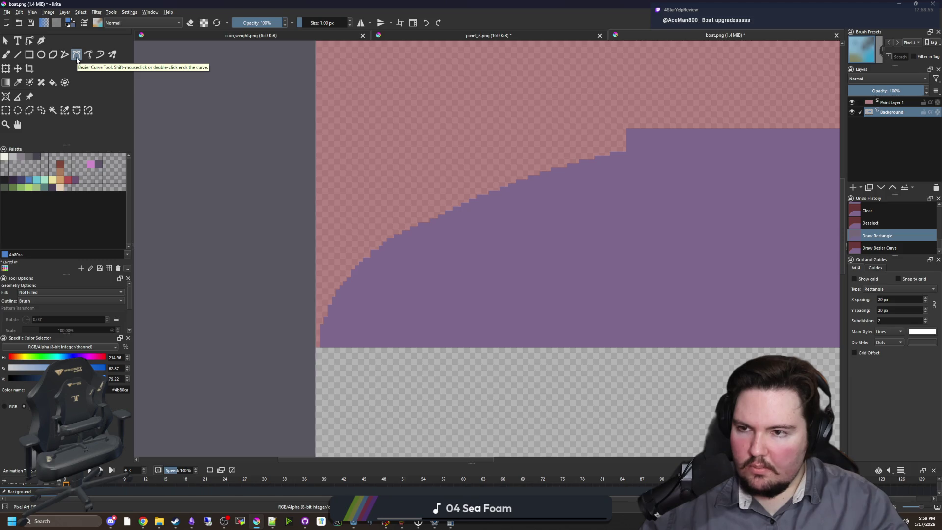
click(629, 133)
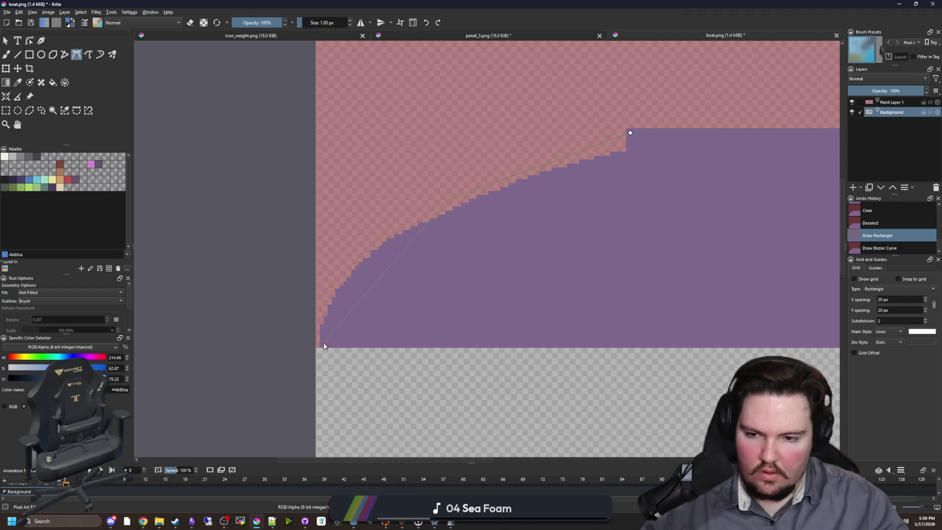
drag(332, 216, 333, 225)
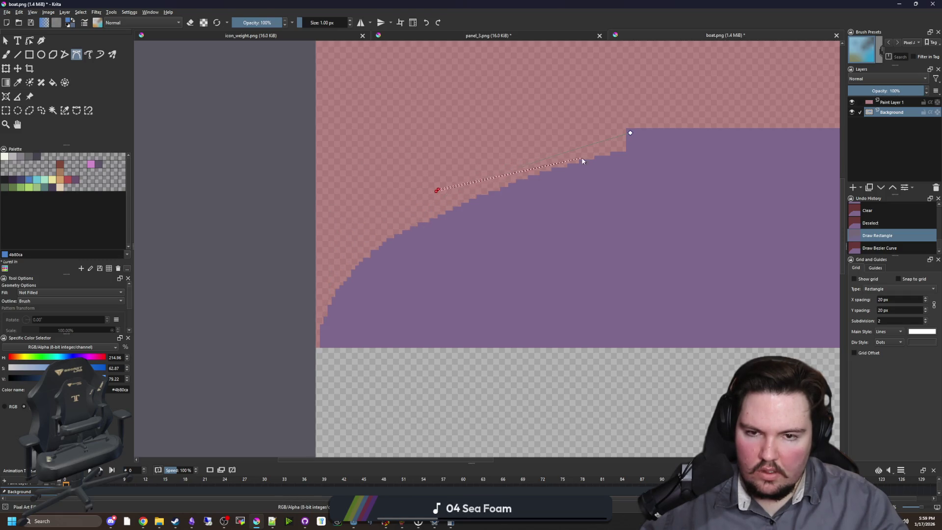
click(440, 245)
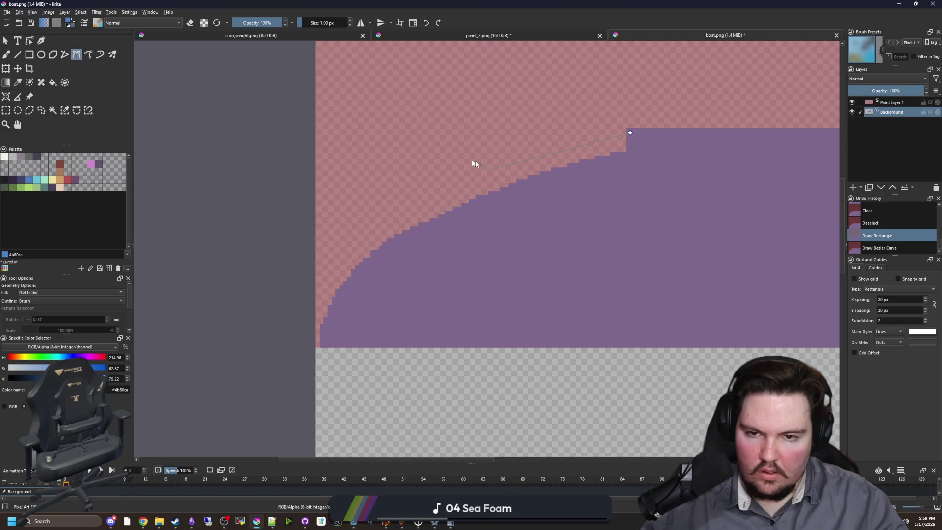
Step: Add and shape further curve points past the bow, then cancel the unfinished curve
drag(484, 229, 491, 229)
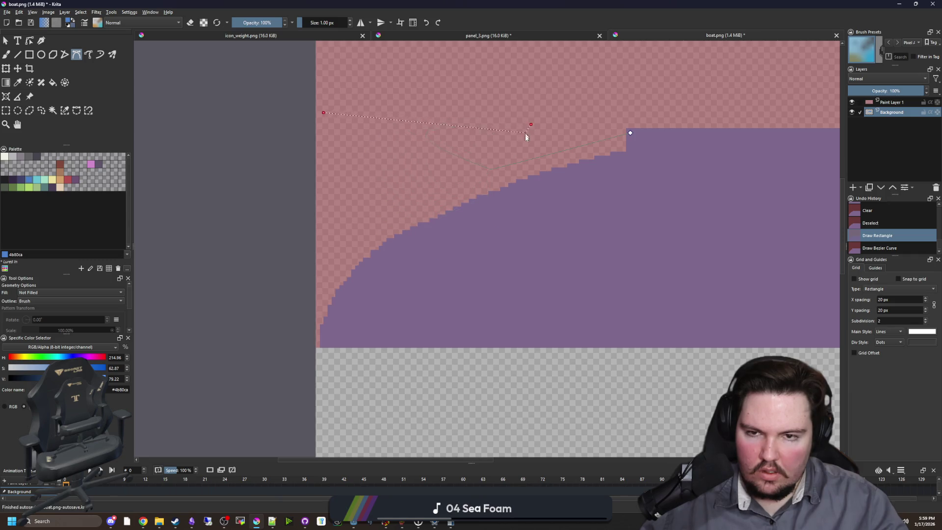
mouse_move(402, 161)
mouse_down()
mouse_move(430, 39)
mouse_move(332, 185)
mouse_up()
mouse_move(249, 209)
mouse_down()
mouse_move(528, 214)
mouse_move(505, 294)
mouse_up()
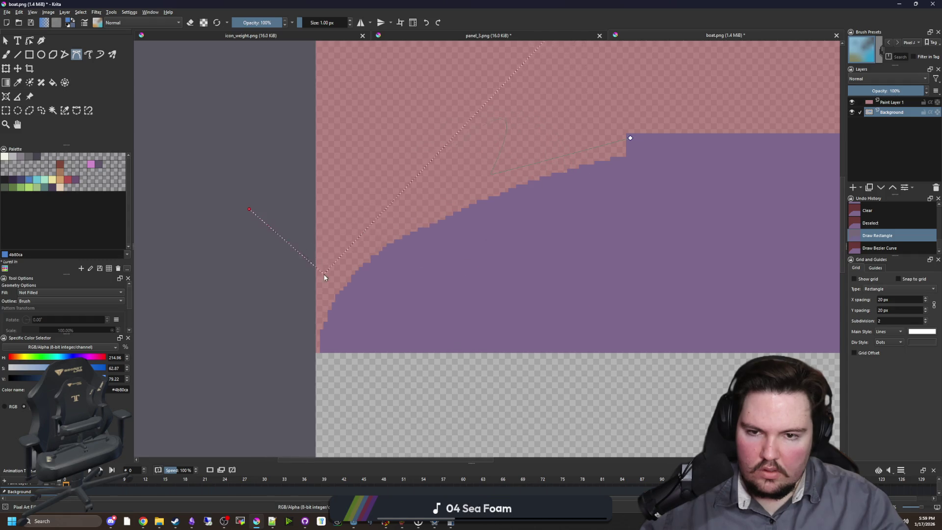
key(Escape)
Step: Discard another curve attempt at the deck corner and restore history up to the deck rectangle
key(ctrl+z)
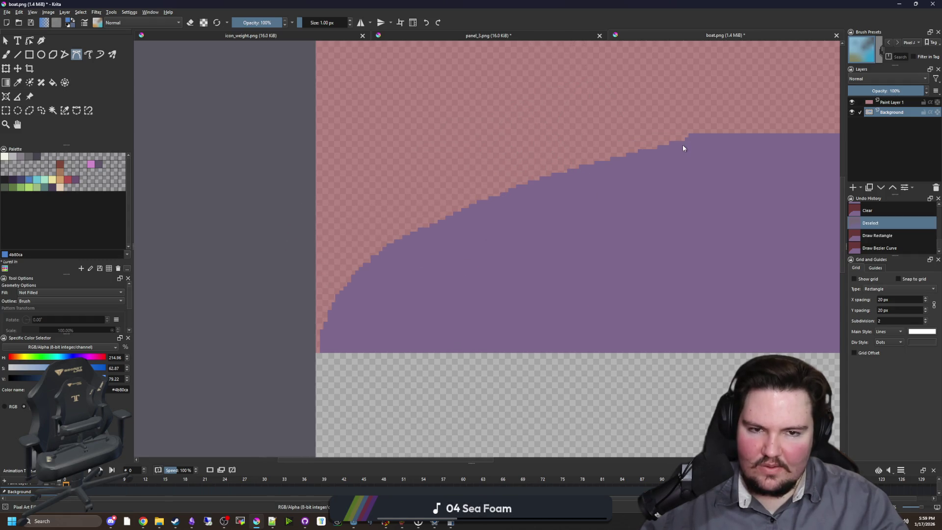
key(ctrl+shift+z)
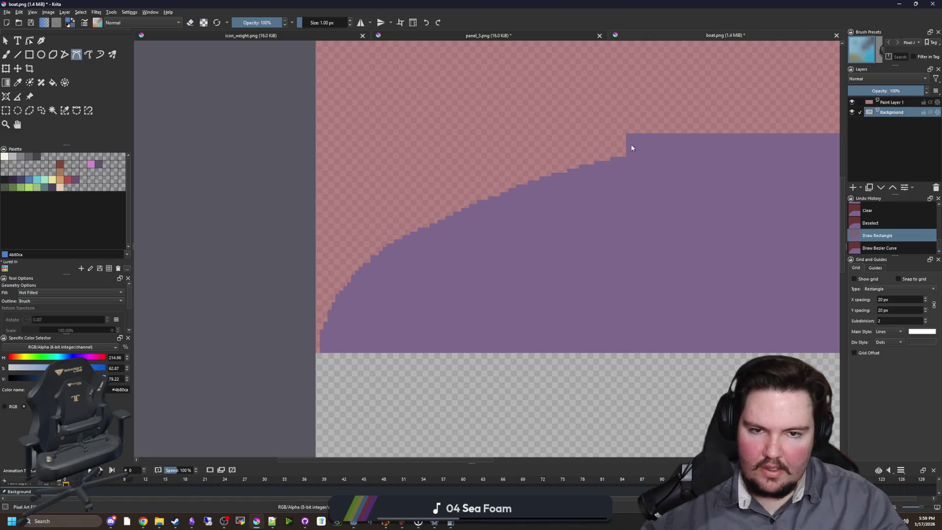
click(626, 135)
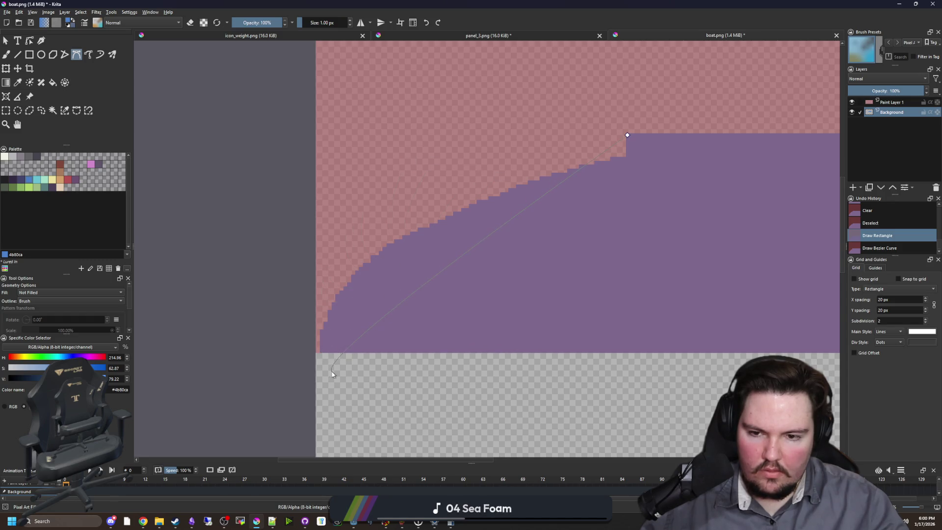
key(ctrl+z)
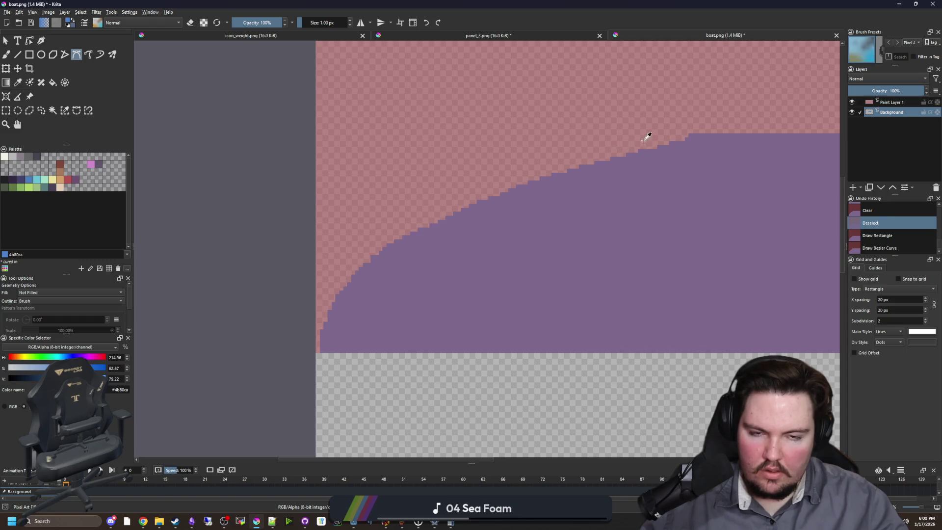
key(ctrl+z)
key(ctrl+shift+z)
key(ctrl+shift+z)
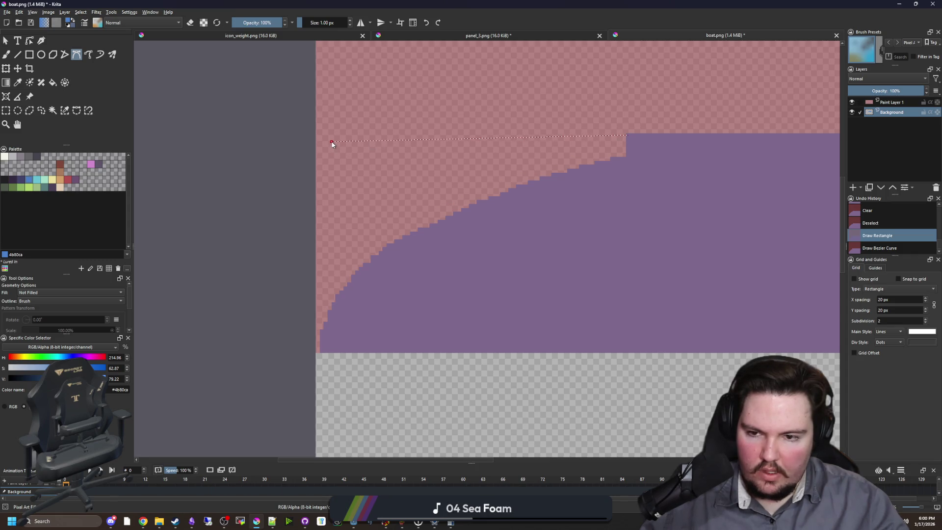
Step: Finish the curve at the bow's bottom, try filling the band beside it, then undo both
double_click(323, 353)
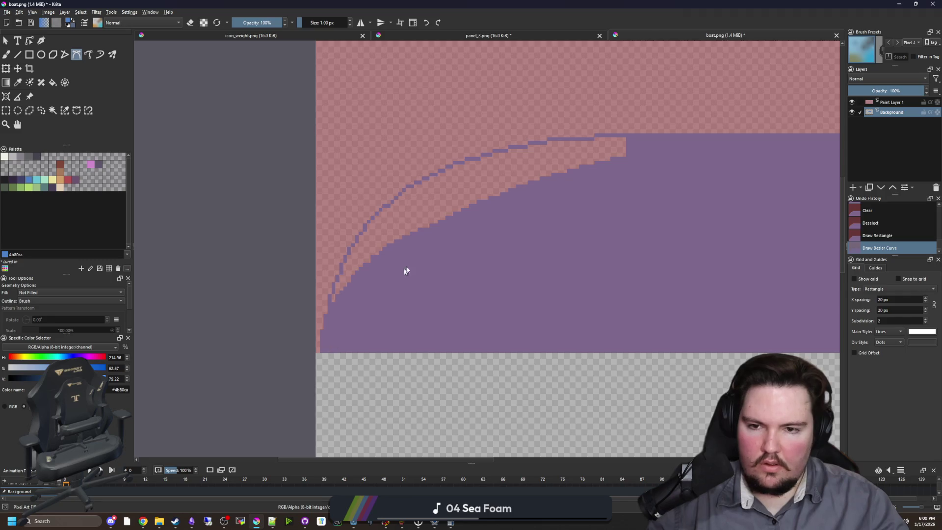
key(f)
click(412, 212)
key(minus)
key(plus)
key(ctrl+z)
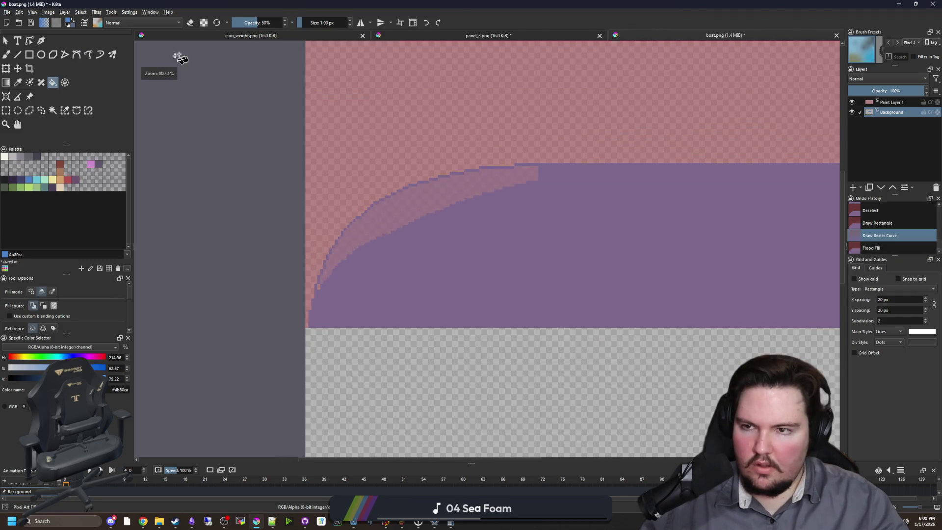
scroll(437, 216, up, 1)
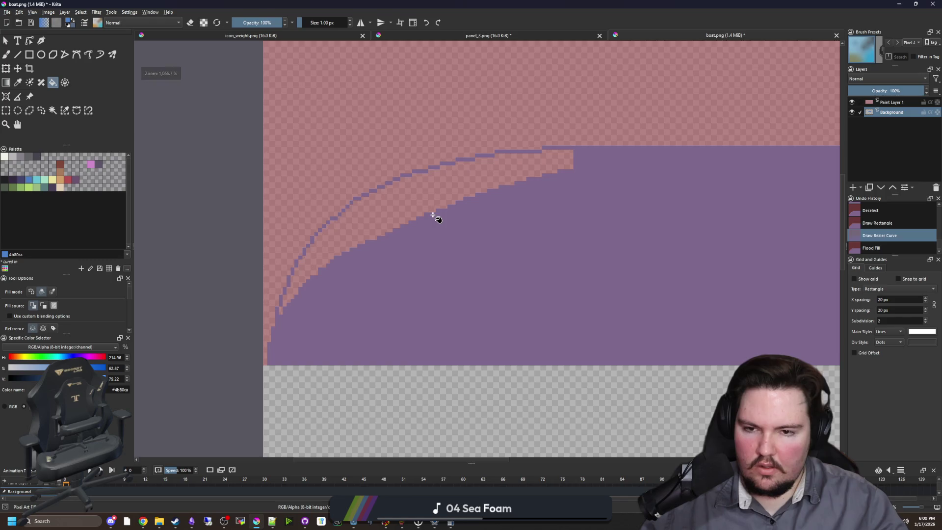
key(ctrl+z)
Step: Reselect the Bezier Curve tool to begin a fresh curve
scroll(515, 174, up, 2)
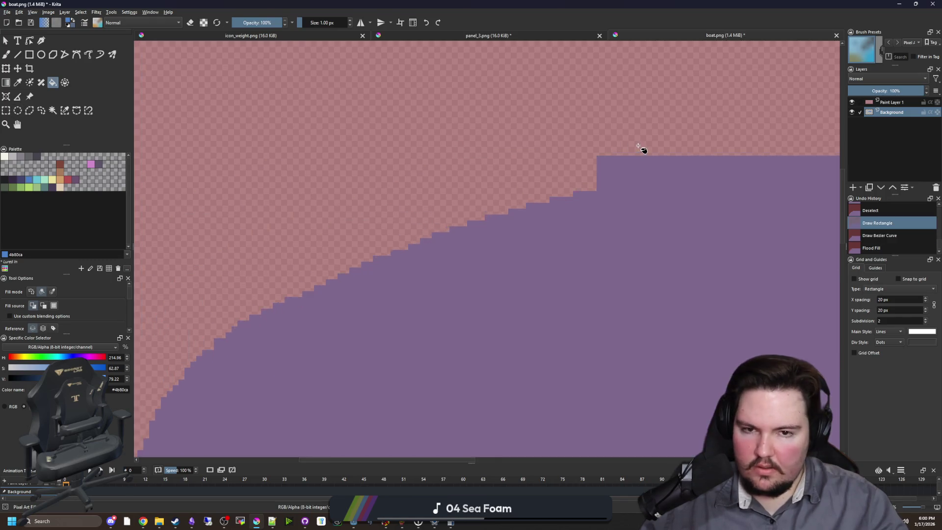
scroll(491, 198, down, 2)
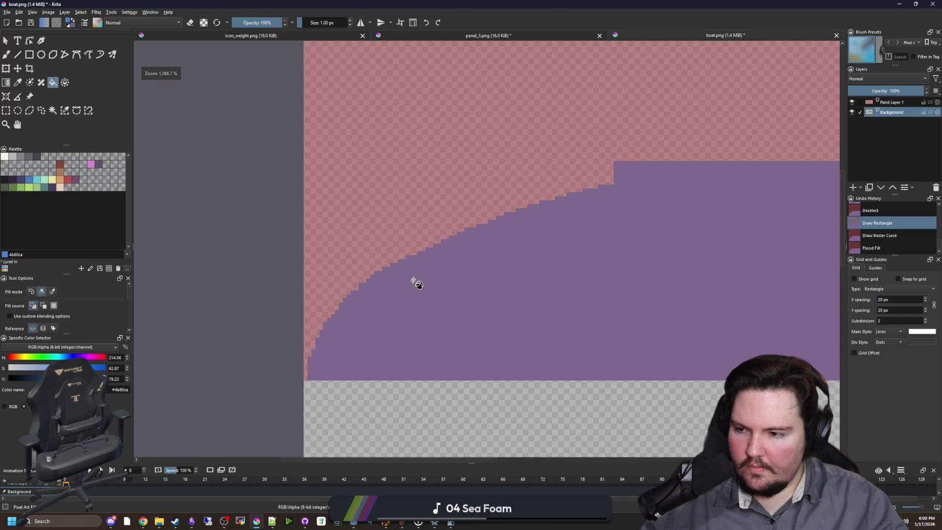
scroll(403, 270, up, 1)
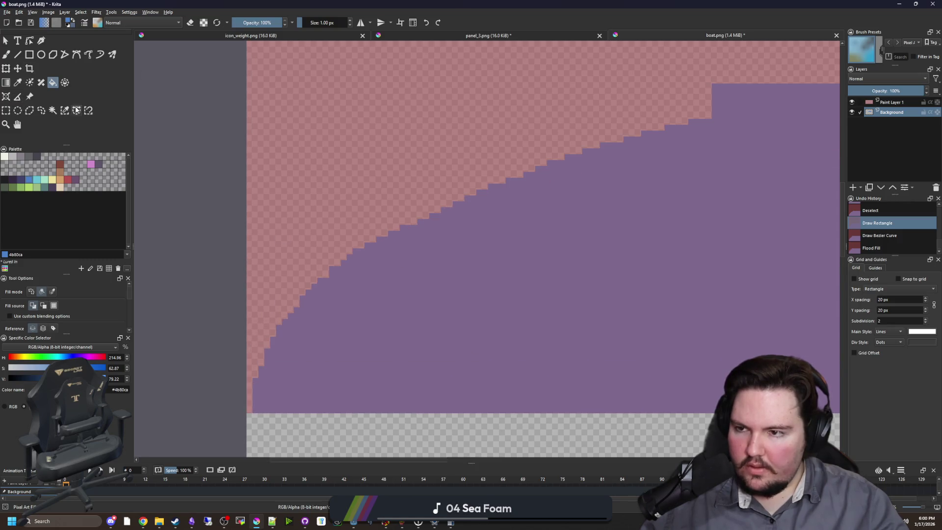
click(78, 55)
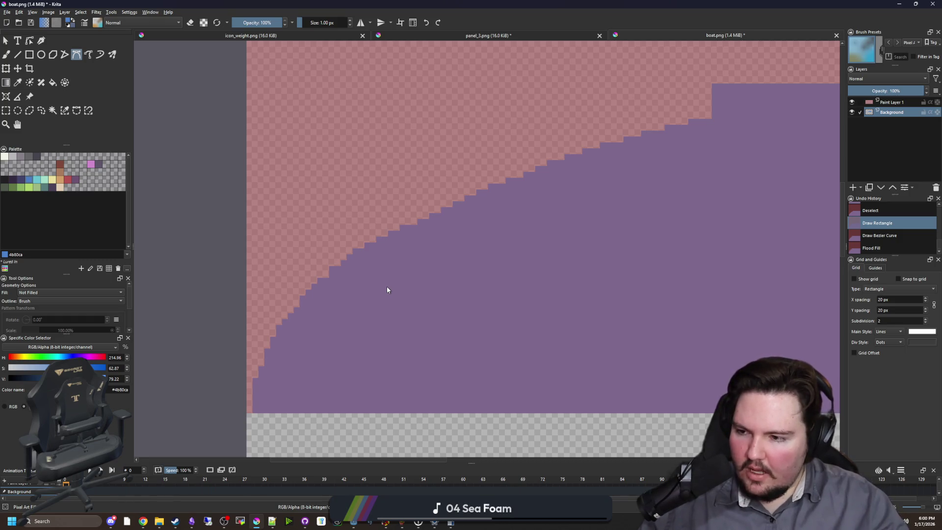
scroll(387, 290, down, 2)
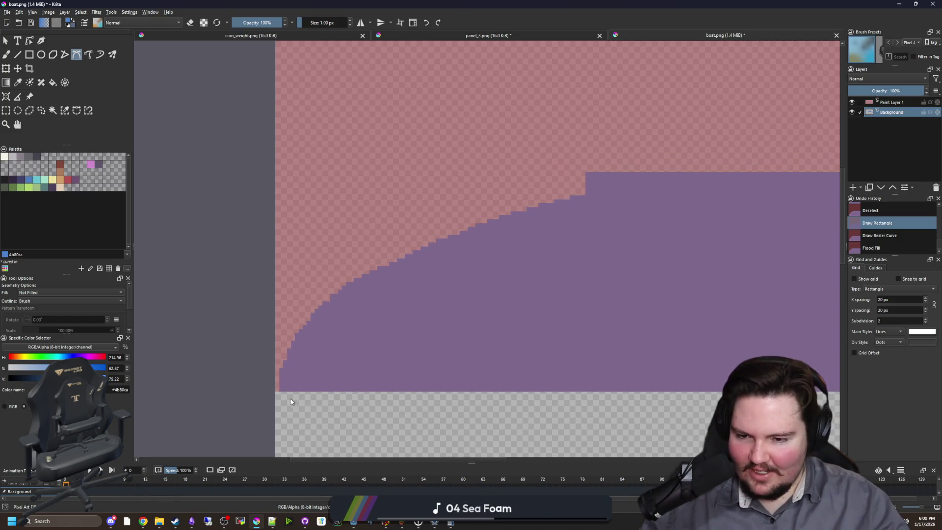
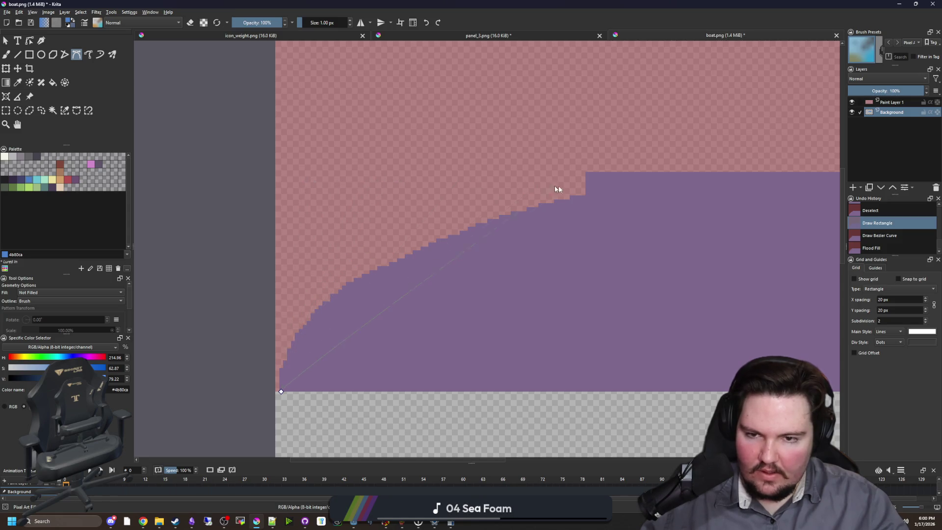
Step: Finish the bow Bezier curve and flood-fill the pink sliver beneath it purple
mouse_move(587, 174)
mouse_down()
mouse_move(628, 165)
mouse_move(606, 154)
mouse_up()
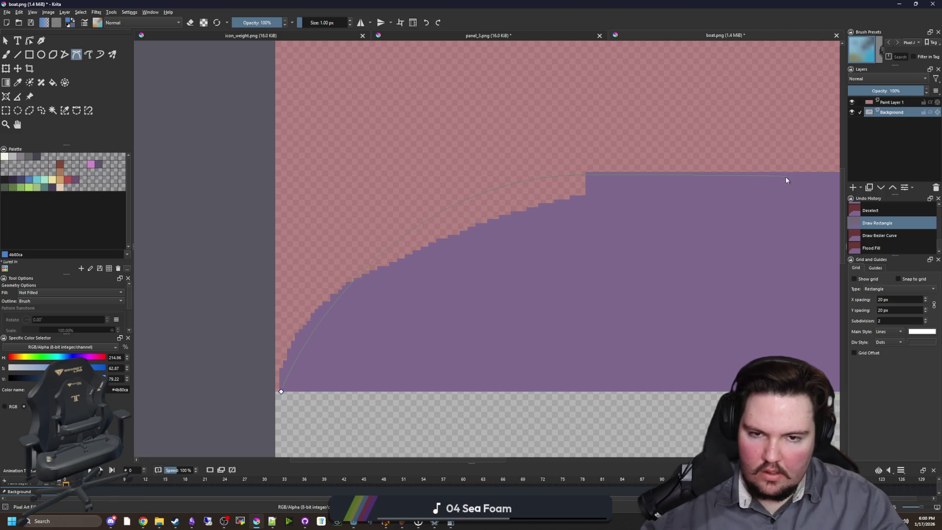
key(Return)
key(f)
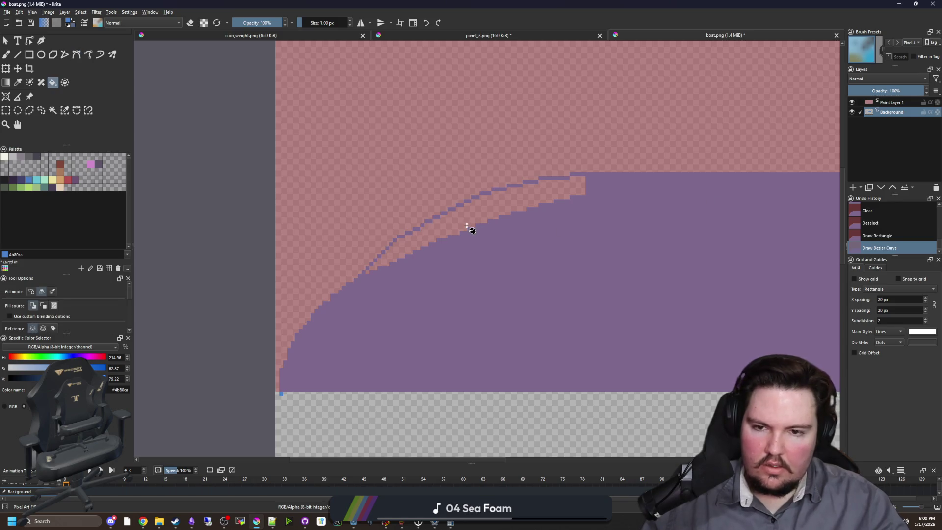
click(458, 230)
scroll(342, 296, up, 3)
Step: Paint a purple pixel on the curved edge and erase a stray pixel there
key(b)
click(399, 249)
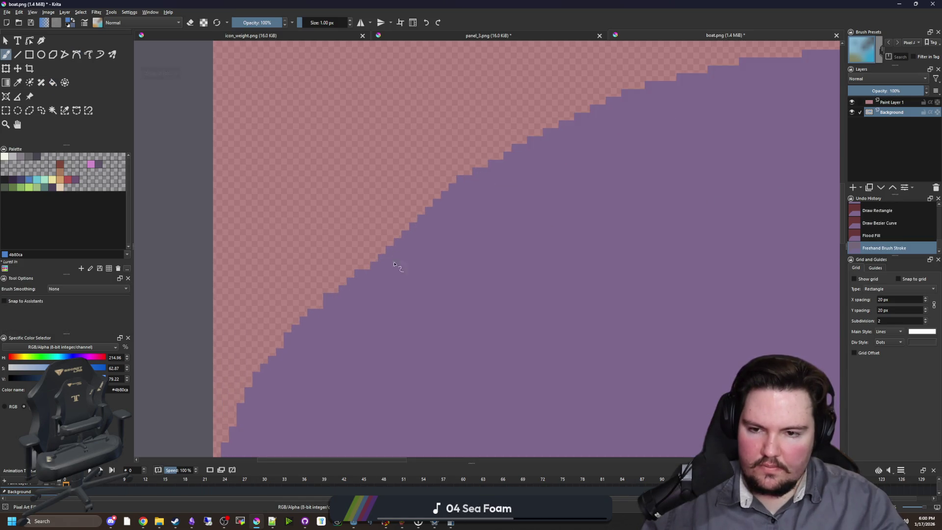
scroll(400, 239, up, 1)
key(e)
click(456, 202)
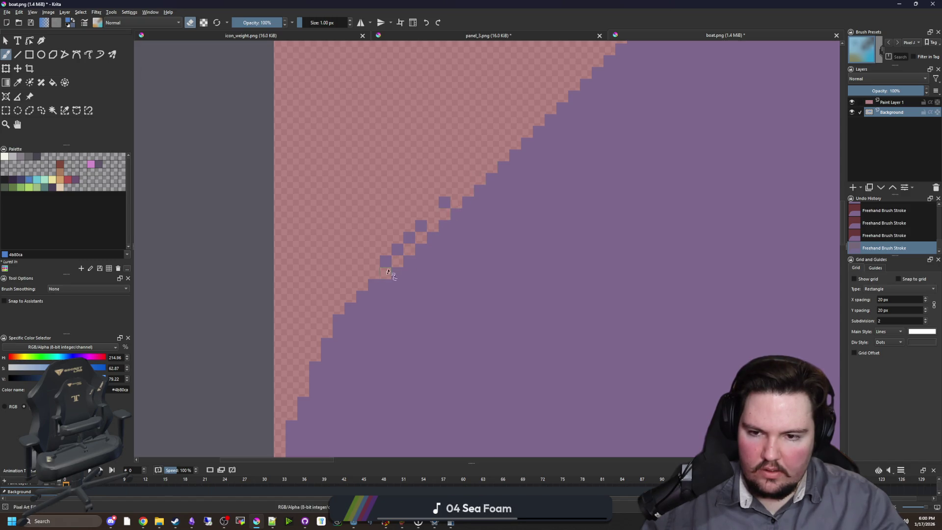
Step: Erase stray purple pixels along the diagonal bow edge, undoing the last two strokes
drag(386, 273, 445, 205)
click(357, 305)
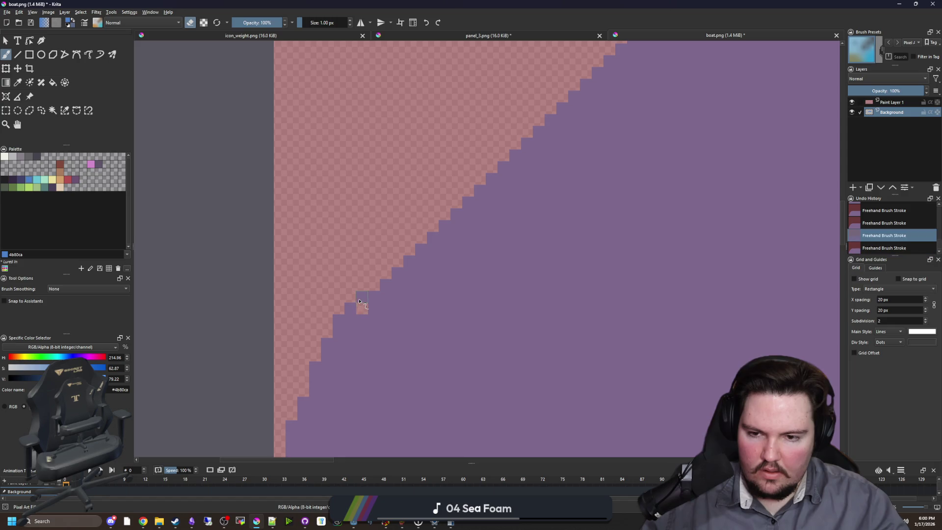
scroll(347, 330, down, 5)
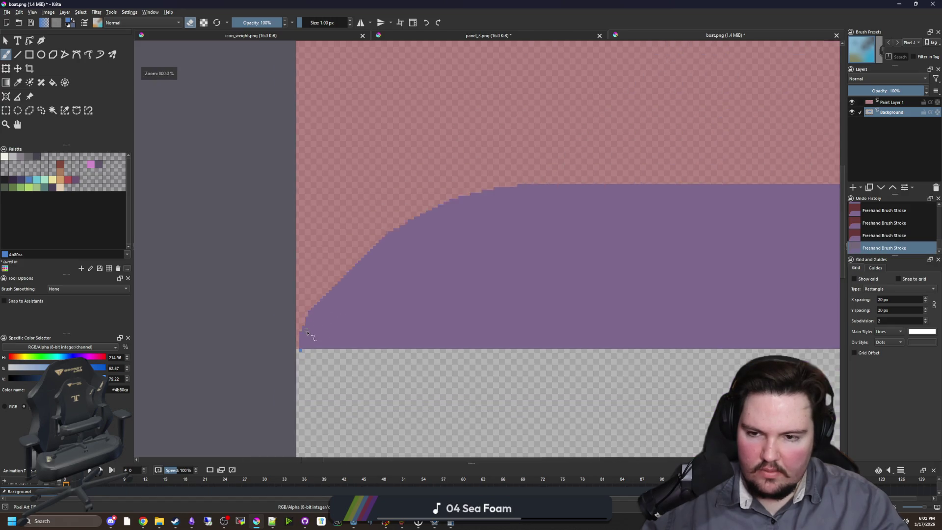
scroll(357, 269, up, 5)
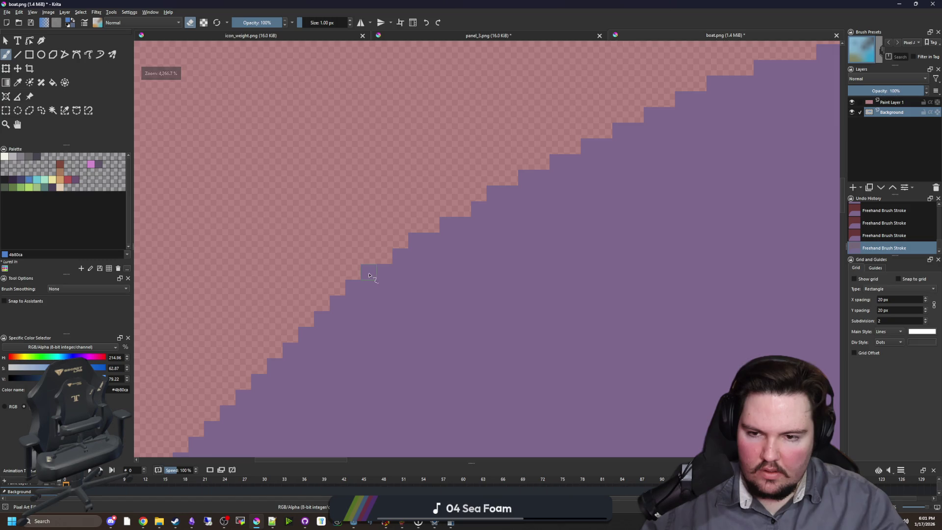
scroll(322, 335, down, 5)
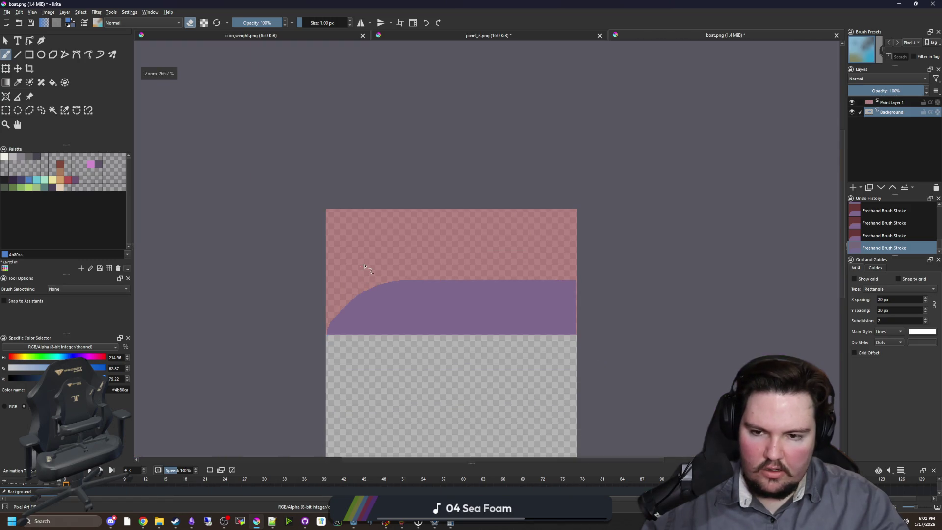
scroll(329, 331, up, 4)
scroll(296, 319, up, 3)
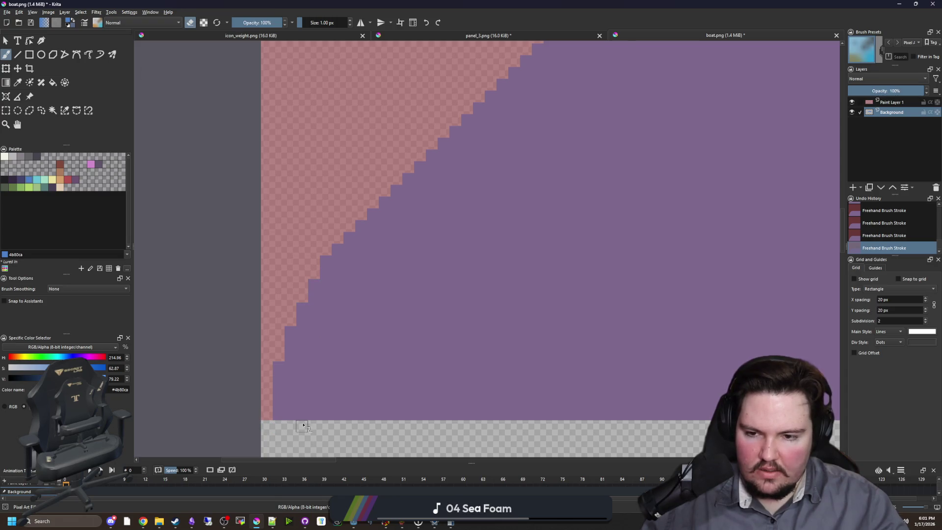
scroll(299, 402, down, 3)
scroll(362, 297, up, 3)
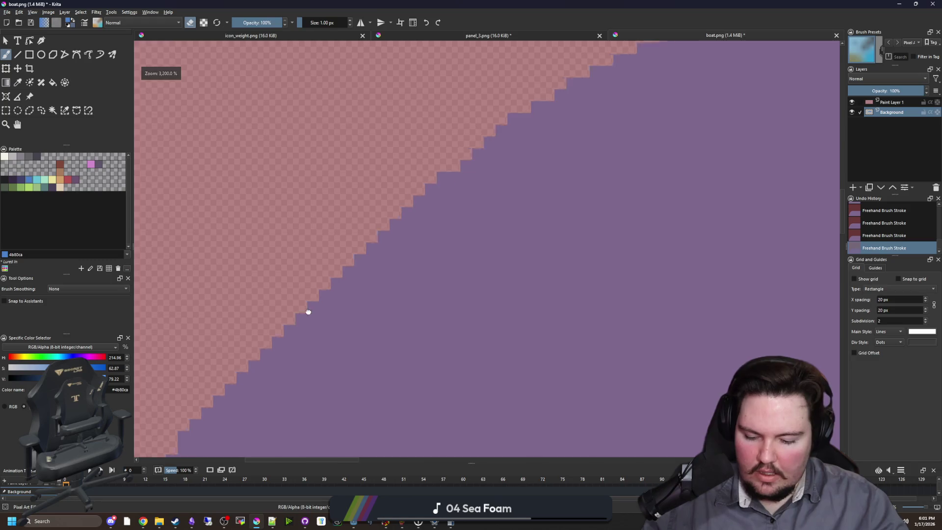
drag(302, 311, 263, 398)
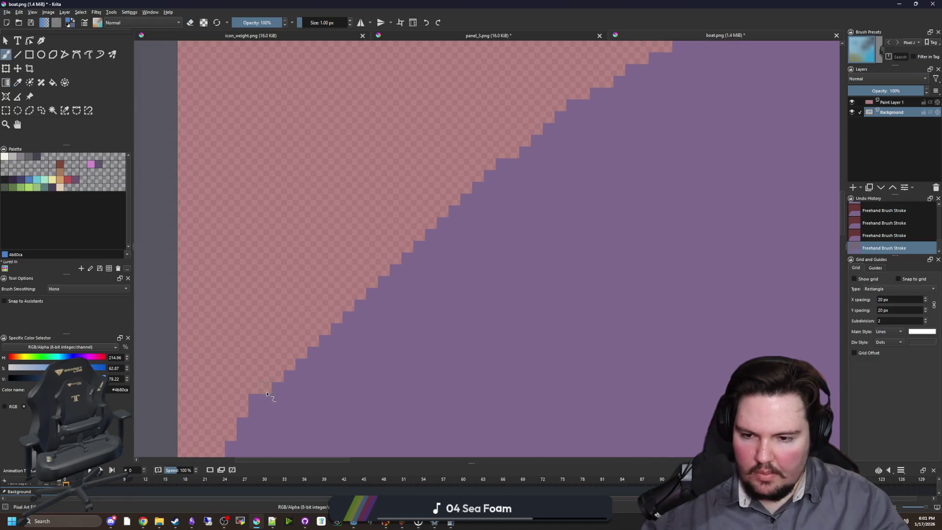
key(ctrl+z)
key(ctrl+z)
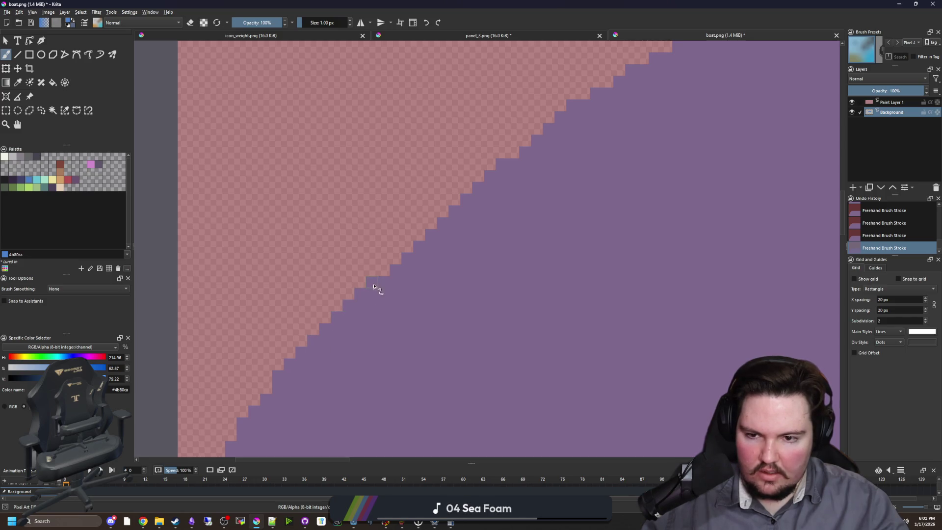
Step: Repaint missing purple pixels along the stepped lower part of the curved edge
scroll(369, 275, down, 4)
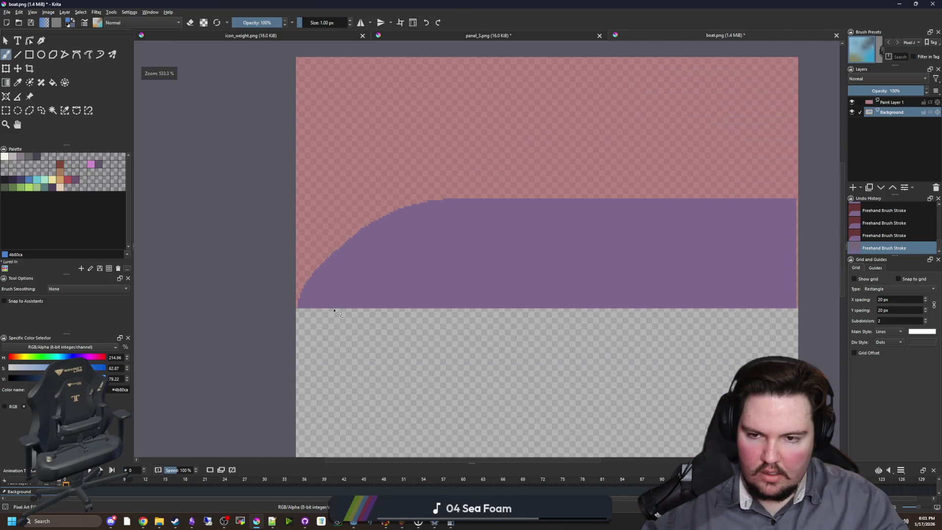
scroll(343, 252, up, 4)
scroll(391, 197, down, 1)
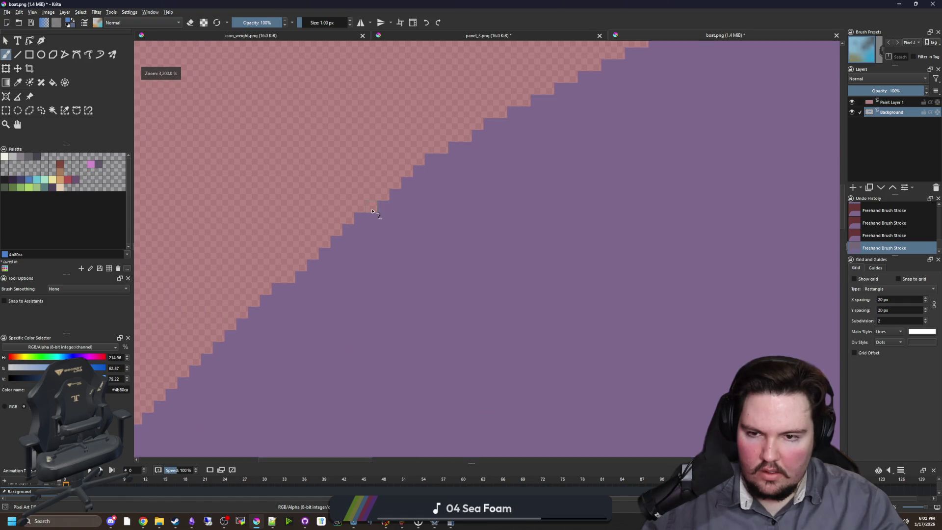
drag(325, 273, 355, 260)
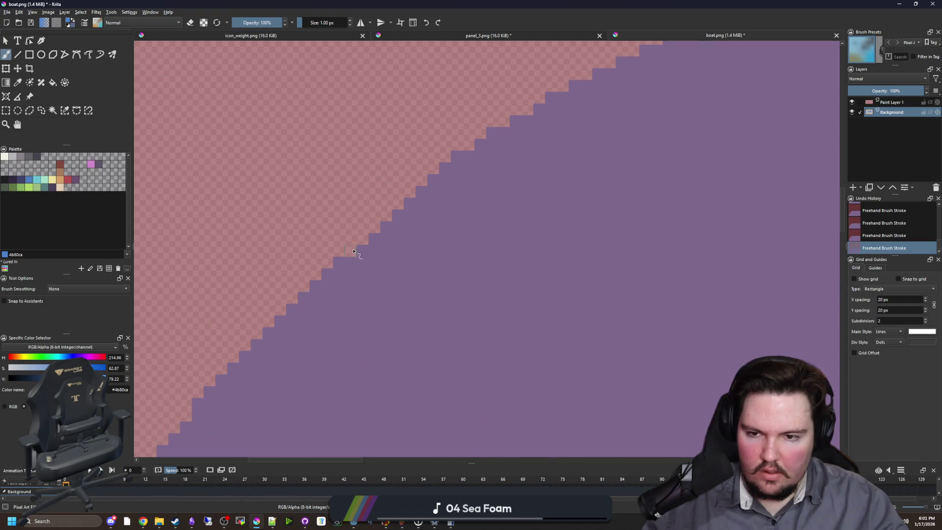
mouse_move(401, 202)
mouse_down()
mouse_move(401, 235)
mouse_move(373, 243)
mouse_up()
drag(327, 294, 282, 339)
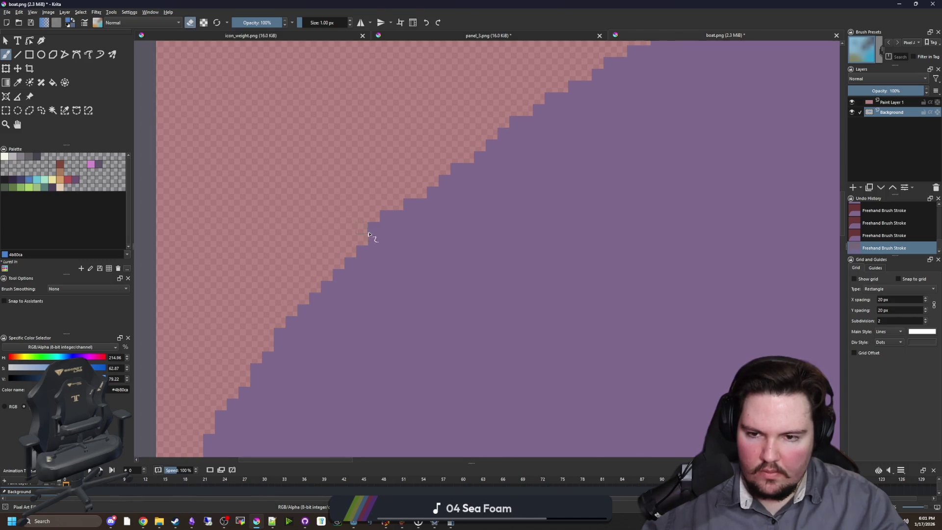
scroll(269, 326, down, 2)
scroll(300, 325, down, 1)
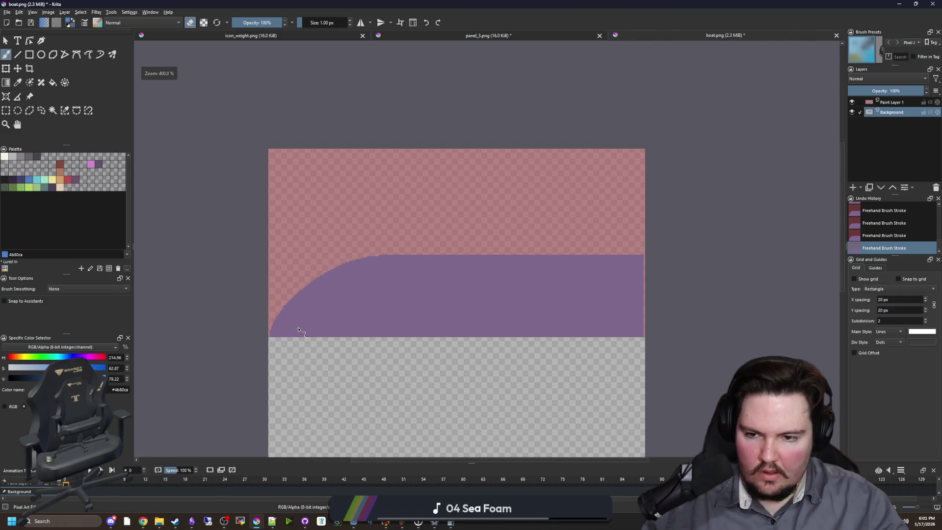
scroll(343, 283, up, 3)
scroll(340, 275, up, 2)
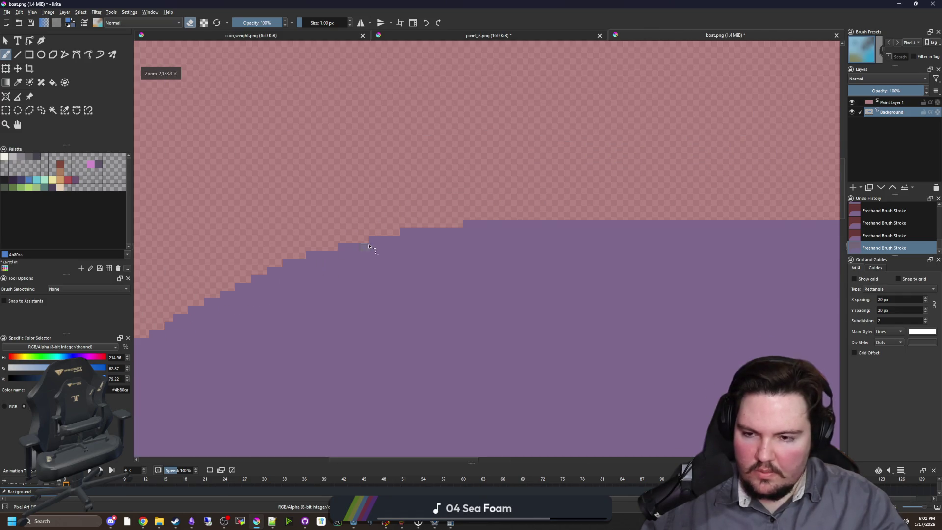
scroll(368, 246, down, 5)
scroll(279, 316, up, 1)
scroll(257, 301, down, 1)
scroll(255, 298, down, 4)
scroll(309, 348, up, 5)
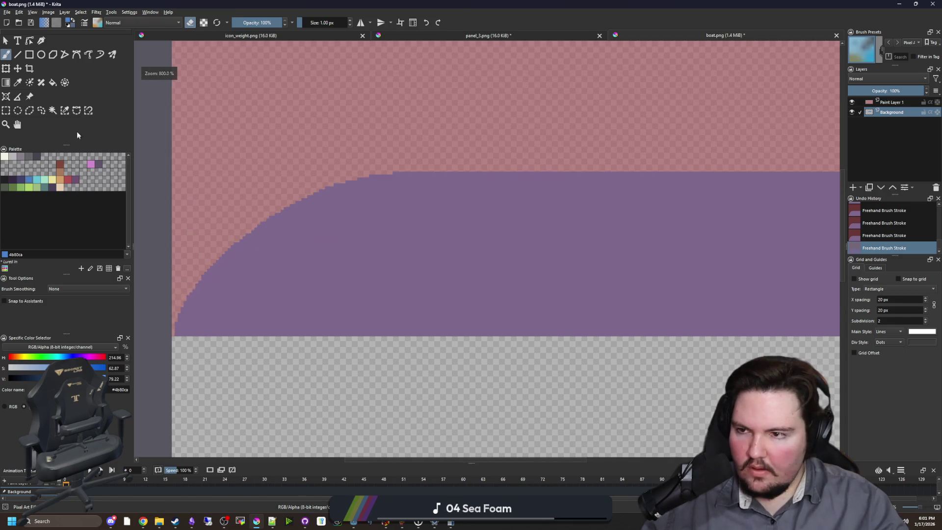
click(53, 111)
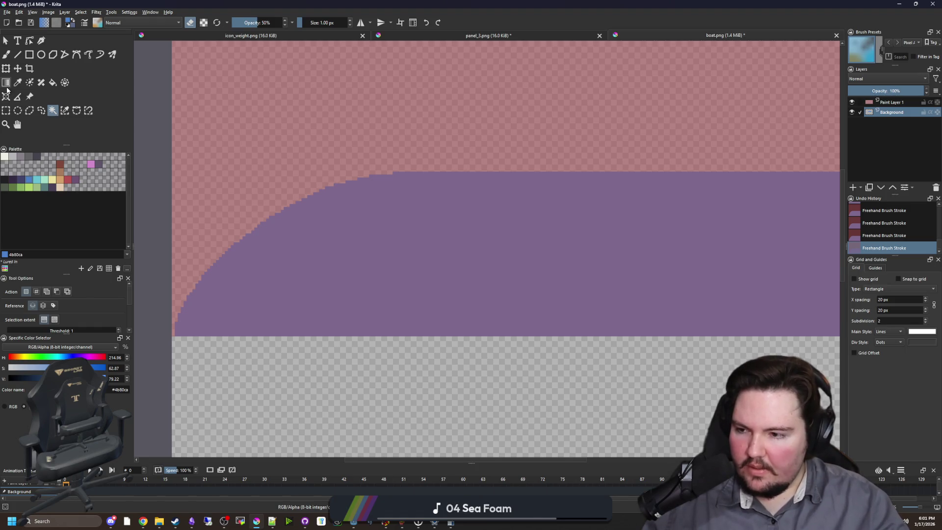
Step: Copy the image's top half, mirror it vertically and place it beneath the purple band
click(6, 110)
scroll(211, 325, down, 2)
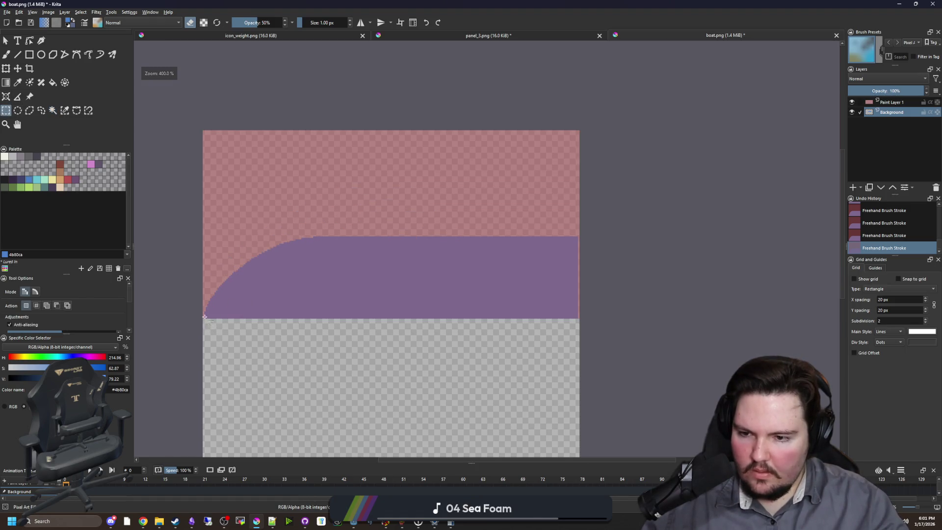
drag(201, 318, 581, 129)
key(ctrl+c)
key(ctrl+t)
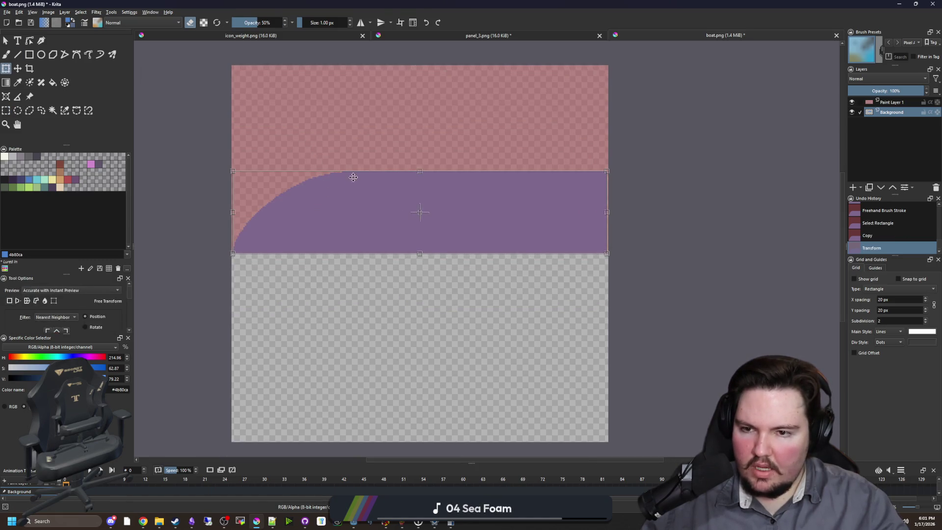
drag(344, 222, 330, 309)
right_click(338, 320)
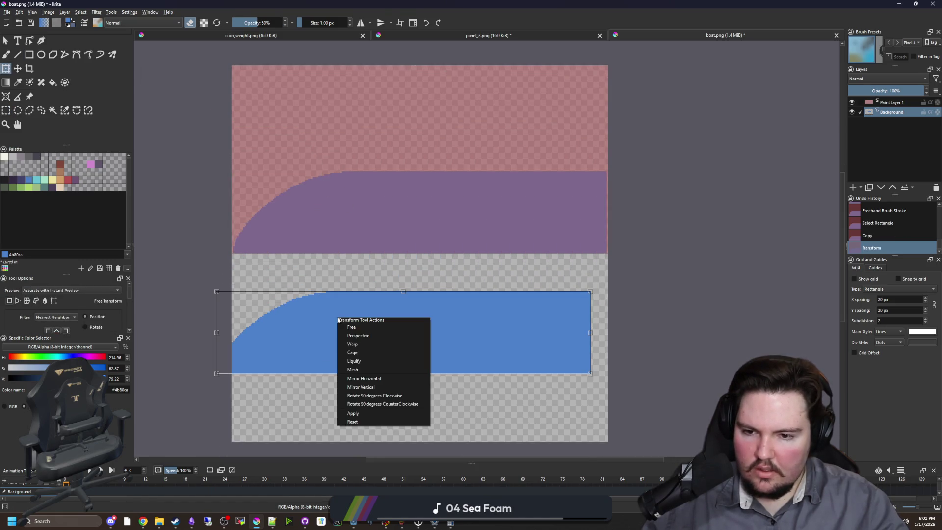
click(354, 386)
drag(362, 343, 384, 326)
scroll(384, 326, up, 4)
drag(290, 330, 303, 269)
scroll(244, 267, down, 4)
key(ctrl+shift+a)
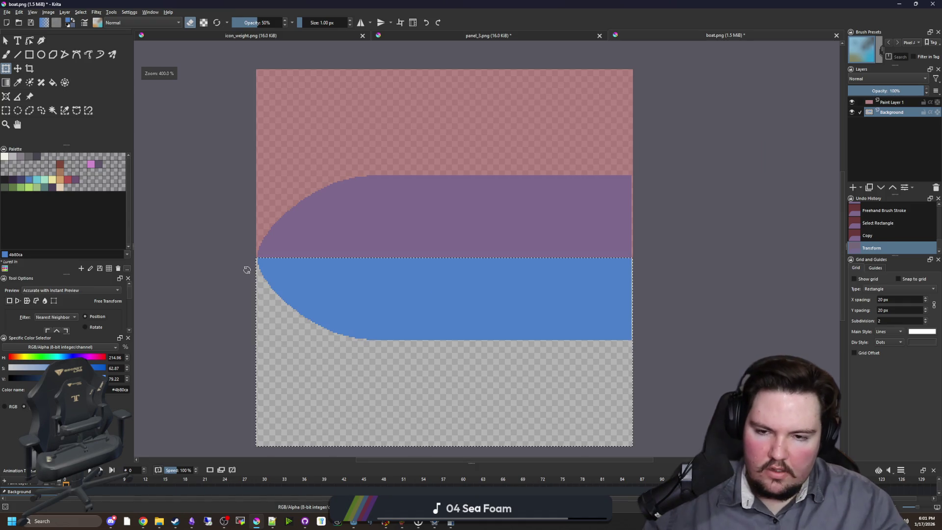
scroll(225, 265, down, 3)
scroll(264, 277, up, 2)
scroll(225, 242, up, 1)
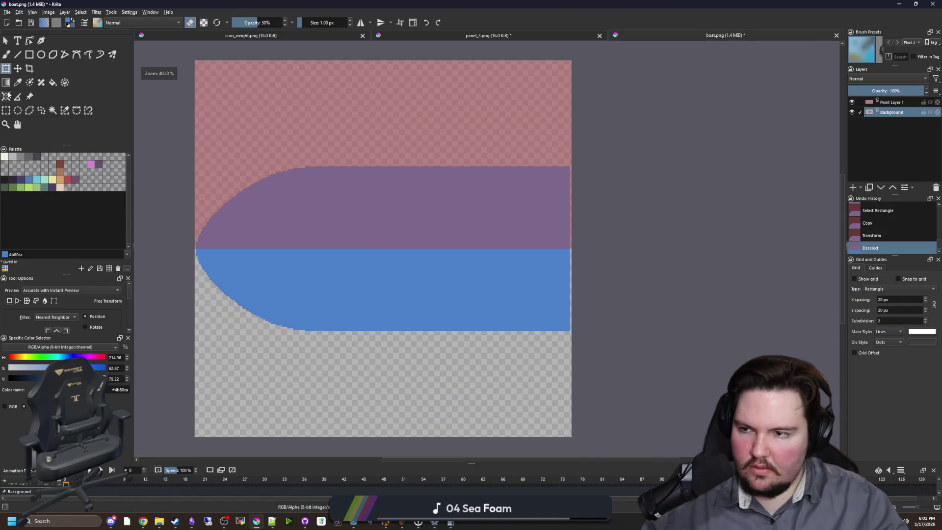
Step: Redraw a rectangle selection around the purple hull band
click(6, 110)
scroll(236, 192, up, 1)
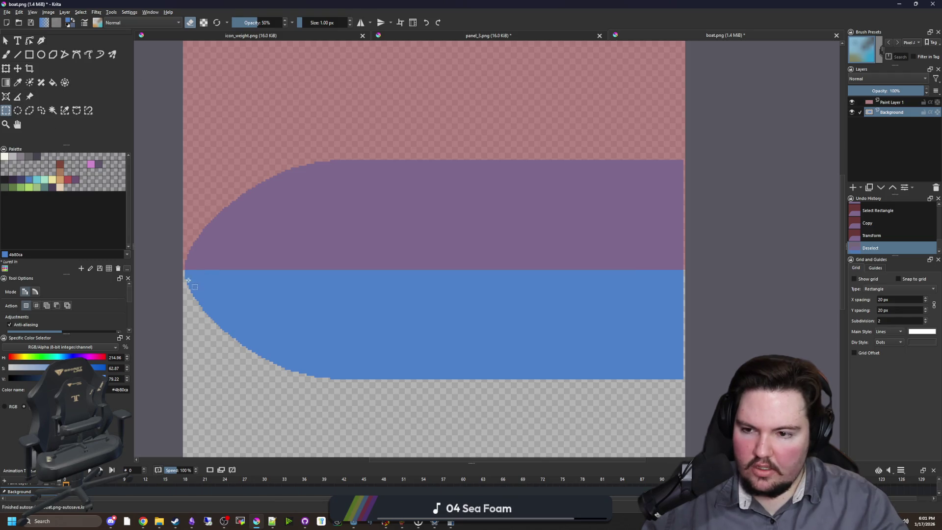
scroll(188, 280, up, 2)
click(178, 261)
drag(227, 235, 682, 202)
mouse_move(793, 184)
mouse_down()
mouse_move(750, 42)
mouse_move(834, 44)
mouse_move(147, 74)
mouse_move(7, 171)
mouse_move(639, 142)
mouse_up()
click(639, 143)
mouse_move(602, 180)
mouse_down()
mouse_move(844, 235)
mouse_move(859, 274)
mouse_move(700, 288)
mouse_move(774, 272)
mouse_up()
Step: Squash the selected purple band down from its top with a transform
key(2)
key(ctrl+t)
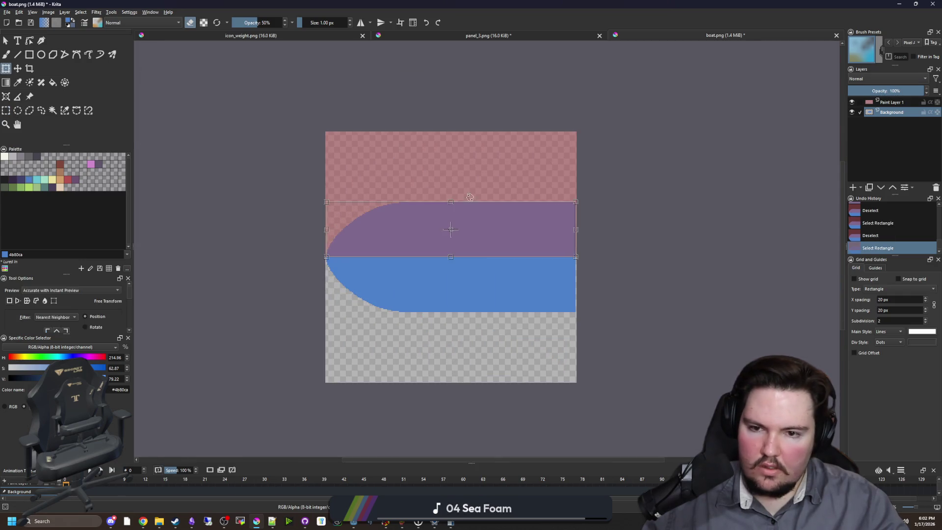
scroll(468, 199, up, 2)
drag(432, 205, 425, 226)
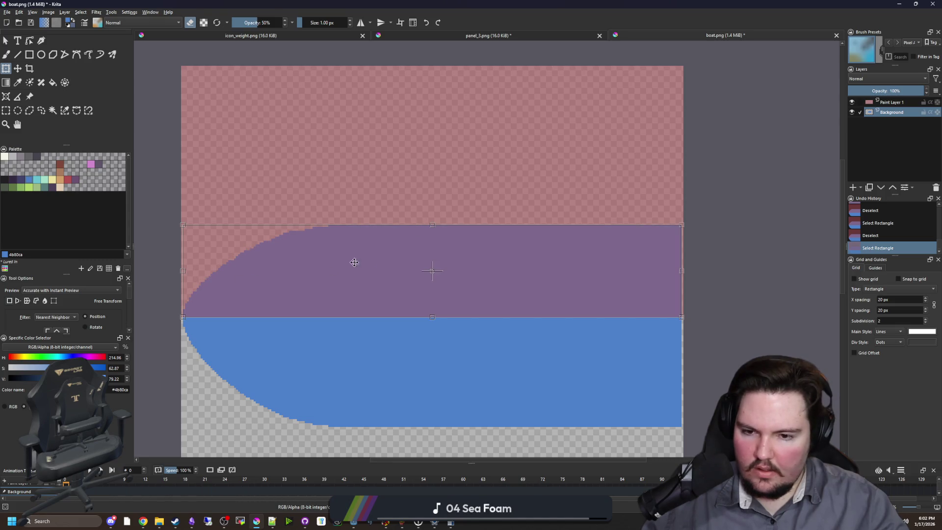
scroll(373, 257, down, 1)
scroll(395, 219, up, 2)
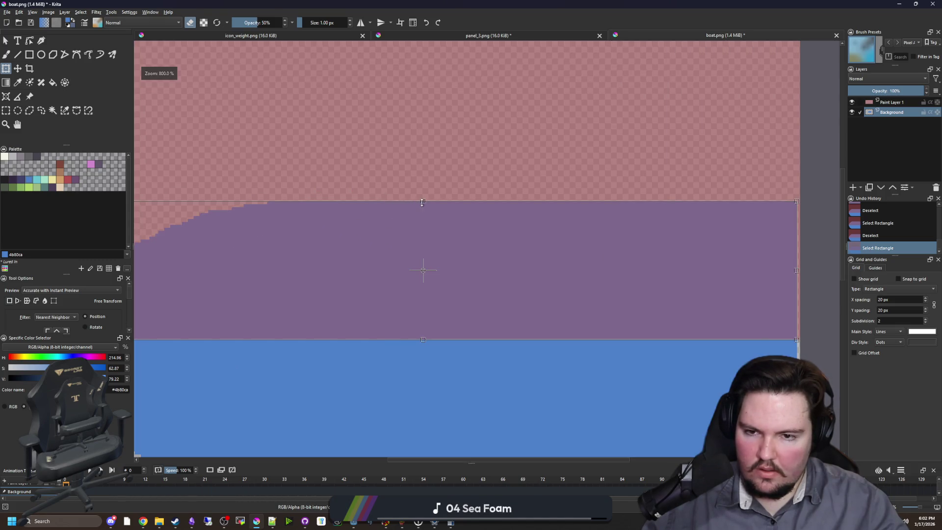
scroll(377, 208, down, 2)
click(5, 111)
Step: Delete the blue mirrored half and clear the selection
mouse_move(637, 378)
mouse_down()
mouse_move(583, 277)
mouse_move(200, 274)
mouse_up()
key(Delete)
key(ctrl+shift+a)
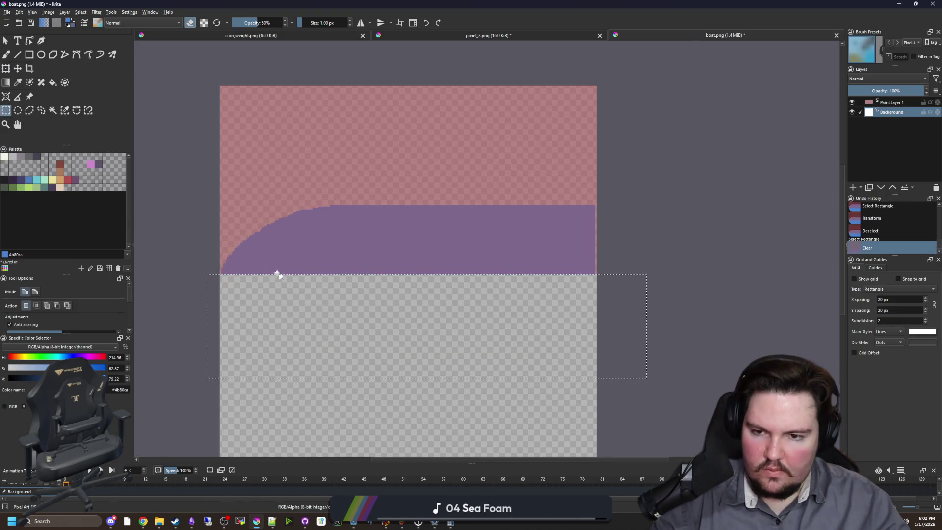
scroll(295, 267, up, 1)
Step: Copy the hull shape, mirror it vertically and position it directly beneath the original
drag(692, 275, 191, 180)
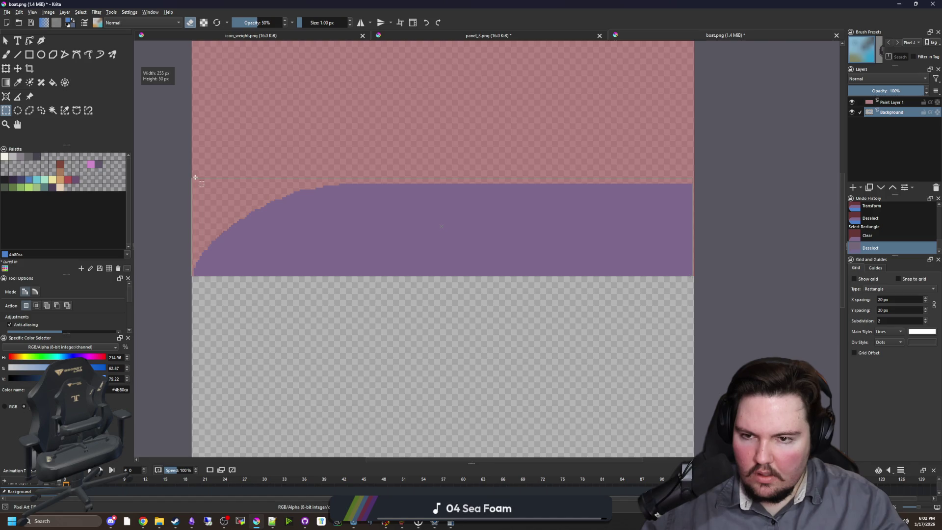
drag(195, 183, 193, 185)
key(ctrl+c)
key(ctrl+t)
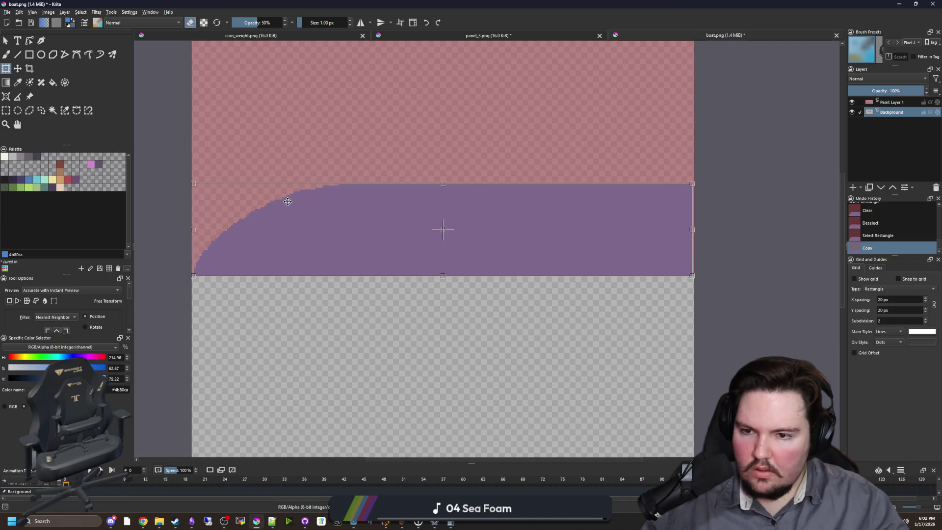
drag(288, 199, 285, 311)
right_click(296, 338)
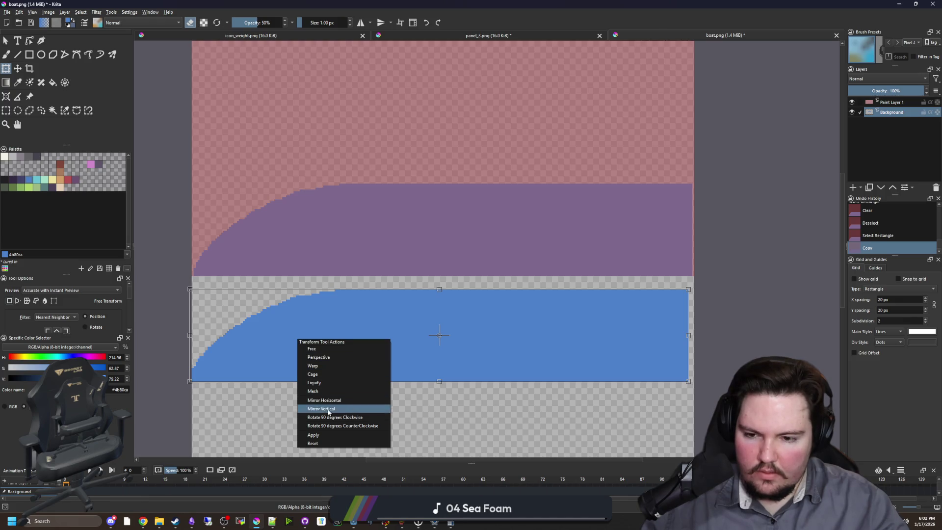
click(328, 412)
scroll(249, 312, up, 3)
drag(270, 273, 270, 245)
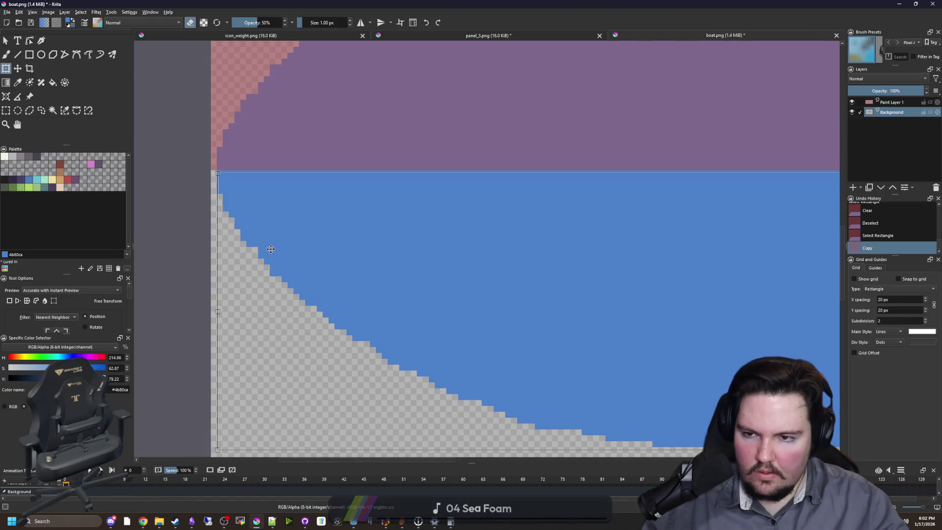
scroll(164, 265, down, 6)
key(ctrl+shift+a)
scroll(211, 242, up, 2)
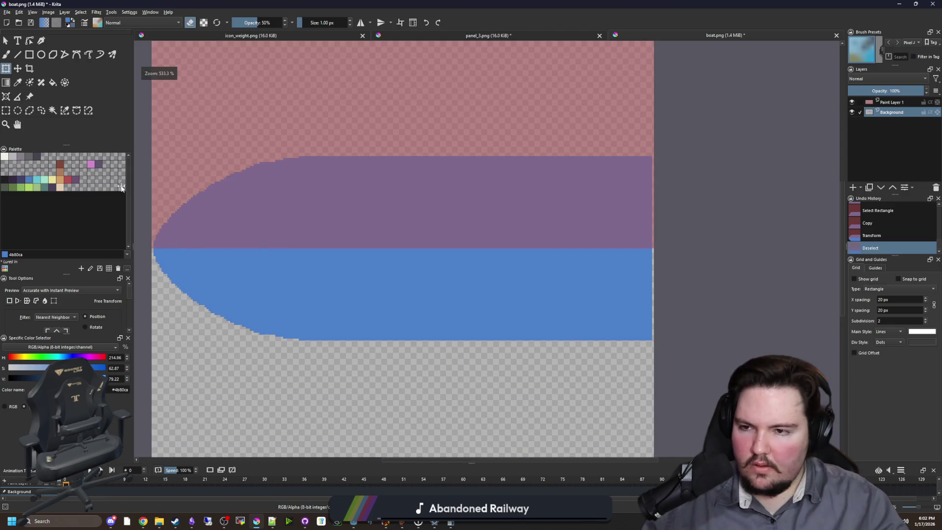
Step: Make mint green the painting colour and contiguously select the whole hull shape
key(f)
key(e)
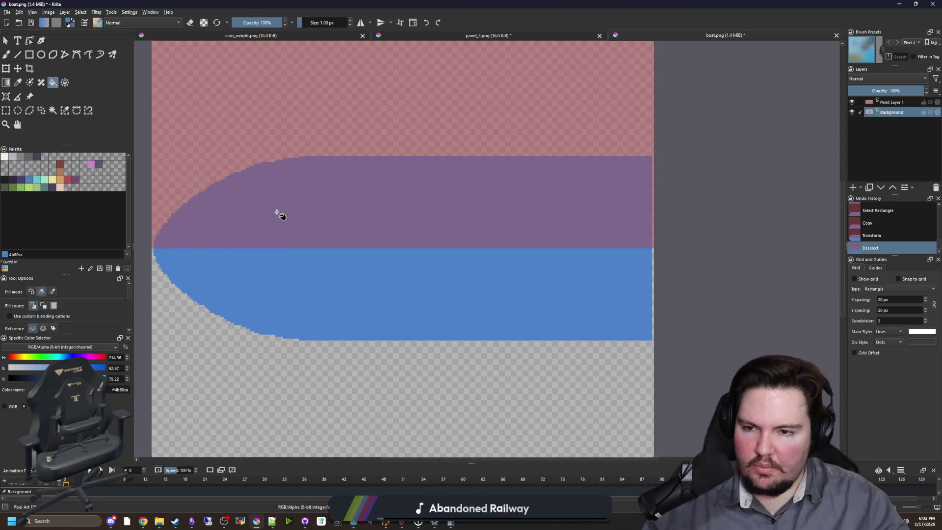
scroll(260, 254, down, 1)
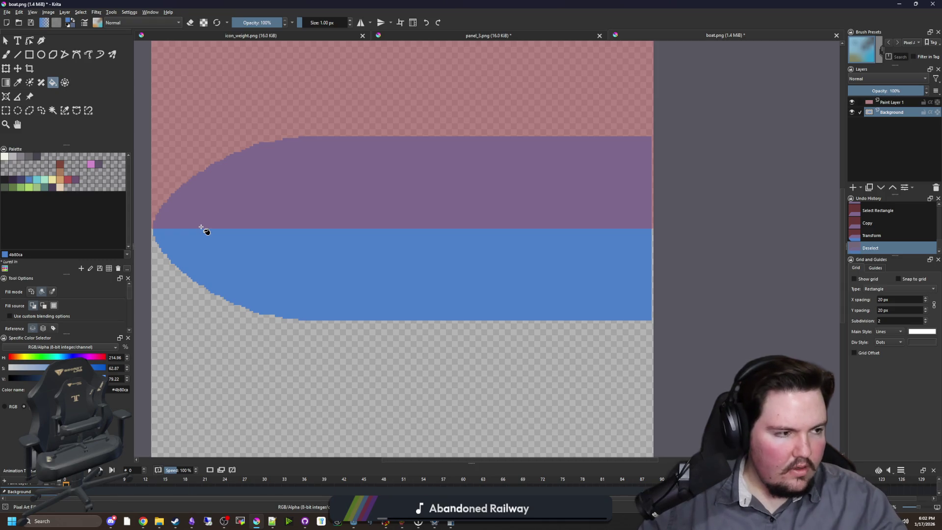
scroll(157, 228, up, 1)
scroll(191, 239, up, 1)
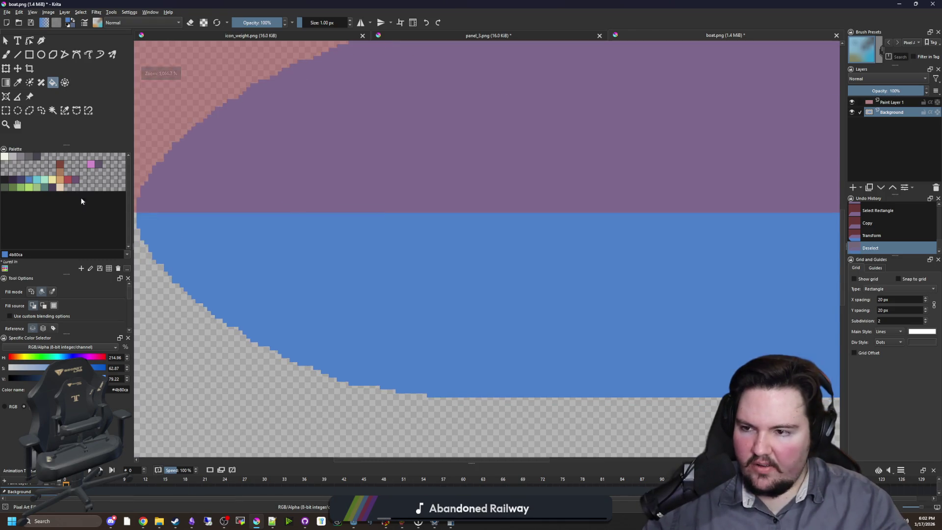
click(43, 183)
click(52, 110)
click(231, 266)
Step: Draw a thin filled rectangle strip along the hull's top edge
scroll(196, 267, down, 3)
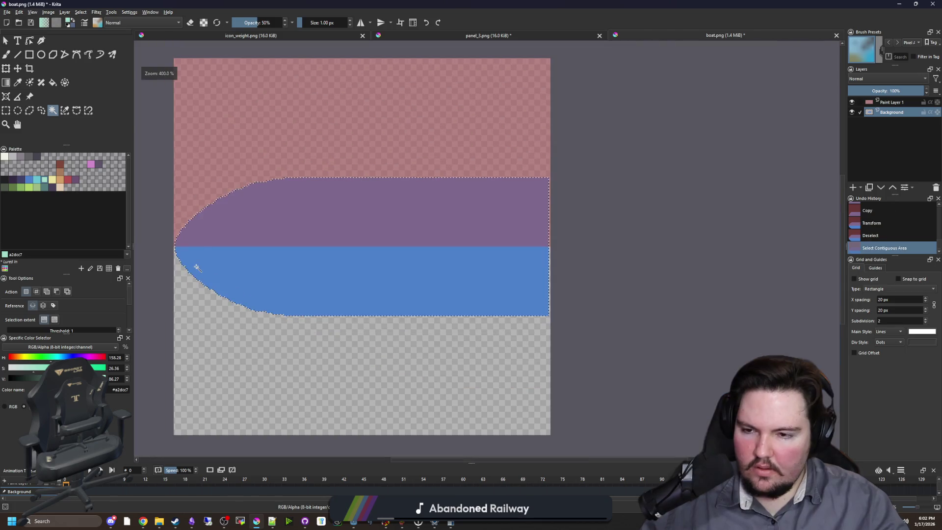
key(b)
scroll(255, 254, up, 1)
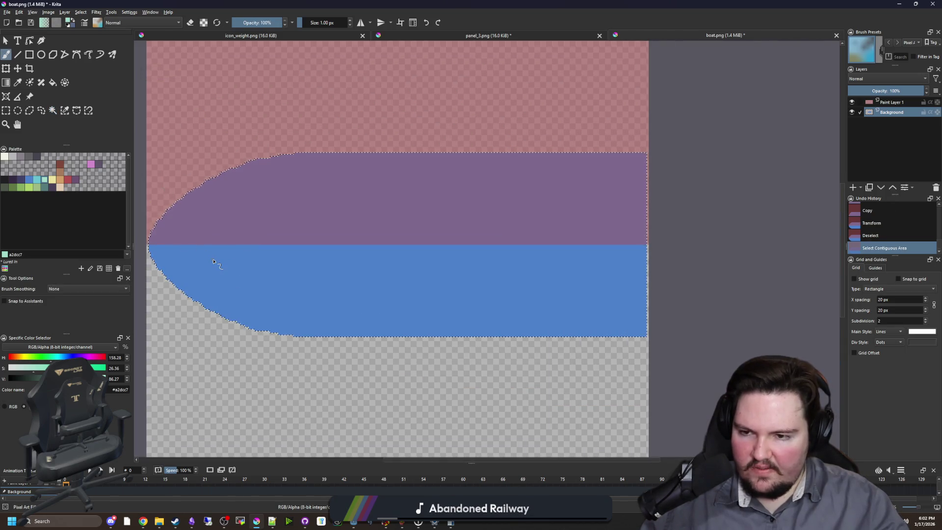
key(bracketright)
key(bracketright)
key(bracketright)
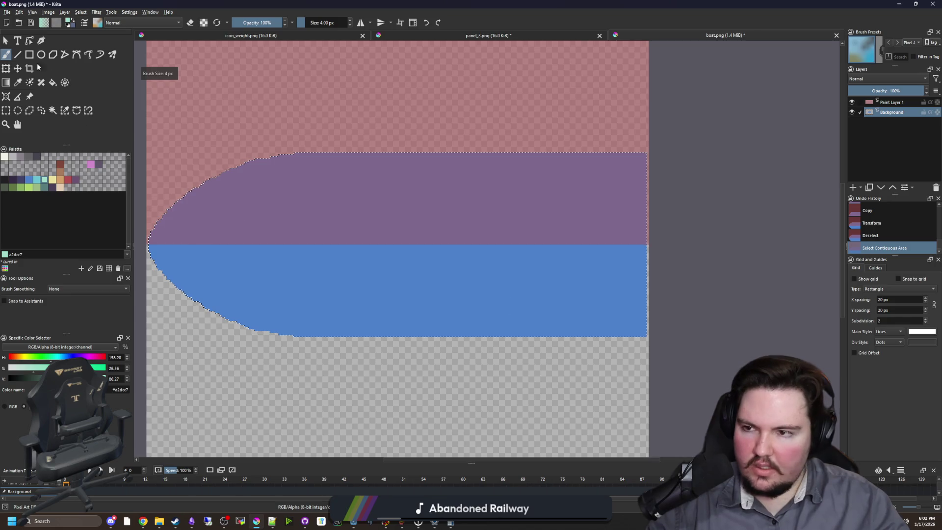
click(28, 56)
scroll(626, 293, up, 2)
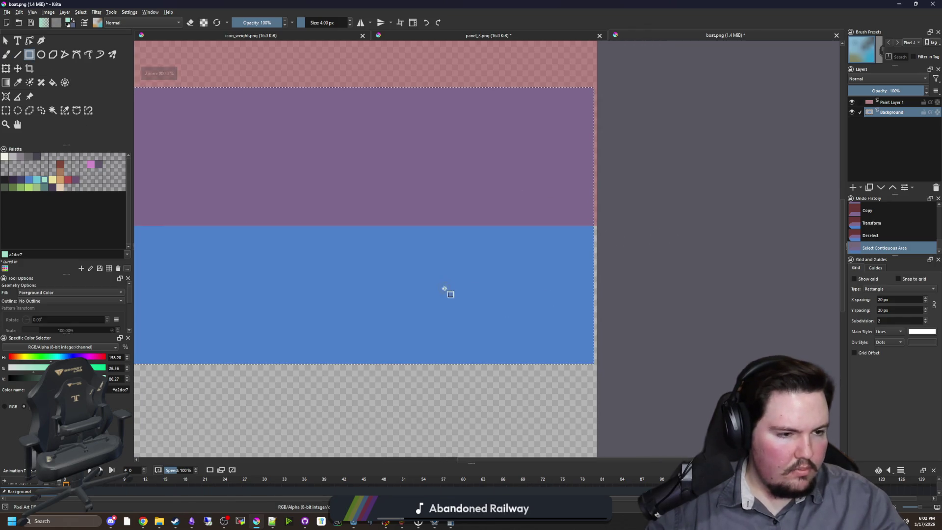
drag(504, 374, 714, 377)
scroll(572, 309, down, 2)
key(bracketleft)
key(bracketleft)
key(bracketleft)
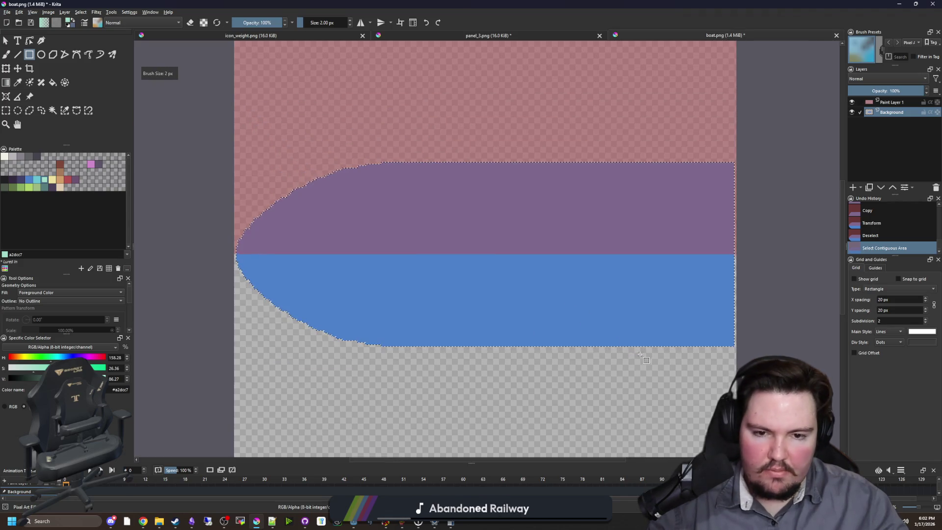
scroll(667, 355, up, 2)
scroll(689, 179, up, 3)
scroll(690, 179, left, 3)
mouse_move(795, 114)
mouse_down()
mouse_move(342, 120)
mouse_move(299, 130)
mouse_move(300, 145)
mouse_up()
Step: Draw thin rectangle strips at the strip's left end, the hull's bottom edge and right end
scroll(294, 149, down, 1)
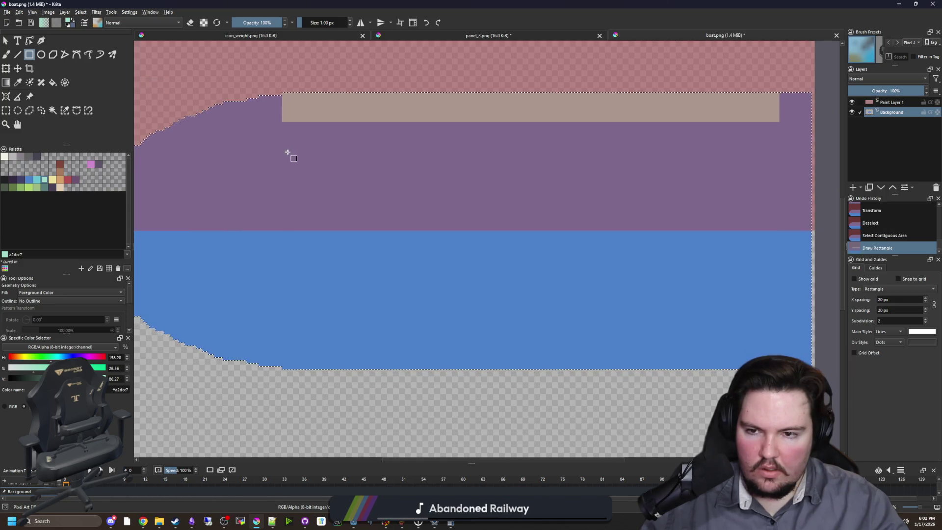
scroll(288, 126, up, 6)
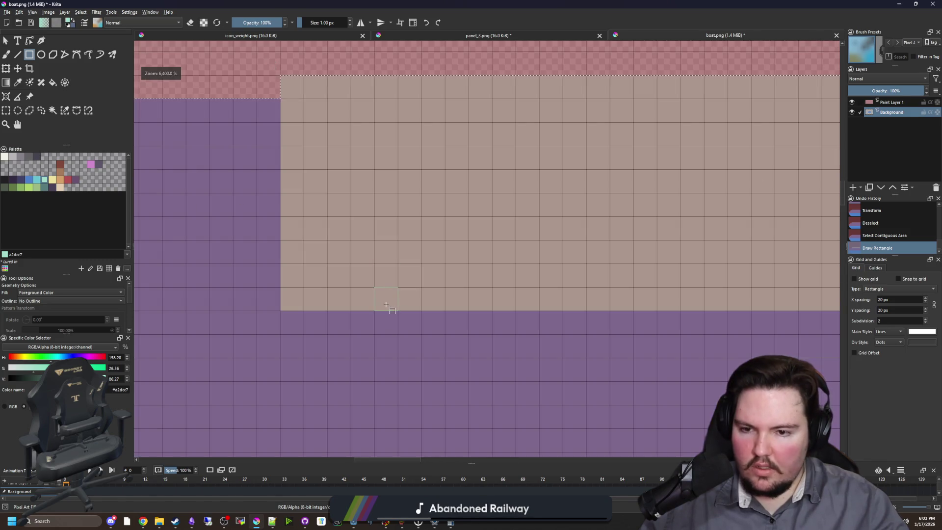
drag(382, 299, 393, 88)
scroll(375, 141, down, 5)
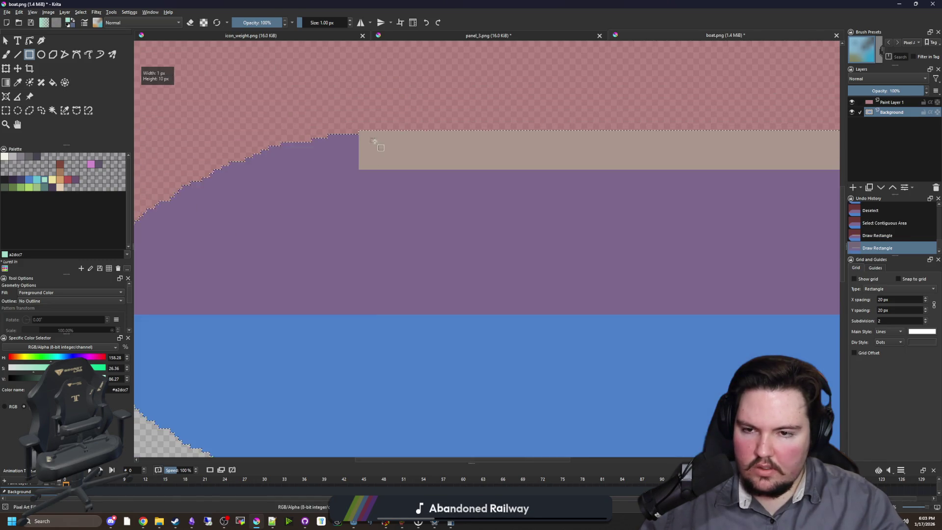
scroll(369, 236, down, 2)
mouse_move(387, 373)
mouse_down()
mouse_move(915, 374)
mouse_move(237, 343)
mouse_move(296, 332)
mouse_move(279, 325)
mouse_move(278, 297)
mouse_move(523, 429)
mouse_move(498, 412)
mouse_move(475, 1)
mouse_up()
scroll(441, 83, up, 2)
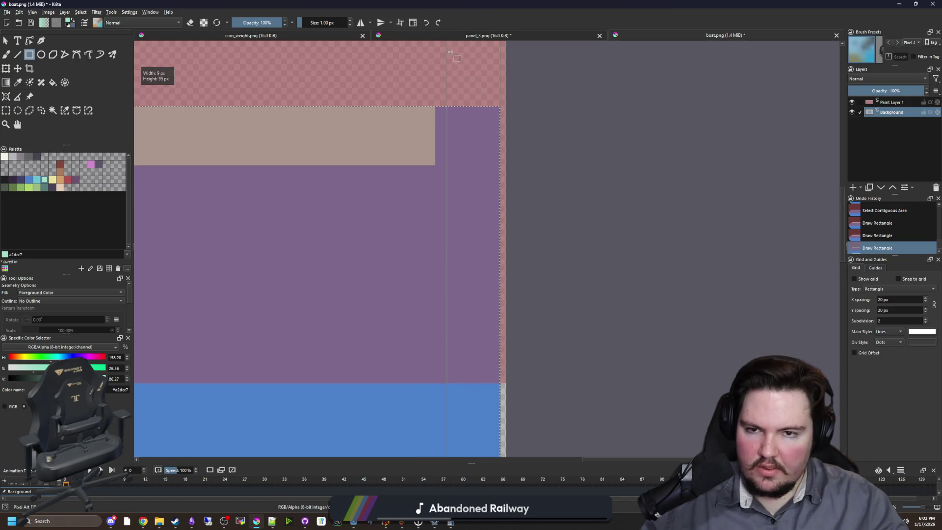
mouse_move(427, 108)
mouse_down()
mouse_move(445, 107)
mouse_move(473, 379)
mouse_move(487, 294)
mouse_move(463, 211)
mouse_move(476, 173)
mouse_move(462, 210)
mouse_up()
scroll(446, 125, up, 2)
scroll(443, 122, down, 3)
scroll(444, 123, up, 2)
scroll(481, 339, down, 5)
scroll(464, 211, down, 5)
scroll(466, 196, up, 1)
scroll(462, 209, up, 1)
scroll(461, 210, down, 3)
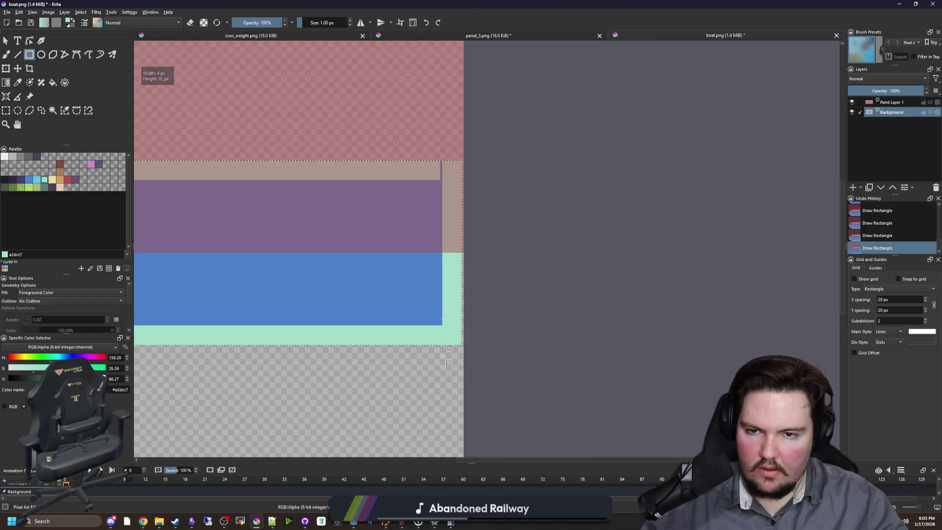
scroll(443, 175, up, 3)
Step: Paint small mint touch-ups on the outline with the Freehand Brush
key(b)
mouse_move(443, 175)
mouse_down()
mouse_move(431, 162)
mouse_move(440, 116)
mouse_up()
click(440, 116)
scroll(440, 117, up, 3)
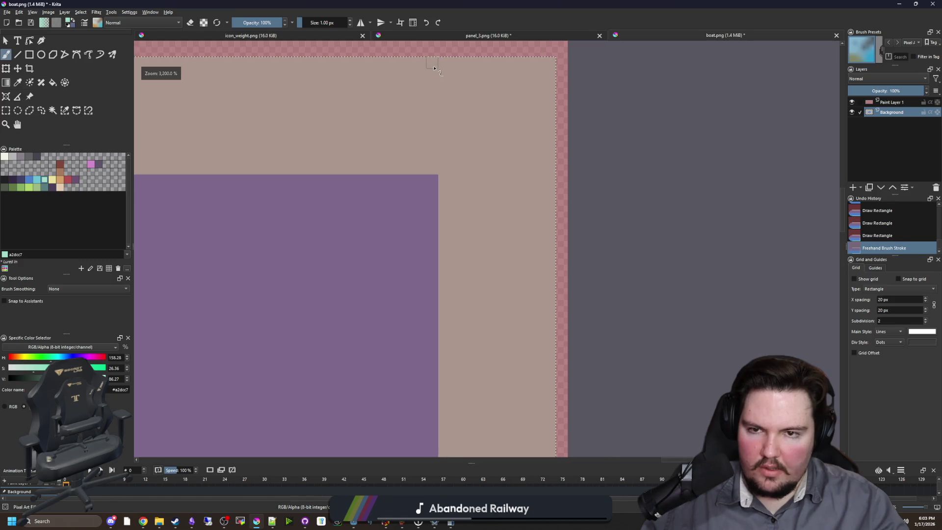
Step: Enlarge the brush to 9 px and repaint the beige outline along the curved upper bow
scroll(310, 329, down, 3)
scroll(310, 329, up, 4)
scroll(310, 328, up, 1)
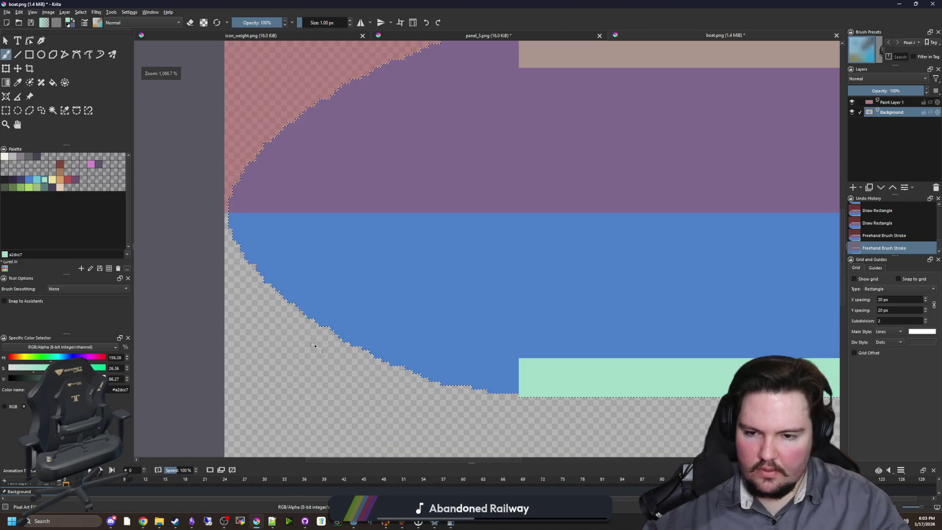
key(bracketright)
key(bracketright)
key(bracketright)
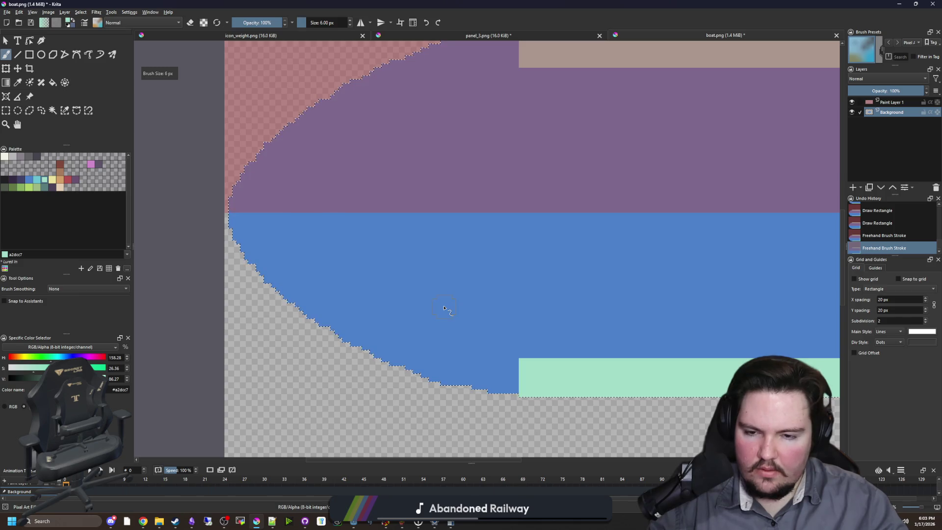
scroll(235, 284, down, 3)
scroll(235, 283, up, 2)
key(bracketright)
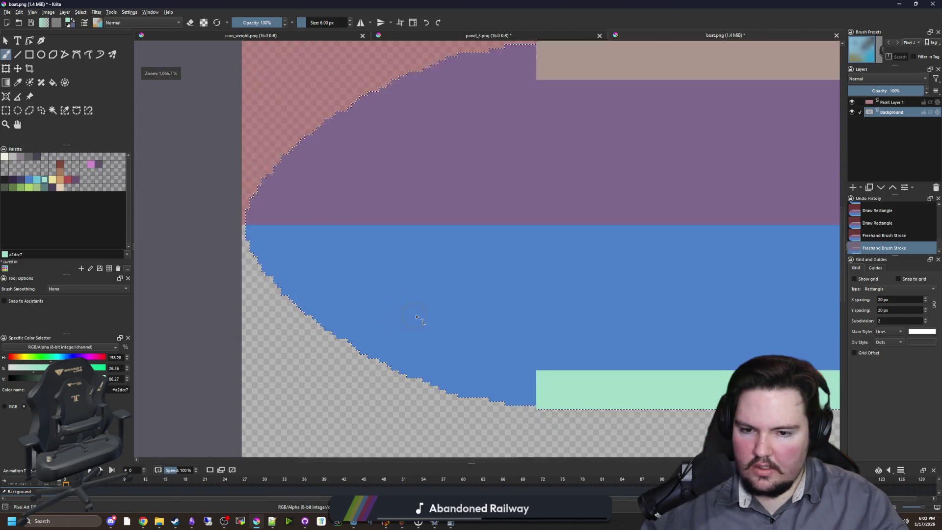
scroll(416, 322, down, 1)
scroll(484, 128, up, 2)
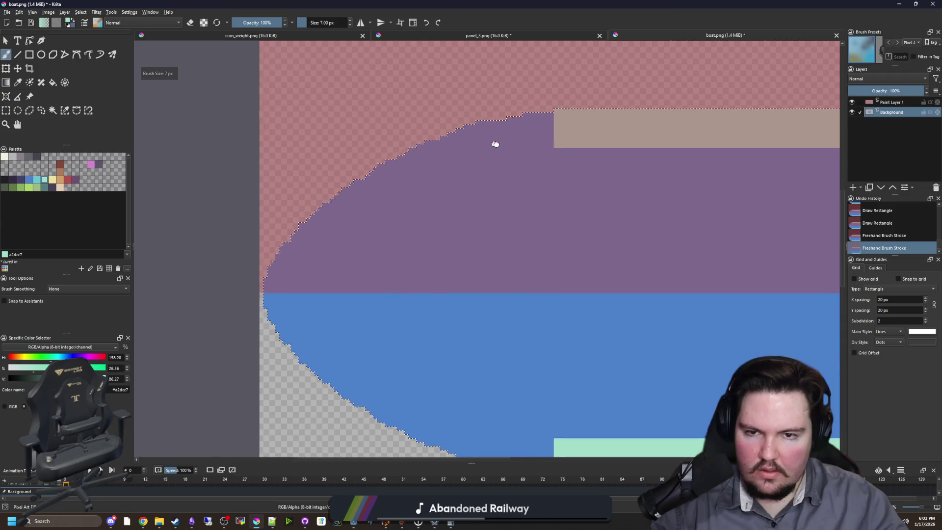
key(bracketright)
key(bracketright)
mouse_move(582, 126)
mouse_down()
mouse_move(420, 158)
mouse_move(302, 228)
mouse_move(206, 301)
mouse_move(216, 296)
mouse_move(183, 387)
mouse_up()
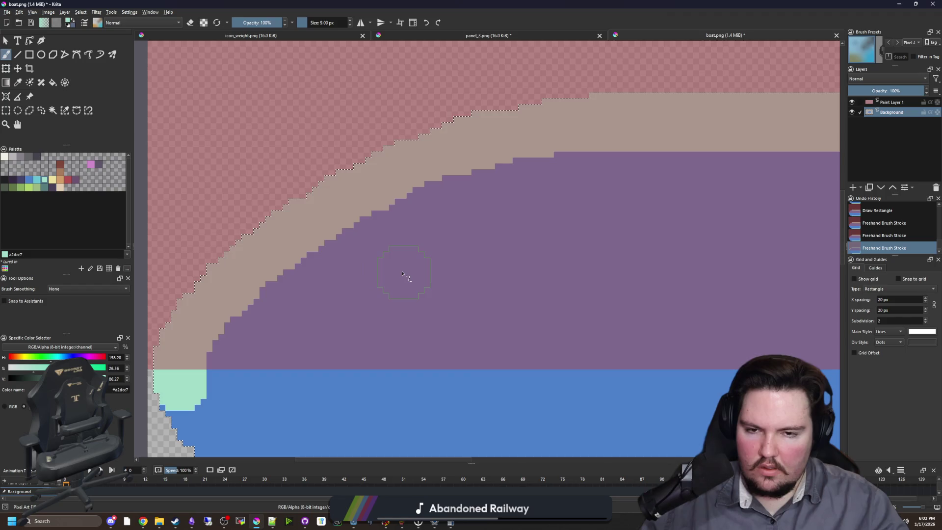
Step: Shrink the brush to 4 px, erase a stray pixel on the outline edge, and check the curve
key(bracketleft)
key(bracketleft)
key(bracketleft)
key(bracketleft)
key(bracketleft)
key(bracketleft)
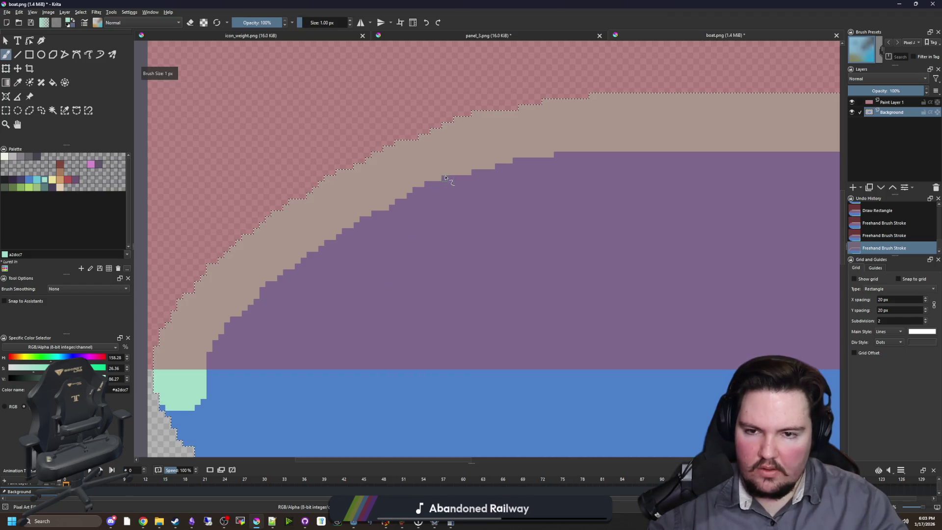
scroll(432, 181, up, 1)
scroll(401, 195, down, 2)
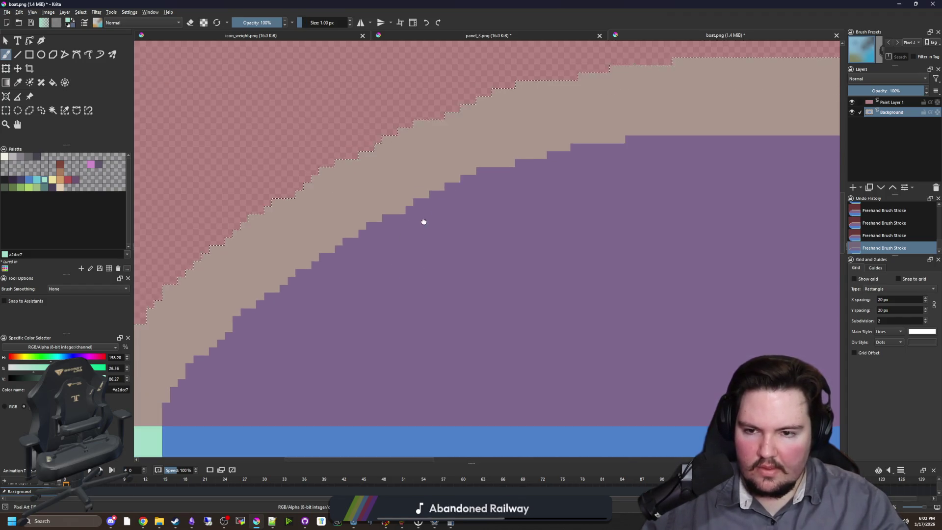
scroll(422, 218, up, 3)
key(e)
click(379, 199)
key(e)
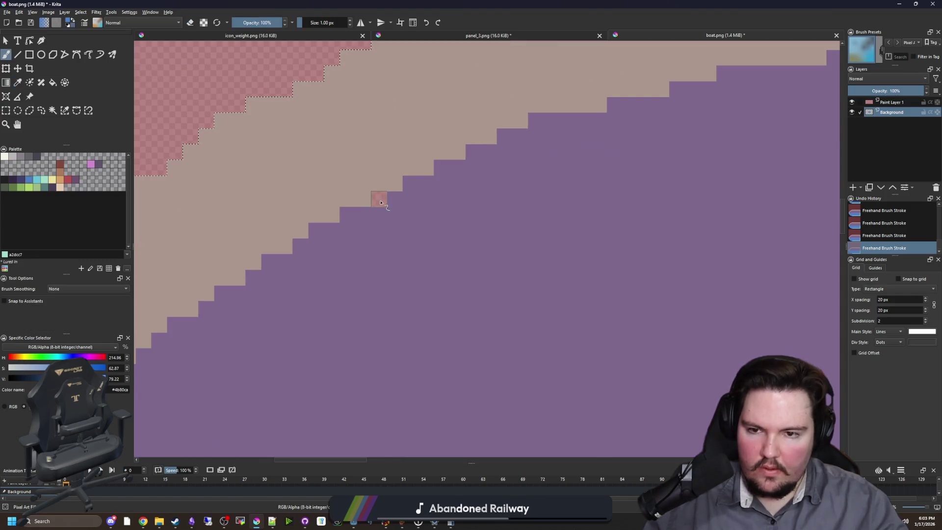
scroll(448, 210, down, 3)
scroll(387, 234, up, 1)
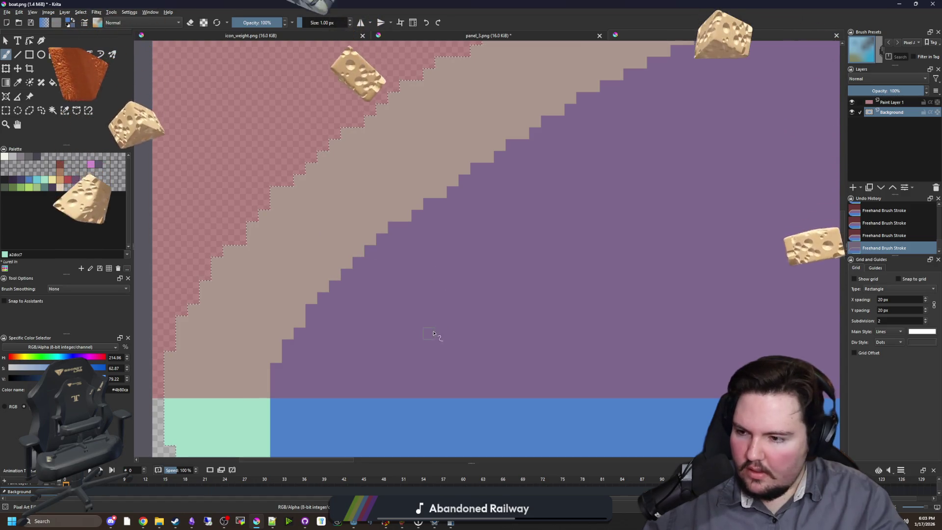
drag(442, 284, 373, 295)
scroll(372, 212, down, 3)
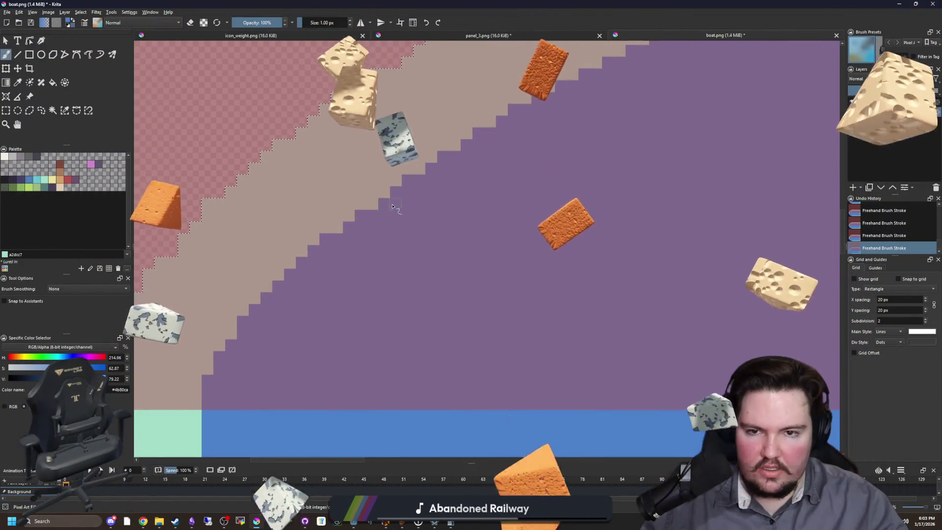
scroll(515, 181, up, 2)
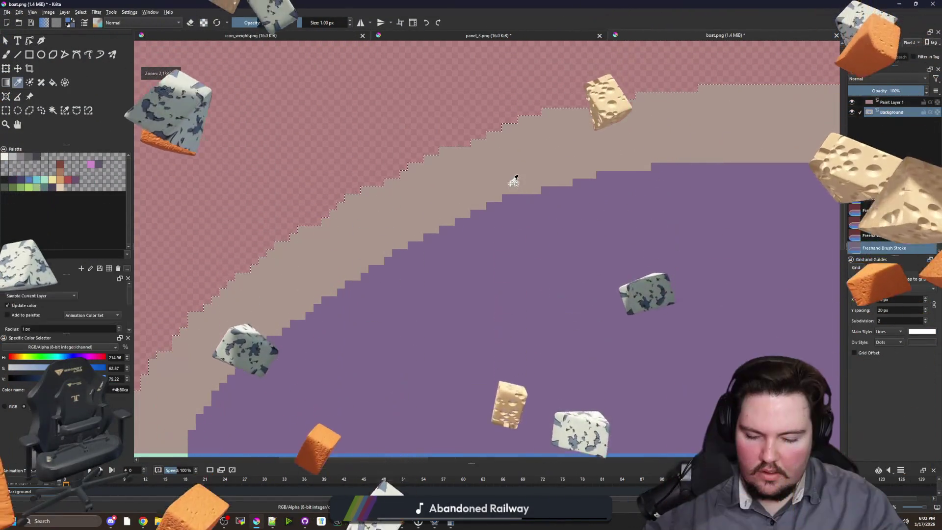
scroll(302, 308, down, 3)
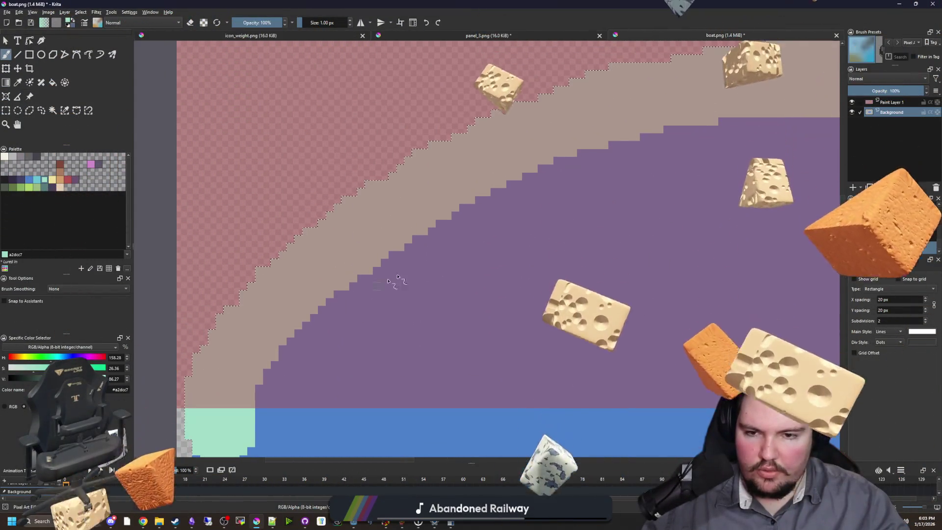
scroll(436, 252, up, 4)
key(p)
key(b)
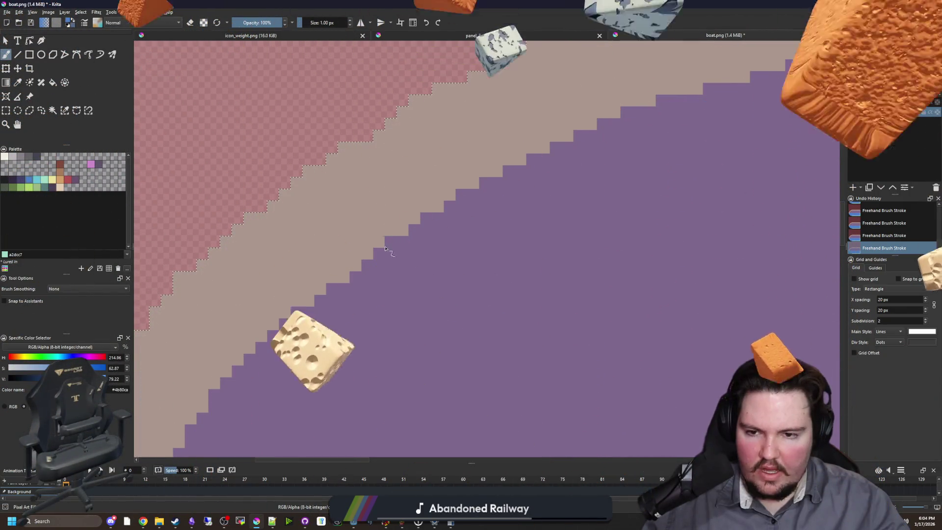
scroll(319, 301, down, 5)
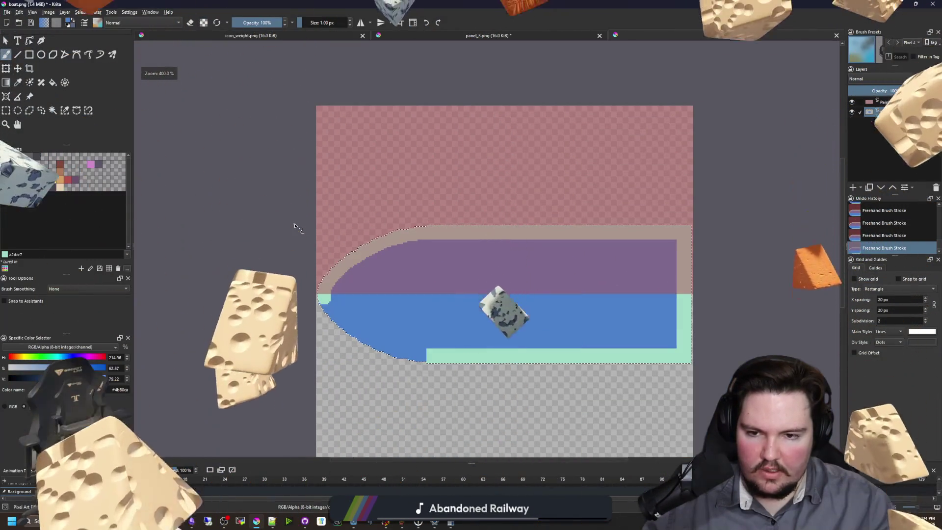
Step: Redo the bow outline strokes, add two beige pixels to the stair steps, and deselect
scroll(324, 268, up, 4)
scroll(419, 280, down, 6)
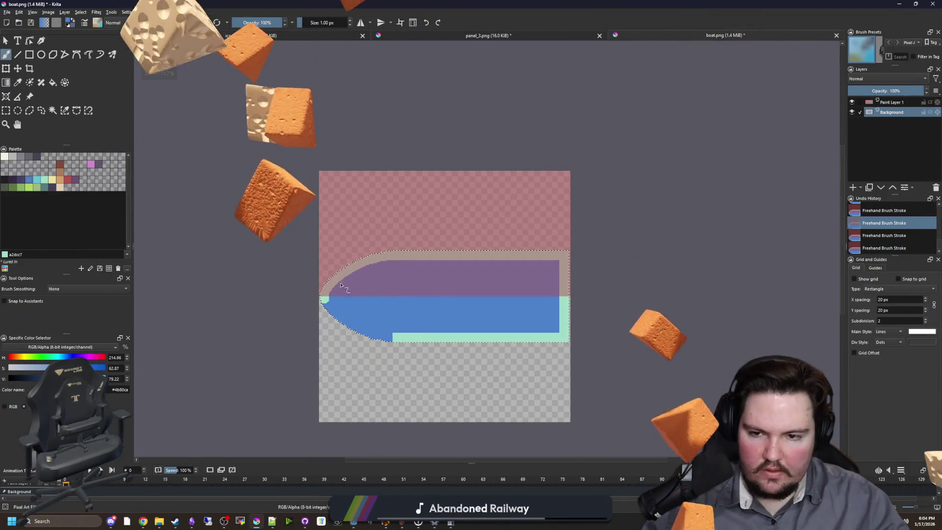
scroll(344, 284, up, 8)
key(ctrl+shift+z)
key(ctrl+shift+z)
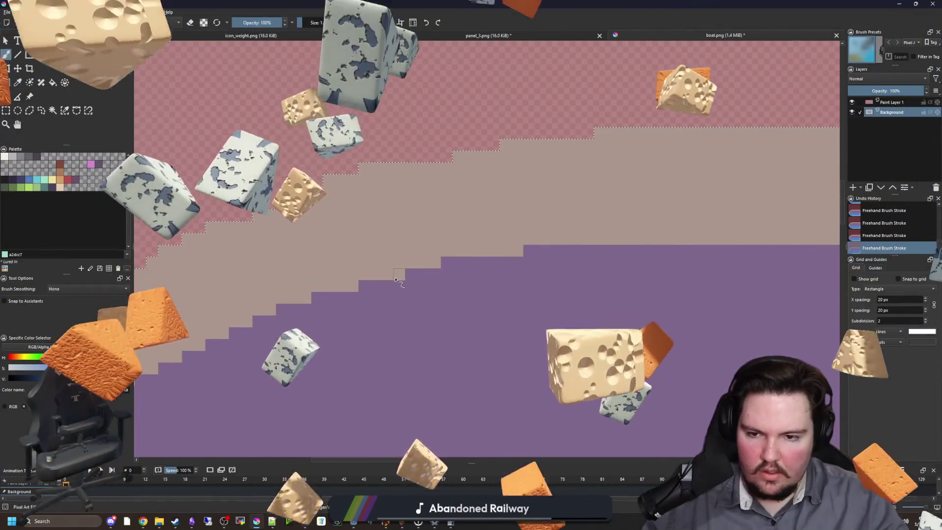
click(446, 262)
click(528, 250)
scroll(498, 293, down, 5)
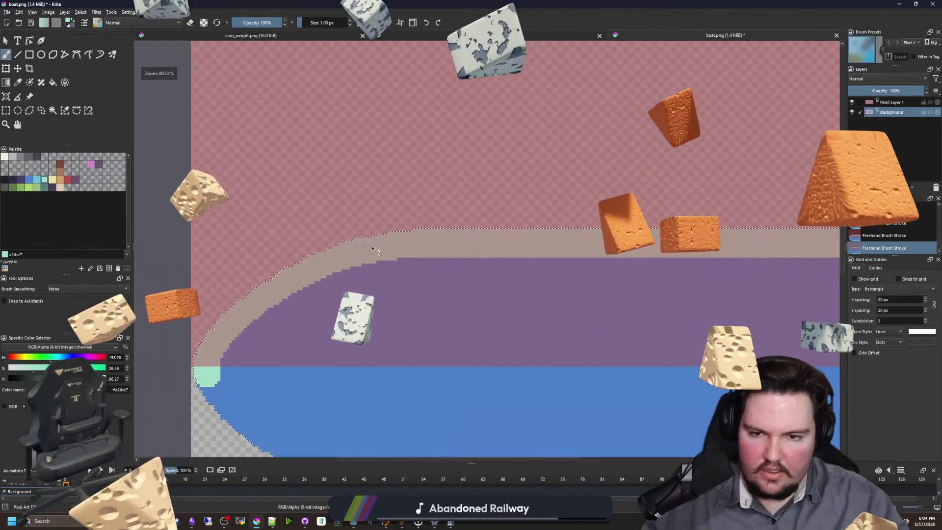
scroll(283, 290, up, 5)
key(ctrl+shift+a)
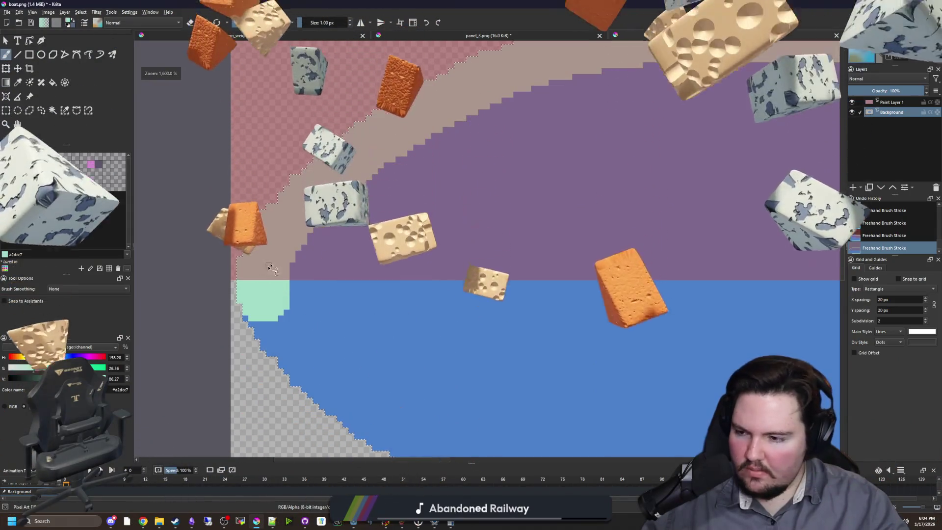
key(p)
scroll(269, 242, up, 2)
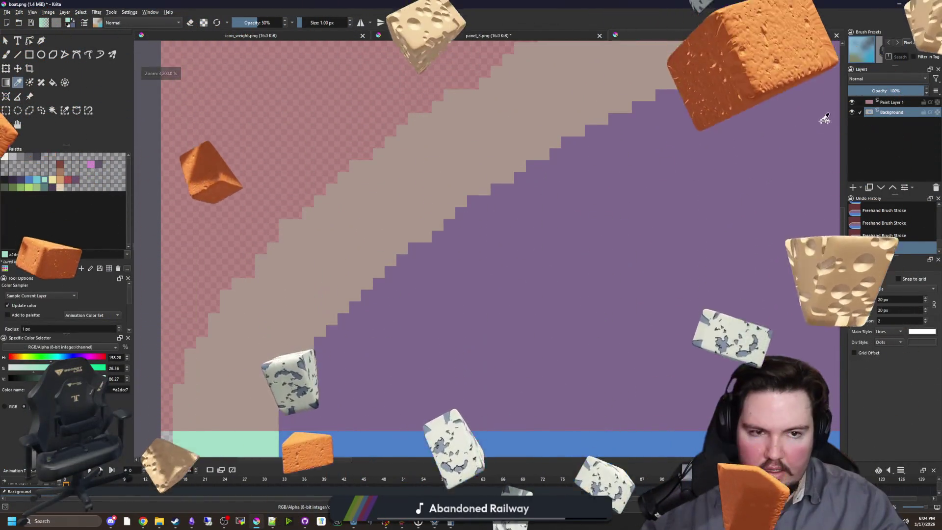
Step: Hide the tinted overlay layer and paint a pixel on the mint outline edge
key(ctrl+shift+h)
key(b)
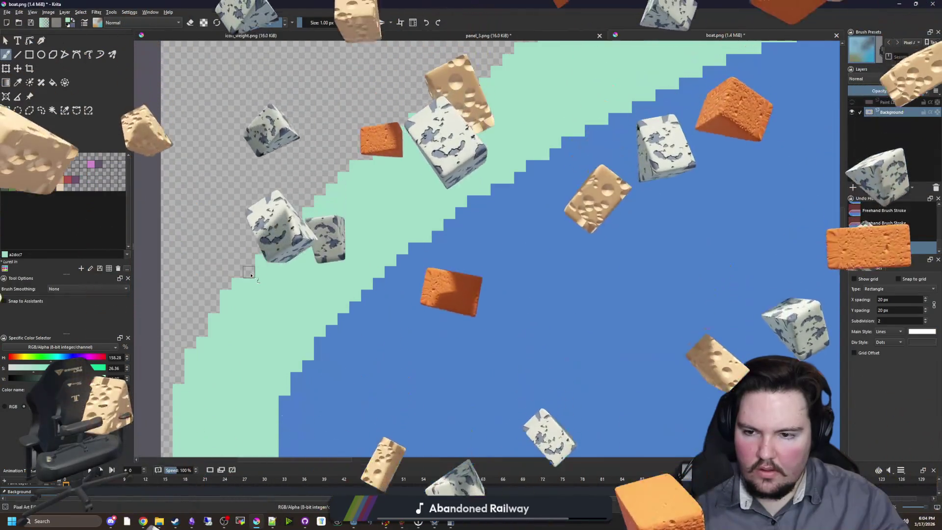
click(284, 279)
scroll(283, 280, down, 4)
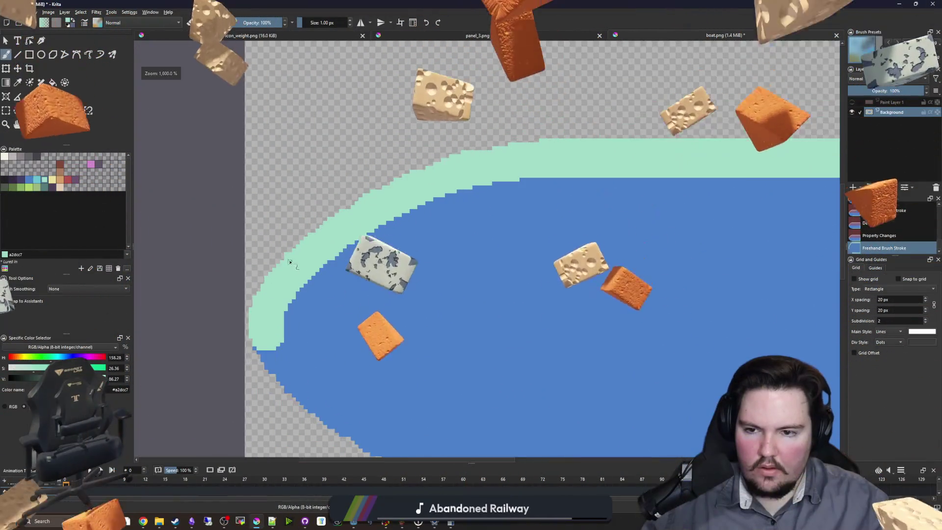
scroll(294, 278, up, 3)
Step: Repaint the remaining mint outline pixel steps along the bow's curve
key(e)
click(301, 279)
key(e)
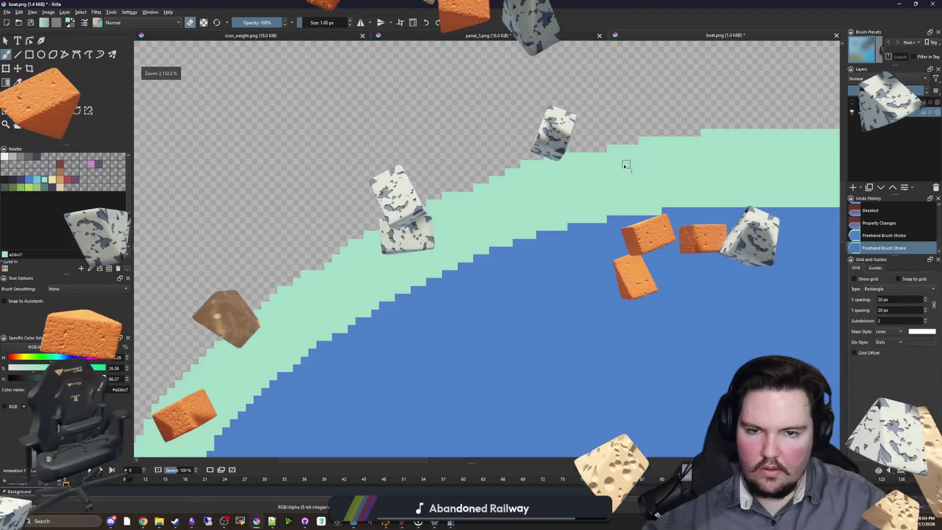
scroll(462, 188, up, 1)
click(451, 188)
click(526, 177)
scroll(629, 167, down, 2)
scroll(463, 217, up, 2)
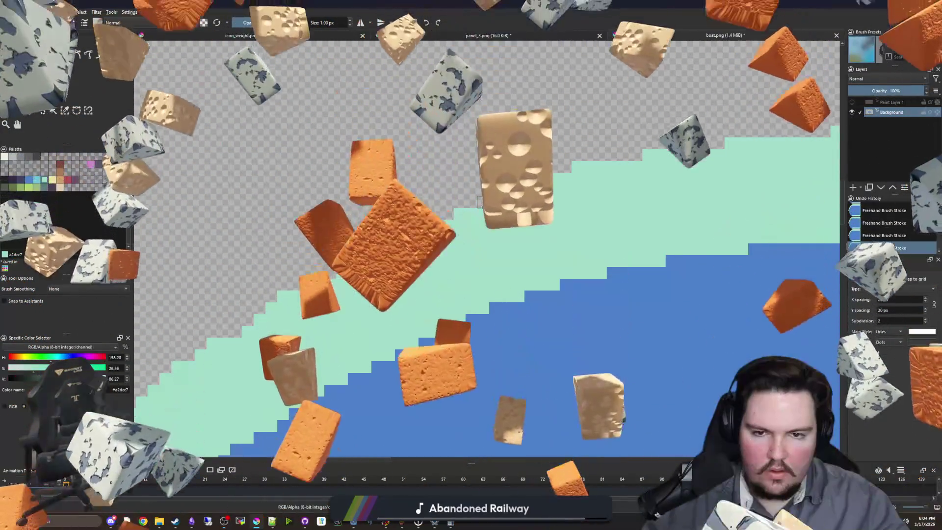
scroll(447, 219, down, 2)
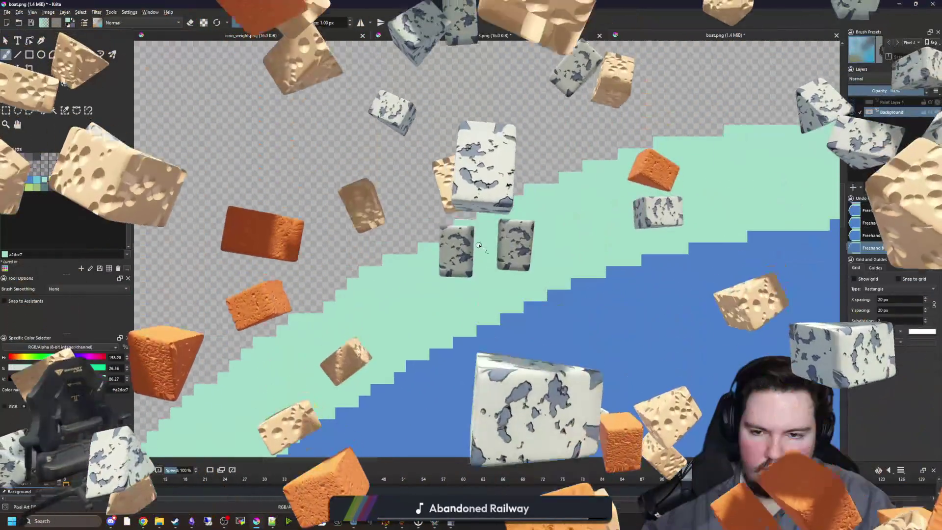
scroll(451, 228, up, 2)
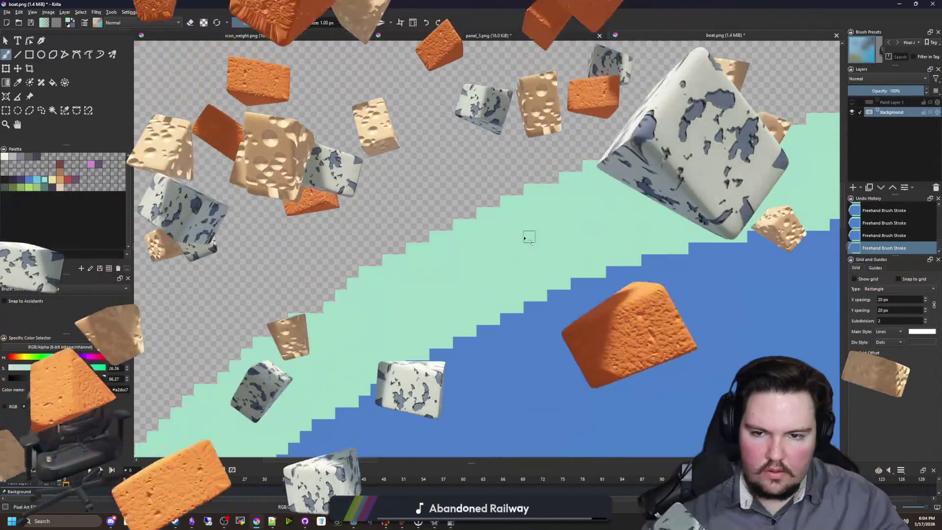
scroll(529, 240, down, 2)
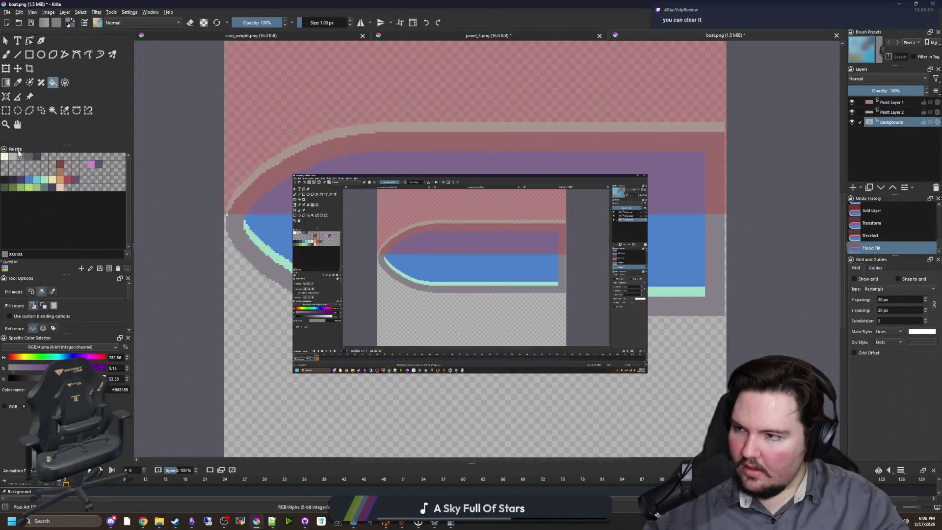
Step: Cut the mint outline band onto a new layer above Paint Layer 2 and deselect
click(52, 111)
click(715, 211)
key(ctrl+x)
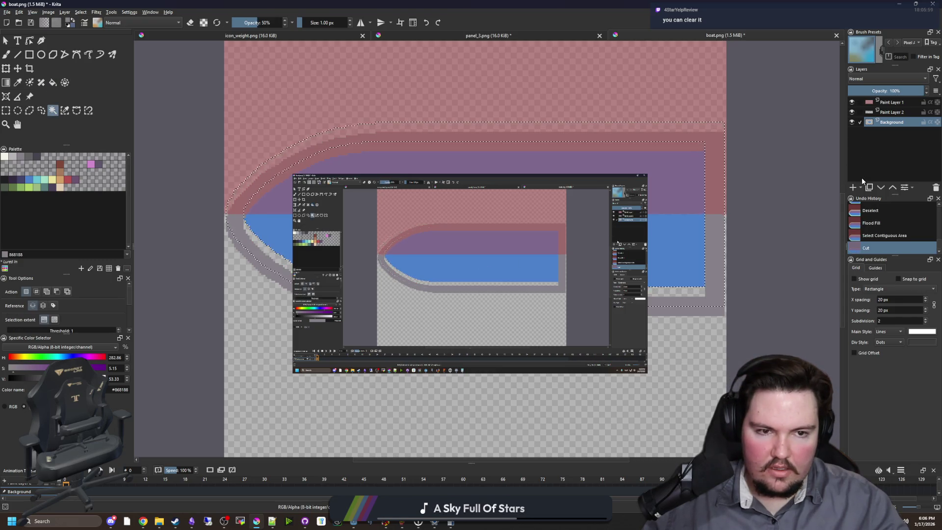
key(ctrl+v)
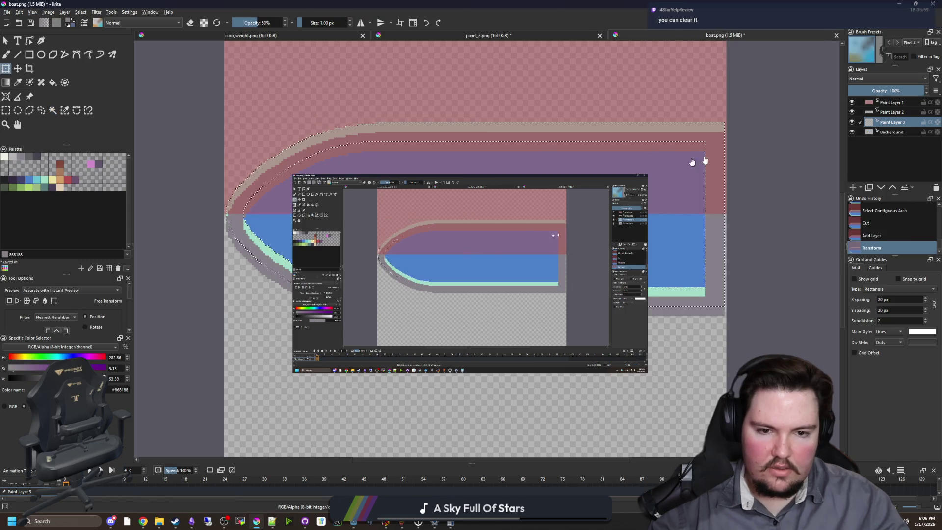
key(ctrl+Page_Up)
key(ctrl+shift+a)
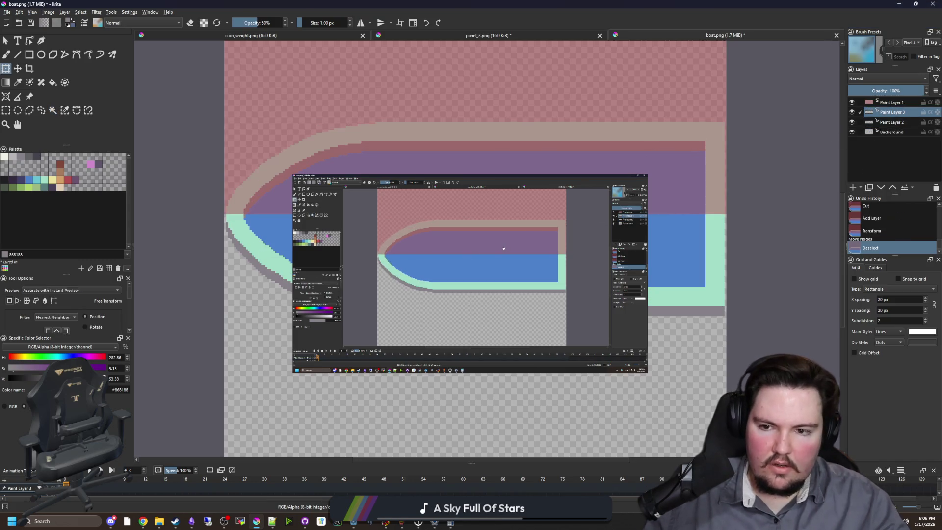
scroll(343, 220, down, 2)
scroll(291, 229, up, 2)
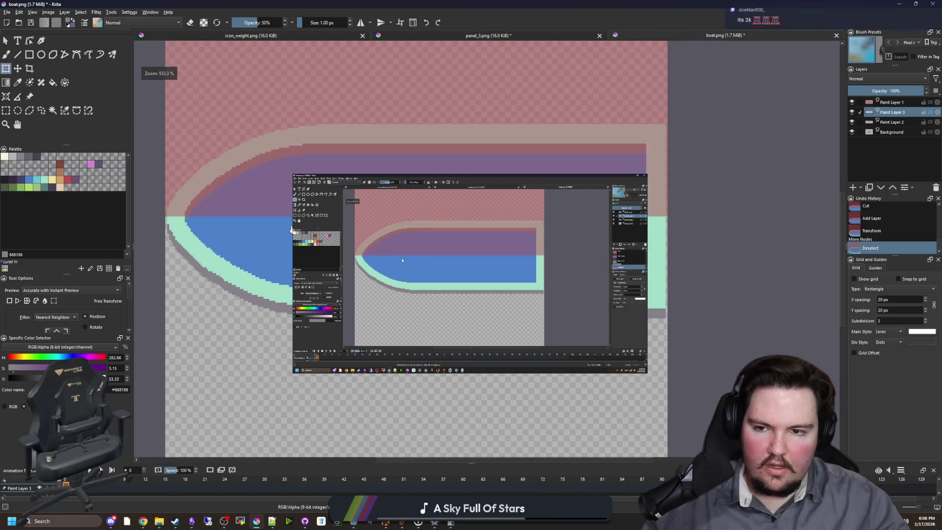
Step: Make Paint Layer 2 active with the Move tool to nudge the gray outline
key(t)
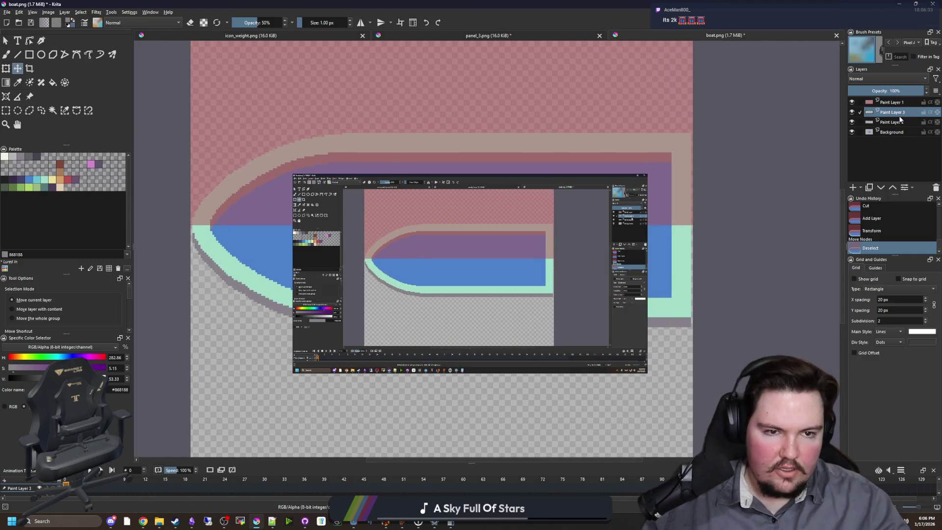
click(901, 121)
scroll(337, 287, up, 2)
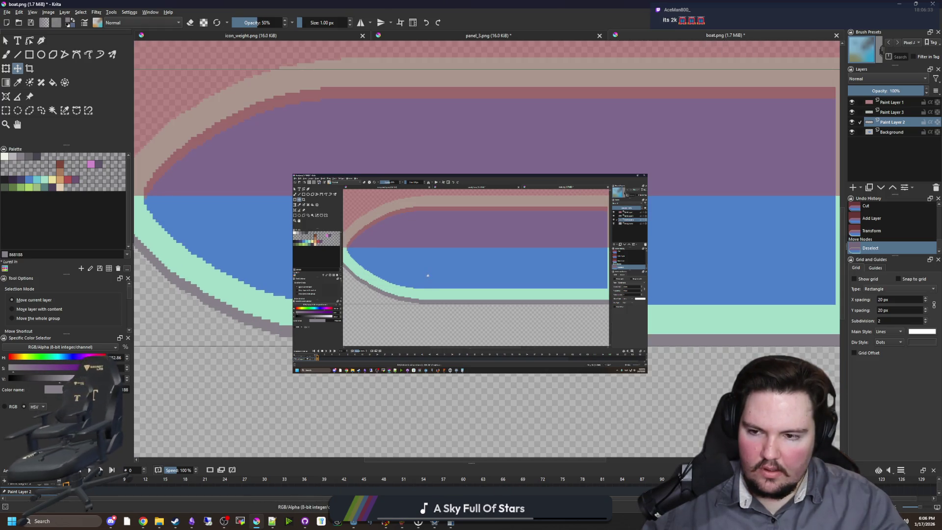
scroll(358, 269, down, 3)
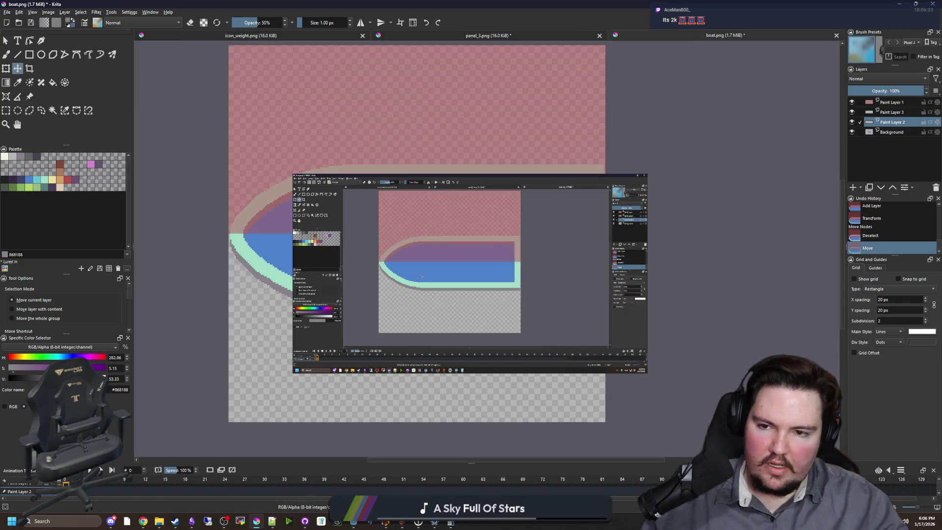
scroll(347, 202, up, 2)
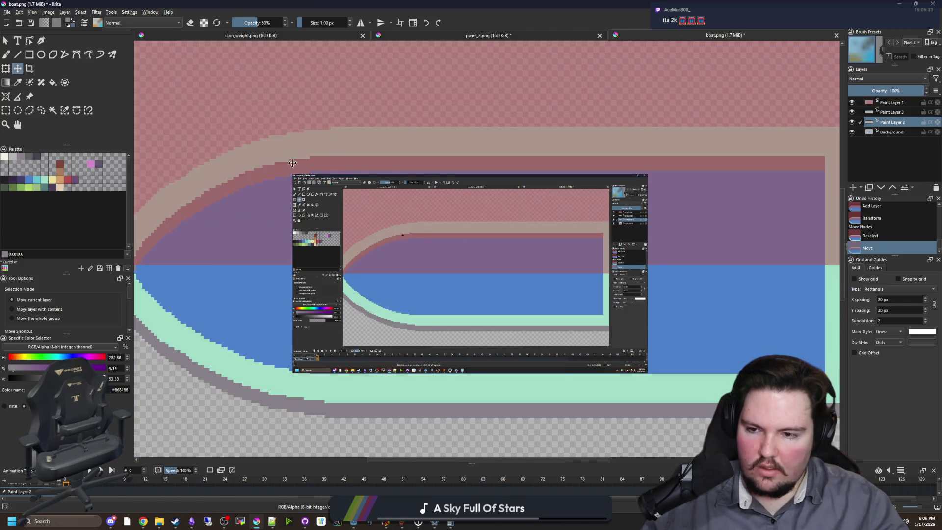
scroll(403, 180, down, 1)
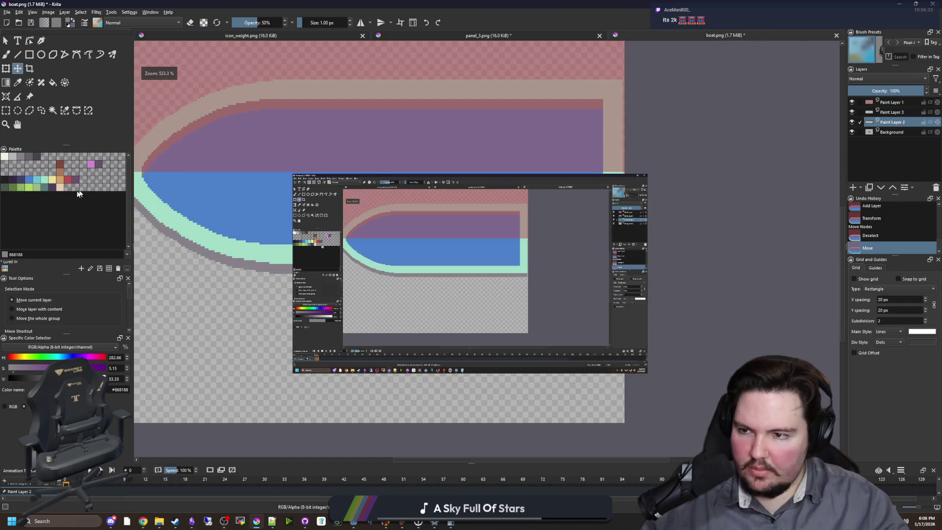
Step: Pick dark red #b45252 and magic-wand a region of the gray outline layer
click(67, 181)
click(52, 110)
click(211, 343)
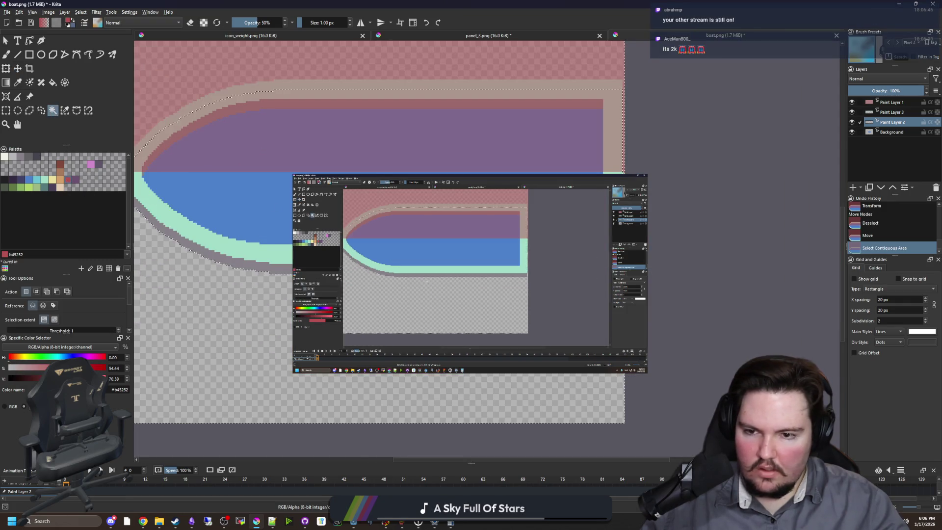
Step: Draw a red line along the hull's lower edge
scroll(373, 246, down, 1)
key(b)
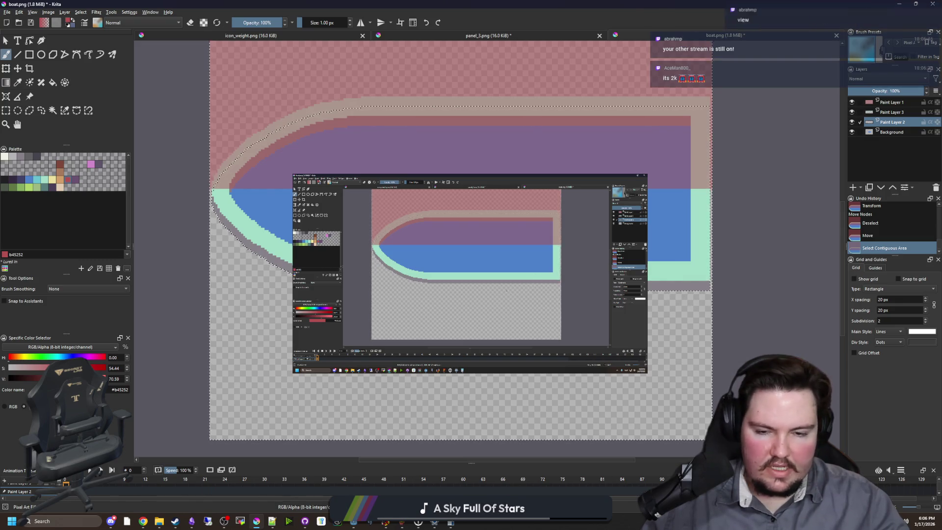
click(30, 55)
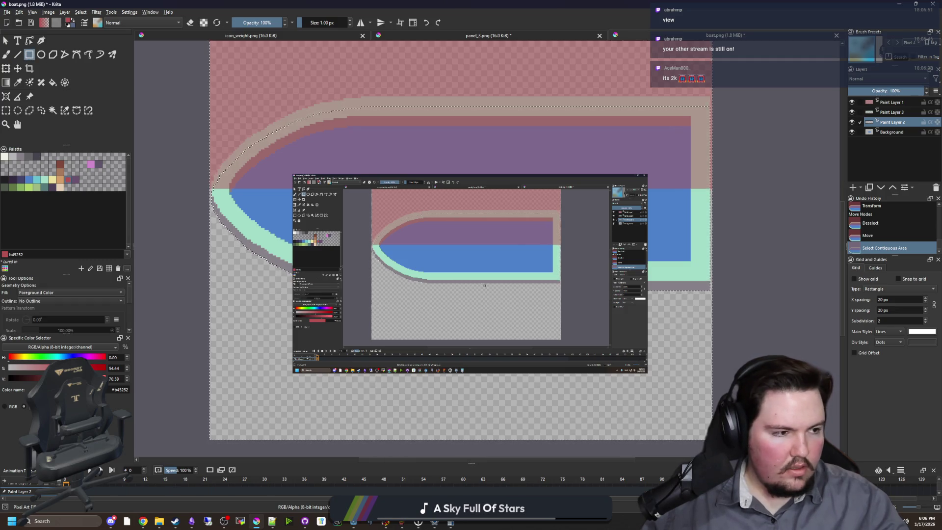
key(b)
scroll(191, 195, up, 2)
scroll(190, 194, down, 2)
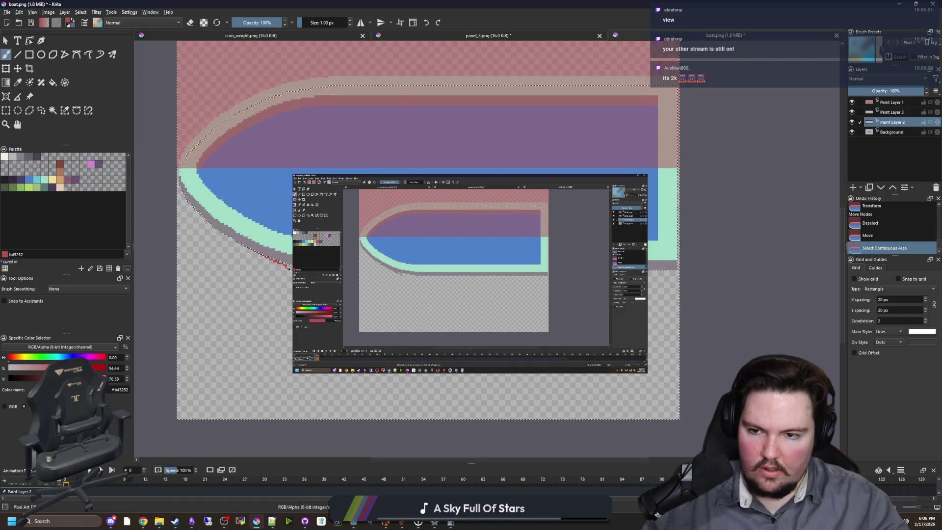
mouse_move(250, 251)
mouse_down()
mouse_move(373, 297)
mouse_move(542, 311)
mouse_up()
Step: Draw a red rectangle below the hull and flood-fill the band beneath it with red
key(plus)
key(plus)
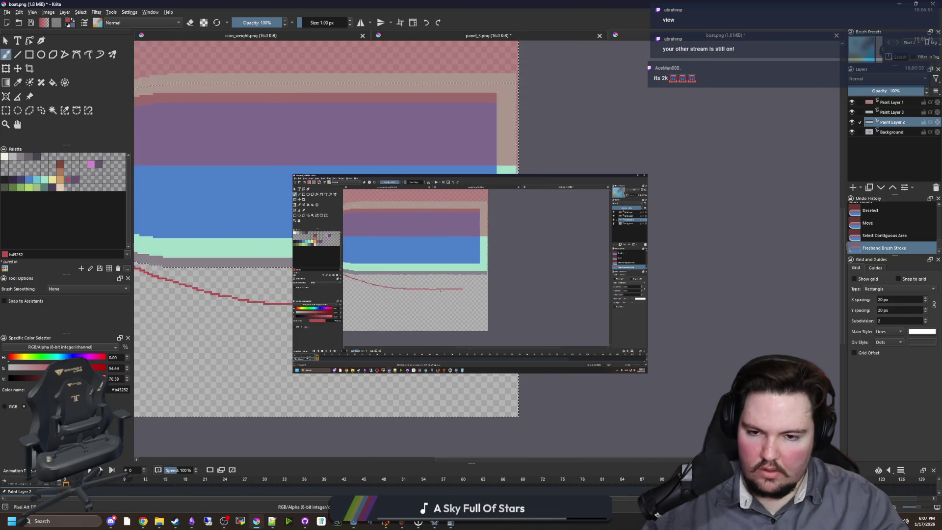
click(29, 54)
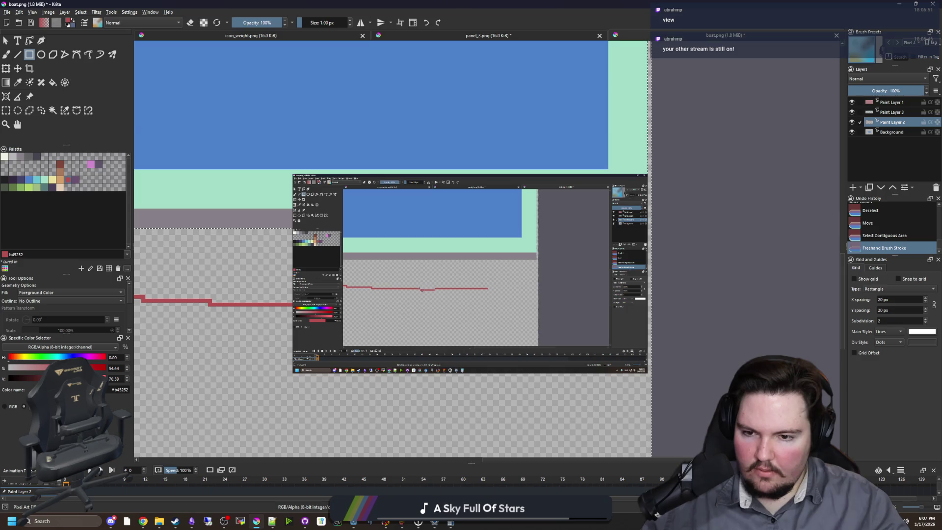
drag(334, 307, 647, 229)
key(plus)
key(f)
click(280, 275)
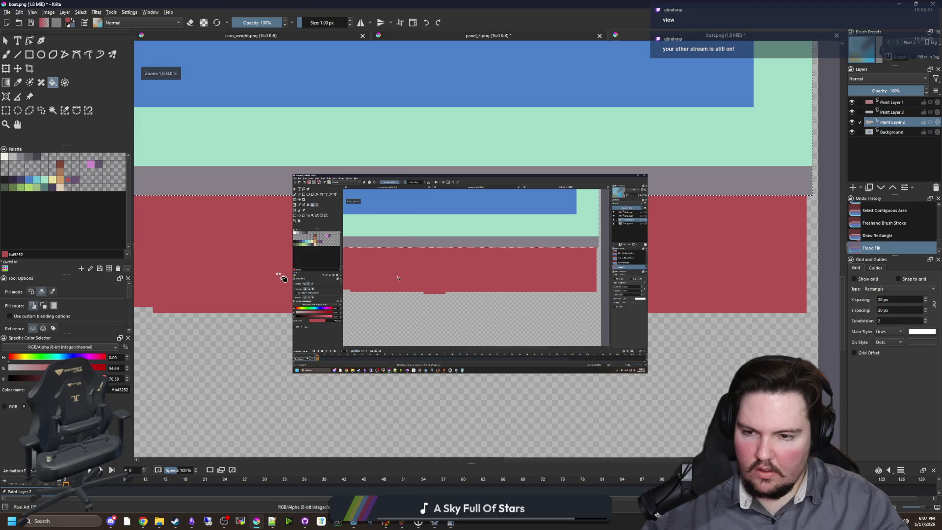
Step: Clear a small rectangle of the red band and drop the selection
key(ctrl+r)
drag(260, 247, 409, 294)
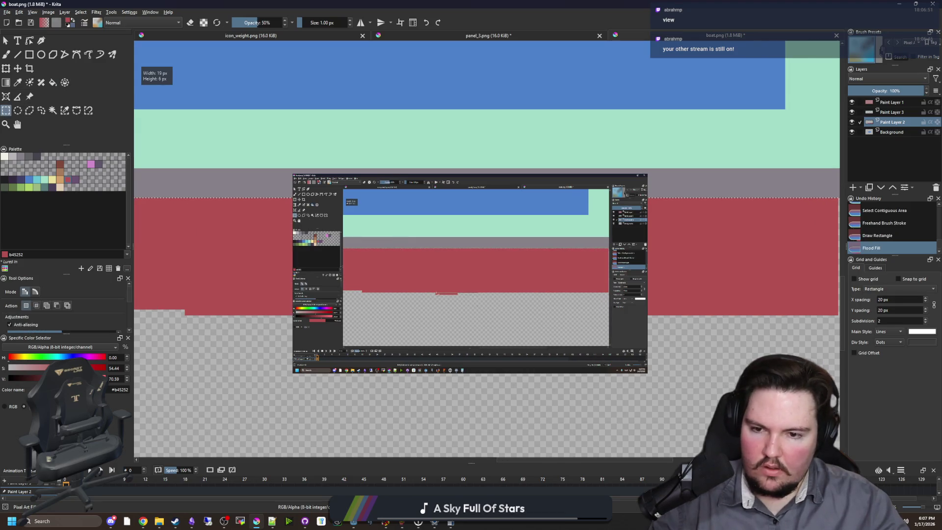
key(Delete)
key(minus)
key(minus)
key(ctrl+shift+a)
key(plus)
key(plus)
key(plus)
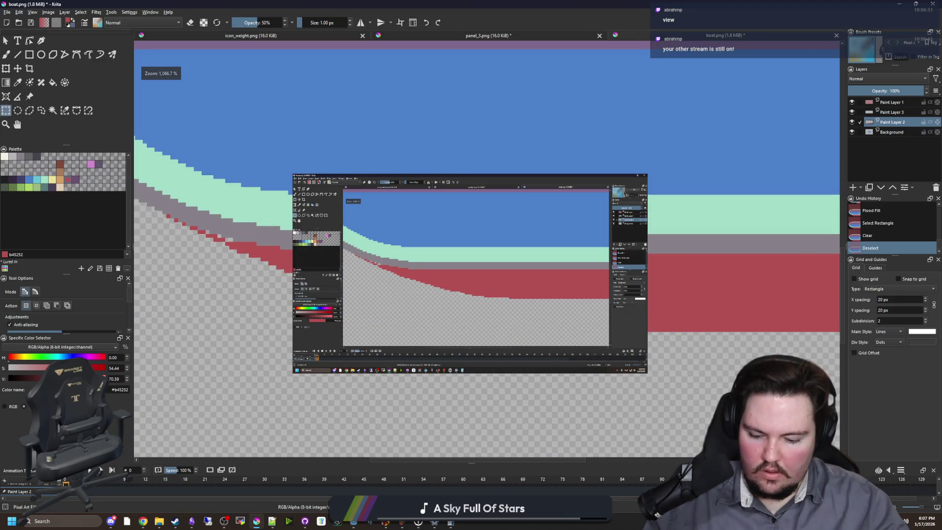
key(p)
scroll(487, 246, down, 2)
Step: Erase a stray red pixel block on the hull's stepped left edge
key(b)
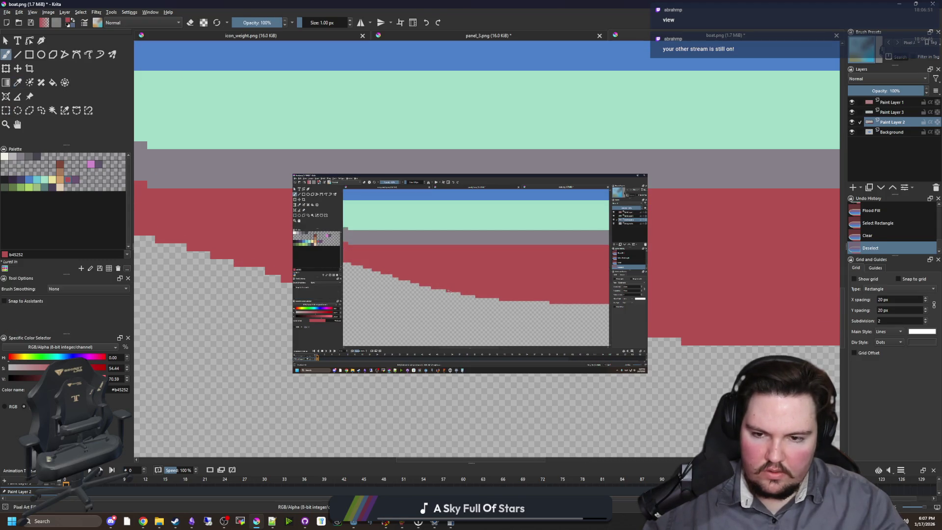
key(e)
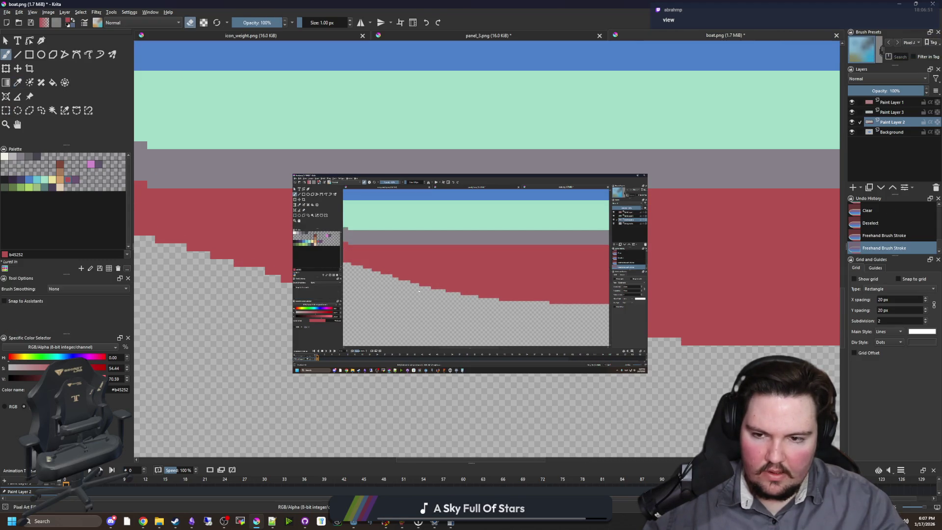
key(minus)
key(plus)
key(plus)
key(e)
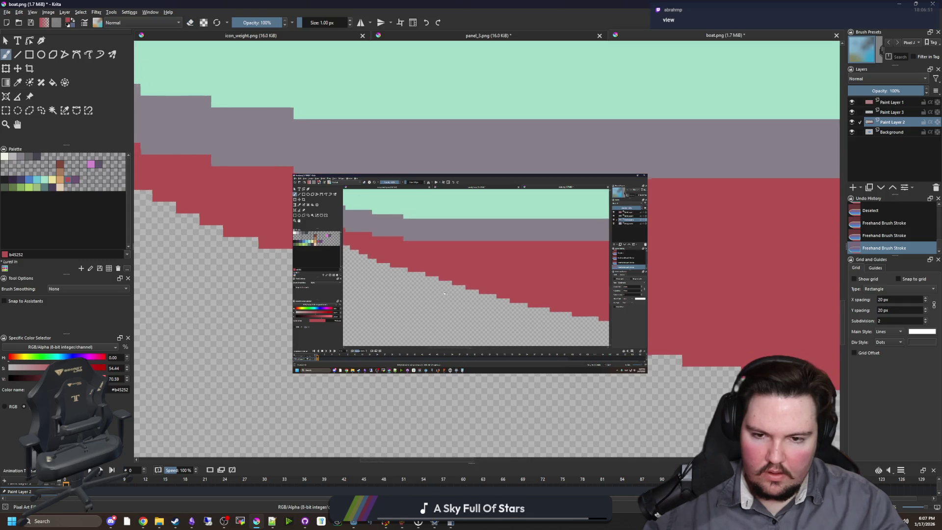
scroll(487, 245, up, 1)
scroll(487, 245, left, 3)
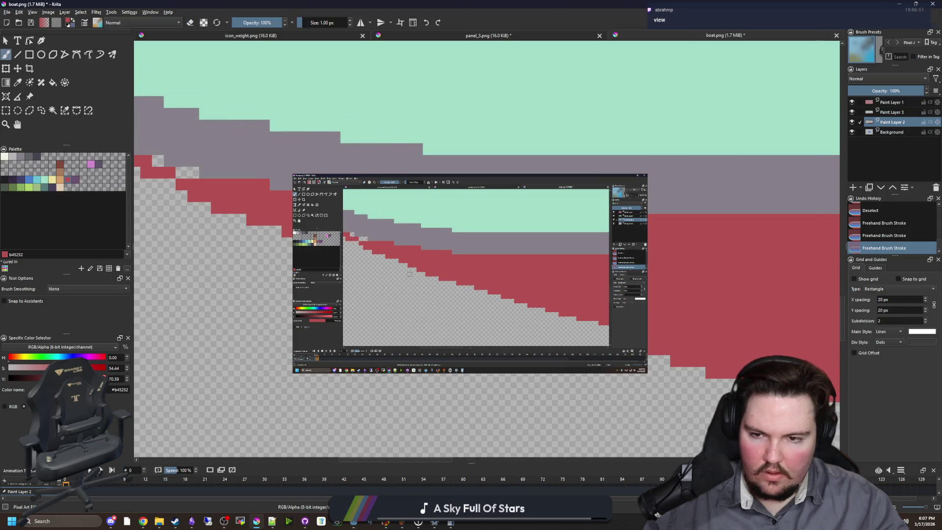
scroll(487, 196, up, 2)
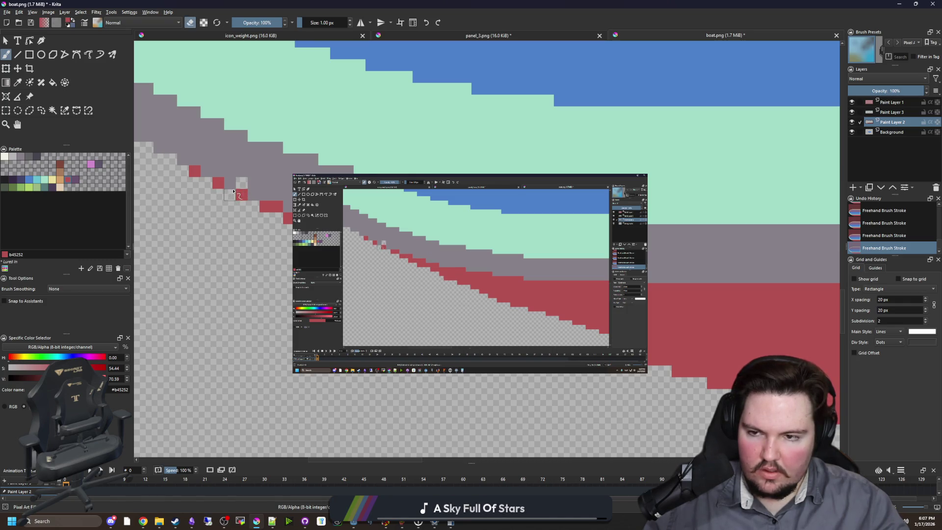
drag(222, 186, 206, 181)
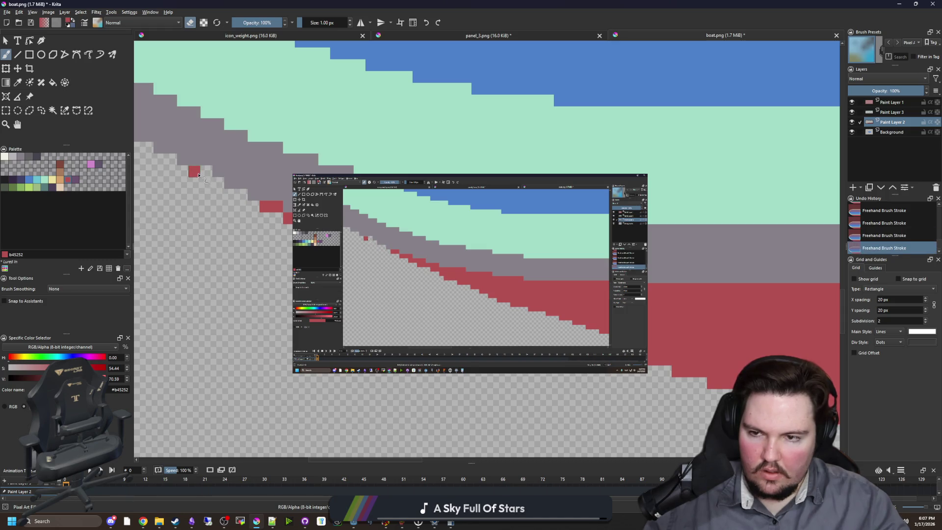
scroll(317, 247, down, 2)
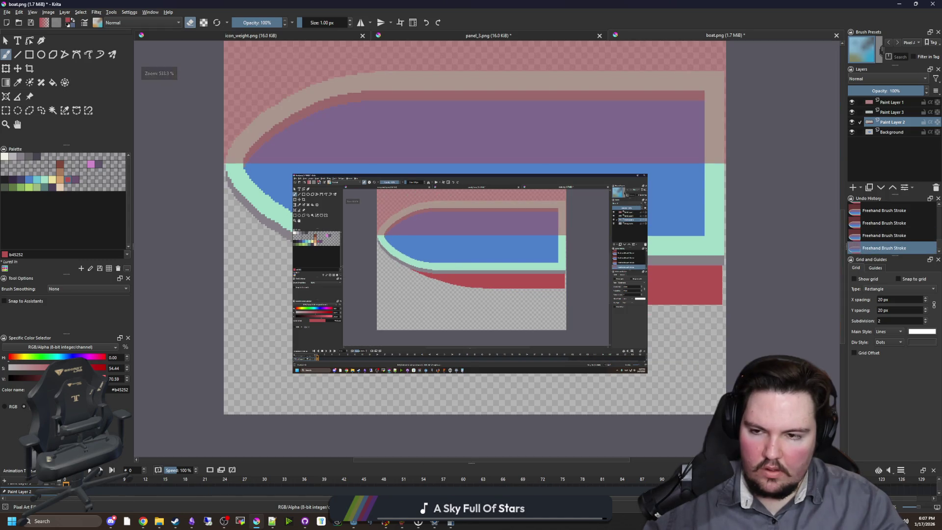
scroll(288, 244, up, 3)
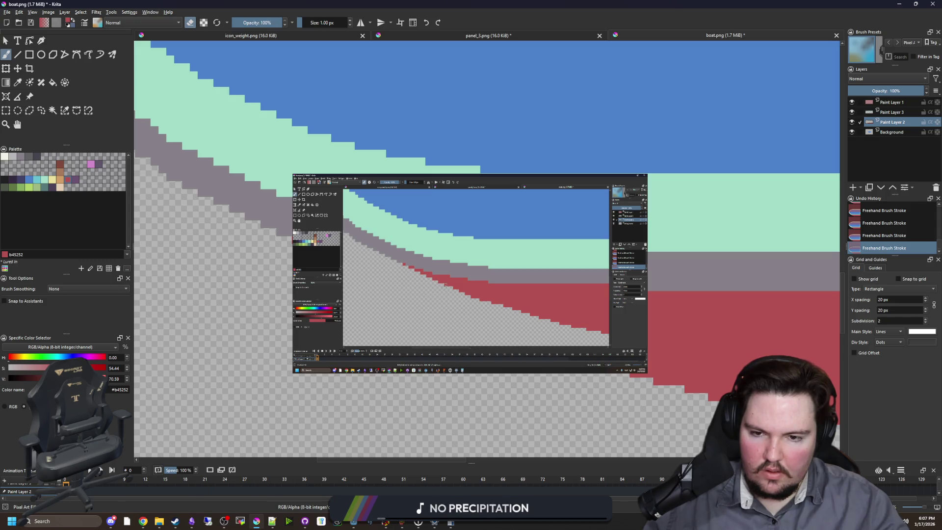
Step: Undo and redo the erase stroke, then inspect the tapering red band along the hull
key(ctrl+z)
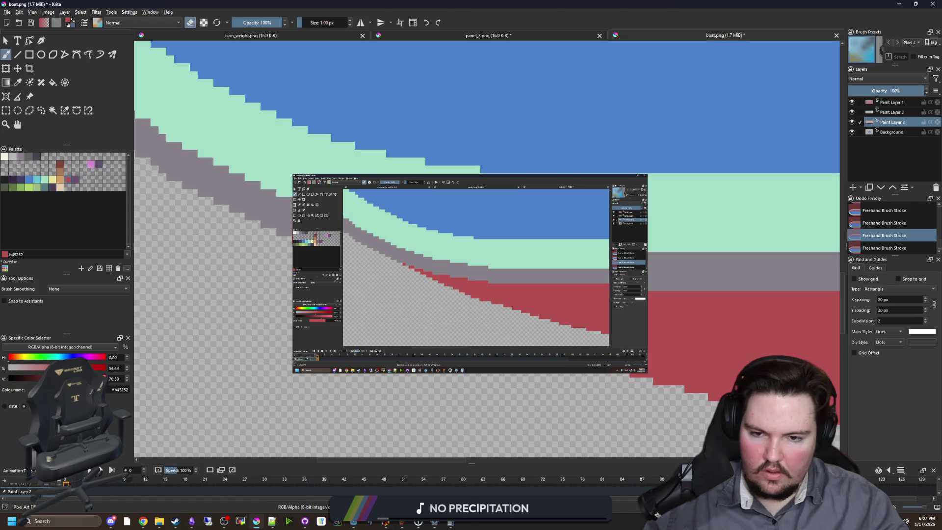
key(e)
key(ctrl+shift+z)
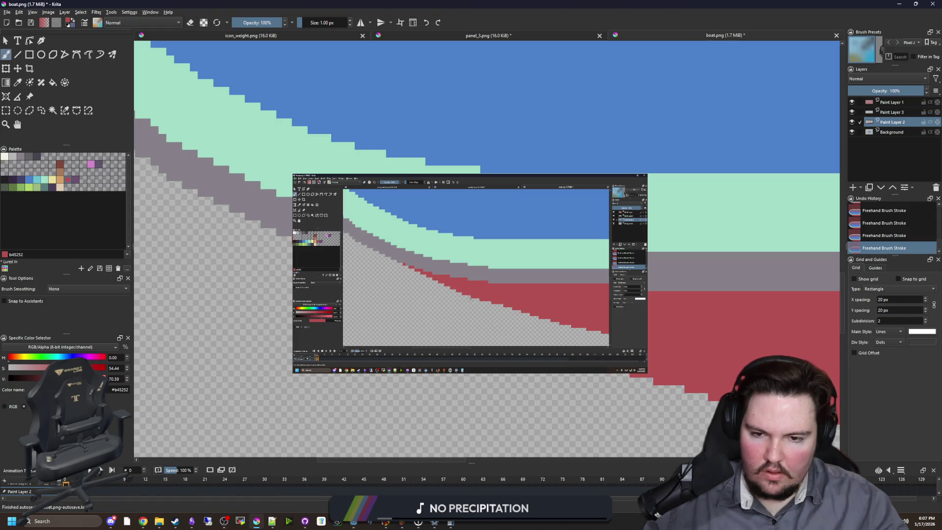
scroll(485, 245, down, 5)
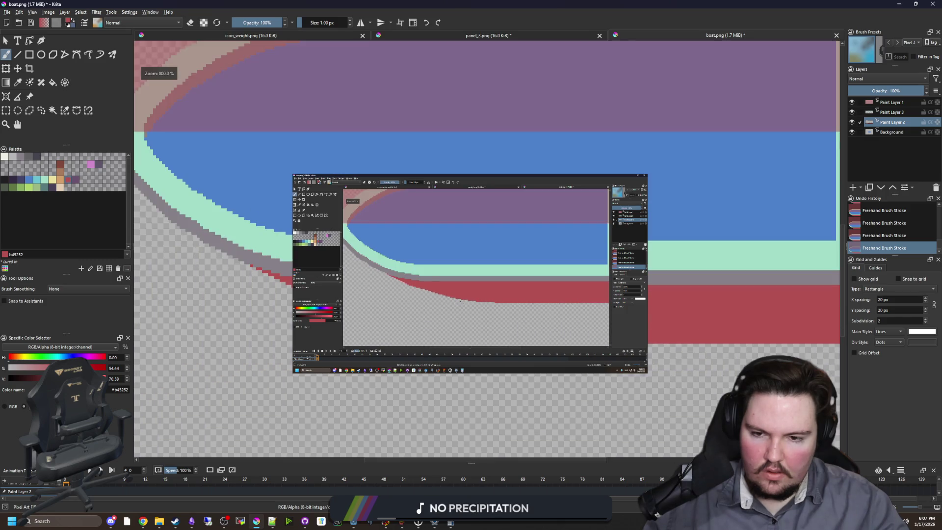
scroll(461, 301, down, 2)
scroll(465, 305, up, 5)
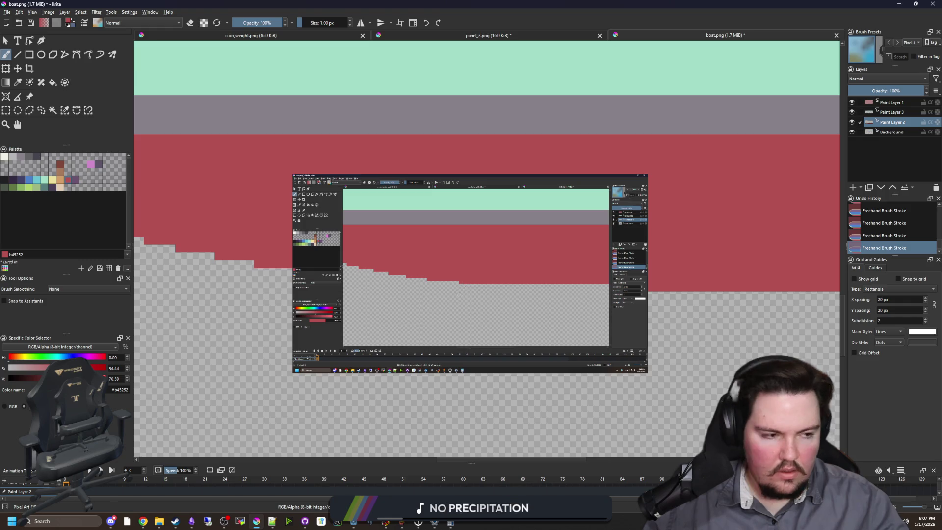
scroll(456, 294, down, 2)
scroll(456, 294, down, 4)
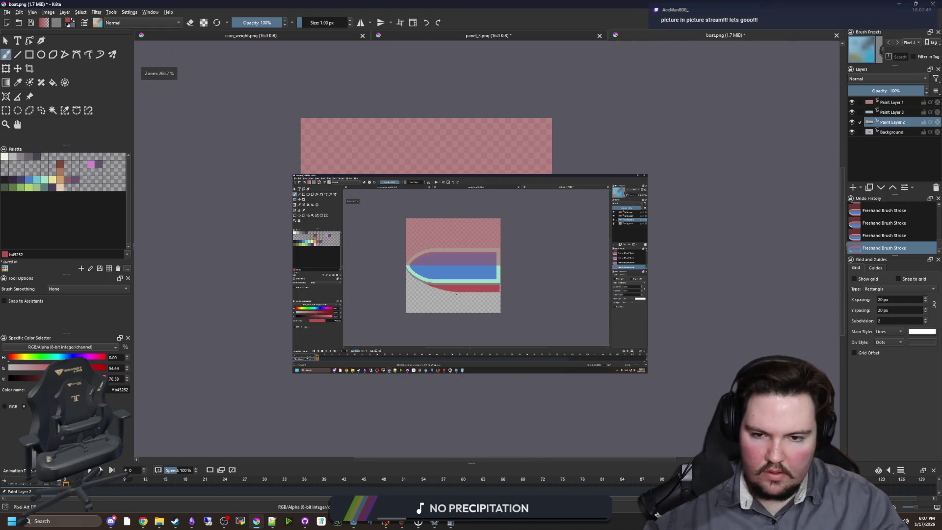
scroll(427, 280, up, 4)
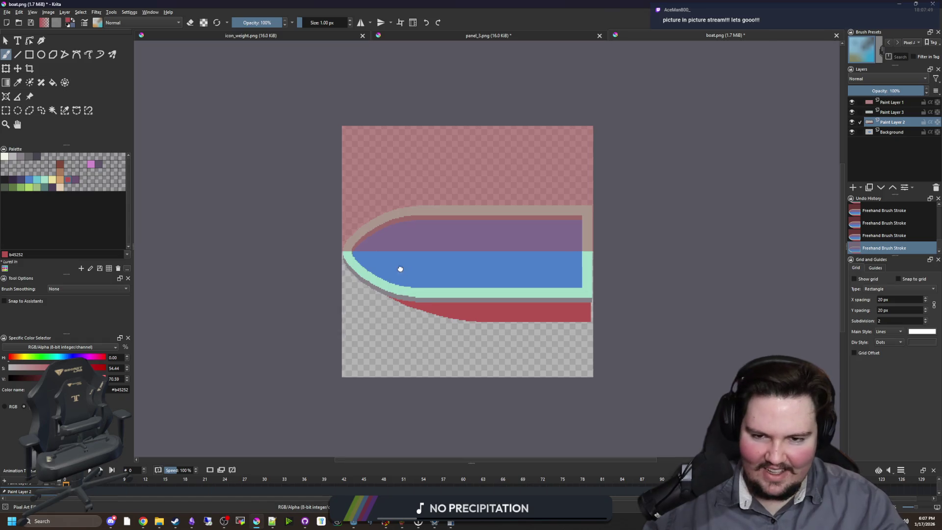
scroll(440, 273, right, 1)
scroll(440, 274, up, 1)
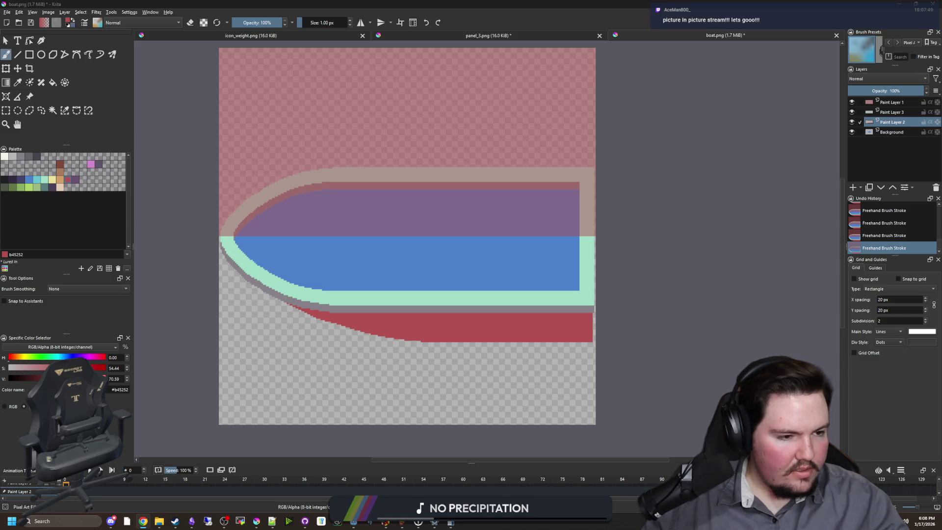
scroll(294, 325, up, 2)
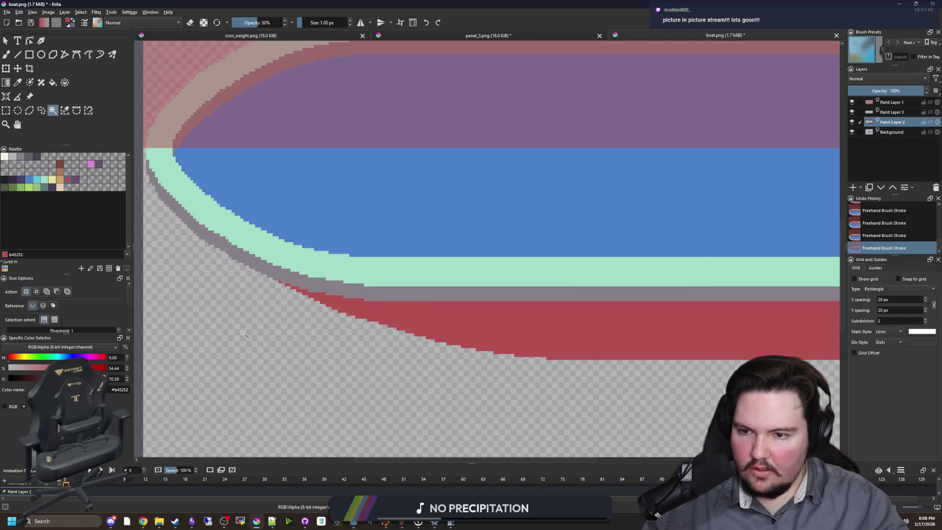
Step: Fill the selected area along the hull's lower-left edge with red and dab the curved edge
click(162, 205)
mouse_move(162, 205)
mouse_down()
mouse_move(206, 248)
mouse_move(319, 306)
mouse_move(550, 360)
mouse_move(466, 349)
mouse_move(253, 283)
mouse_move(174, 195)
mouse_up()
key(shift+BackSpace)
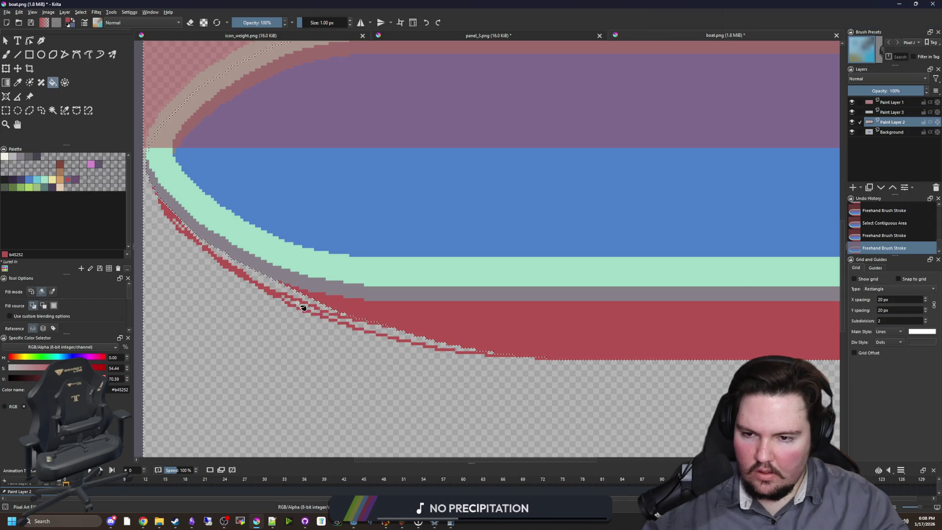
scroll(204, 242, up, 3)
scroll(204, 242, down, 4)
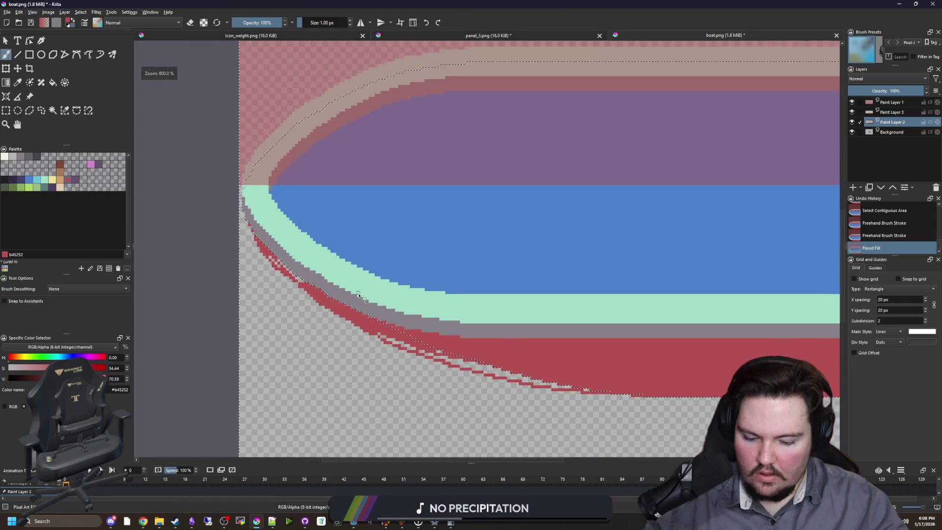
key(bracketright)
key(bracketright)
key(bracketright)
key(bracketright)
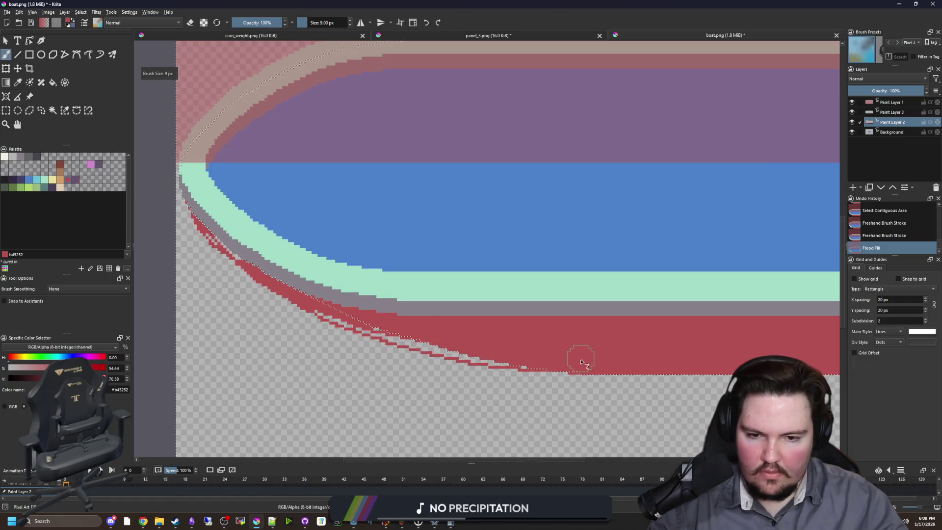
click(579, 364)
key(ctrl+shift+a)
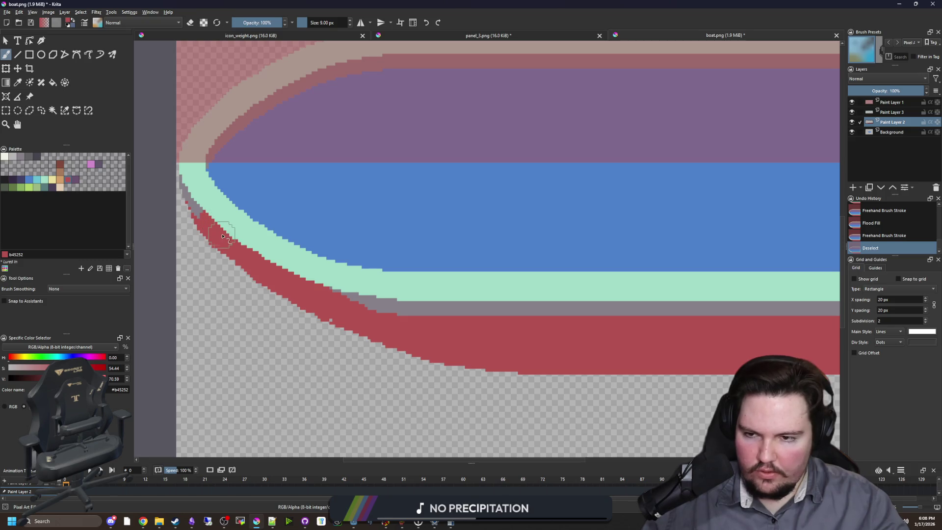
Step: Touch up gray on the curve, then paint red along the edge within a colour-matched selection
drag(222, 237, 234, 237)
click(64, 111)
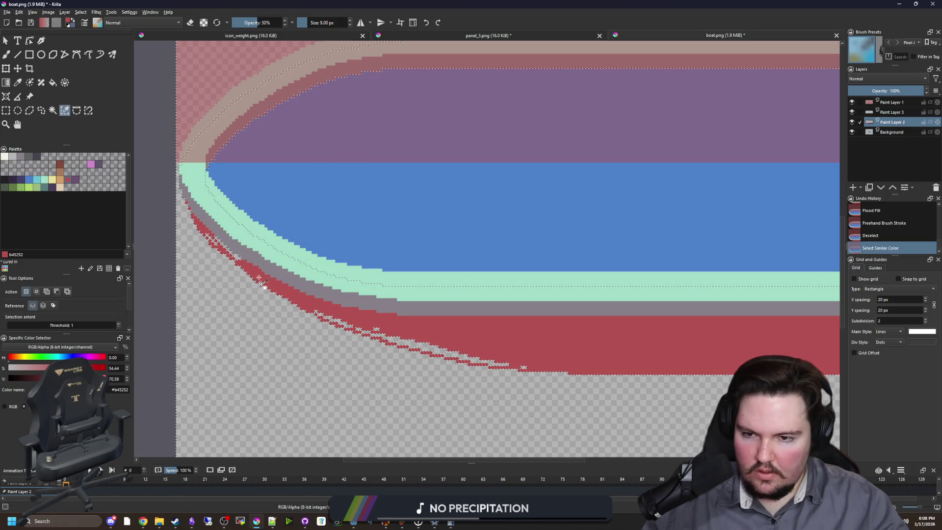
click(217, 233)
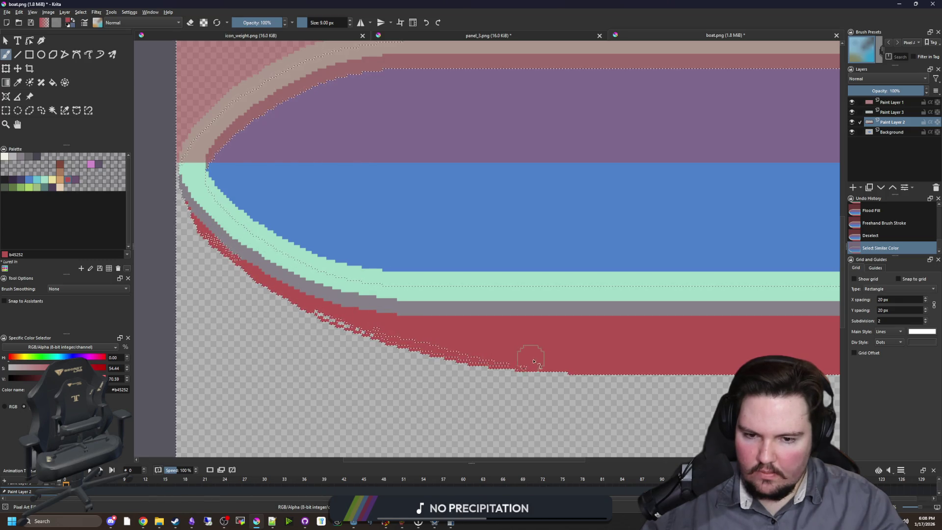
mouse_move(530, 361)
mouse_down()
mouse_move(303, 295)
mouse_move(189, 211)
mouse_up()
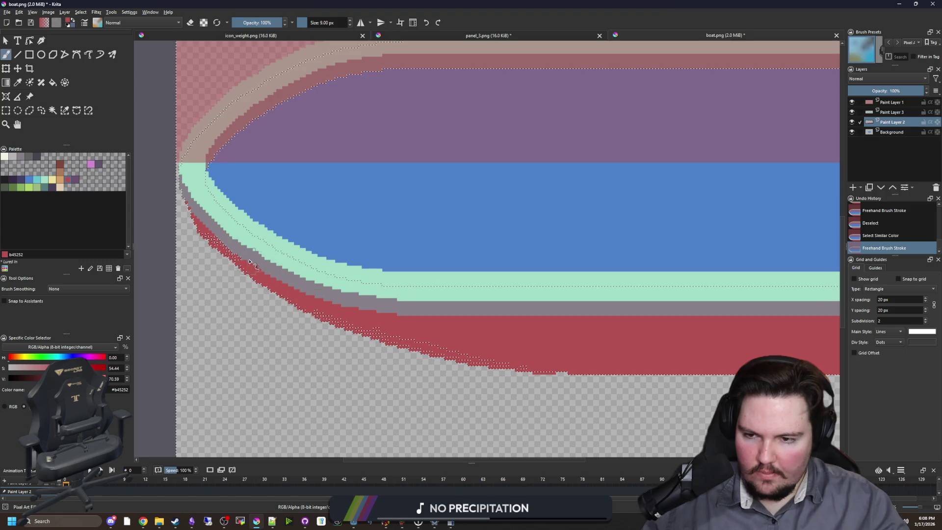
key(ctrl+shift+a)
scroll(170, 216, up, 2)
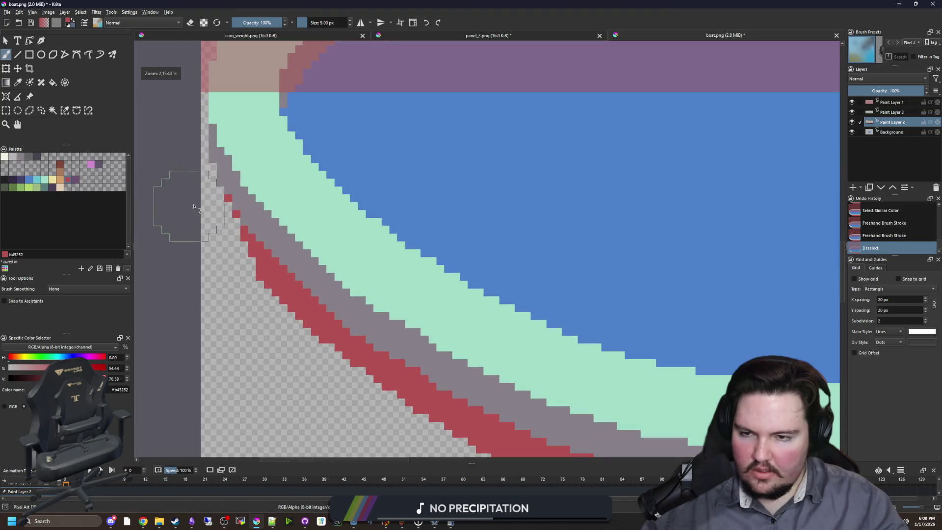
Step: With a smaller eraser brush, remove the lone red pixel on the hull edge and two stray diagonal pixels
key(bracketleft)
key(bracketleft)
key(bracketleft)
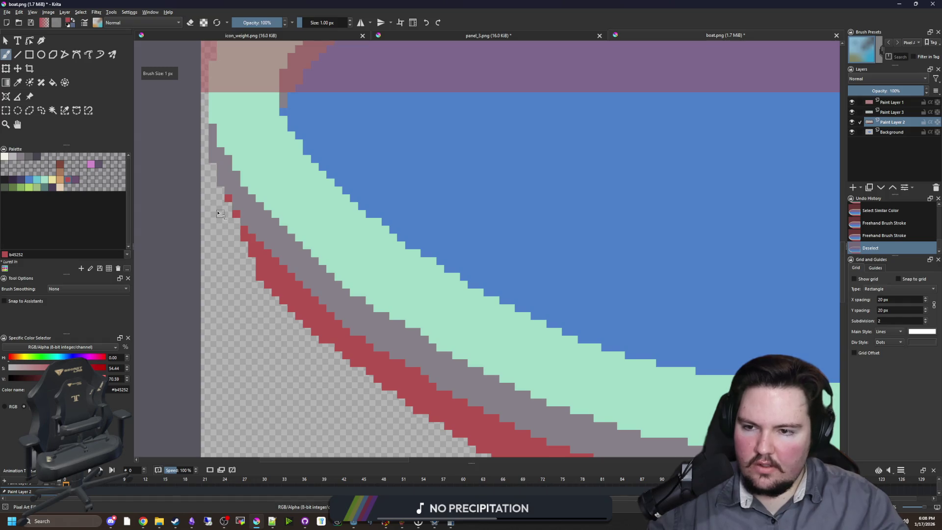
scroll(219, 214, up, 1)
key(e)
click(230, 198)
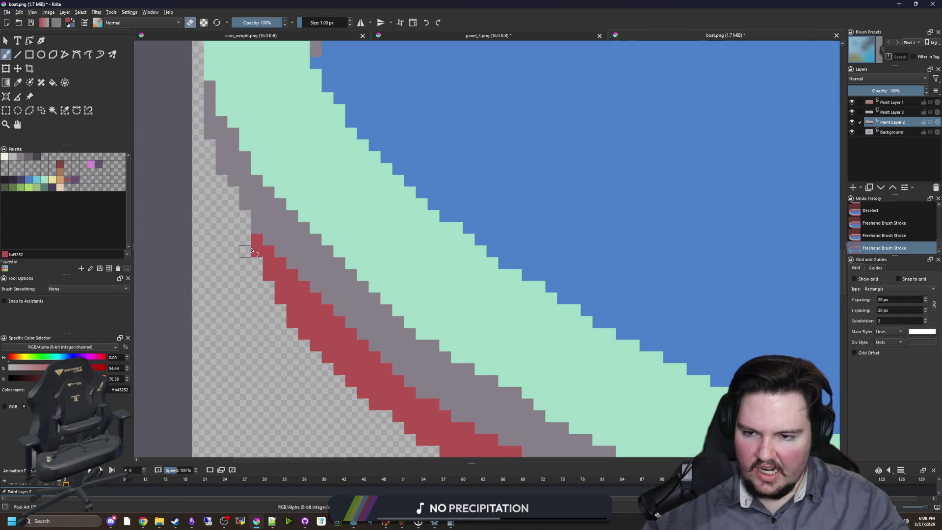
scroll(265, 273, down, 2)
scroll(270, 279, up, 3)
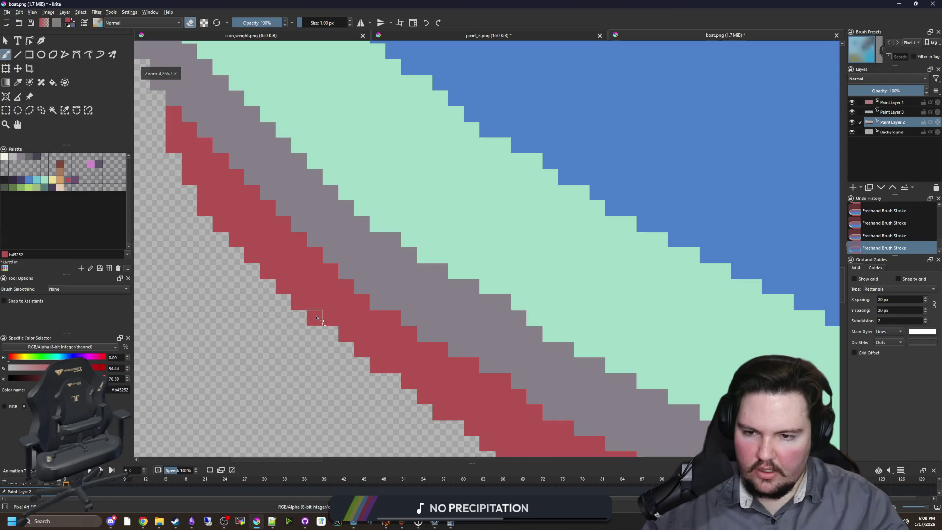
drag(277, 286, 219, 230)
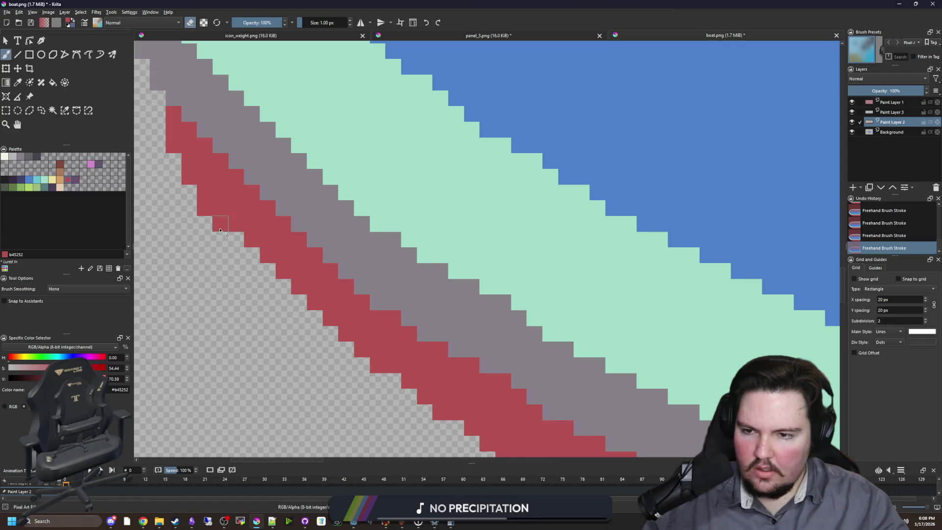
scroll(191, 206, down, 2)
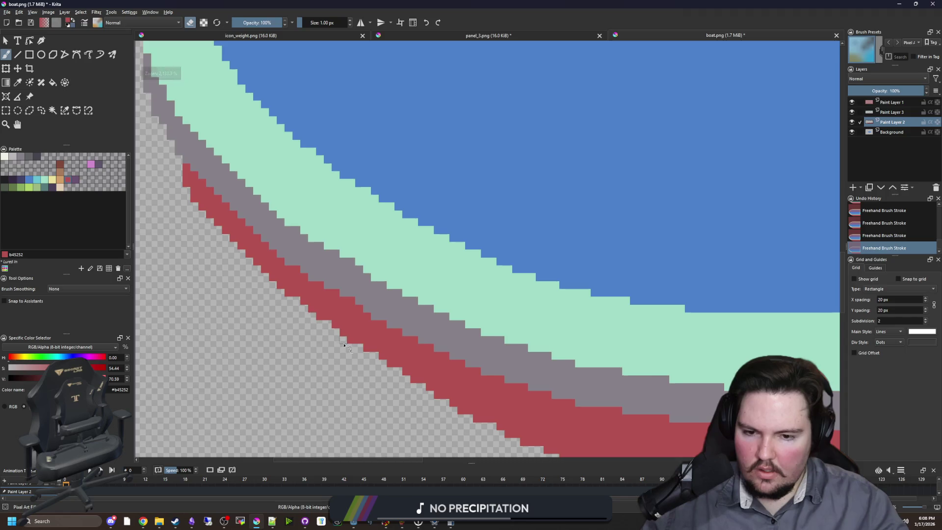
scroll(345, 346, down, 3)
scroll(294, 312, up, 2)
scroll(294, 311, down, 2)
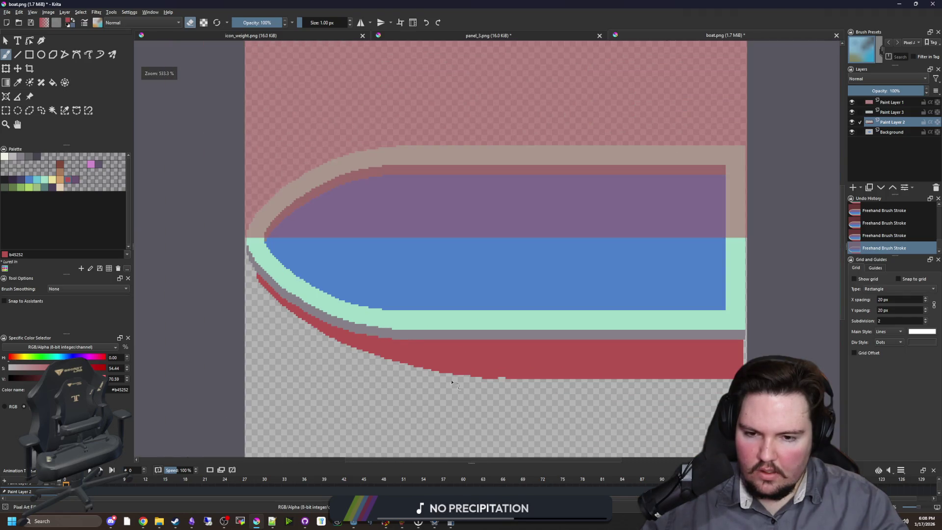
scroll(451, 381, up, 4)
Step: Extend the red band along the hull step with the pixel brush
key(e)
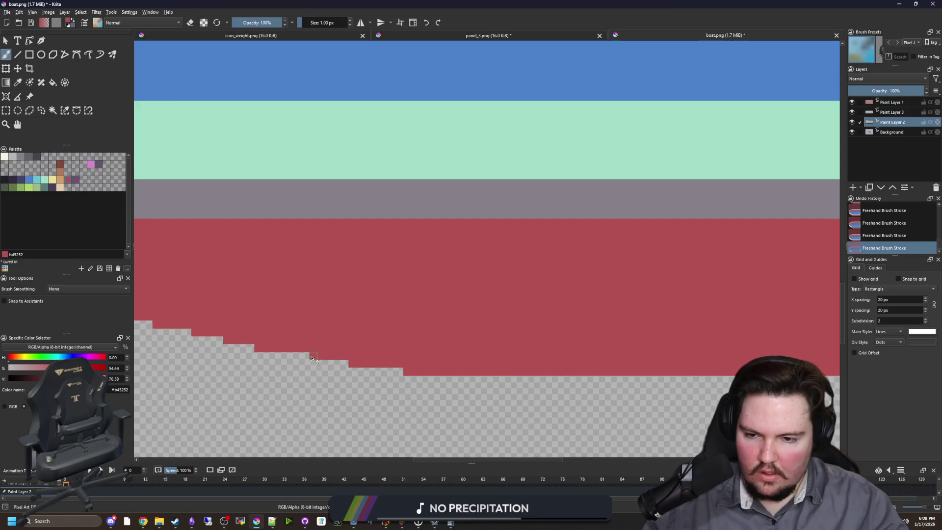
scroll(312, 358, down, 5)
scroll(420, 371, up, 5)
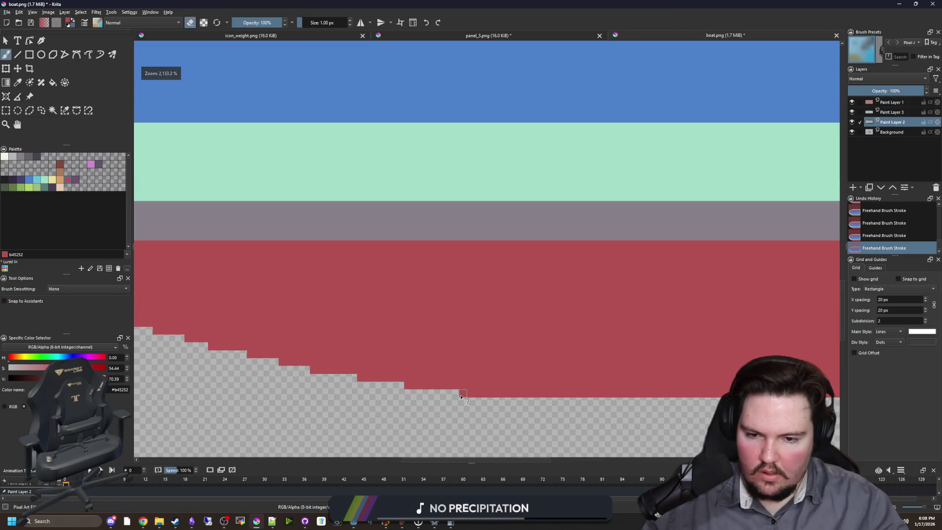
drag(461, 396, 406, 394)
scroll(418, 389, down, 5)
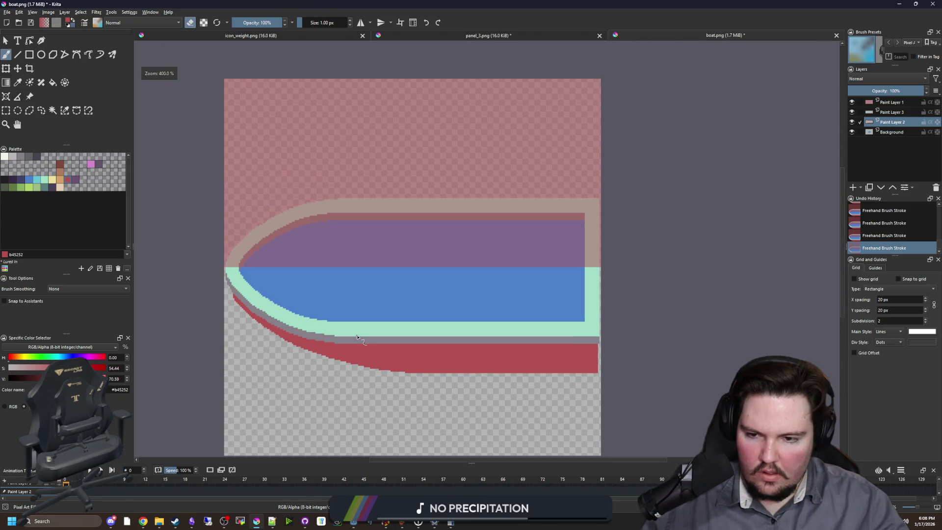
scroll(267, 333, up, 5)
scroll(273, 327, down, 5)
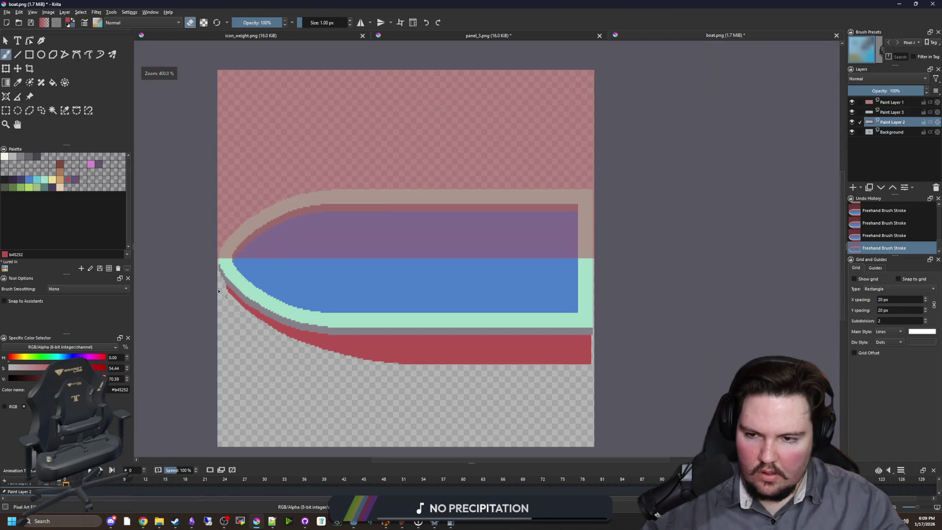
scroll(219, 291, up, 5)
Step: Erase the stray red cells along the bow curve, then return to painting mode
key(e)
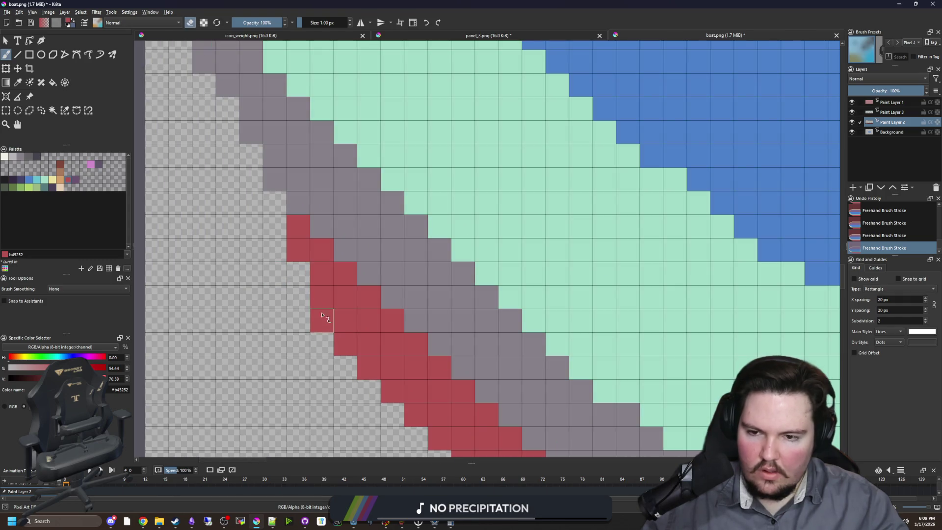
drag(326, 315, 389, 392)
drag(294, 265, 471, 434)
drag(468, 434, 373, 339)
click(365, 330)
scroll(365, 330, down, 5)
scroll(363, 339, up, 4)
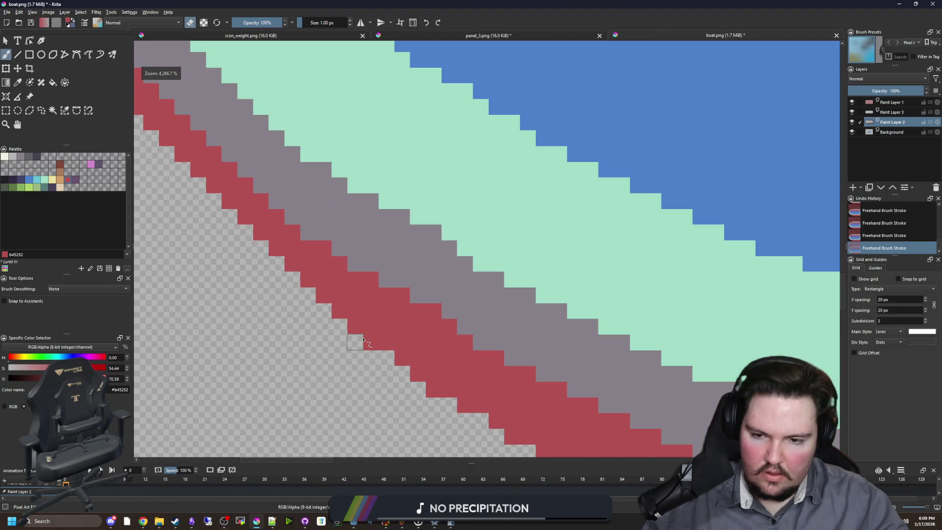
scroll(328, 319, down, 5)
scroll(343, 322, up, 5)
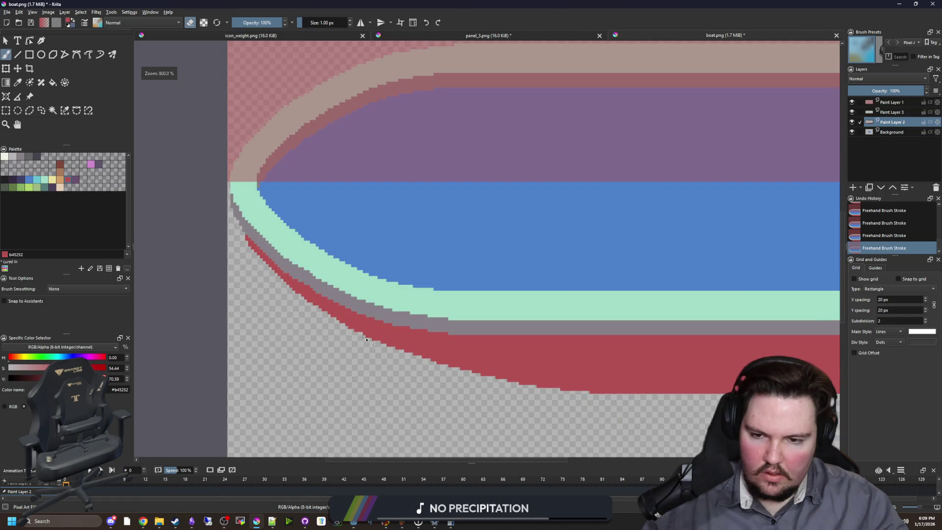
key(e)
scroll(304, 326, down, 8)
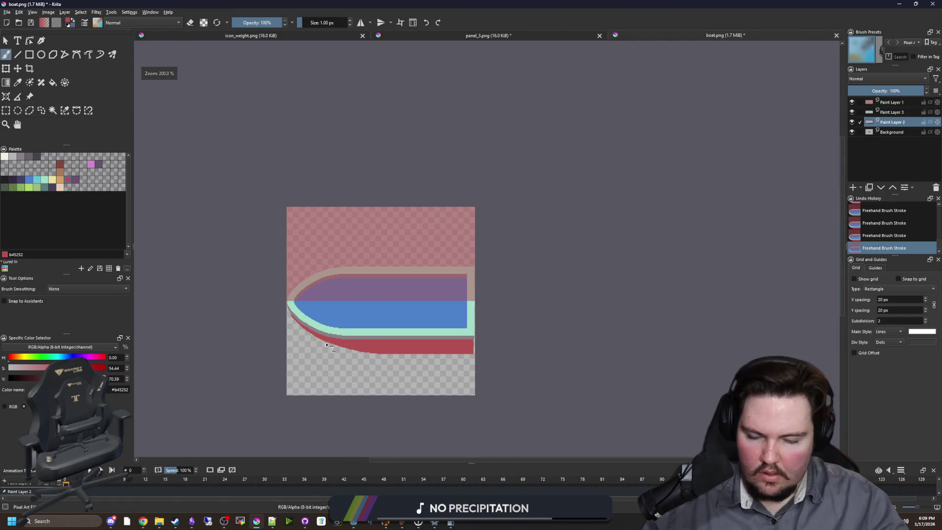
scroll(346, 333, down, 2)
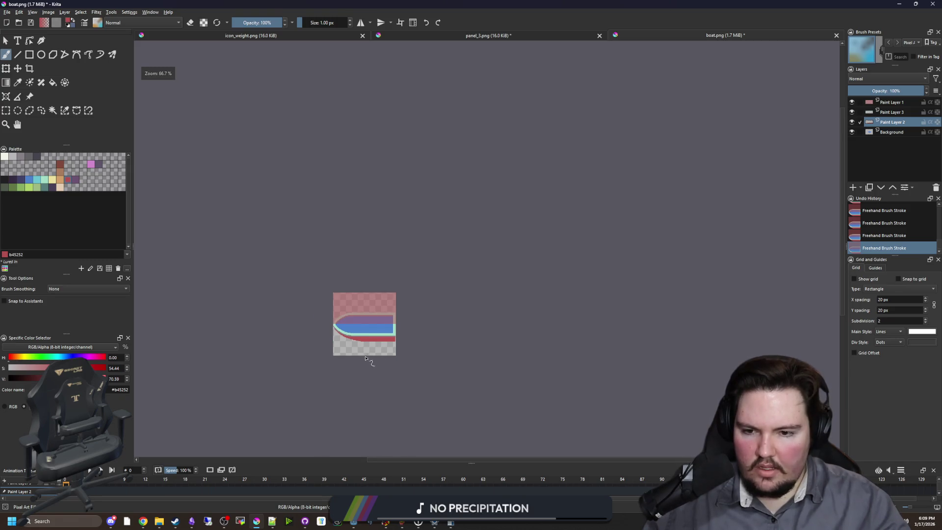
scroll(414, 338, up, 3)
scroll(502, 331, up, 3)
scroll(510, 321, up, 3)
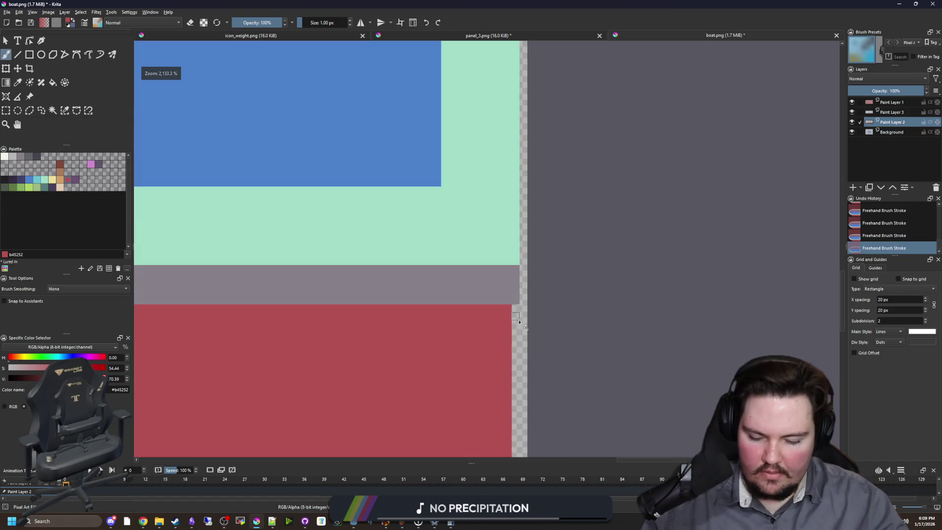
Step: Sample the grey hull colour and draw a filled grey rectangle down the stern edge
key(p)
drag(486, 320, 479, 279)
click(447, 243)
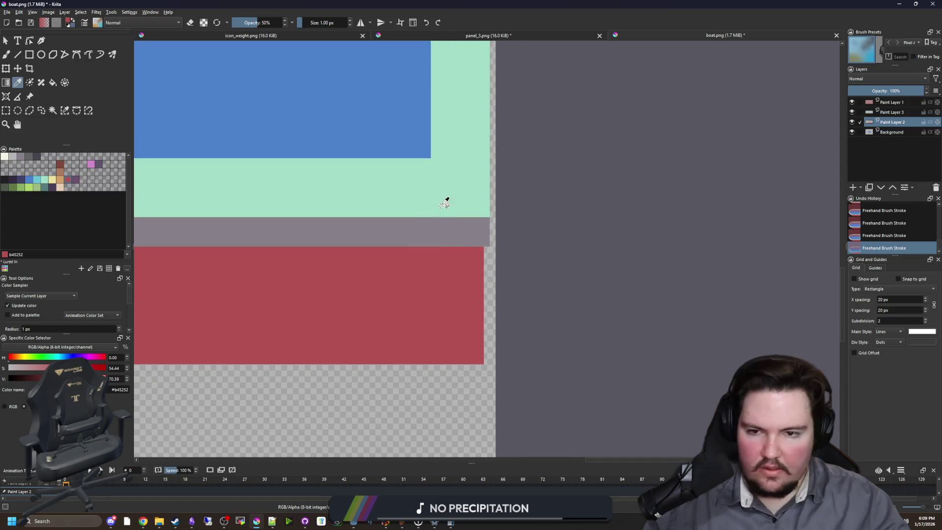
click(30, 55)
scroll(505, 278, down, 1)
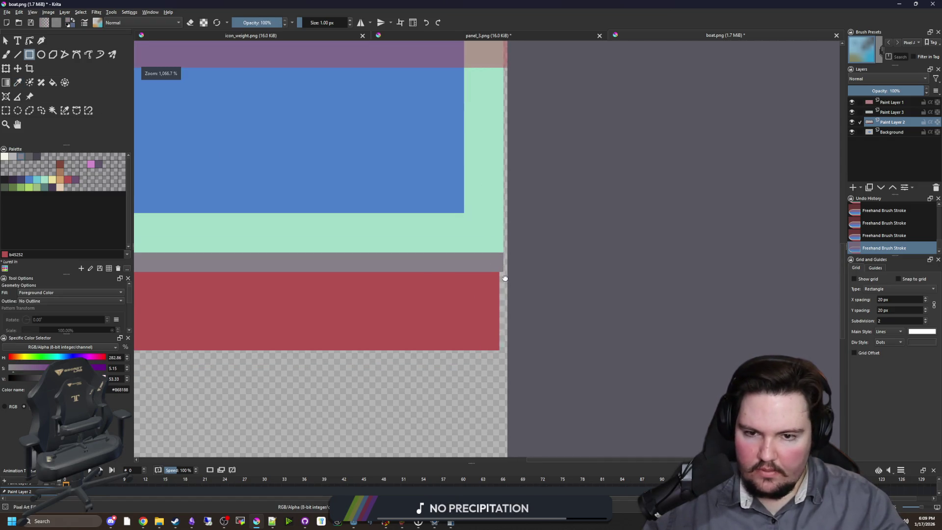
mouse_move(502, 247)
mouse_down()
mouse_move(479, 301)
mouse_move(460, 188)
mouse_up()
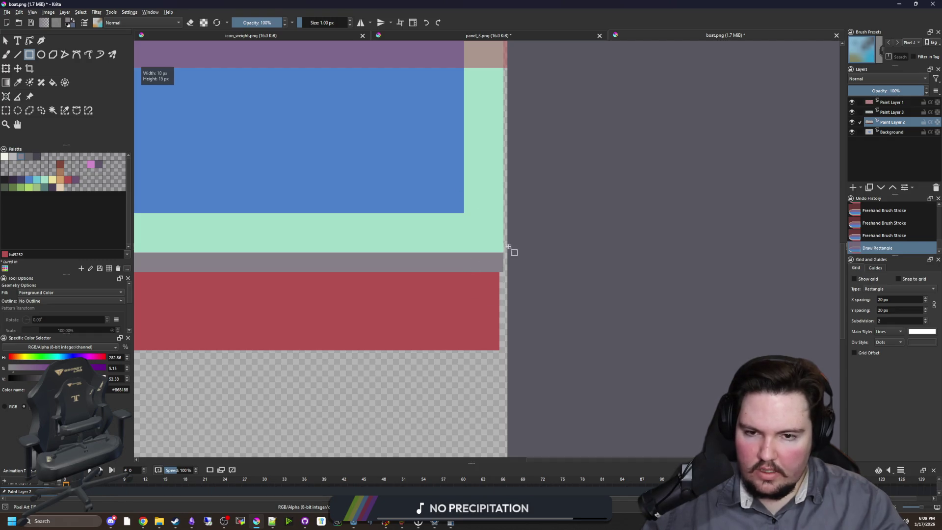
mouse_move(508, 246)
mouse_down()
mouse_move(465, 319)
mouse_move(441, 339)
mouse_move(434, 378)
mouse_move(539, 378)
mouse_move(469, 314)
mouse_up()
scroll(489, 308, up, 2)
Step: Paint grey over the small red patch and cover the stern's red edge with a grey rectangle
key(b)
scroll(465, 316, up, 1)
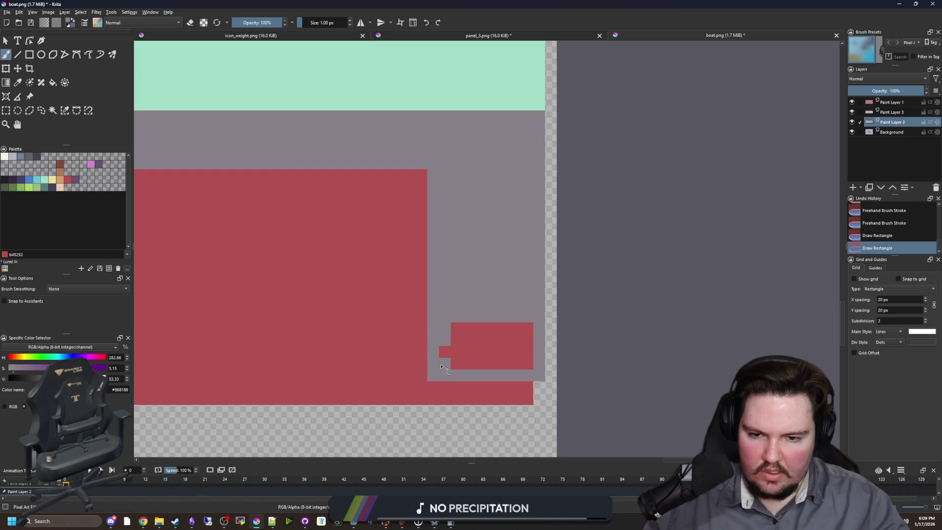
mouse_move(441, 366)
mouse_down()
mouse_move(532, 363)
mouse_move(455, 364)
mouse_move(454, 328)
mouse_up()
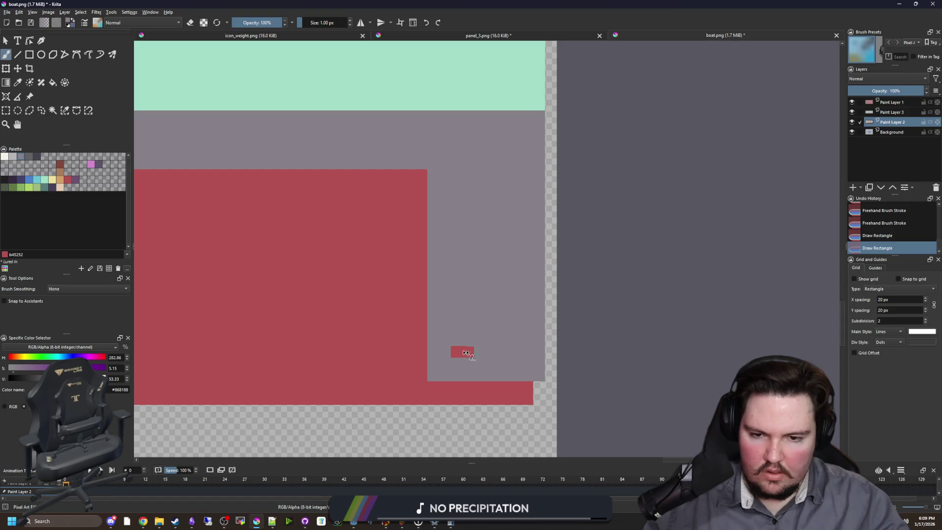
key(p)
scroll(416, 133, down, 1)
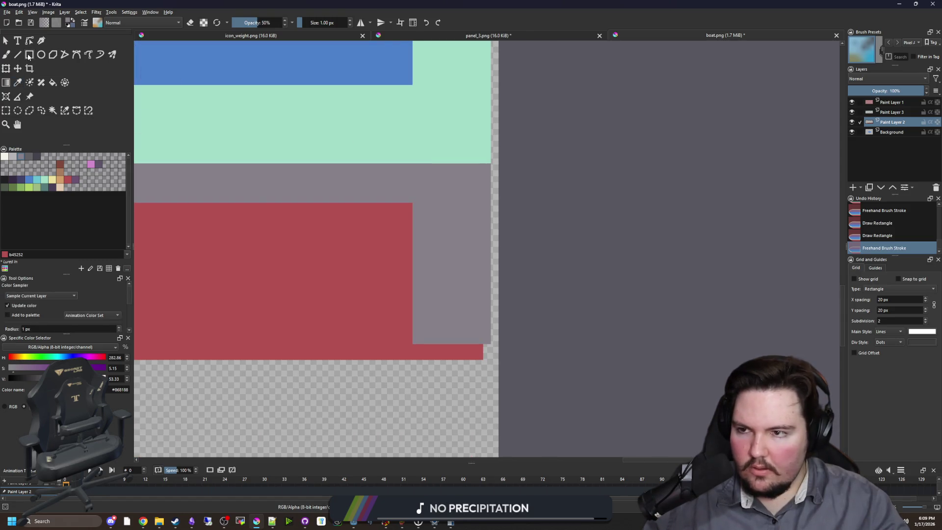
click(29, 55)
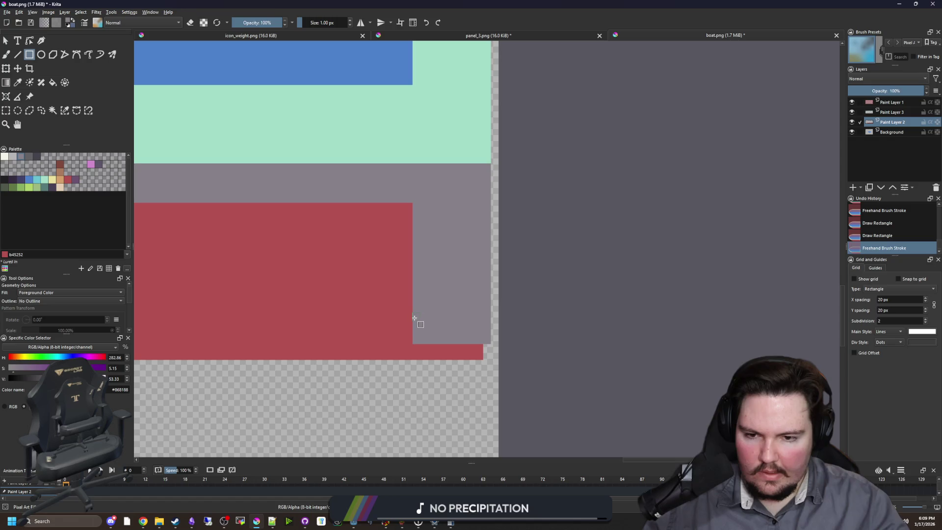
mouse_move(415, 318)
mouse_down()
mouse_move(473, 178)
mouse_move(493, 160)
mouse_up()
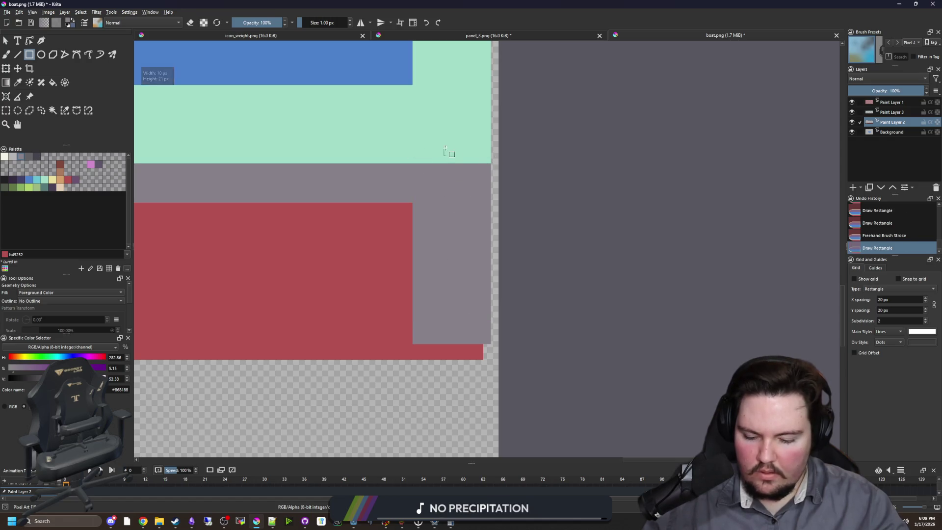
Step: Merge Paint Layer 3 into Paint Layer 2, then draw a mint block down the stern's grey column
right_click(891, 113)
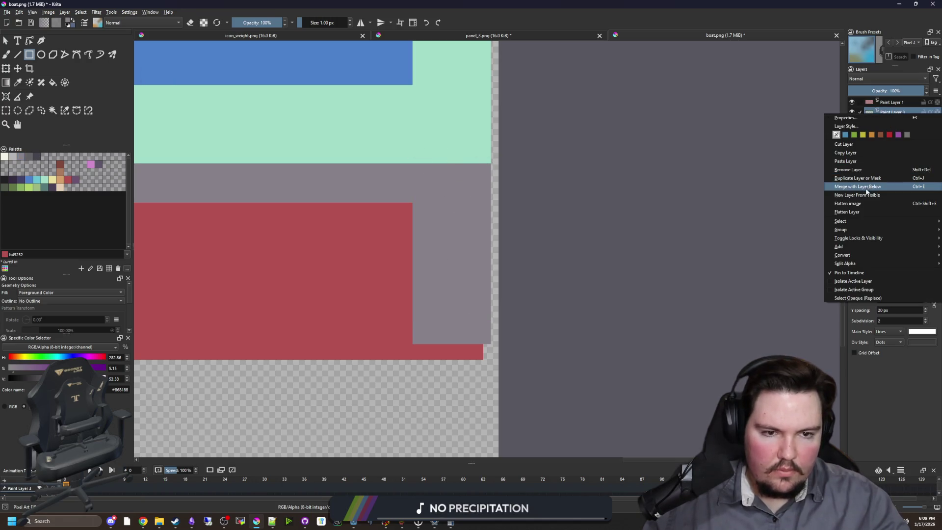
click(865, 187)
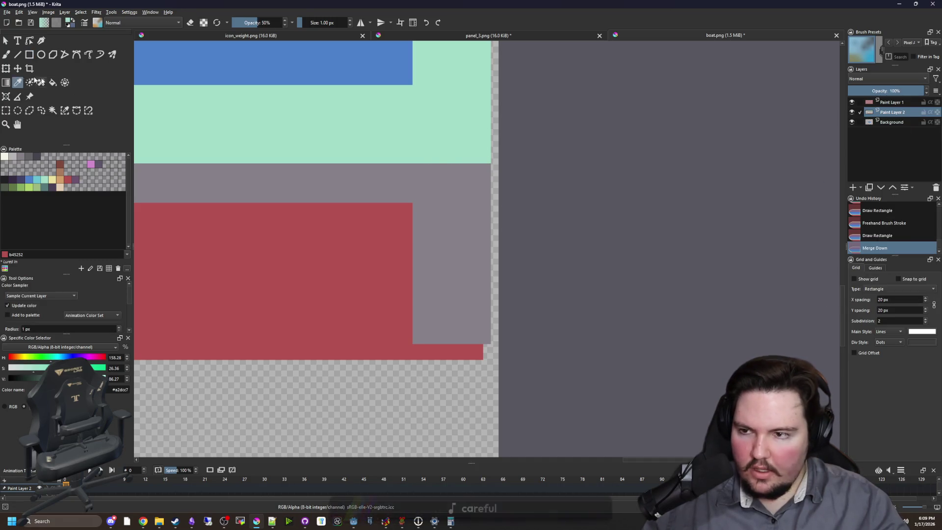
drag(413, 160, 488, 249)
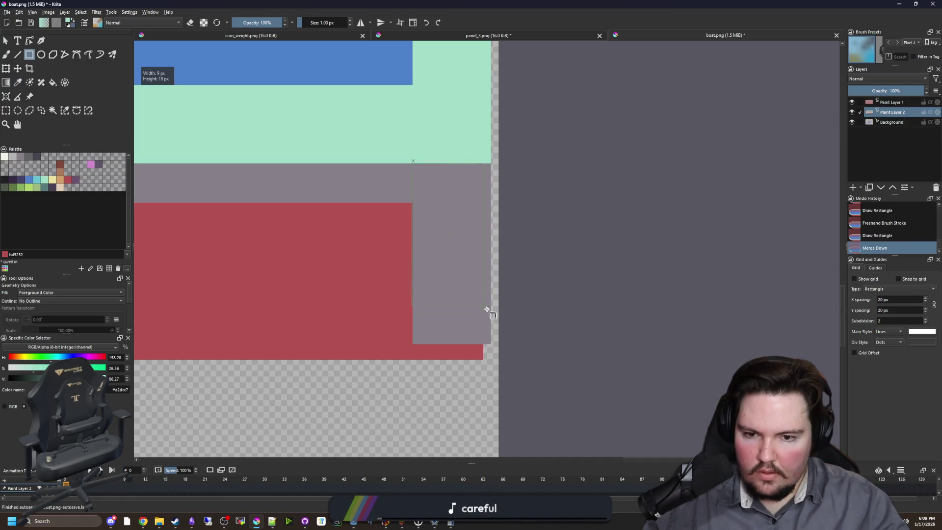
drag(487, 309, 490, 317)
scroll(374, 227, up, 3)
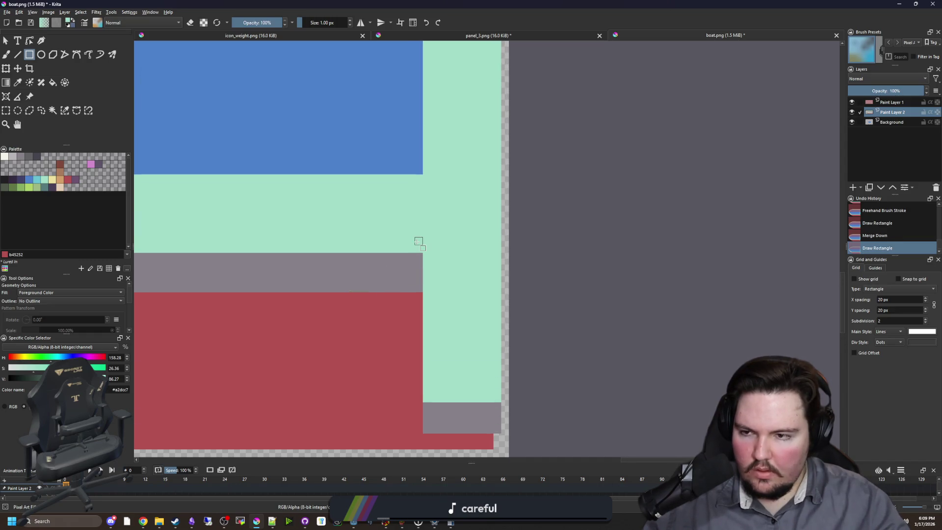
key(b)
ctrl+click(408, 263)
scroll(491, 275, up, 2)
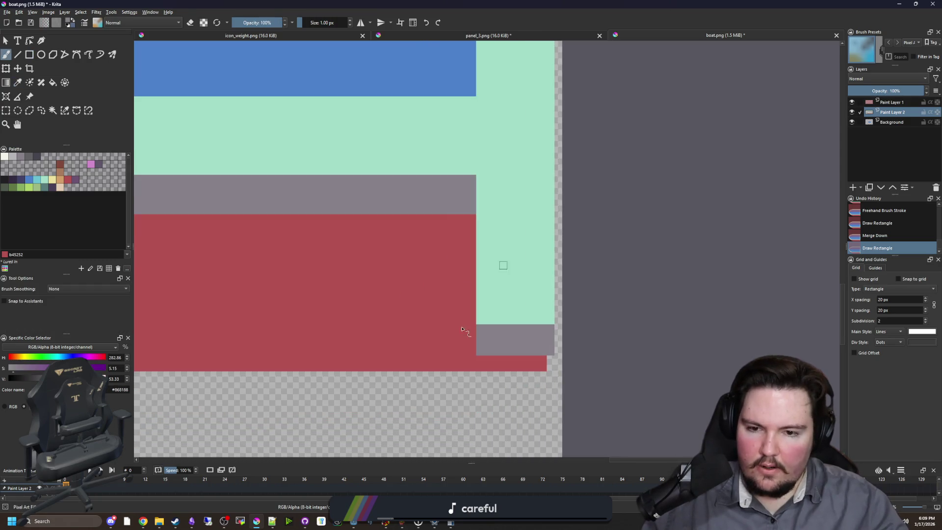
Step: Paint a diagonal line of grey pixels across the red band
click(473, 321)
click(461, 309)
click(449, 297)
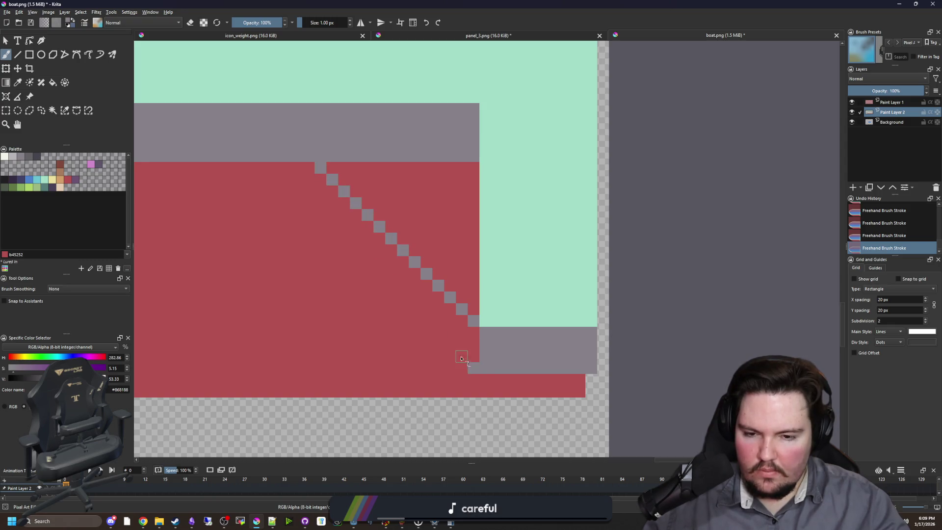
mouse_move(426, 323)
mouse_down()
mouse_move(353, 260)
mouse_move(294, 191)
mouse_move(310, 203)
mouse_up()
Step: Fill the missing pixels in the left grey diagonal and the strip between the diagonals with grey
key(p)
click(388, 325)
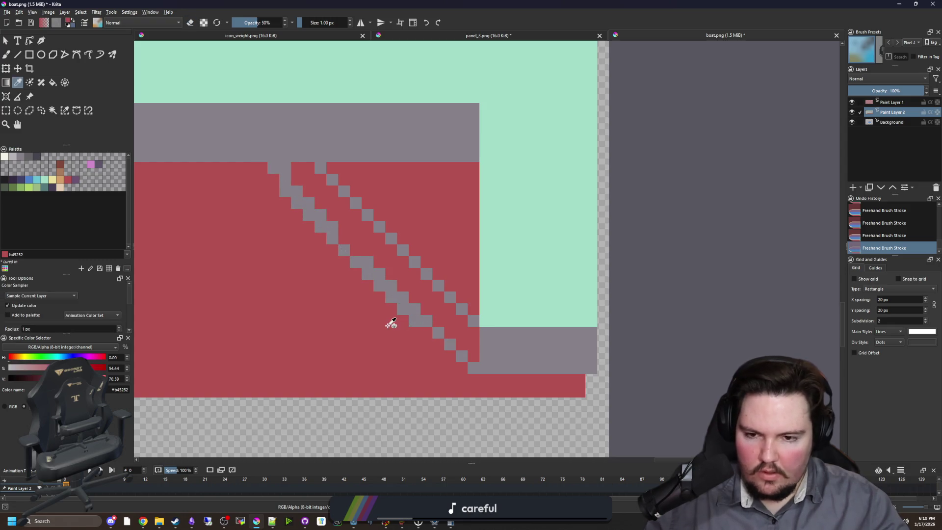
key(b)
key(e)
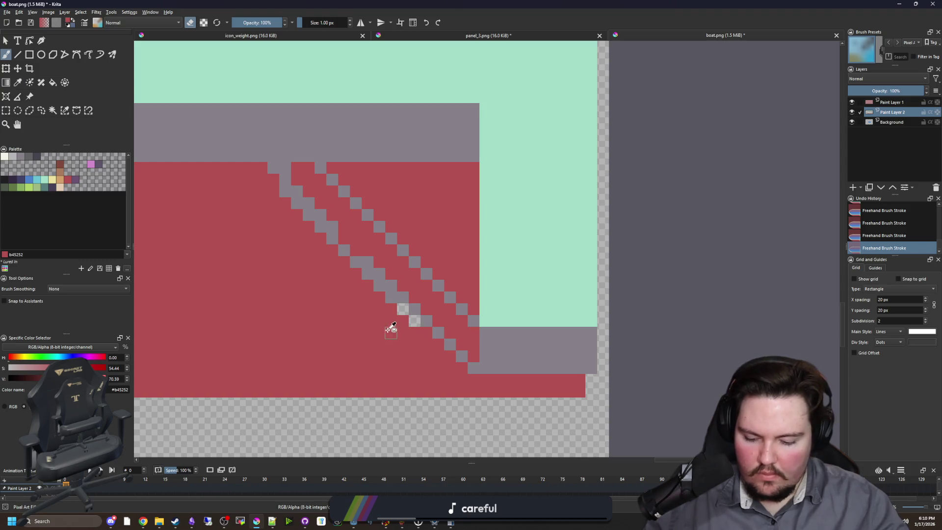
key(e)
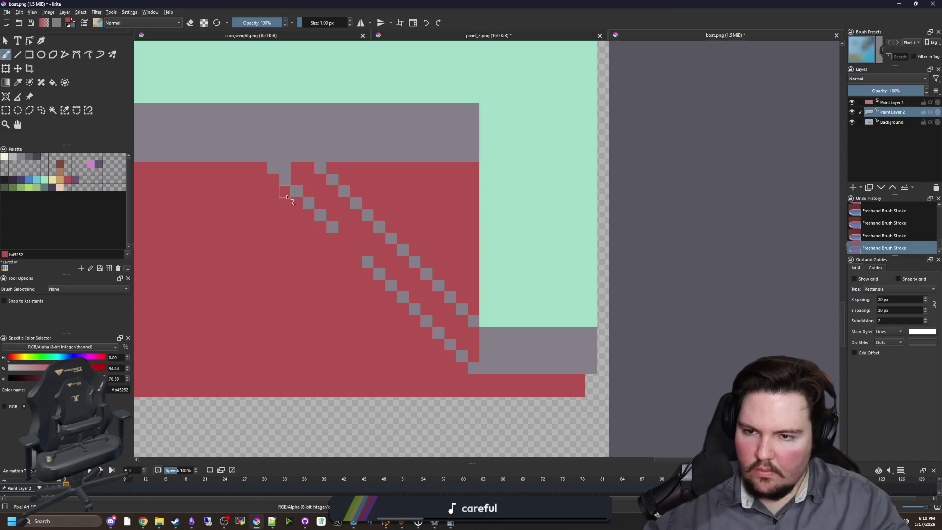
ctrl+click(288, 179)
drag(343, 239, 356, 251)
key(f)
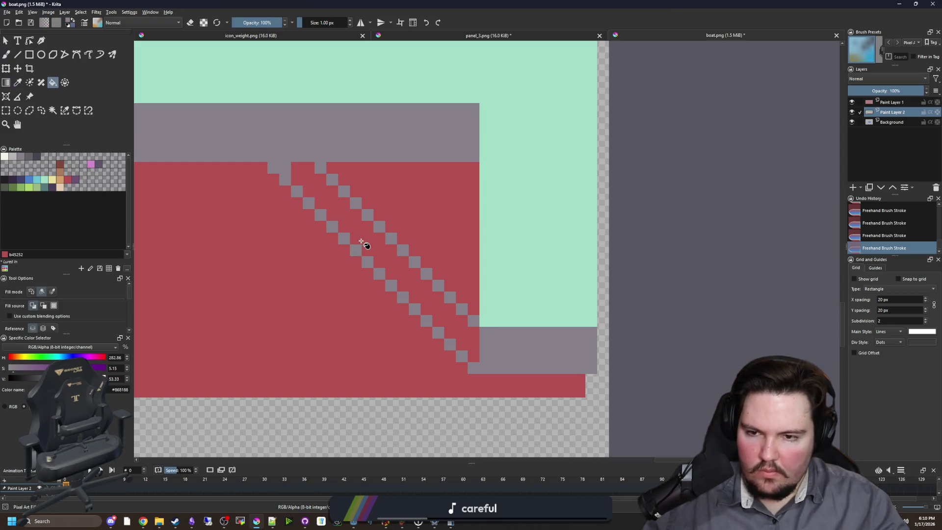
click(364, 246)
key(b)
click(485, 322)
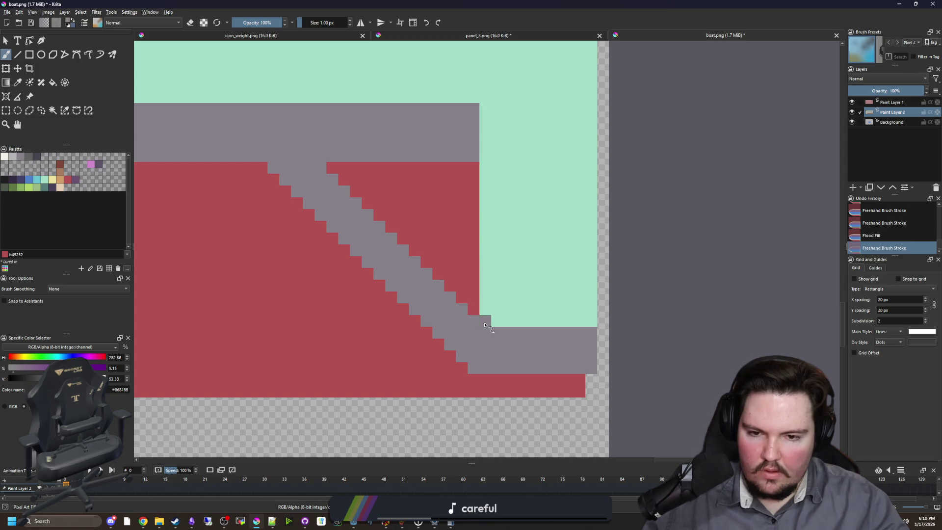
Step: Widen the grey diagonal's lower-left edge by one pixel, undoing the final extra stroke
scroll(485, 324, up, 2)
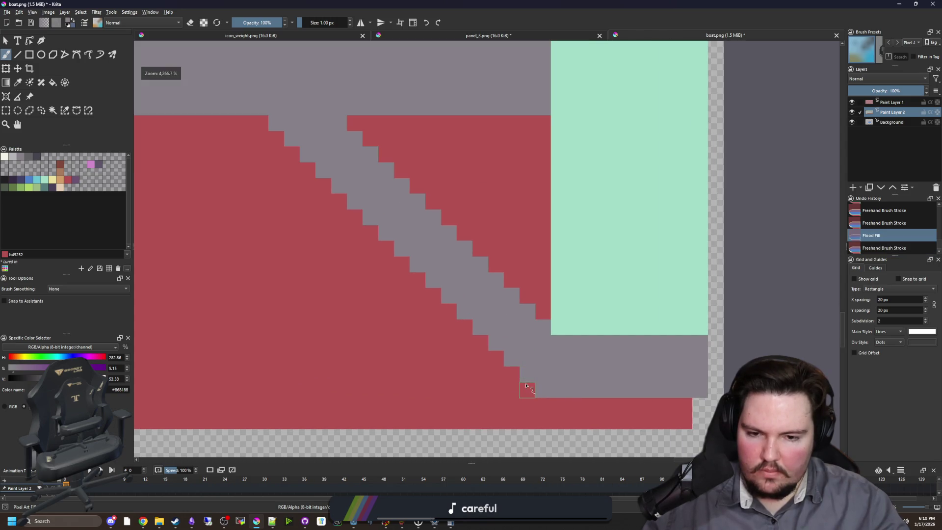
drag(496, 354, 323, 169)
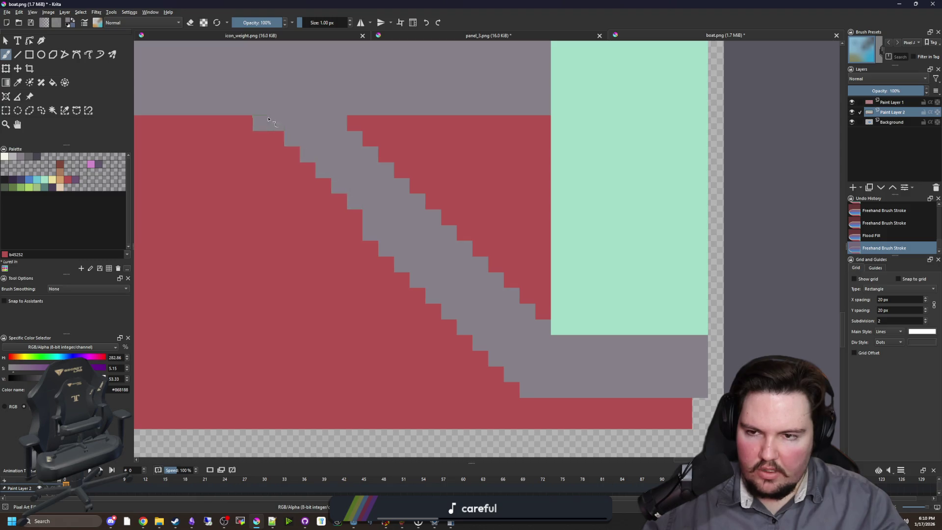
drag(268, 119, 368, 224)
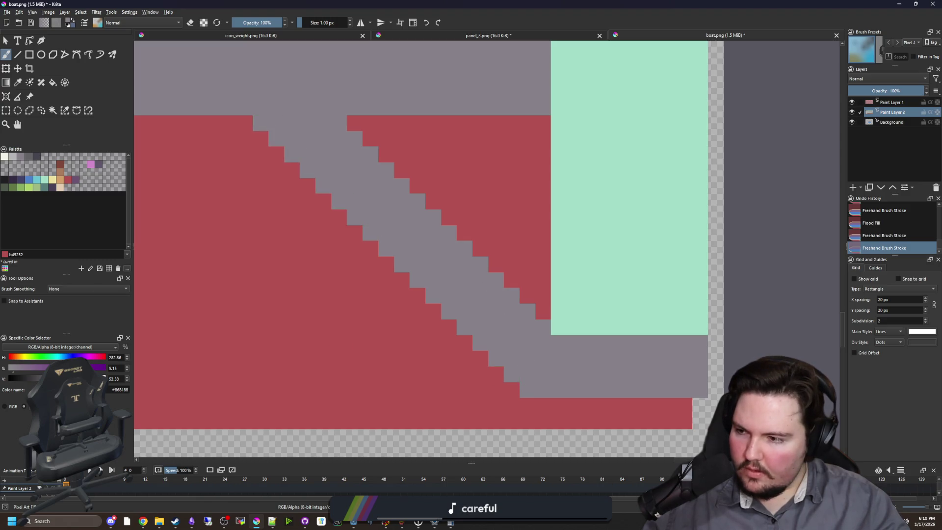
scroll(448, 348, up, 1)
drag(558, 402, 294, 131)
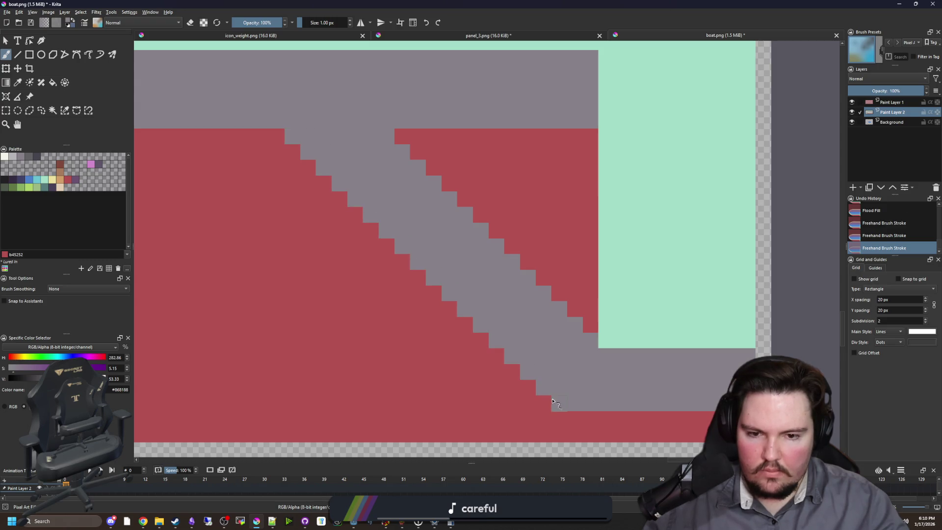
drag(557, 406, 364, 236)
key(ctrl+z)
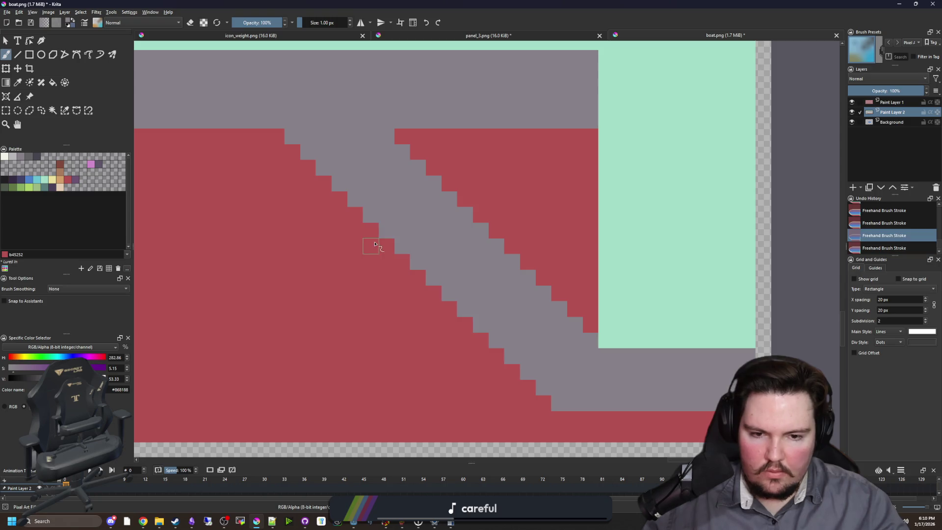
scroll(282, 246, down, 1)
Step: Sample the mint outline colour and paint a mint notch up through the grey band
key(p)
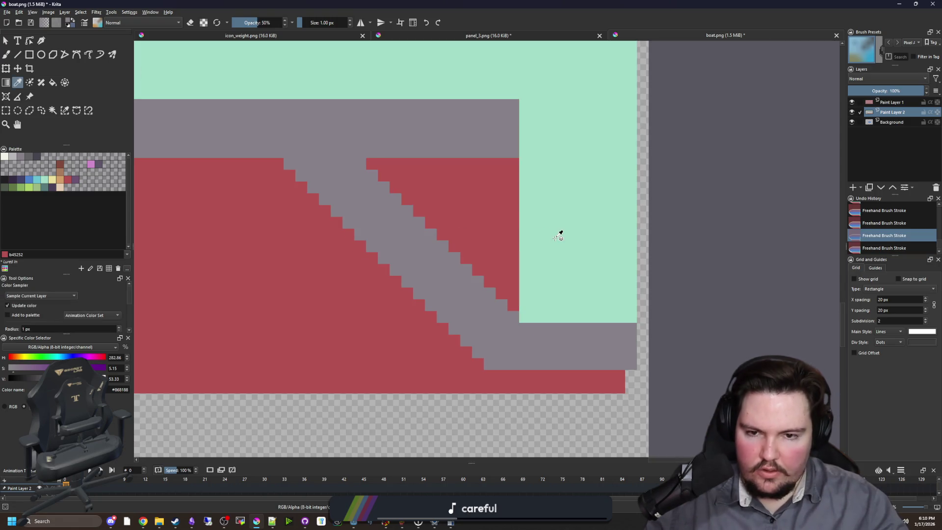
click(559, 234)
scroll(481, 263, up, 1)
key(b)
scroll(362, 198, up, 1)
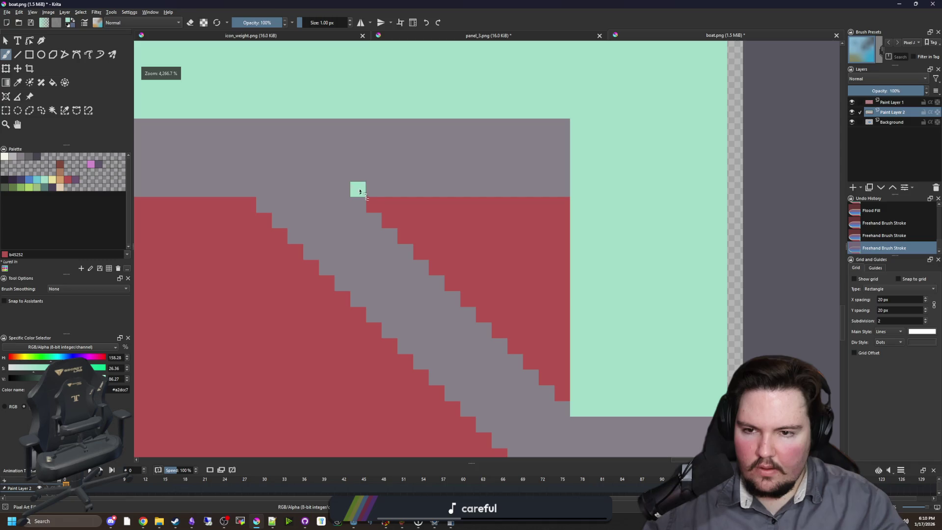
mouse_move(360, 192)
mouse_down()
mouse_move(358, 124)
mouse_move(342, 164)
mouse_move(342, 123)
mouse_up()
mouse_move(326, 162)
mouse_down()
mouse_move(327, 124)
mouse_move(298, 129)
mouse_up()
drag(252, 156, 145, 126)
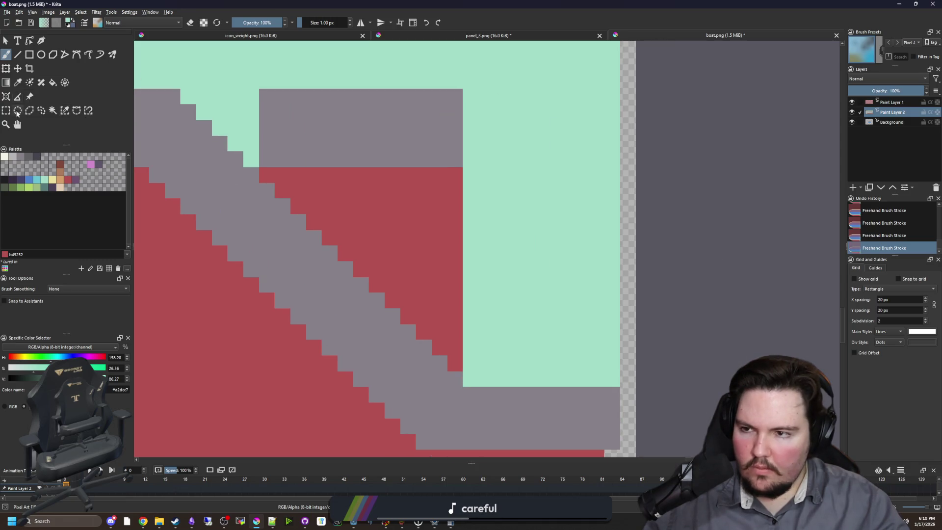
Step: Draw mint diagonal lines with the Line tool through the grey and red bands
click(18, 55)
mouse_move(273, 167)
mouse_down()
mouse_move(300, 219)
mouse_move(455, 363)
mouse_up()
drag(456, 346, 266, 151)
mouse_move(267, 144)
mouse_down()
mouse_move(454, 329)
mouse_move(259, 122)
mouse_up()
drag(456, 275, 456, 299)
drag(457, 280, 425, 253)
drag(458, 299, 458, 299)
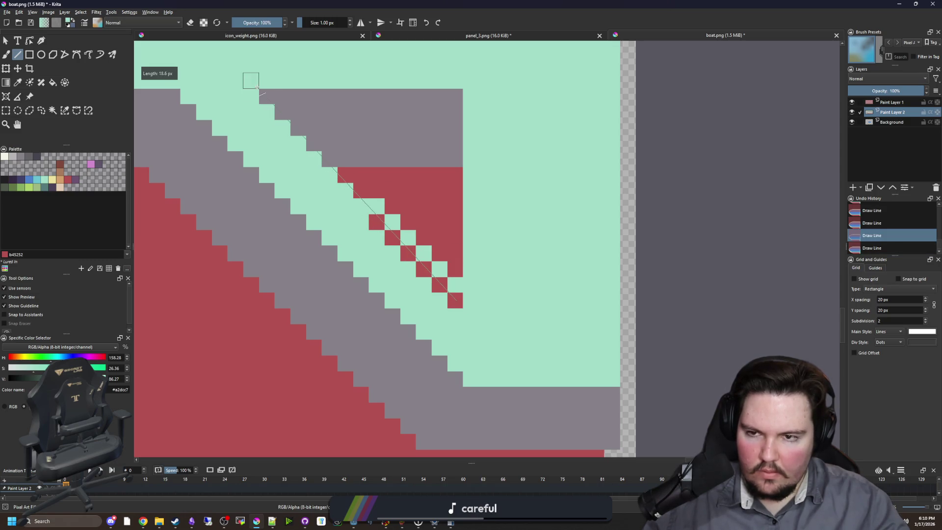
mouse_move(267, 96)
mouse_down()
mouse_move(455, 300)
mouse_move(468, 263)
mouse_move(454, 267)
mouse_move(294, 101)
mouse_up()
scroll(434, 200, down, 2)
scroll(388, 132, up, 2)
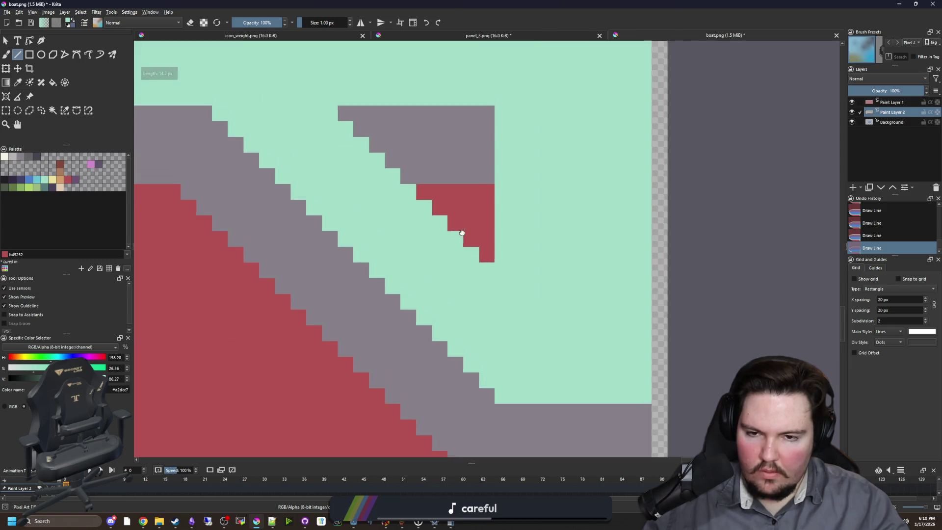
drag(503, 308, 359, 170)
drag(380, 169, 380, 170)
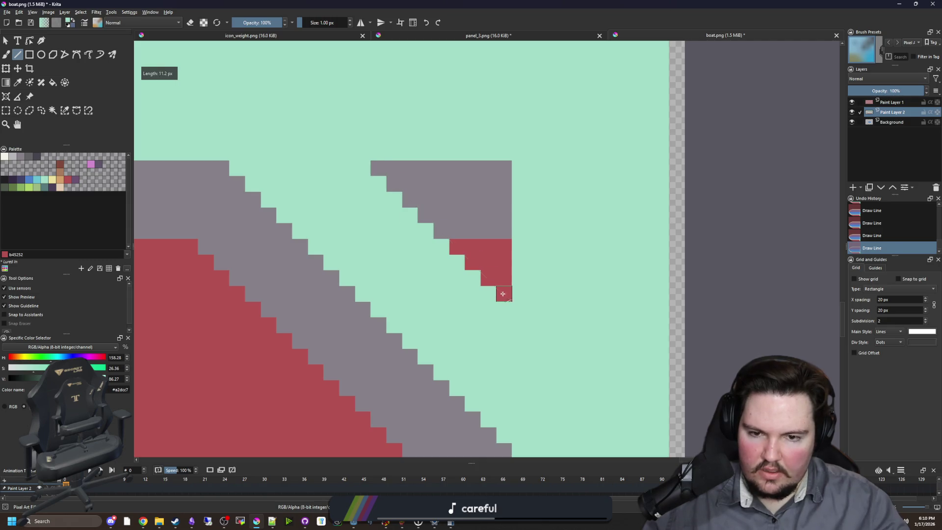
scroll(461, 279, down, 2)
scroll(450, 210, up, 1)
Step: Erase a vertical strip of cells along the mint diagonal's right edge
key(b)
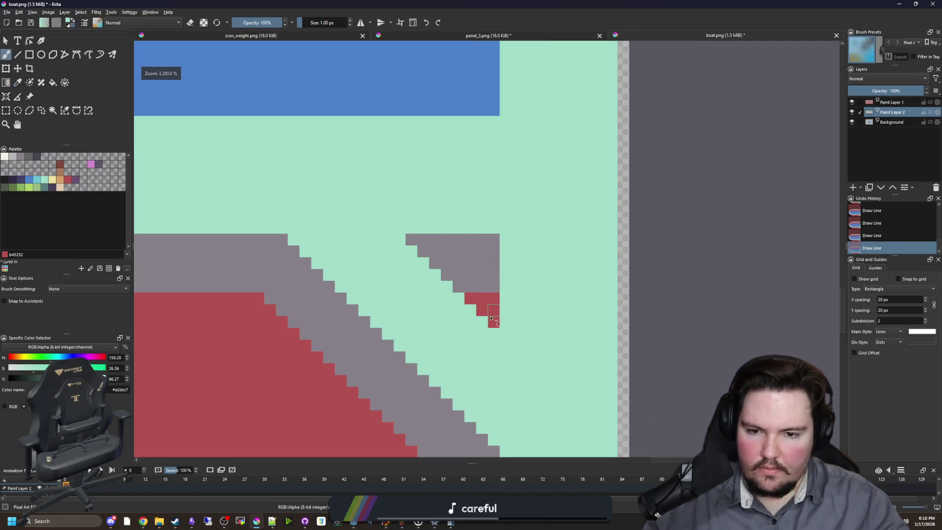
click(485, 240)
key(ctrl+z)
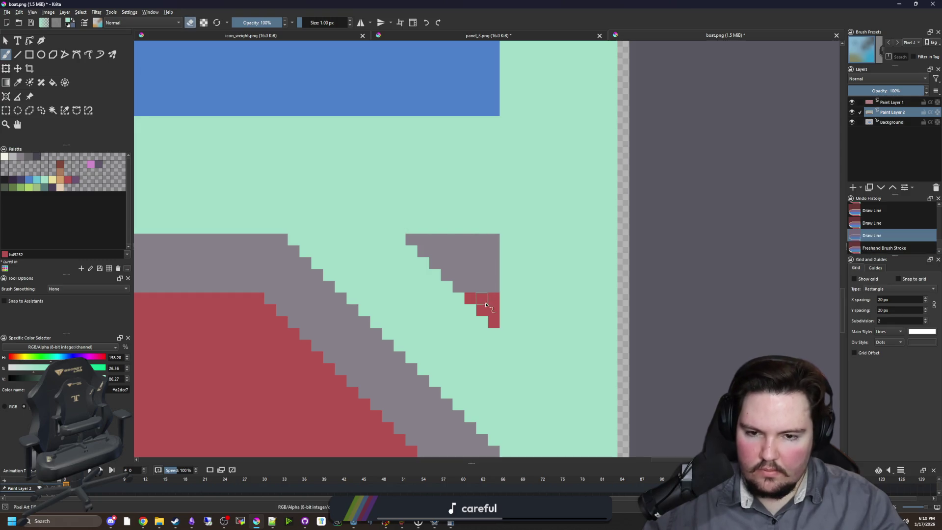
drag(485, 305, 493, 110)
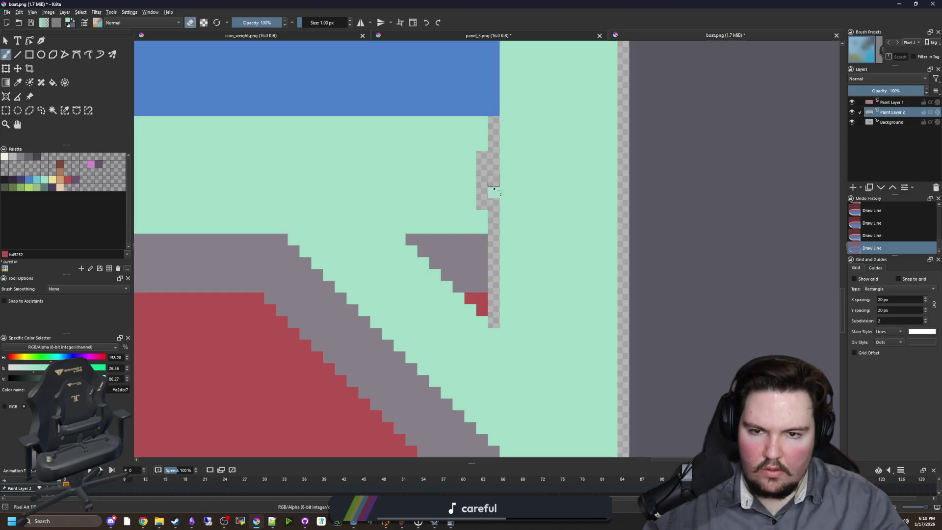
right_click(895, 110)
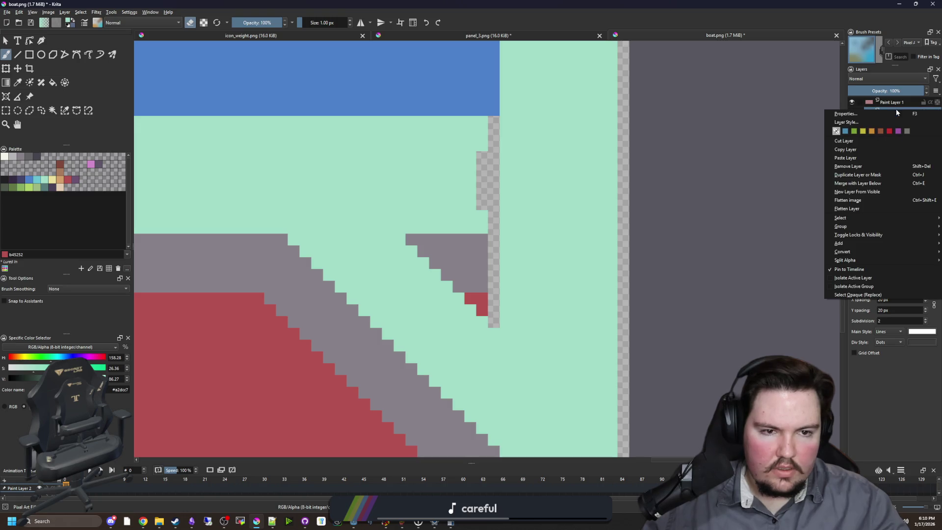
Step: Merge the layer into the one below and erase a staircase of cells along the diagonal
click(867, 183)
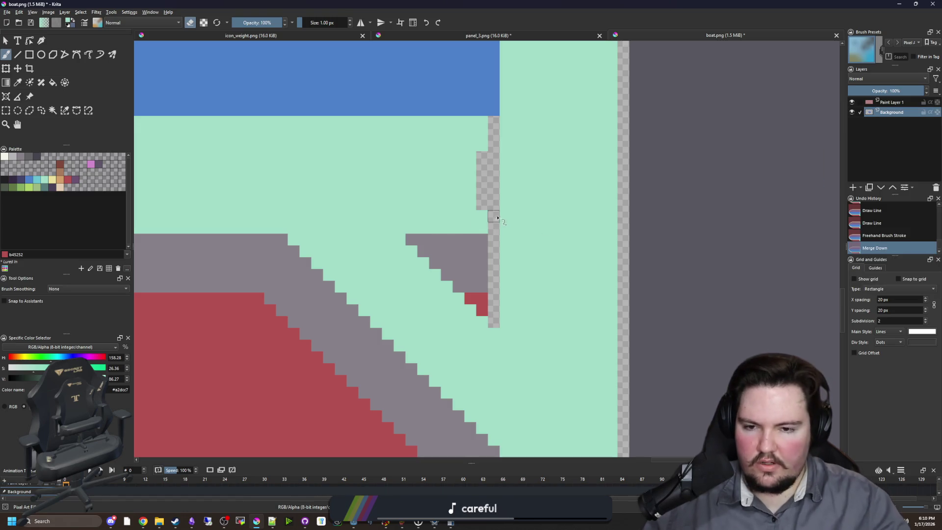
click(400, 229)
scroll(385, 218, up, 1)
click(385, 218)
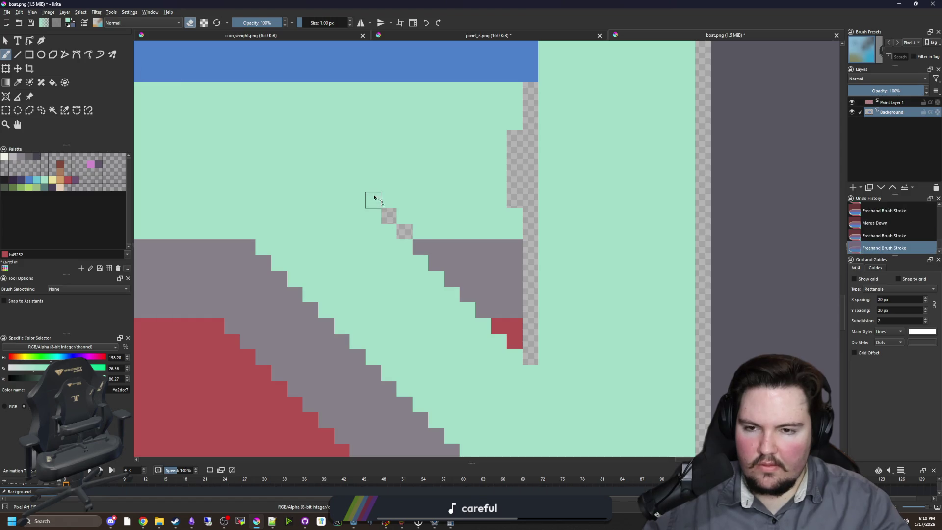
click(373, 199)
click(373, 184)
click(358, 184)
click(342, 169)
click(330, 158)
click(314, 142)
click(299, 126)
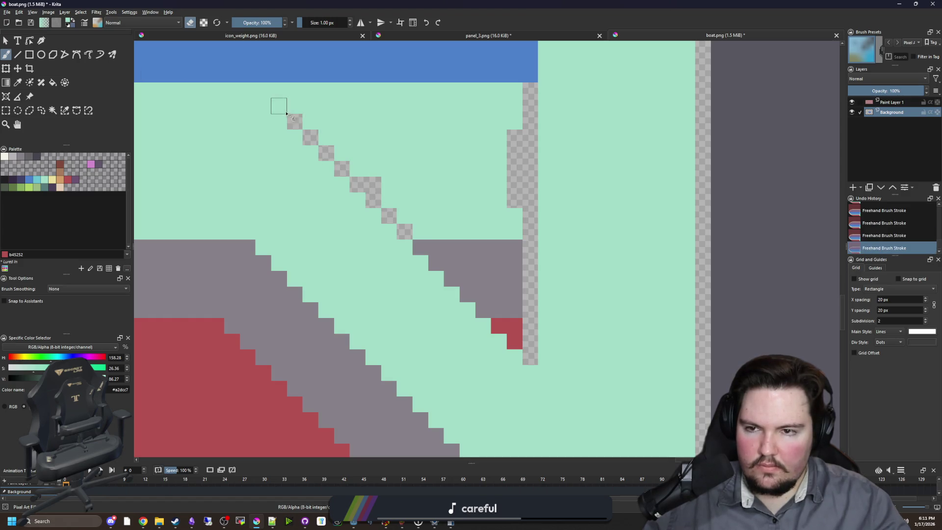
click(263, 90)
Step: Fill the area above the staircase and all remaining transparent gaps with the blue deck colour
ctrl+click(357, 90)
key(f)
click(371, 202)
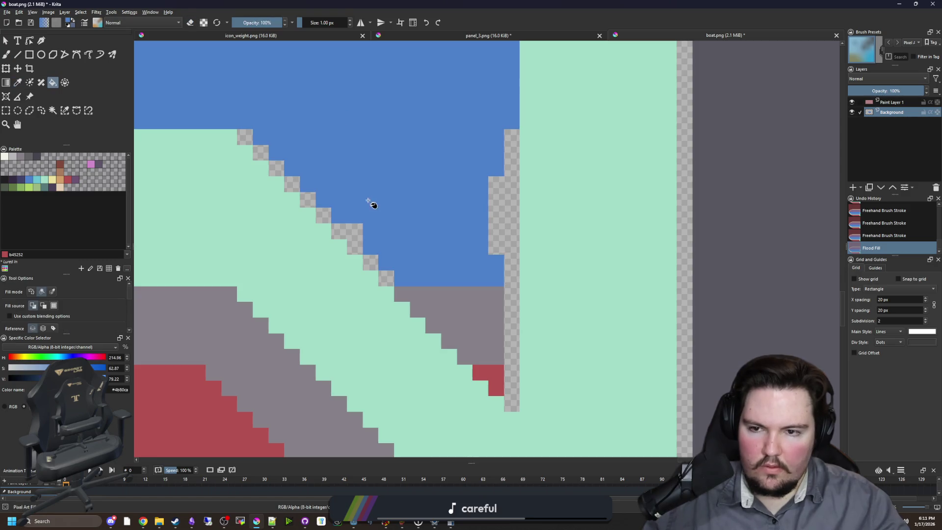
click(345, 244)
click(326, 215)
click(310, 201)
click(291, 182)
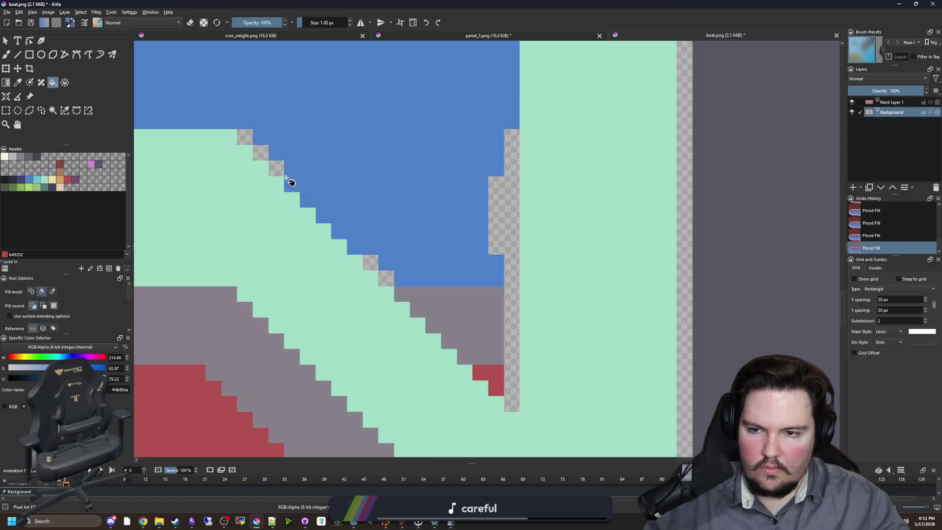
click(260, 156)
click(244, 137)
click(502, 210)
click(500, 375)
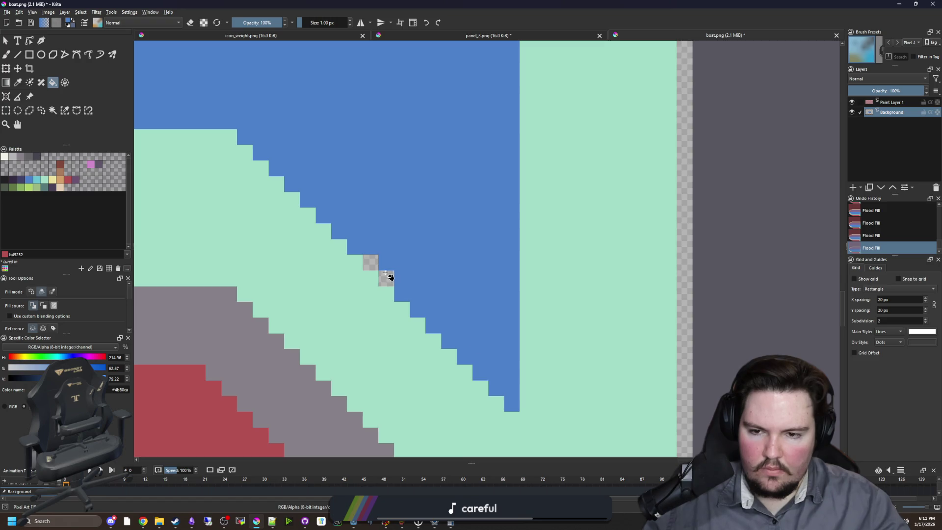
click(387, 277)
click(370, 262)
scroll(444, 269, down, 5)
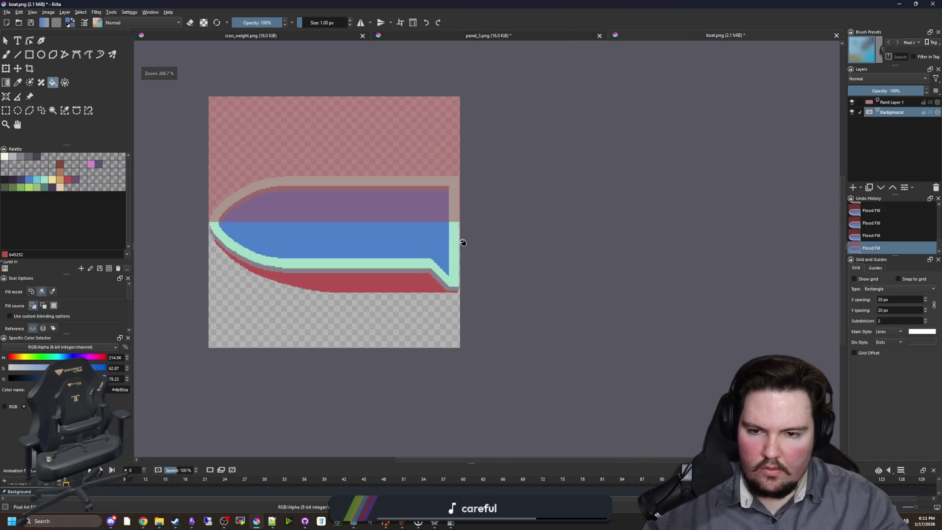
Step: Sample the grey band colour from the canvas, then pick pink from the palette
scroll(440, 238, up, 2)
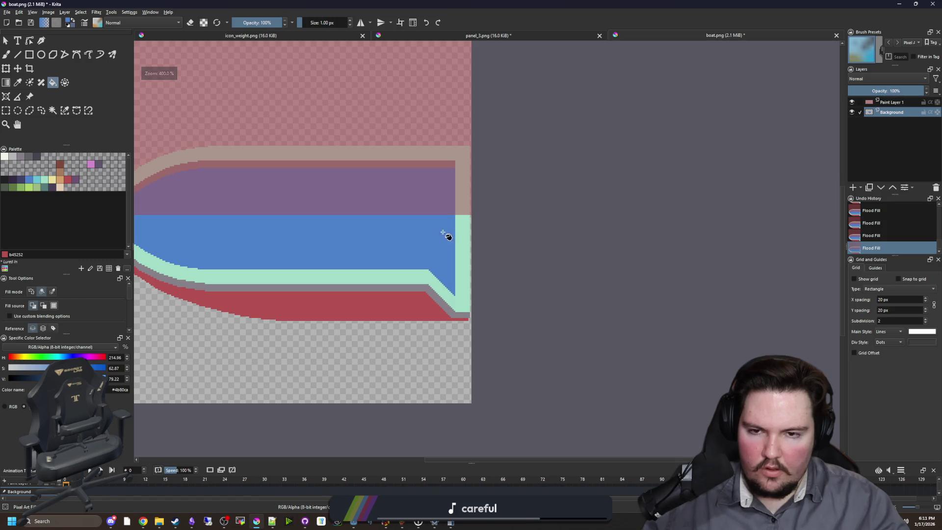
scroll(211, 240, up, 1)
scroll(348, 246, down, 1)
scroll(296, 223, up, 1)
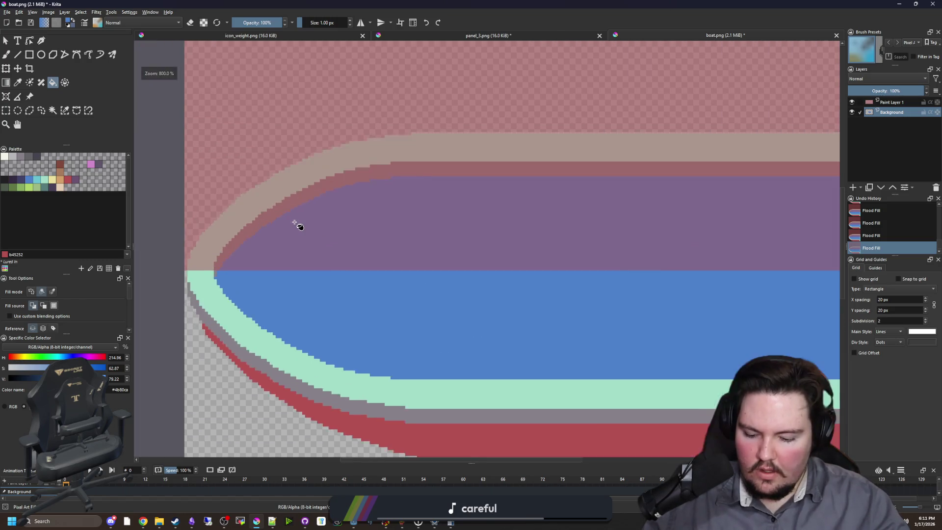
scroll(406, 152, up, 1)
key(p)
click(425, 160)
key(b)
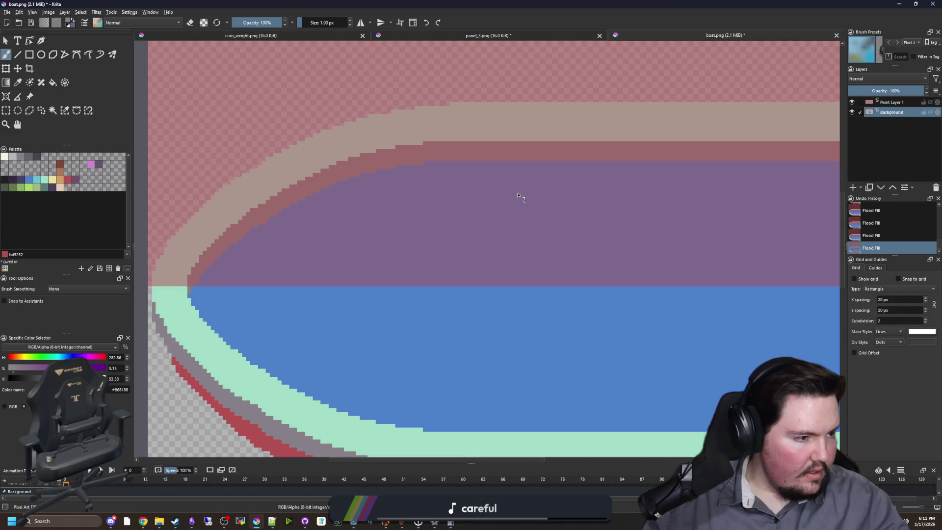
drag(517, 195, 399, 193)
scroll(368, 240, down, 2)
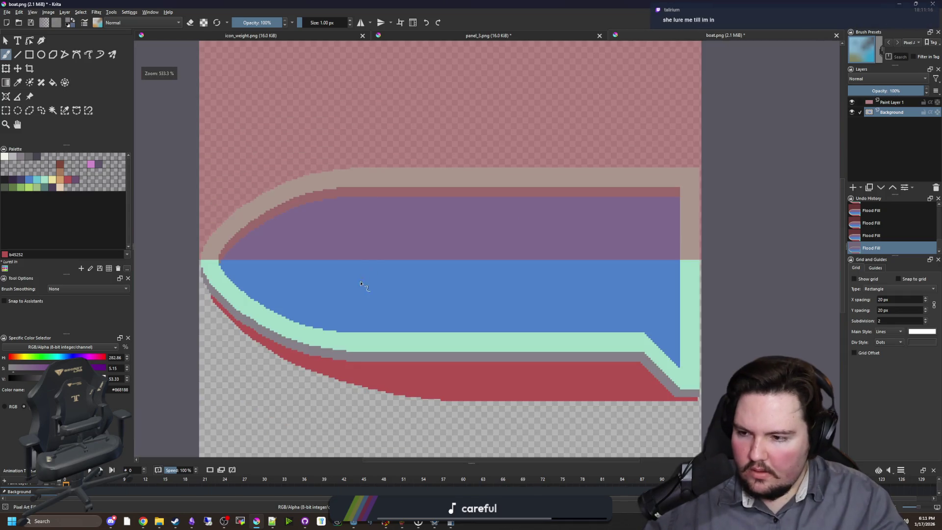
scroll(362, 287, up, 1)
scroll(353, 221, up, 1)
scroll(320, 225, up, 1)
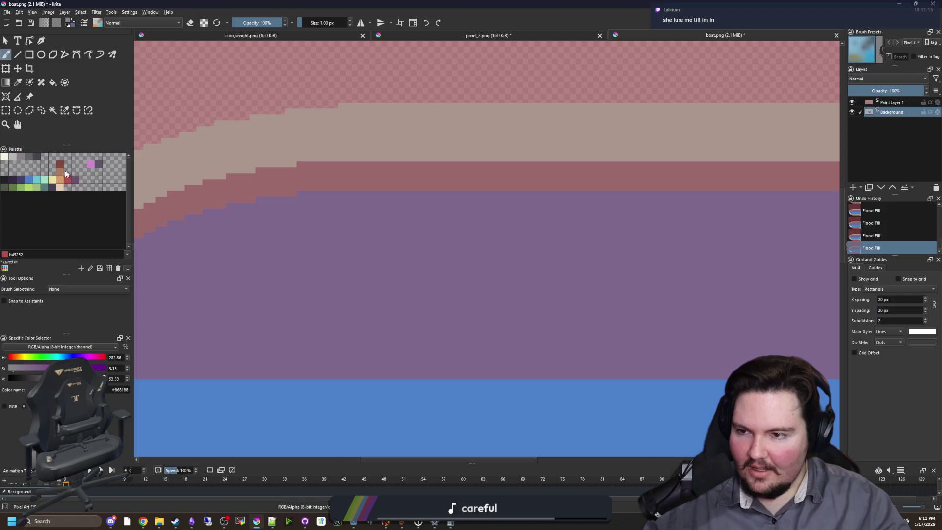
click(91, 164)
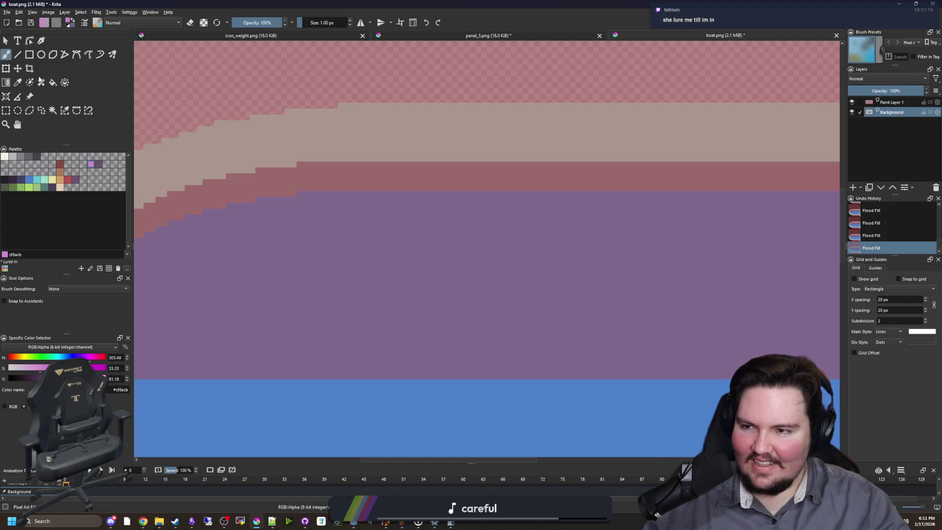
Step: Sample the mint outline colour for the Freehand Brush
click(29, 54)
scroll(358, 225, down, 3)
scroll(357, 224, up, 1)
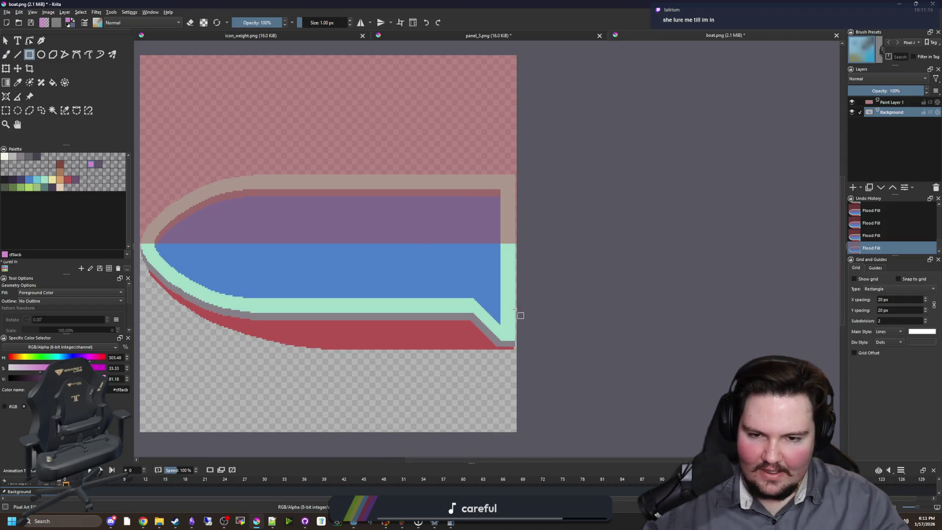
scroll(505, 372, up, 2)
scroll(504, 372, up, 1)
scroll(412, 290, up, 1)
ctrl+click(433, 263)
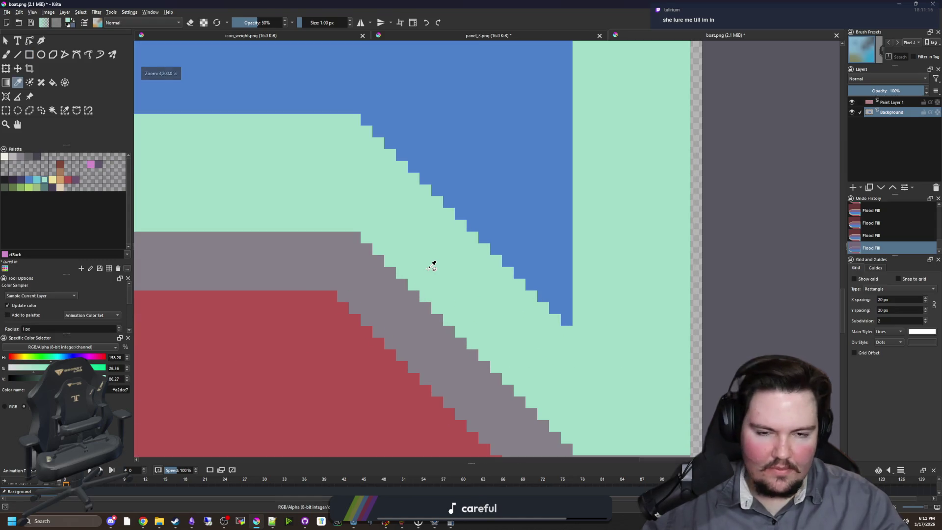
key(b)
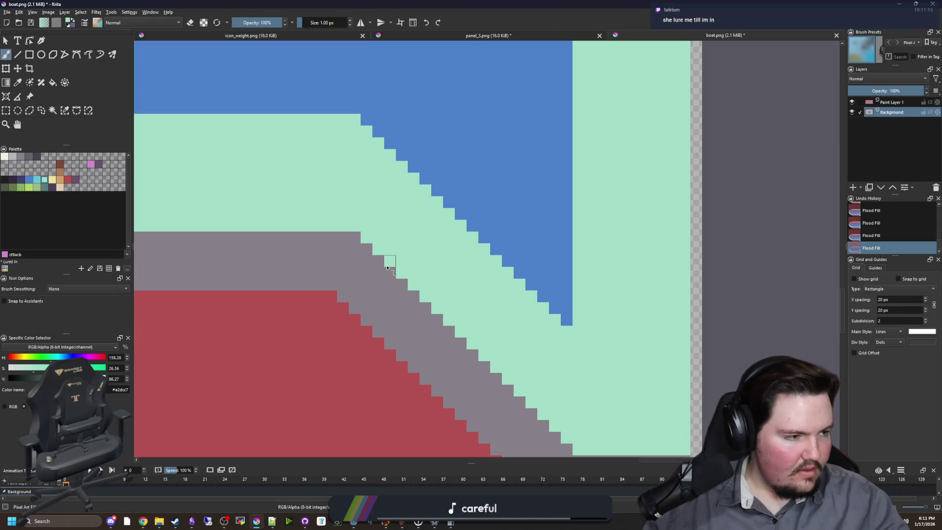
Step: Sample the hull's grey and lower the brush opacity
scroll(387, 267, down, 4)
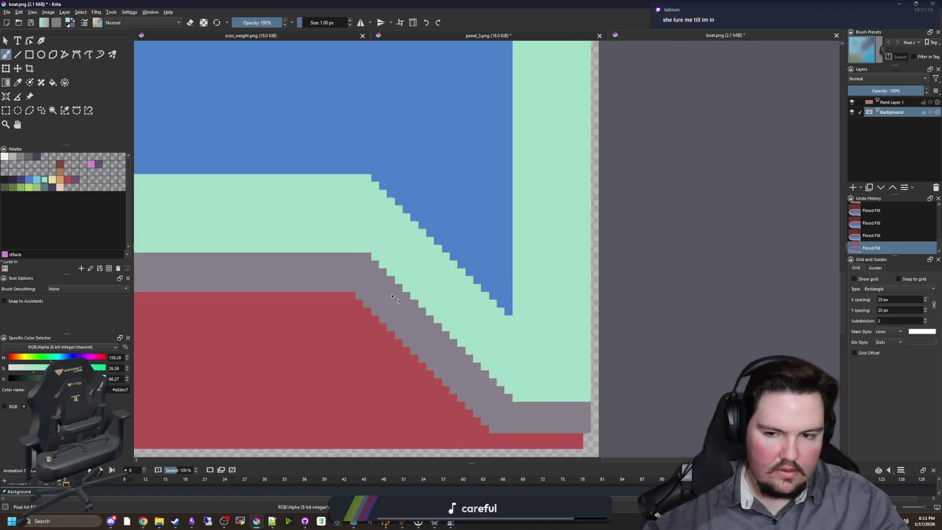
scroll(309, 311, left, 6)
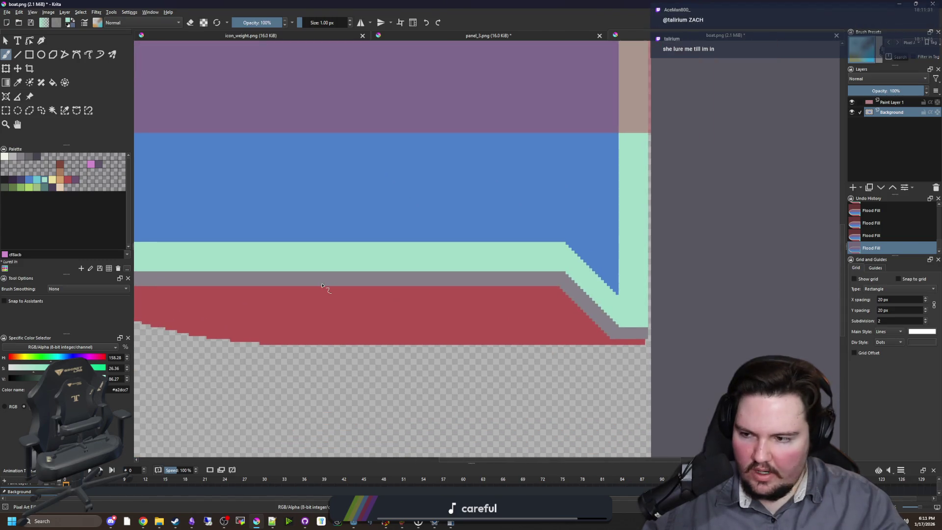
scroll(474, 298, down, 1)
key(p)
click(431, 278)
key(o)
key(o)
key(o)
scroll(513, 300, up, 2)
key(b)
scroll(599, 327, up, 1)
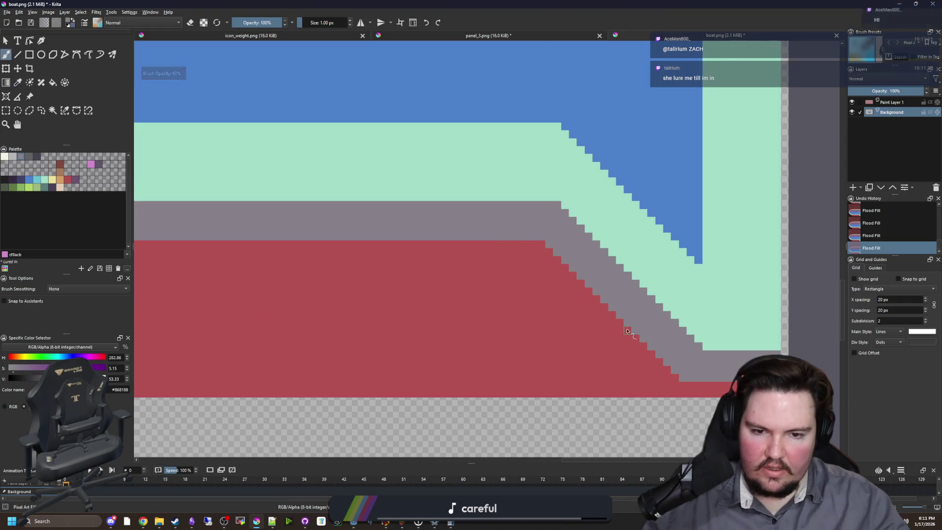
Step: Paint grey over the stray red pixels along the hull's staircase edge
mouse_move(610, 303)
mouse_down()
mouse_move(543, 254)
mouse_move(446, 211)
mouse_move(289, 196)
mouse_move(167, 199)
mouse_move(478, 216)
mouse_move(439, 202)
mouse_up()
mouse_move(544, 239)
mouse_down()
mouse_move(592, 284)
mouse_move(538, 272)
mouse_up()
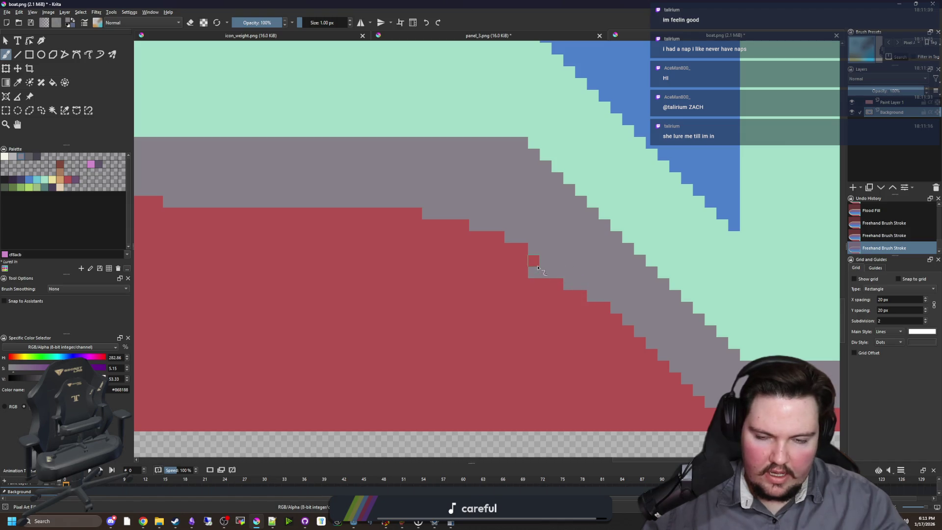
click(537, 266)
click(541, 266)
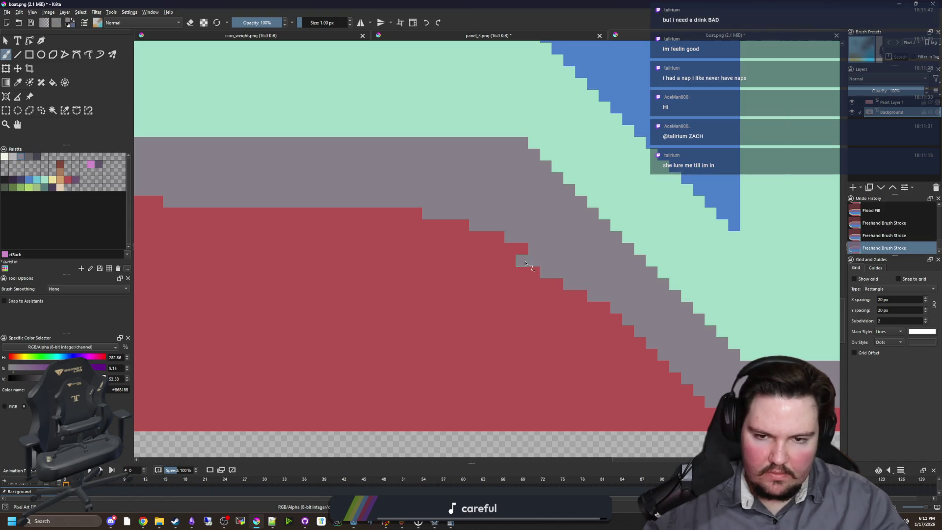
mouse_move(525, 264)
mouse_down()
mouse_move(420, 216)
mouse_move(336, 212)
mouse_up()
Step: Paint a mint line along the grey strip's top row and down its steps
scroll(468, 287, down, 3)
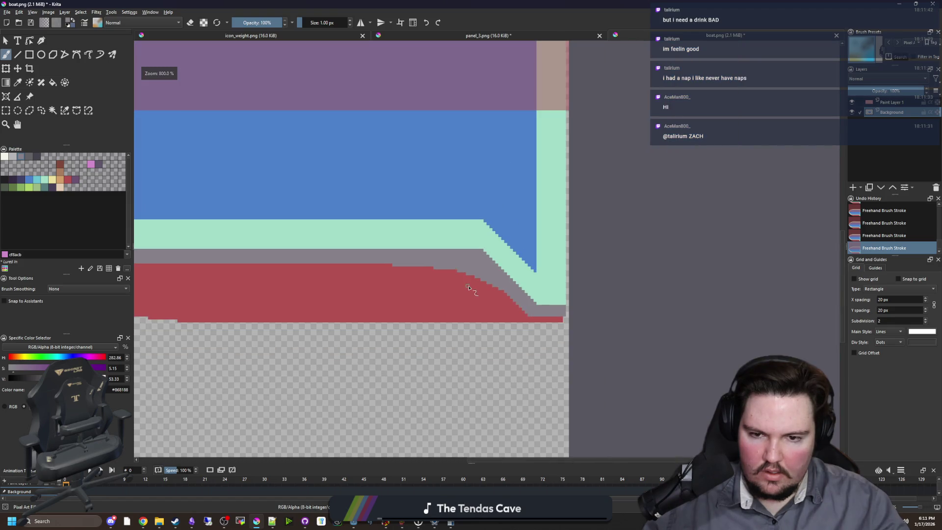
scroll(470, 288, up, 2)
scroll(576, 255, up, 2)
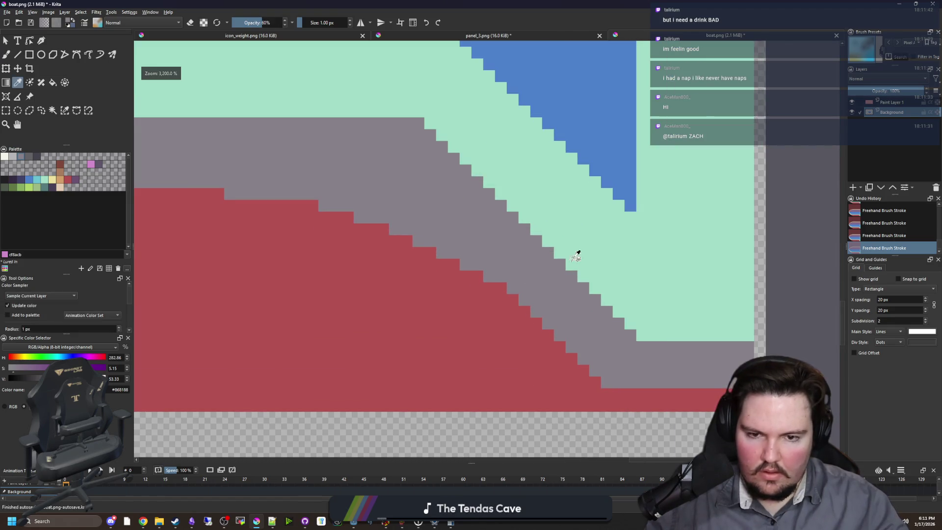
click(576, 256)
mouse_move(471, 248)
mouse_down()
mouse_move(519, 280)
mouse_move(441, 249)
mouse_up()
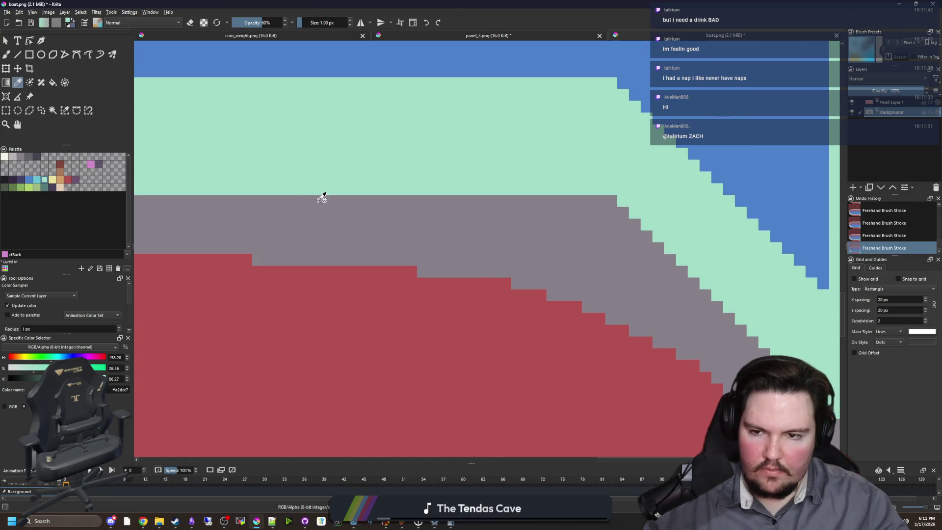
drag(256, 202, 544, 225)
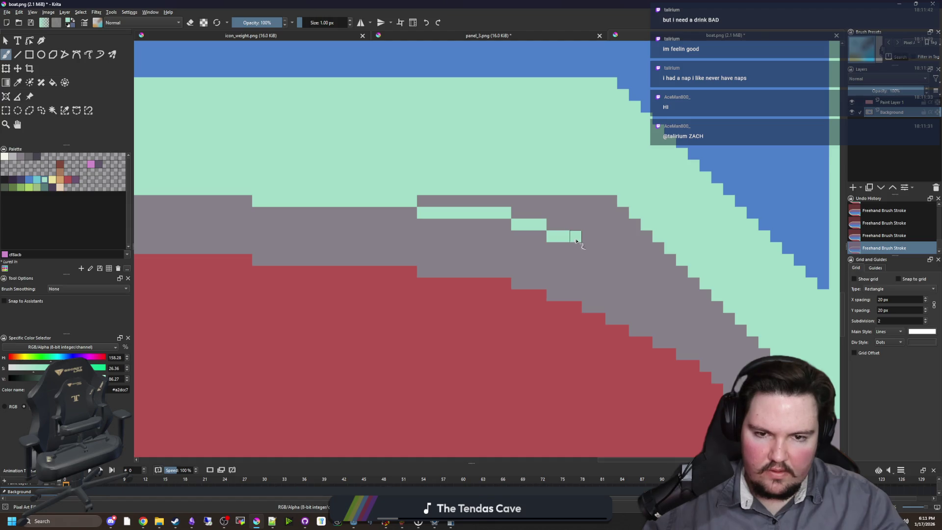
drag(585, 248, 628, 260)
mouse_move(661, 288)
mouse_down()
mouse_move(426, 230)
mouse_move(439, 225)
mouse_move(461, 238)
mouse_up()
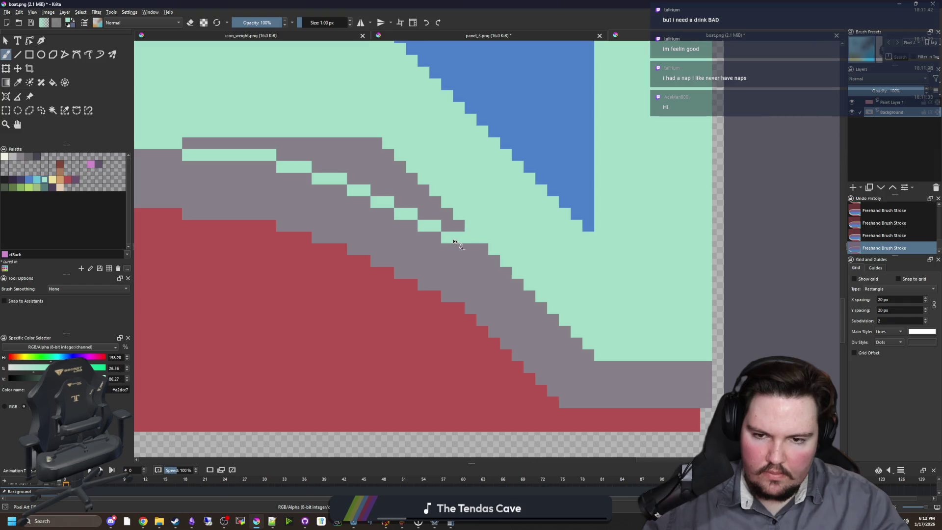
click(493, 272)
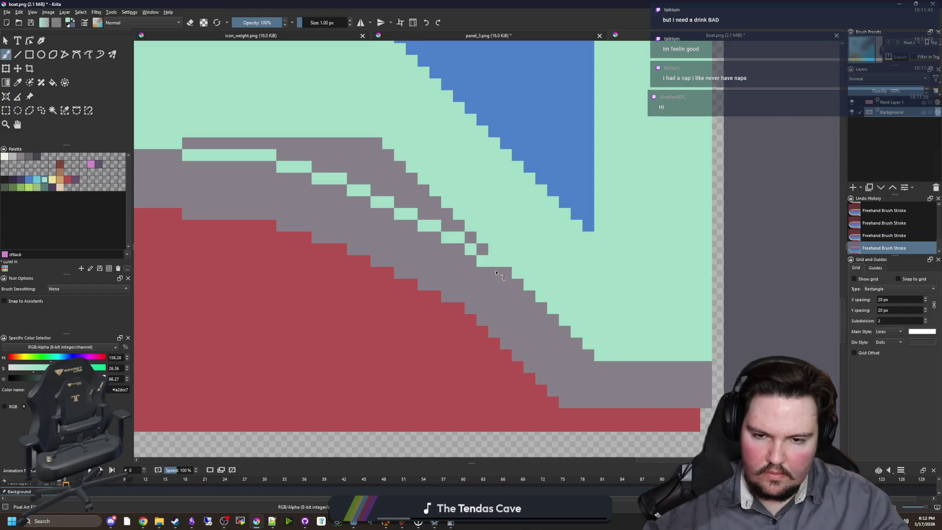
Step: Rework the mint staircase pixels, extending the mint strip two pixels right
key(ctrl+z)
key(ctrl+z)
key(ctrl+z)
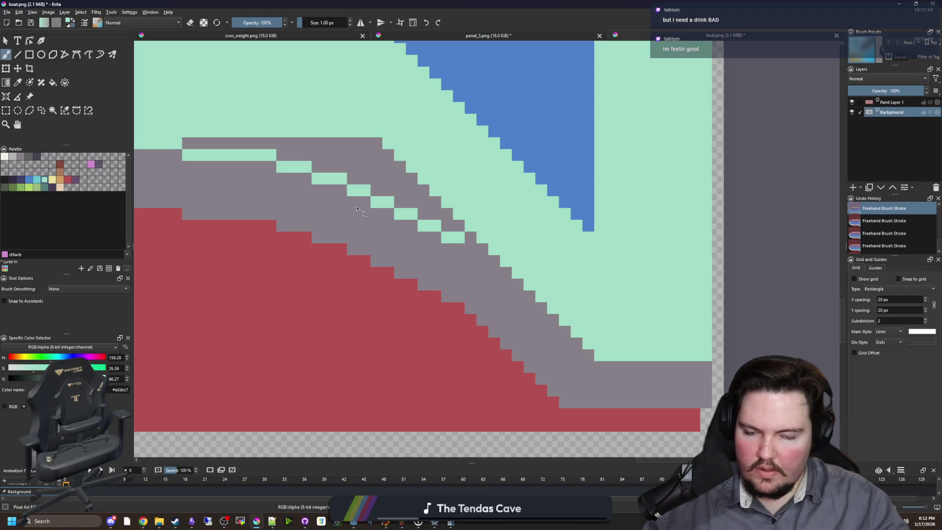
click(470, 249)
click(482, 260)
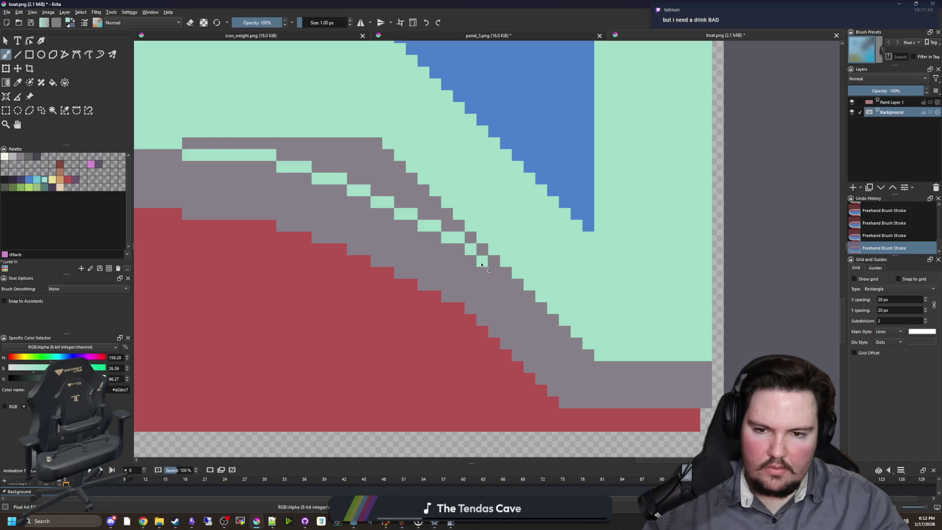
key(ctrl+z)
key(ctrl+z)
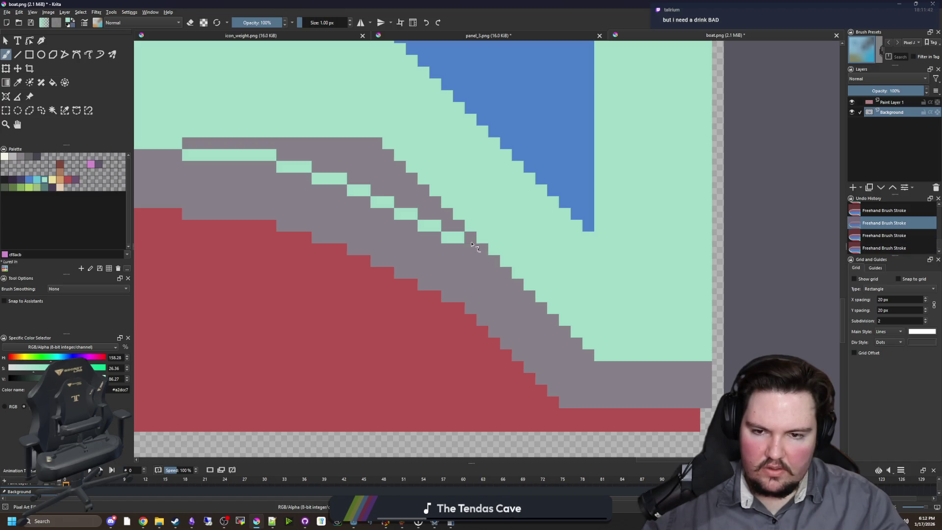
click(471, 238)
click(482, 238)
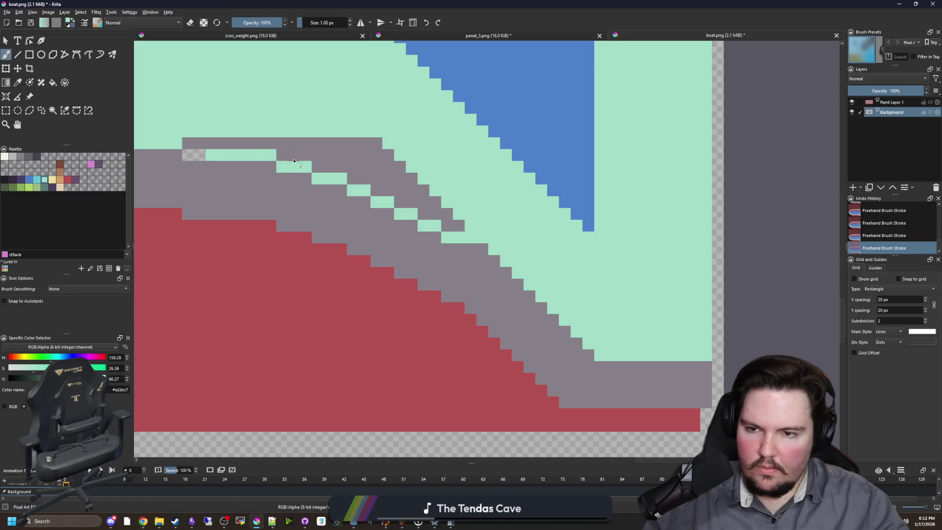
drag(279, 160, 291, 160)
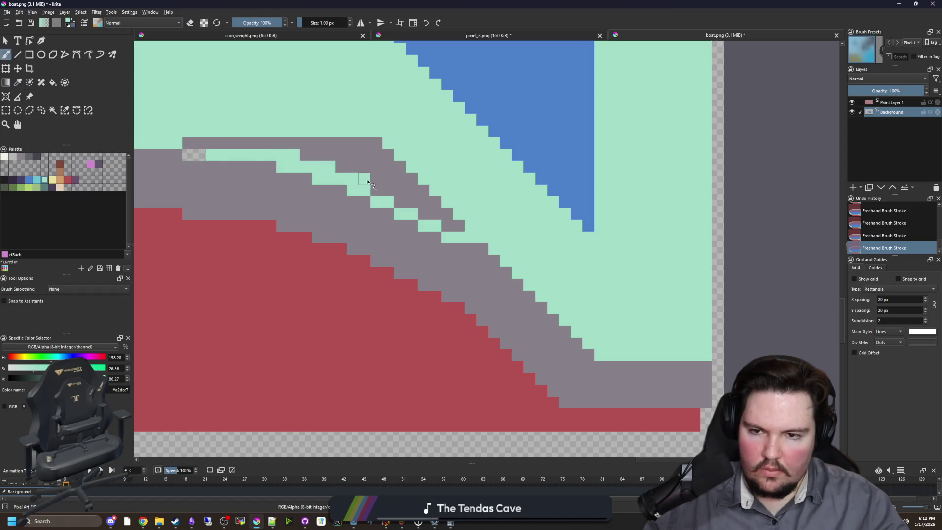
drag(420, 208, 433, 204)
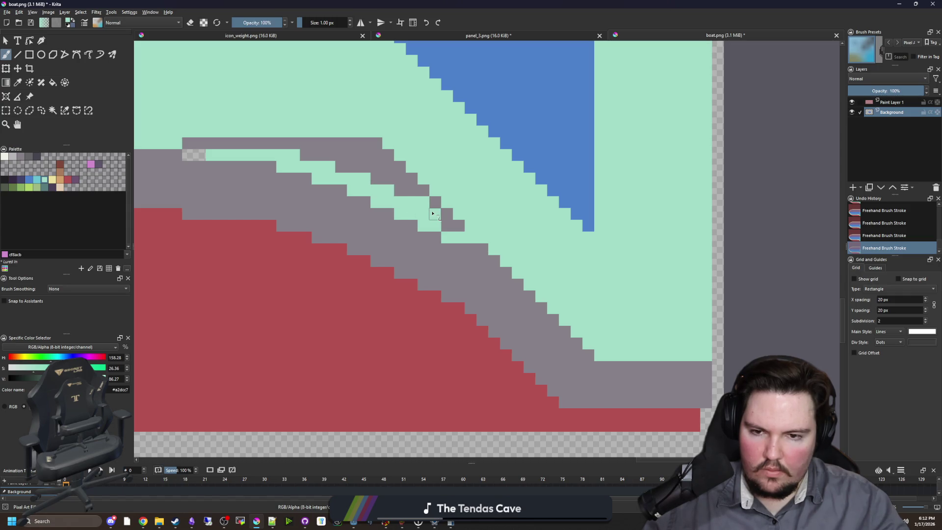
Step: Turn four stray mint pixels on the staircase back to grey
ctrl+click(467, 248)
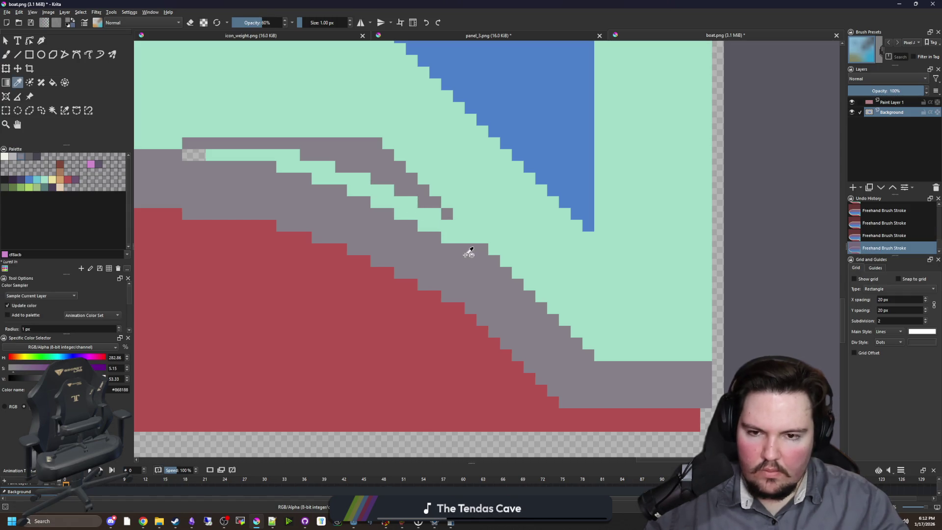
drag(284, 170, 295, 170)
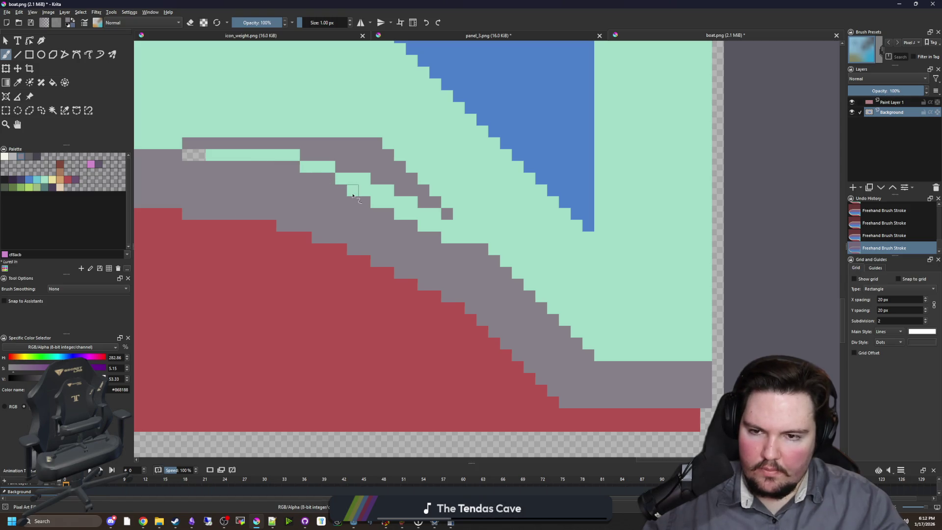
drag(353, 195, 365, 193)
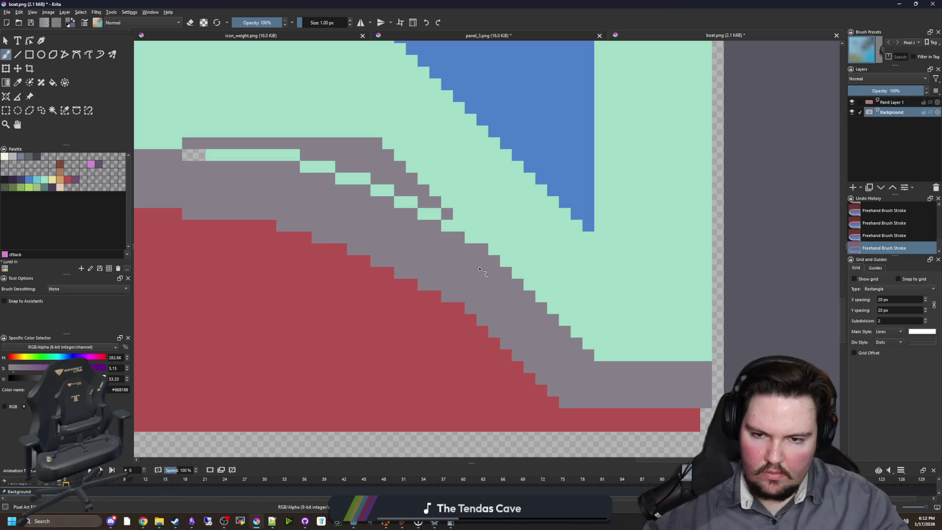
drag(443, 158, 515, 221)
ctrl+click(514, 221)
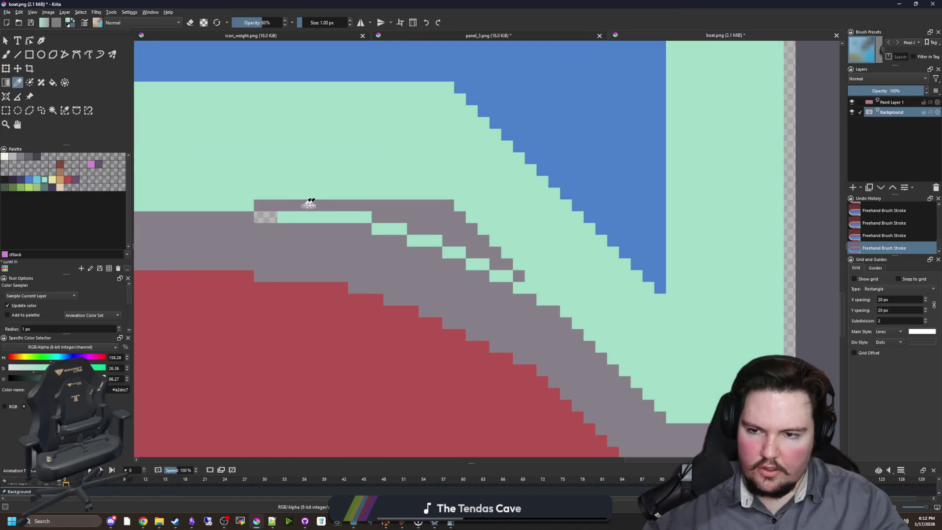
Step: Fill the thin grey strip with mint, paint the transparent gap grey, and fix a stray pixel
key(f)
click(319, 206)
key(b)
ctrl+click(315, 230)
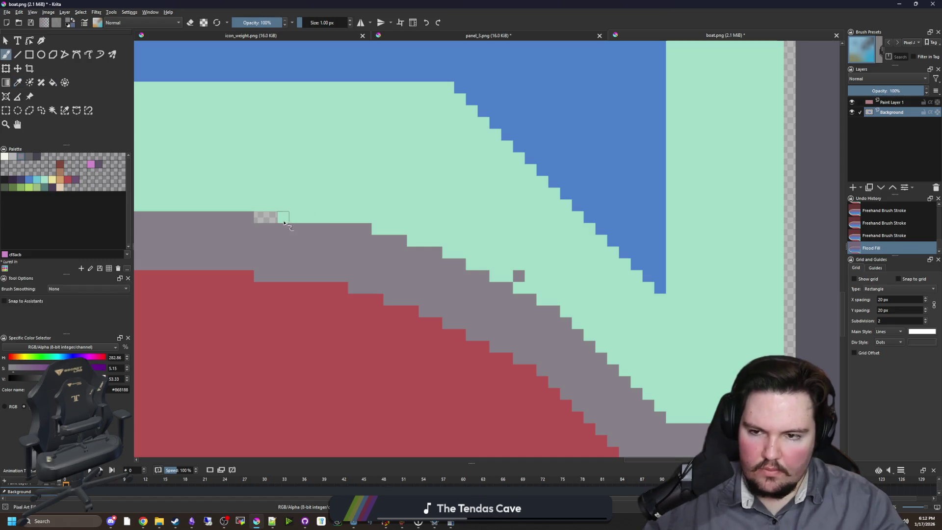
drag(272, 216, 258, 217)
drag(492, 270, 372, 242)
ctrl+click(420, 235)
click(399, 248)
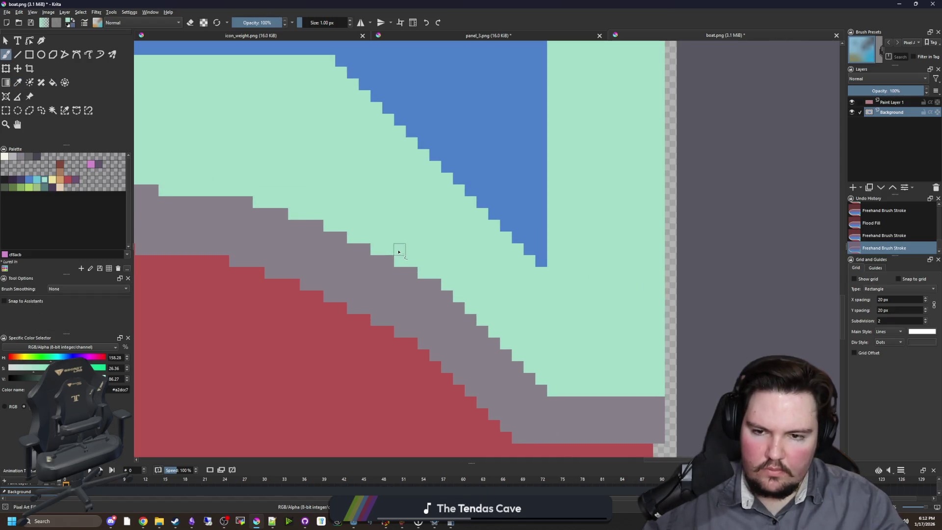
Step: Paint blue deck pixels over the mint's top edge along the slanted deck
drag(317, 204, 467, 267)
ctrl+click(513, 127)
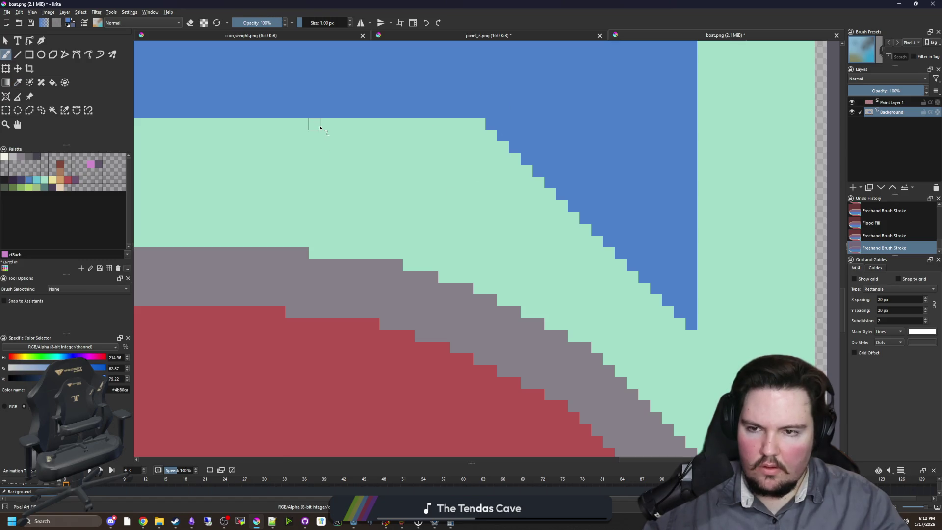
mouse_move(320, 127)
mouse_down()
mouse_move(527, 139)
mouse_move(461, 123)
mouse_up()
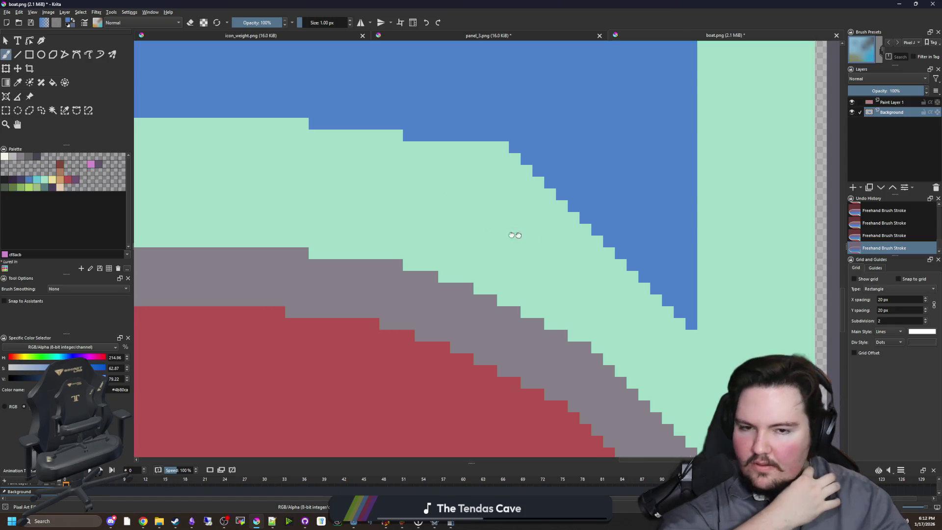
mouse_move(537, 260)
mouse_down()
mouse_move(412, 236)
mouse_move(429, 253)
mouse_up()
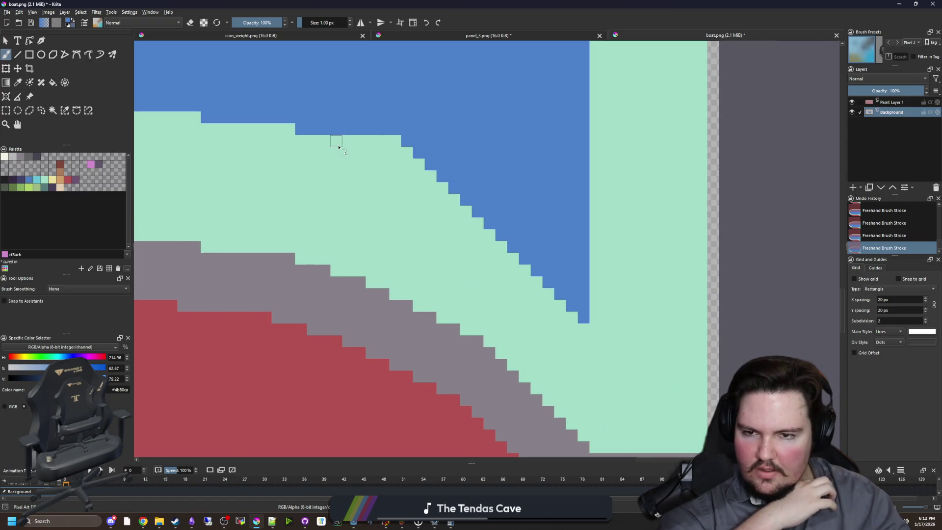
mouse_move(342, 147)
mouse_down()
mouse_move(412, 147)
mouse_move(407, 170)
mouse_move(441, 168)
mouse_move(441, 189)
mouse_up()
Step: Sample the red hull colour from the canvas
scroll(407, 231, down, 2)
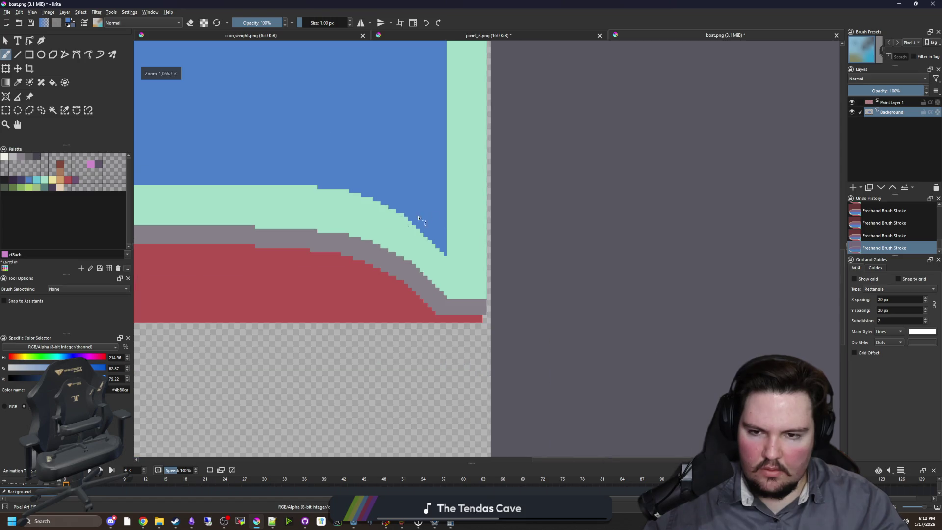
scroll(444, 265, down, 2)
scroll(455, 272, up, 2)
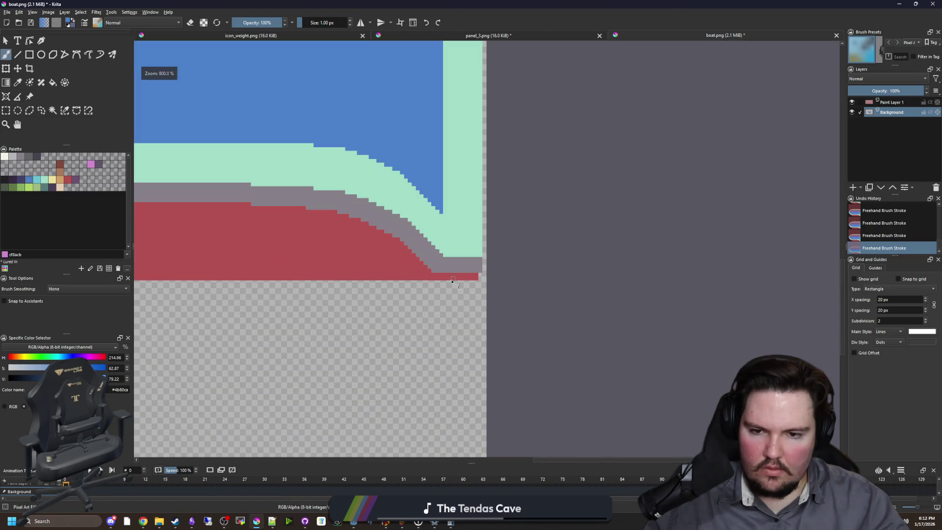
scroll(441, 250, up, 4)
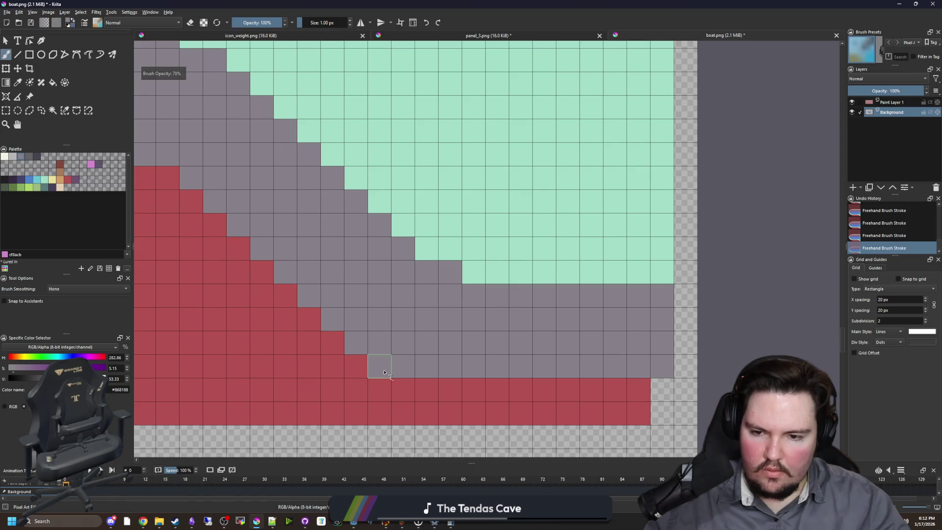
ctrl+click(350, 402)
scroll(456, 332, down, 3)
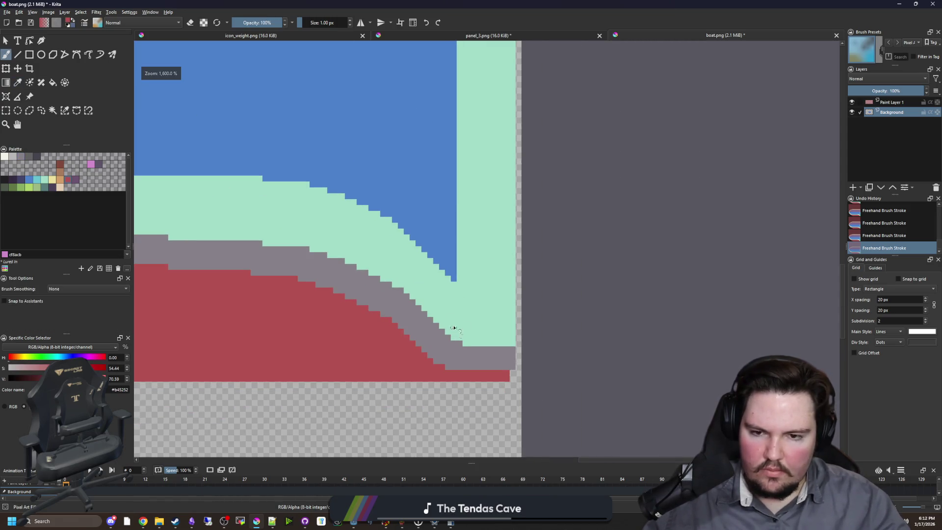
scroll(468, 289, up, 5)
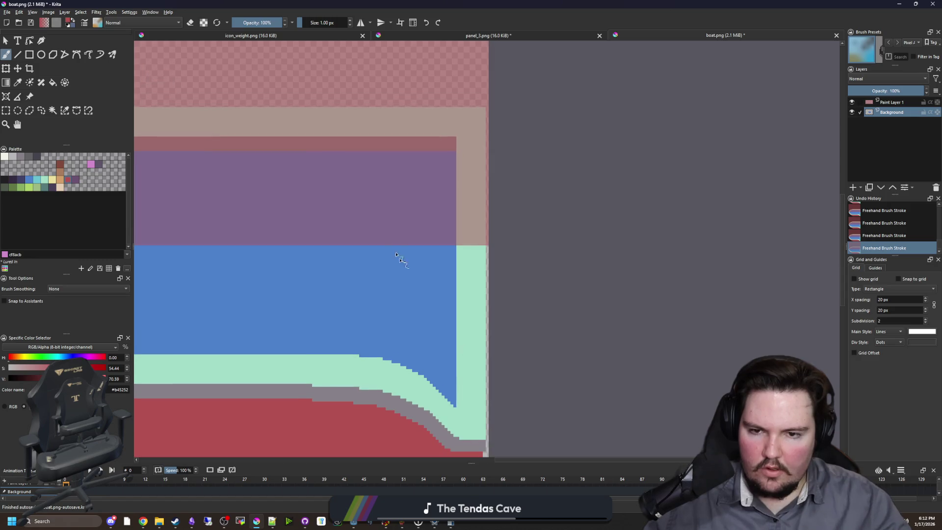
scroll(402, 273, down, 2)
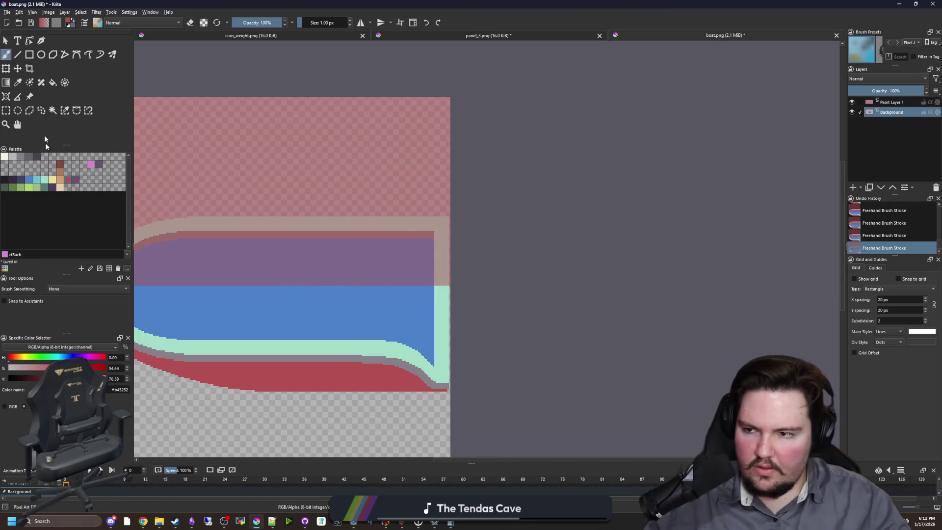
Step: Copy the hull's curved lower-right corner and move it up onto the top section
click(6, 110)
scroll(393, 395, up, 5)
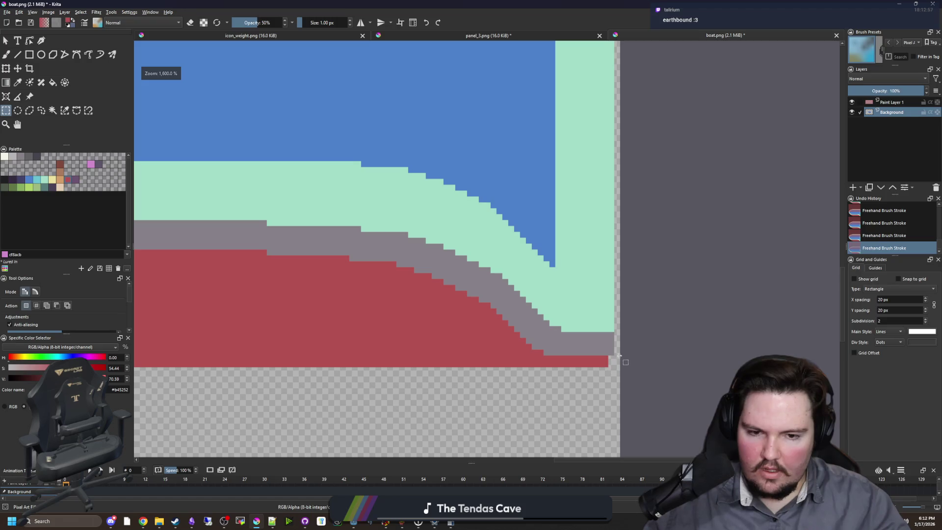
mouse_move(614, 355)
mouse_down()
mouse_move(342, 154)
mouse_move(266, 160)
mouse_up()
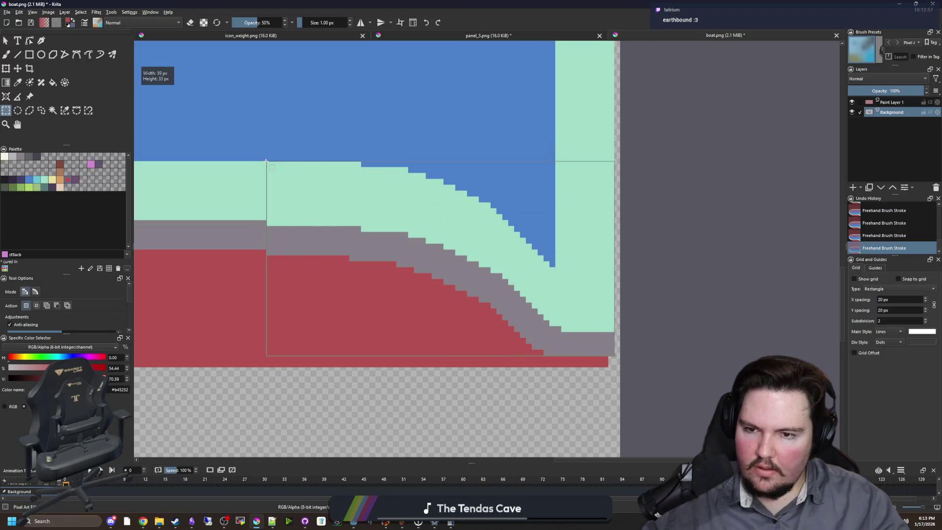
scroll(374, 284, down, 3)
key(ctrl+c)
key(ctrl+t)
scroll(401, 344, down, 2)
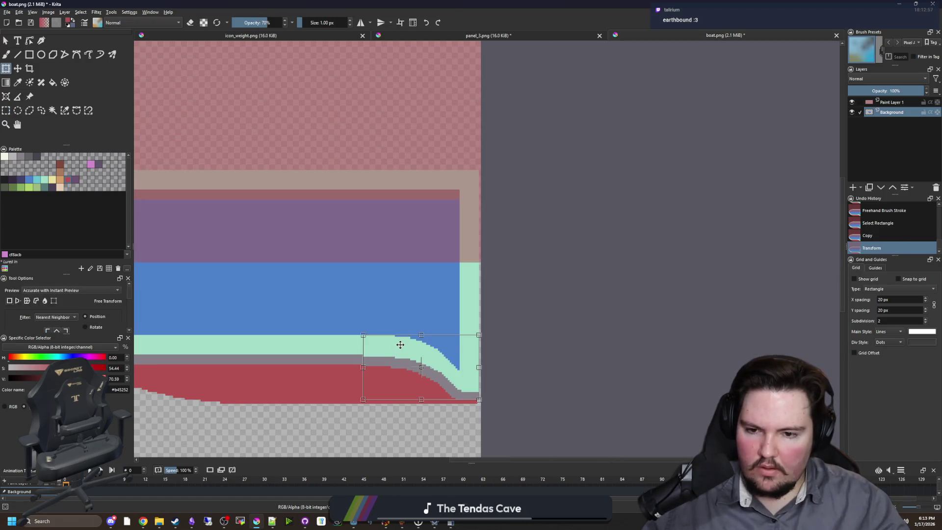
drag(400, 345, 391, 196)
scroll(389, 200, up, 4)
key(ctrl+shift+a)
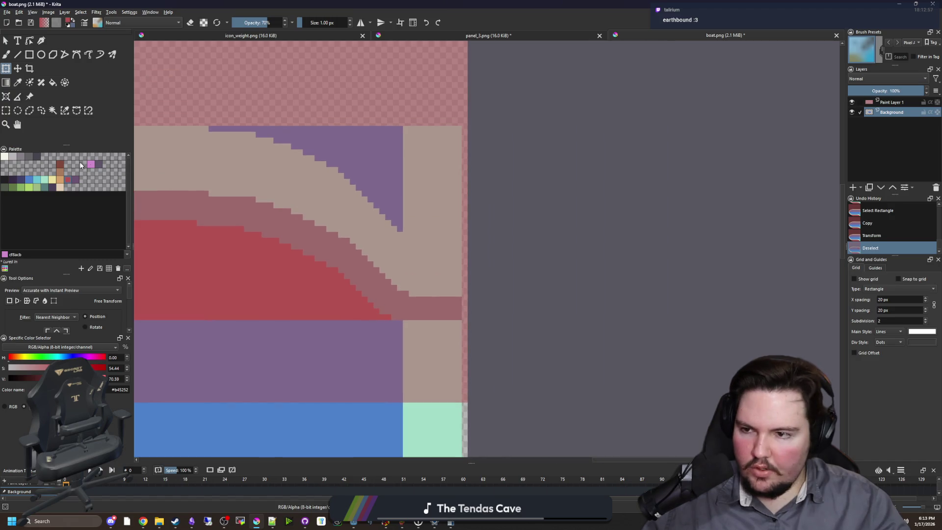
Step: Delete the leftover light strip beside the deck to transparency
click(6, 113)
scroll(412, 231, up, 1)
drag(403, 237, 496, 85)
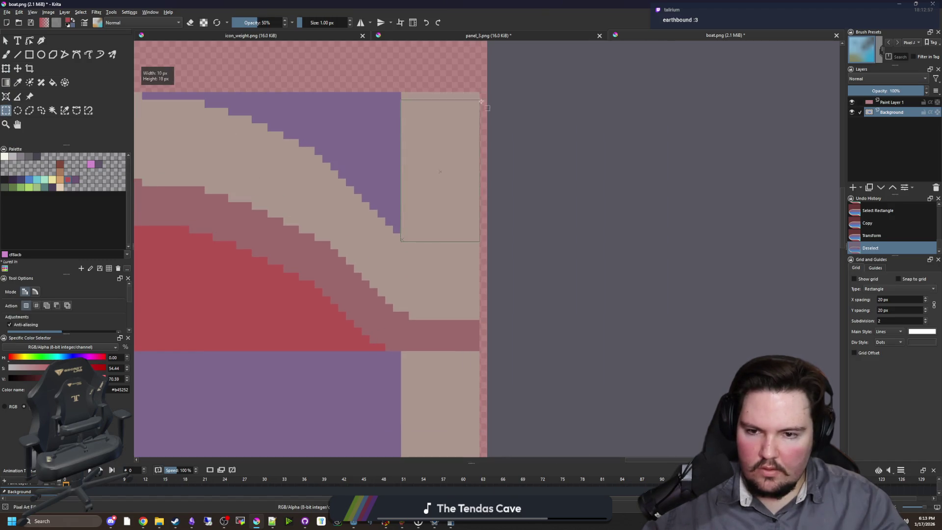
key(Delete)
key(ctrl+shift+a)
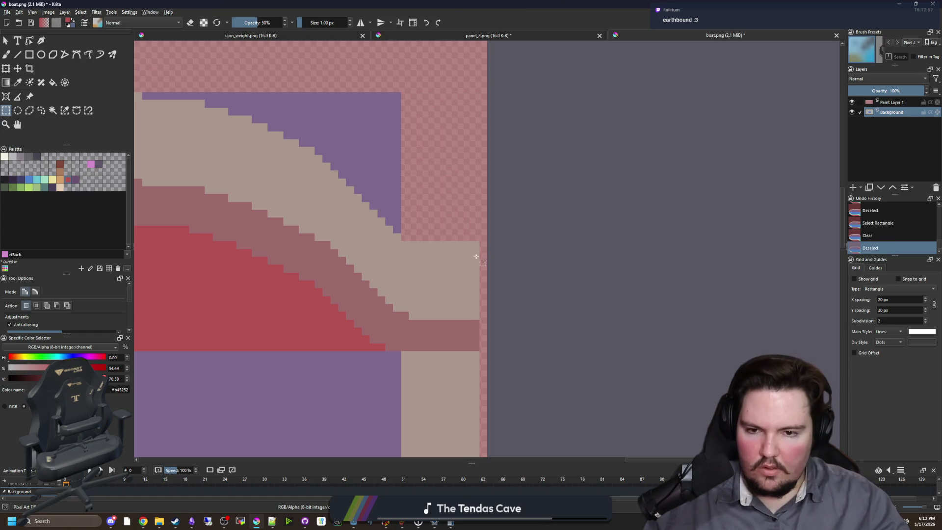
Step: Clear the leftover purple area above the new curve using Contiguous Selection
scroll(458, 309, up, 1)
drag(448, 328, 451, 171)
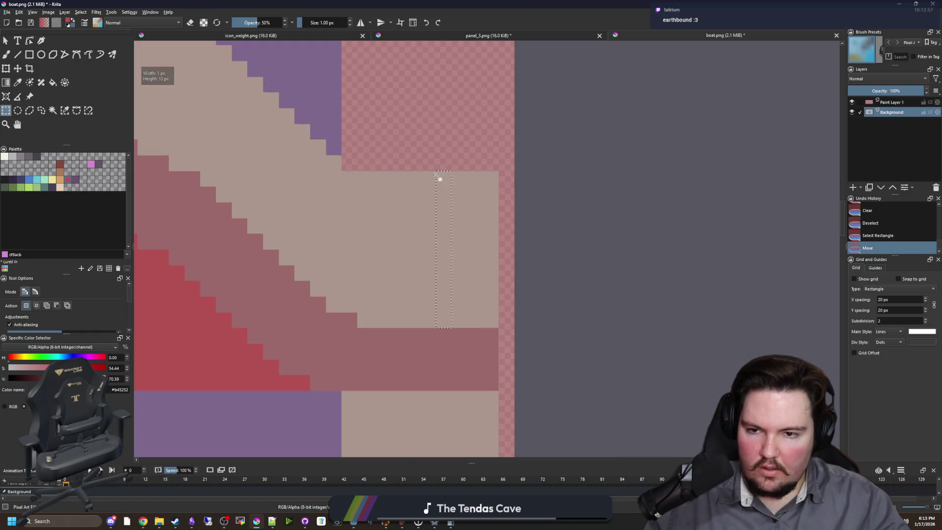
key(p)
click(355, 177)
scroll(349, 170, down, 2)
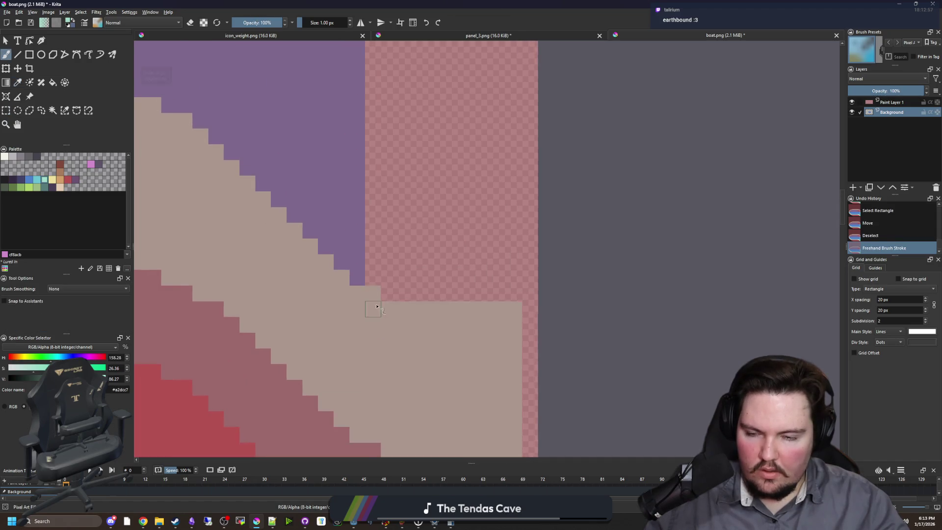
click(52, 110)
click(343, 231)
key(Delete)
key(ctrl+shift+a)
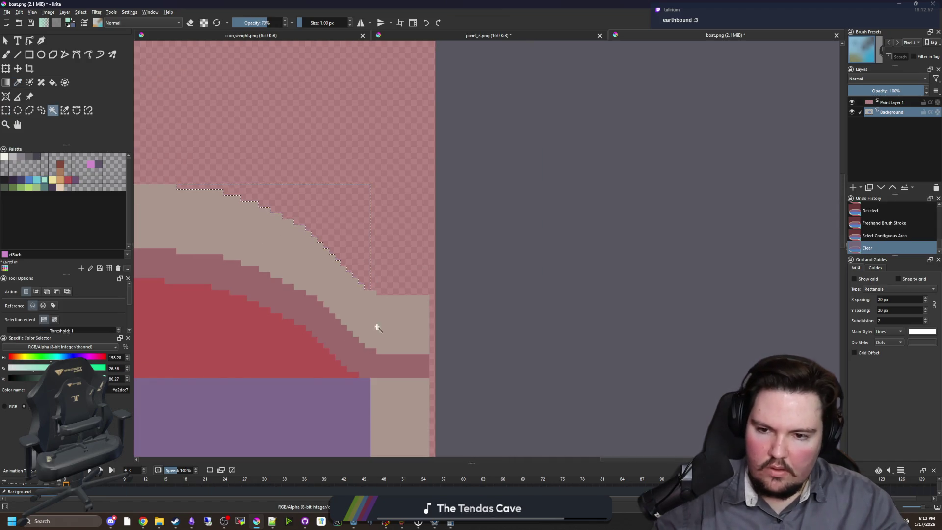
scroll(374, 326, down, 3)
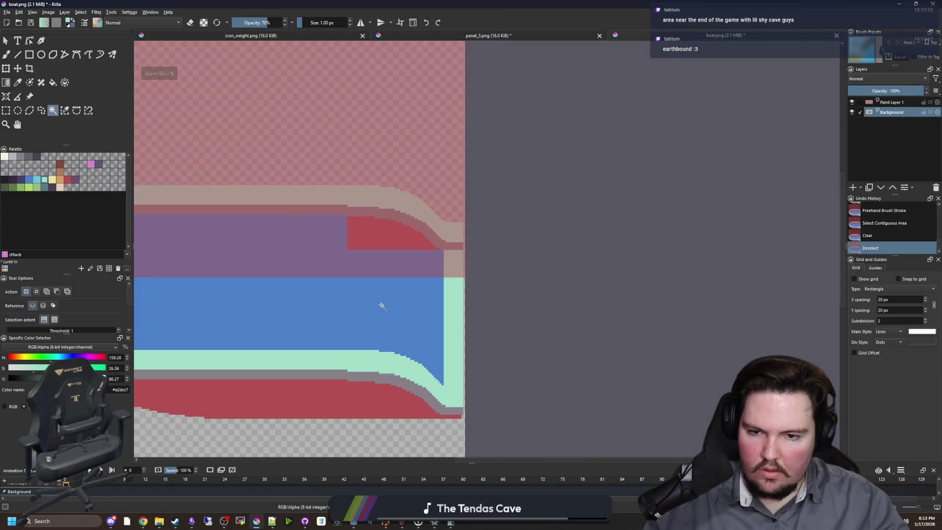
Step: Touch up the mint outline corner with the pixel brush
scroll(456, 404, up, 4)
key(p)
scroll(458, 395, down, 3)
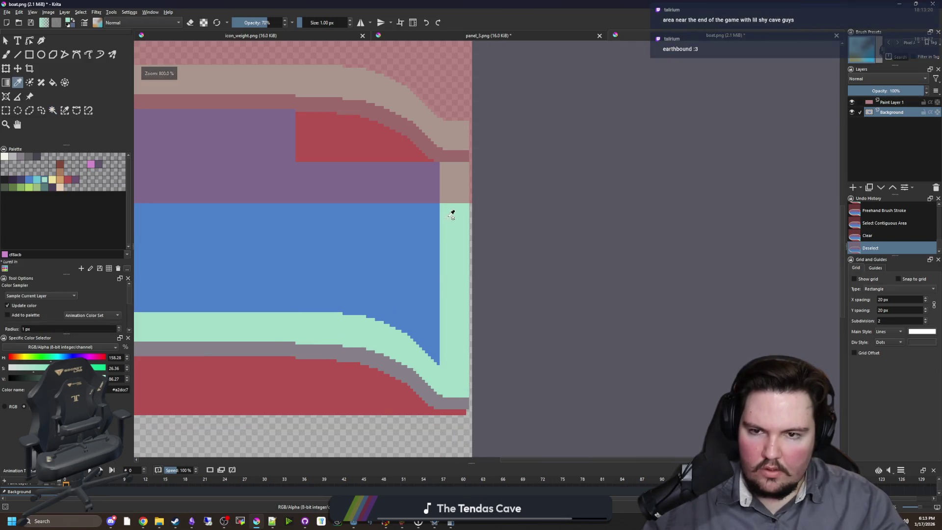
scroll(464, 139, up, 4)
scroll(455, 143, down, 3)
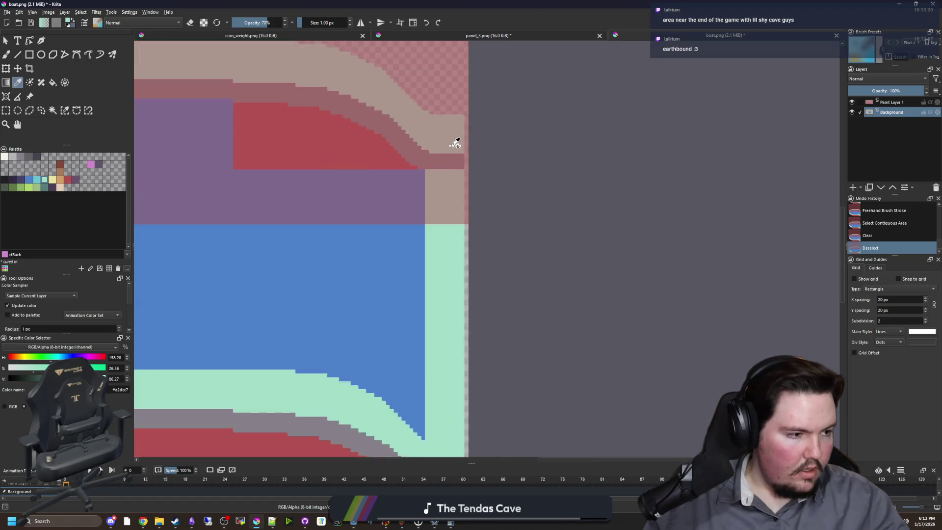
scroll(454, 142, up, 3)
key(b)
mouse_move(359, 196)
mouse_down()
mouse_move(452, 267)
mouse_move(572, 217)
mouse_move(381, 196)
mouse_move(543, 263)
mouse_move(402, 247)
mouse_move(458, 256)
mouse_move(466, 216)
mouse_up()
Step: Sample the strip's red and draw a filled rectangle extending the red strip leftward
scroll(466, 216, down, 5)
scroll(438, 237, up, 2)
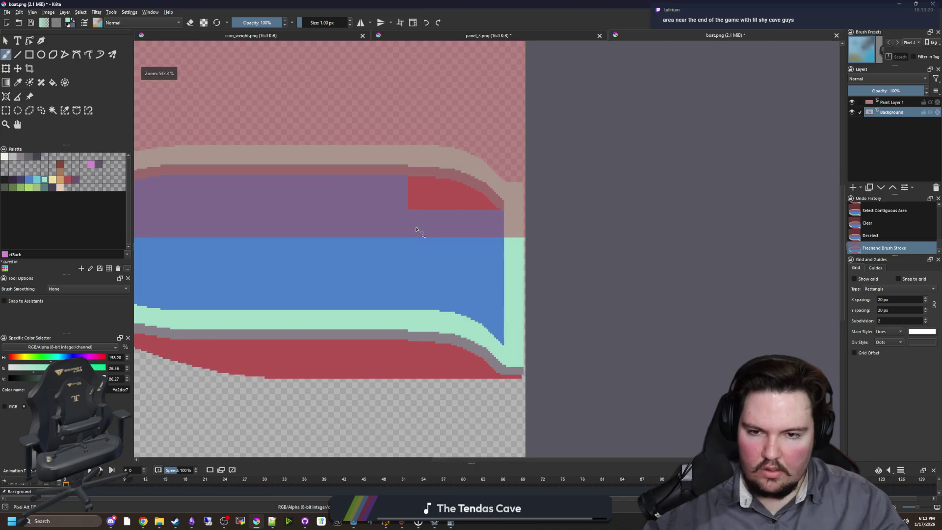
scroll(478, 213, down, 2)
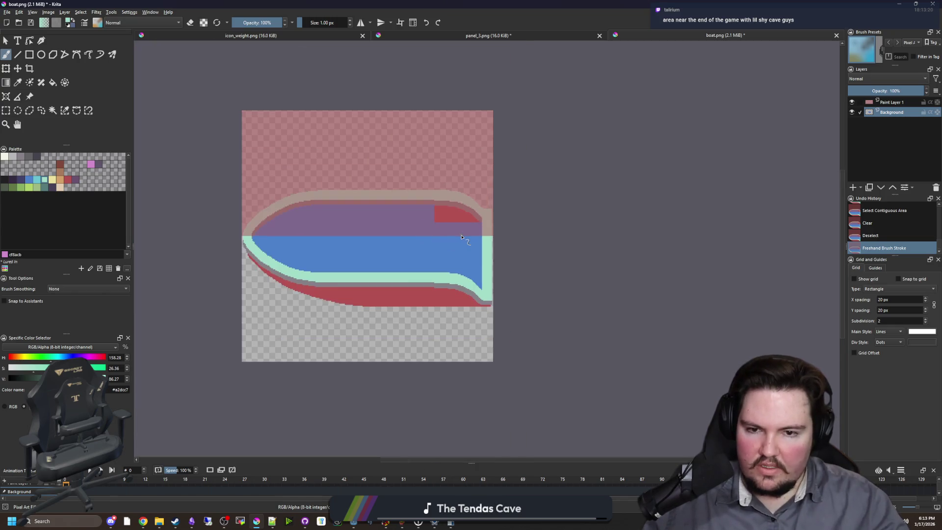
scroll(470, 244, up, 2)
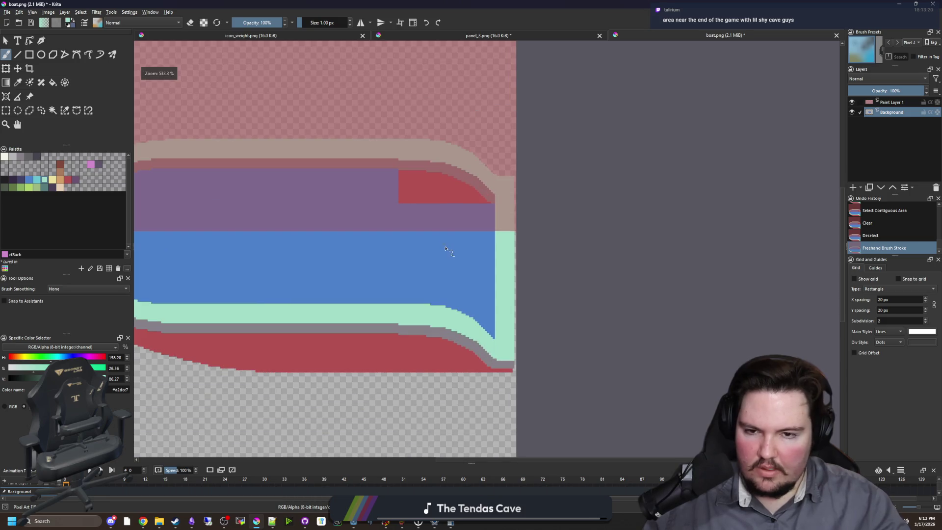
scroll(448, 211, up, 1)
scroll(488, 207, up, 1)
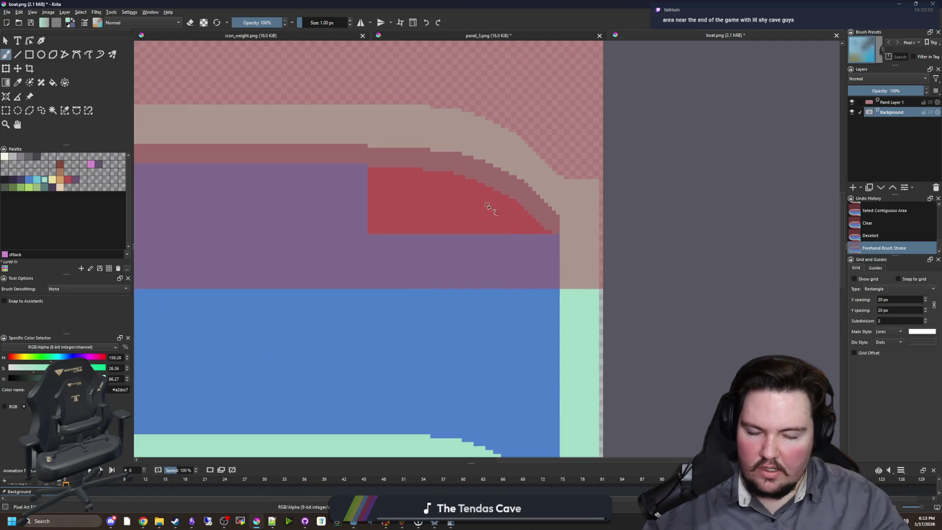
scroll(488, 206, up, 3)
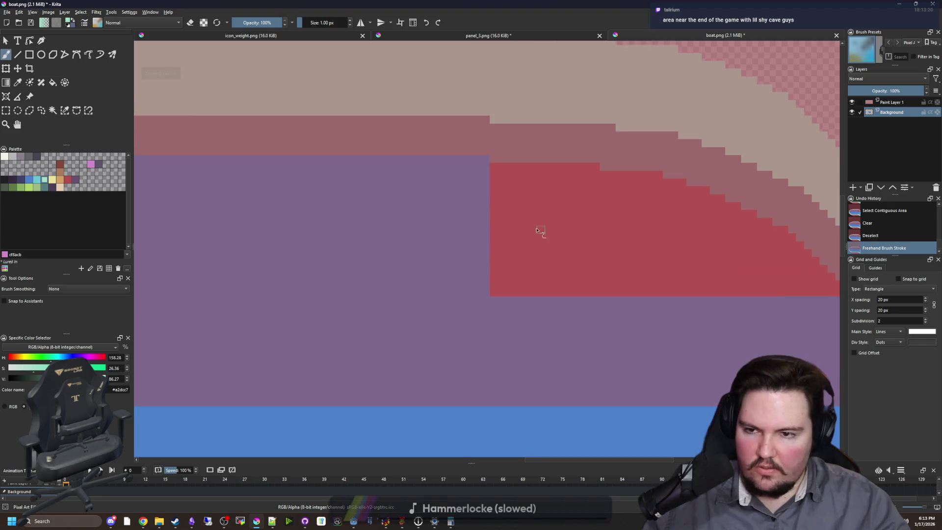
ctrl+click(539, 230)
key(p)
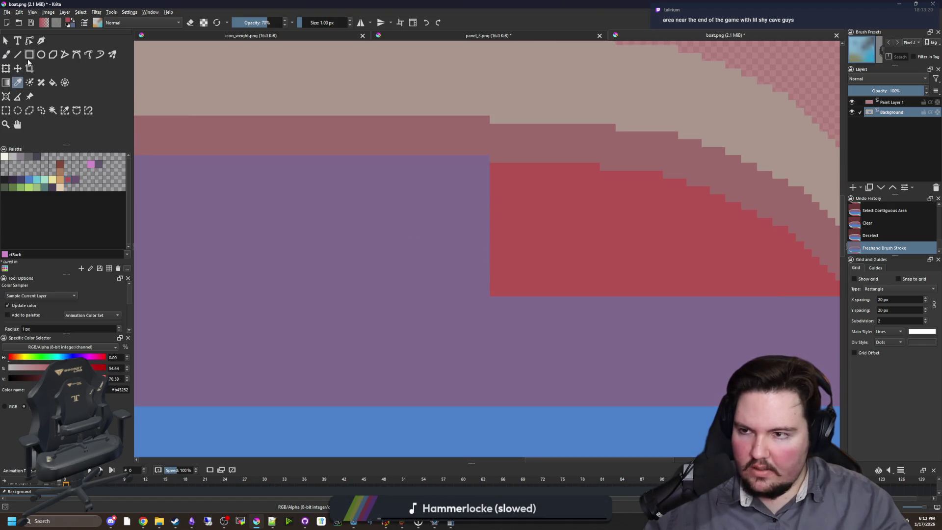
click(29, 56)
mouse_move(493, 296)
mouse_down()
mouse_move(511, 166)
mouse_move(529, 166)
mouse_move(395, 166)
mouse_up()
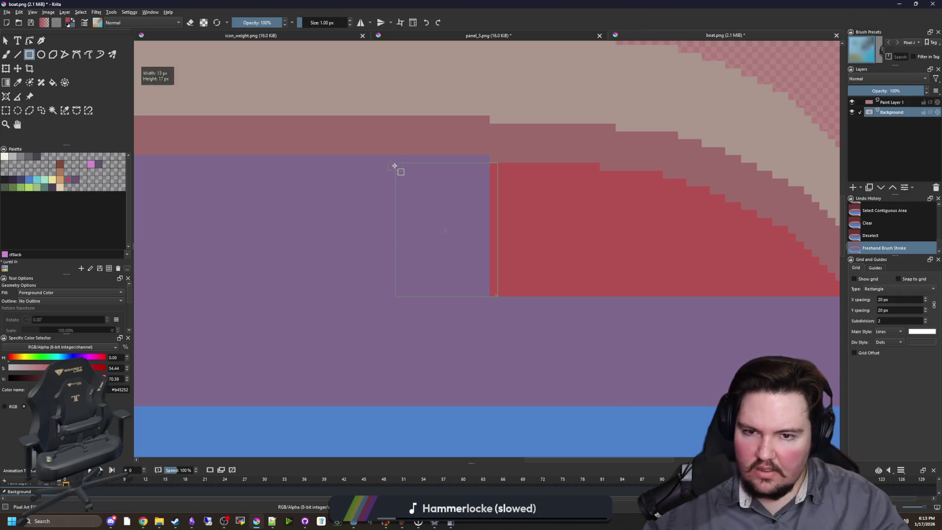
drag(206, 160, 206, 157)
Step: Paint deck blue along the red strip's lower edge
scroll(500, 235, down, 3)
scroll(588, 255, up, 1)
scroll(593, 265, up, 1)
key(x)
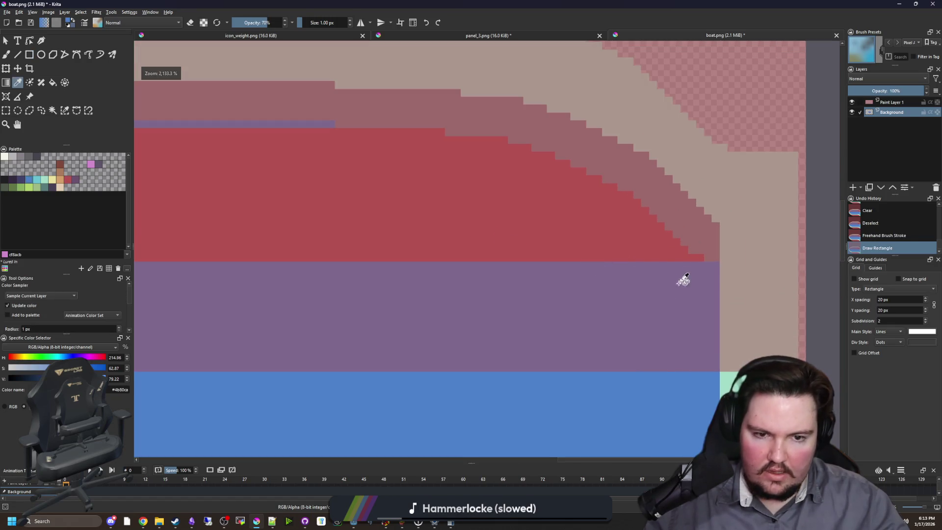
key(b)
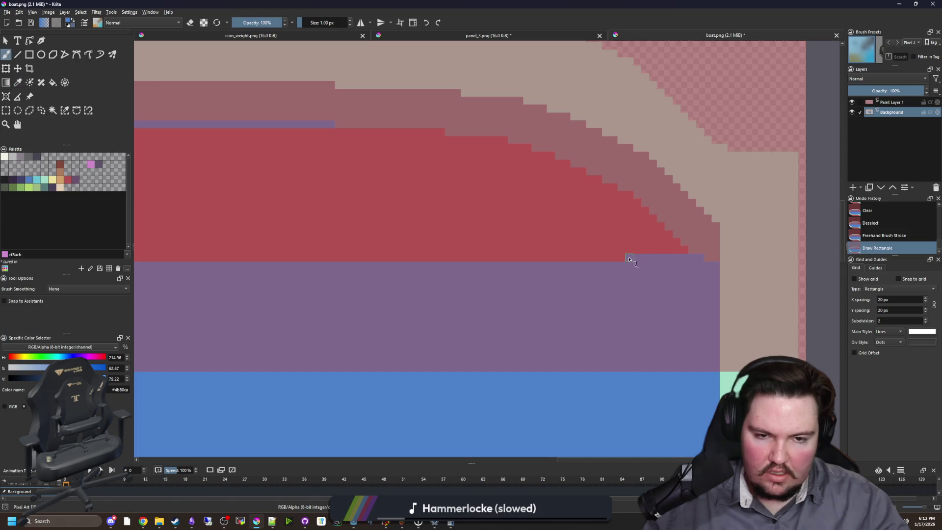
drag(690, 254, 551, 252)
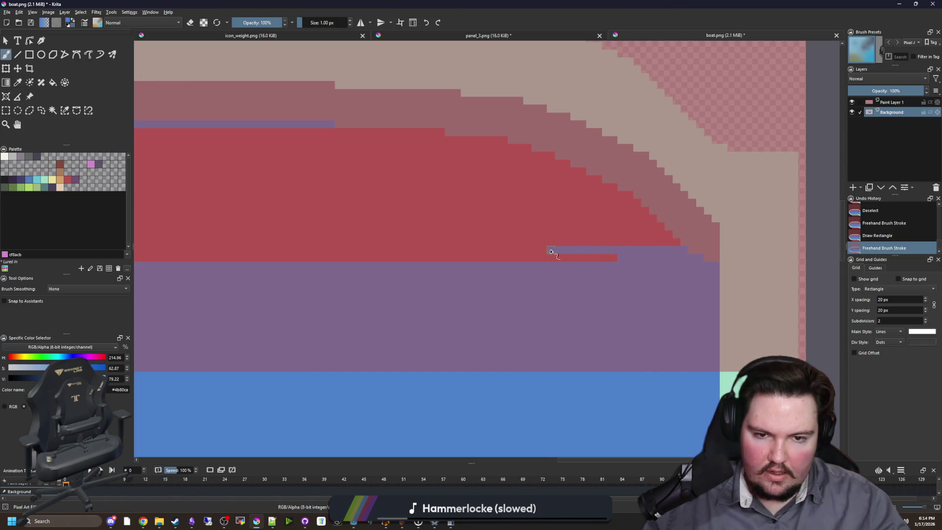
drag(638, 261, 534, 260)
drag(565, 265, 675, 271)
Step: Straighten the strip's ragged bottom with a blue rectangle and fix its stair-step pixels
scroll(675, 270, down, 1)
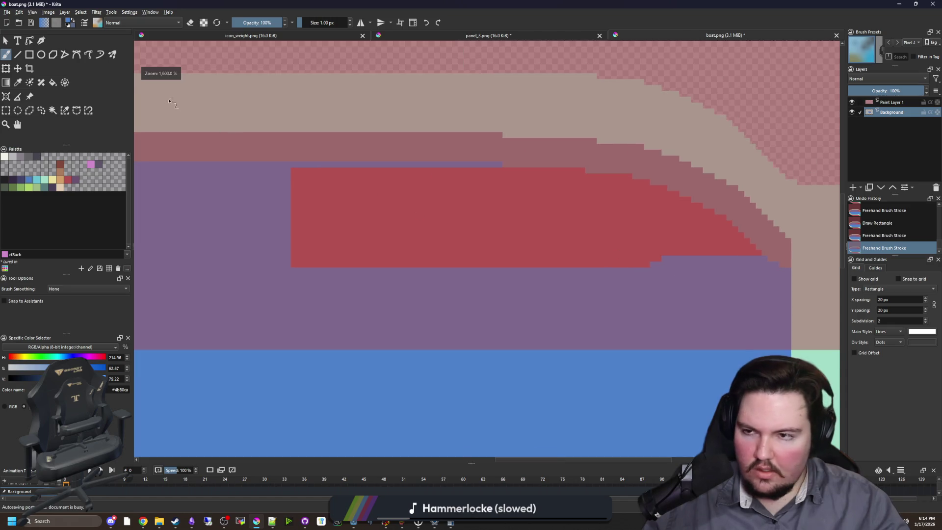
click(29, 55)
drag(256, 298, 690, 261)
scroll(437, 256, up, 2)
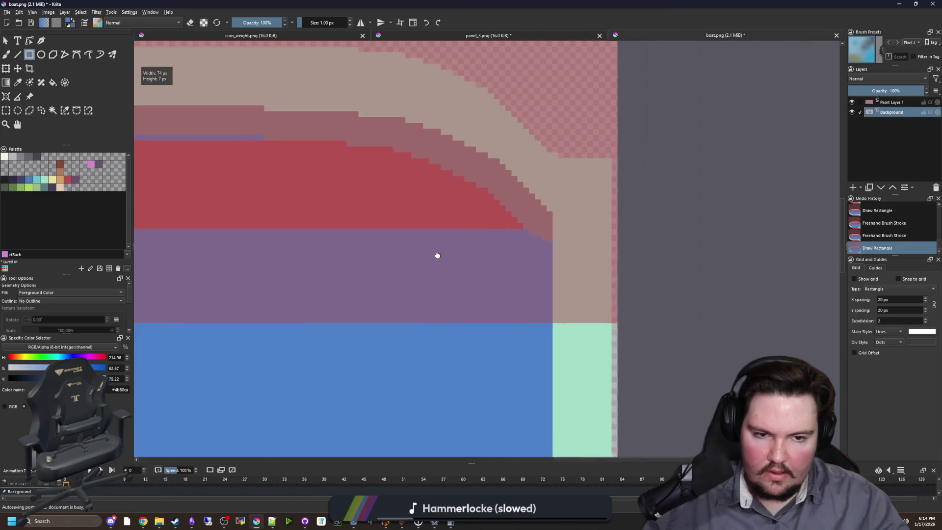
key(b)
mouse_move(461, 200)
mouse_down()
mouse_move(430, 183)
mouse_move(495, 224)
mouse_move(438, 194)
mouse_up()
ctrl+click(414, 169)
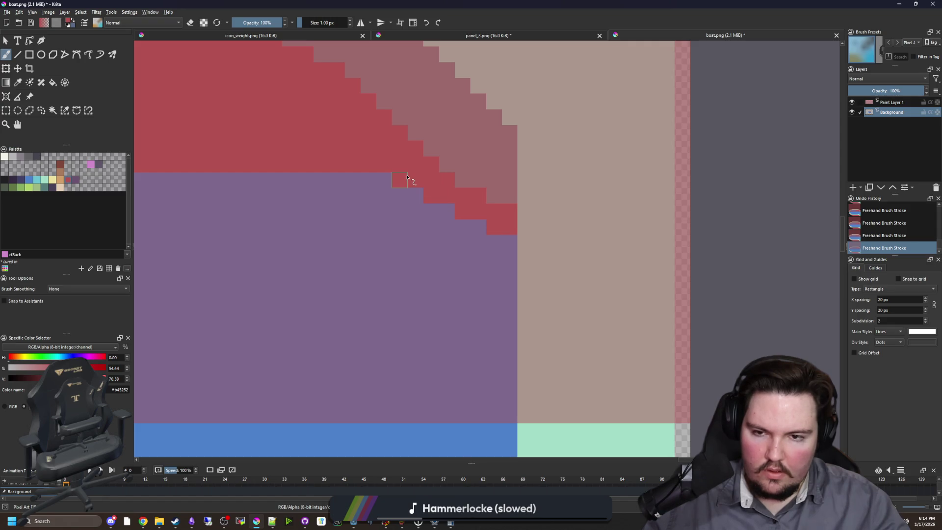
Step: Extend the red strip further with another filled red rectangle
scroll(451, 216, down, 6)
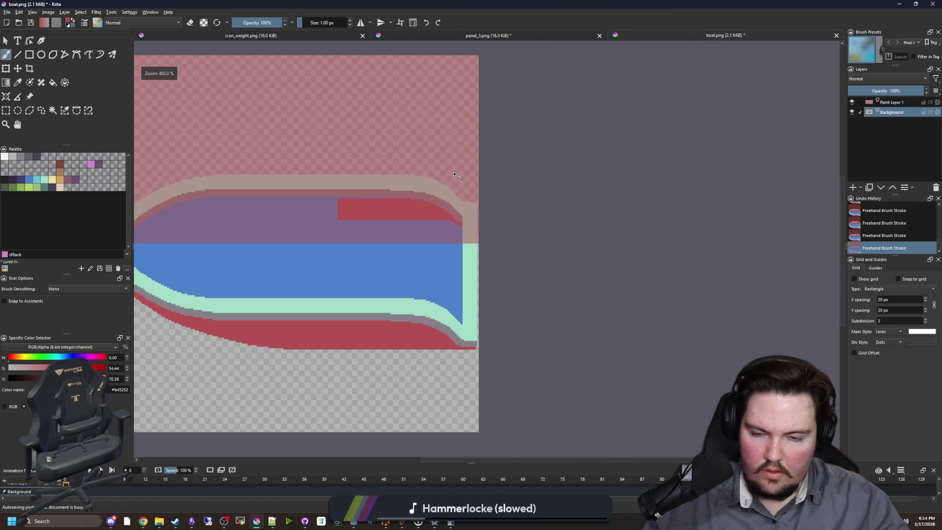
scroll(454, 183, up, 6)
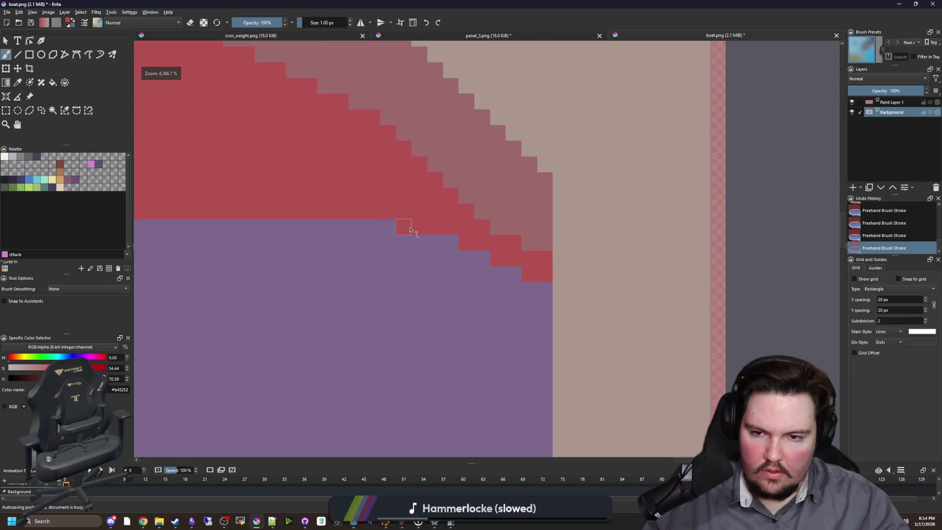
scroll(411, 230, down, 4)
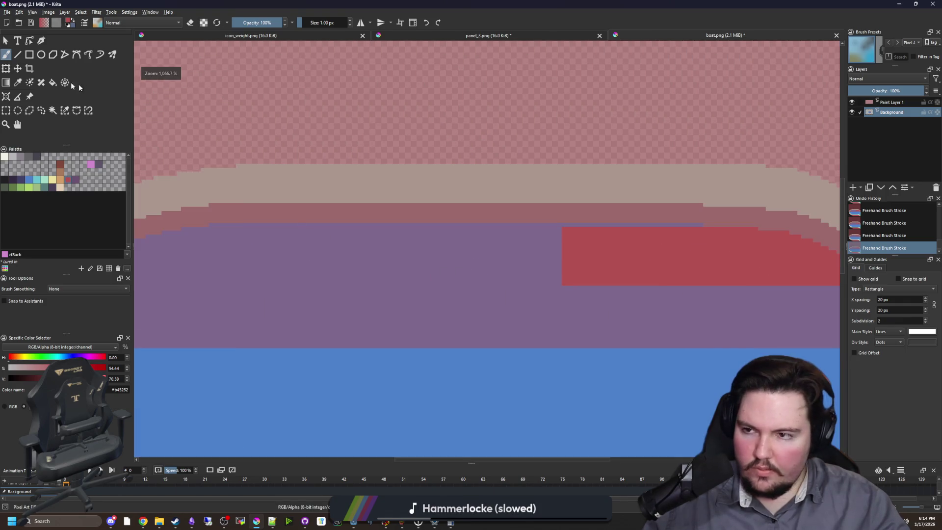
click(30, 54)
mouse_move(566, 286)
mouse_down()
mouse_move(224, 240)
mouse_move(210, 224)
mouse_up()
scroll(434, 258, up, 4)
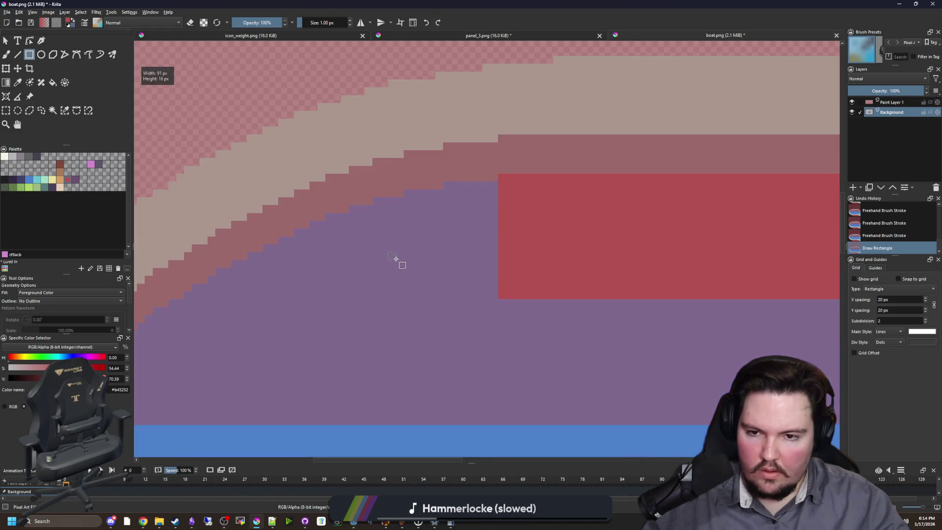
drag(476, 222, 478, 179)
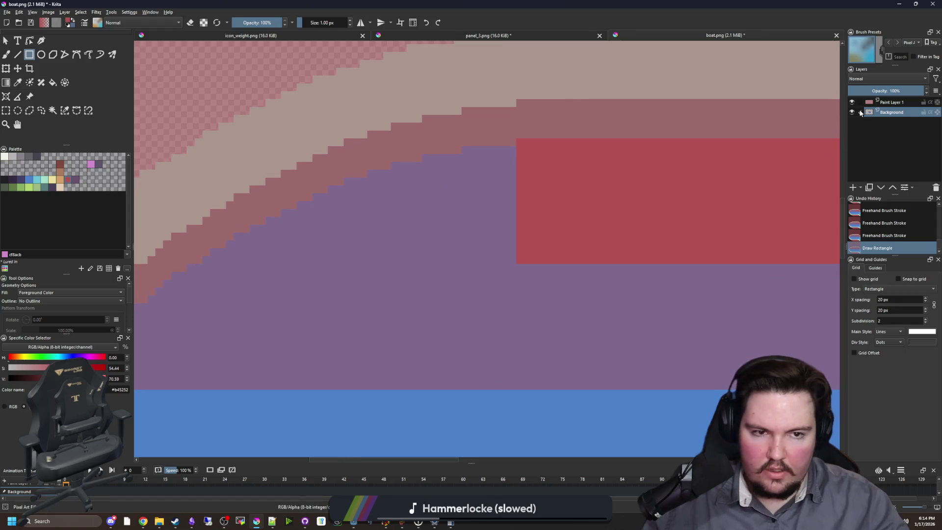
Step: Hide Paint Layer 1, then try red blocks and a red dividing line down the bow
click(851, 102)
scroll(510, 184, up, 2)
drag(463, 144, 446, 161)
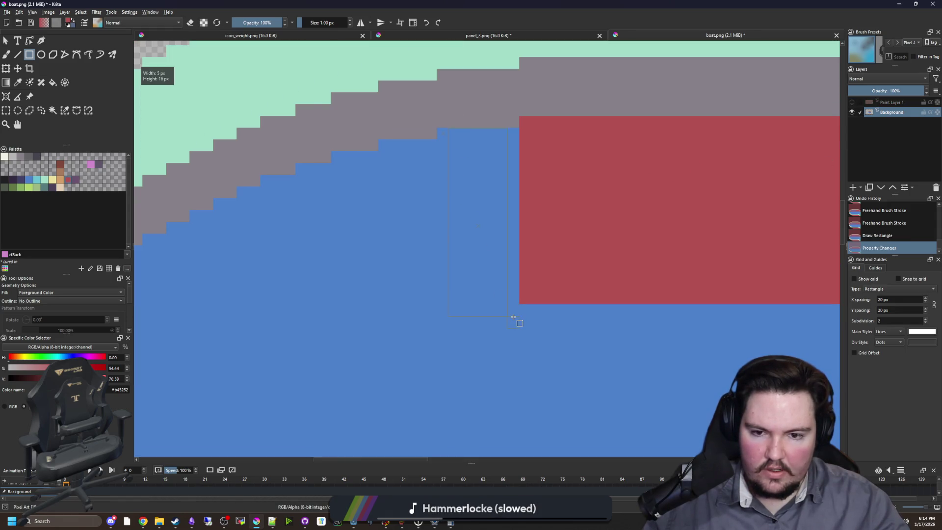
drag(517, 317, 517, 318)
drag(518, 317, 439, 128)
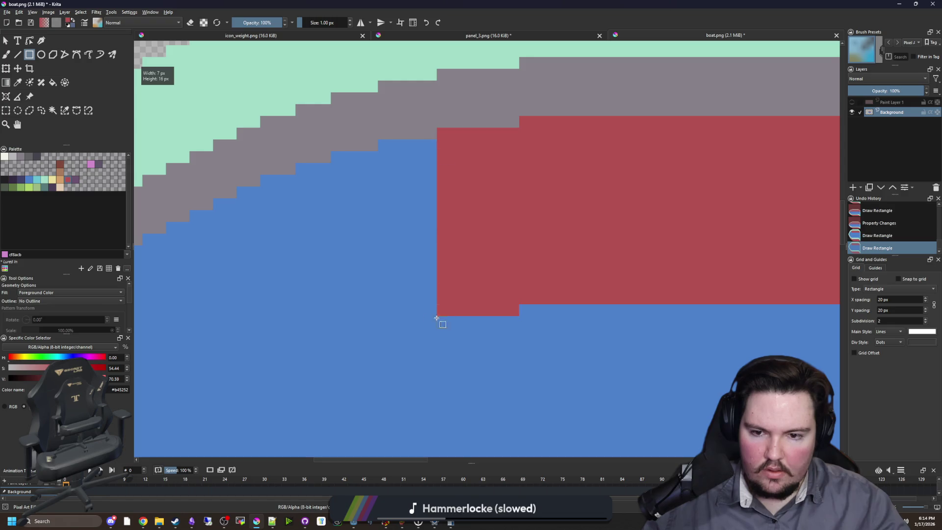
key(b)
mouse_move(437, 319)
mouse_down()
mouse_move(378, 319)
mouse_move(491, 258)
mouse_up()
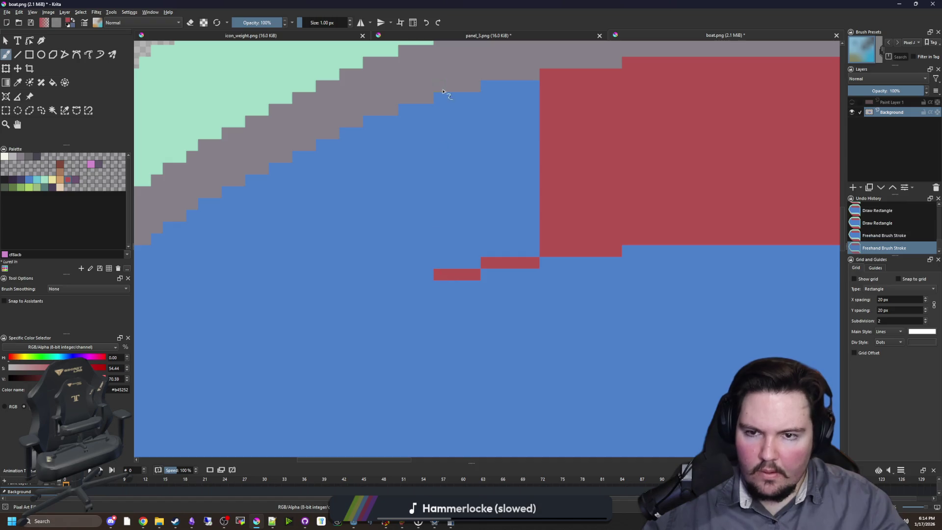
mouse_move(405, 114)
mouse_down()
mouse_move(400, 283)
mouse_move(454, 302)
mouse_up()
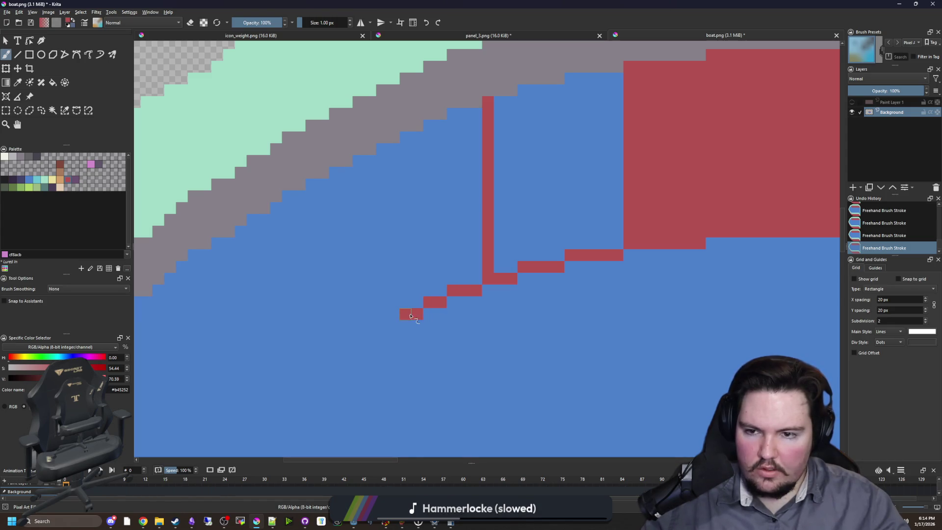
drag(411, 316, 506, 300)
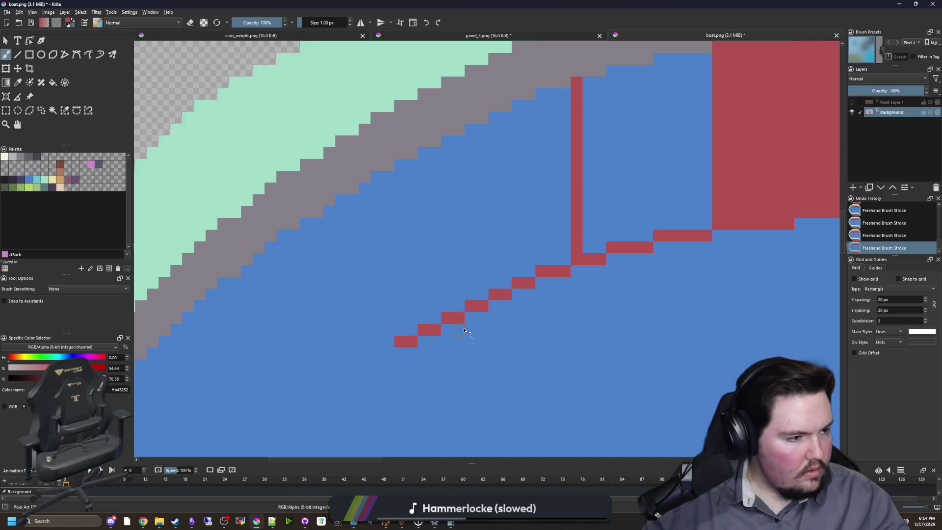
Step: Undo the trial red stair strokes and the red dividing line
scroll(492, 272, down, 2)
scroll(492, 272, down, 3)
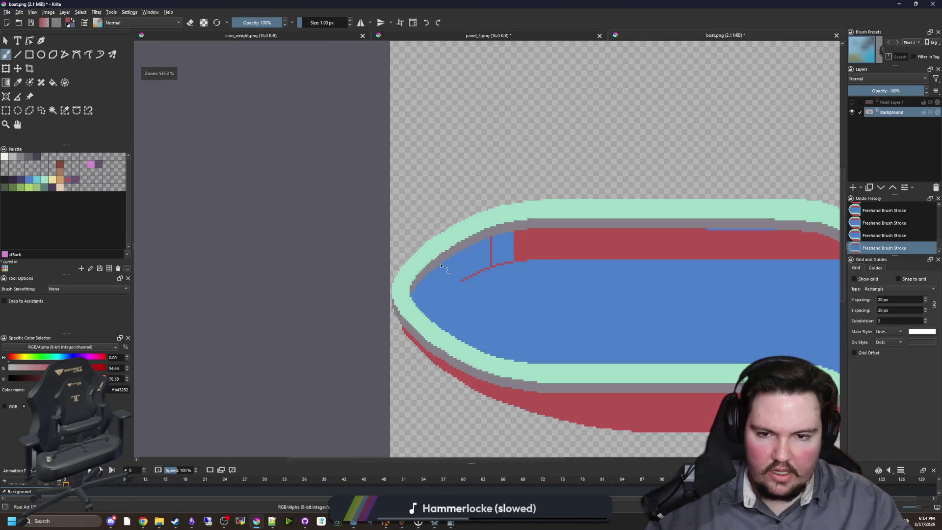
key(ctrl+z)
key(ctrl+z)
key(ctrl+z)
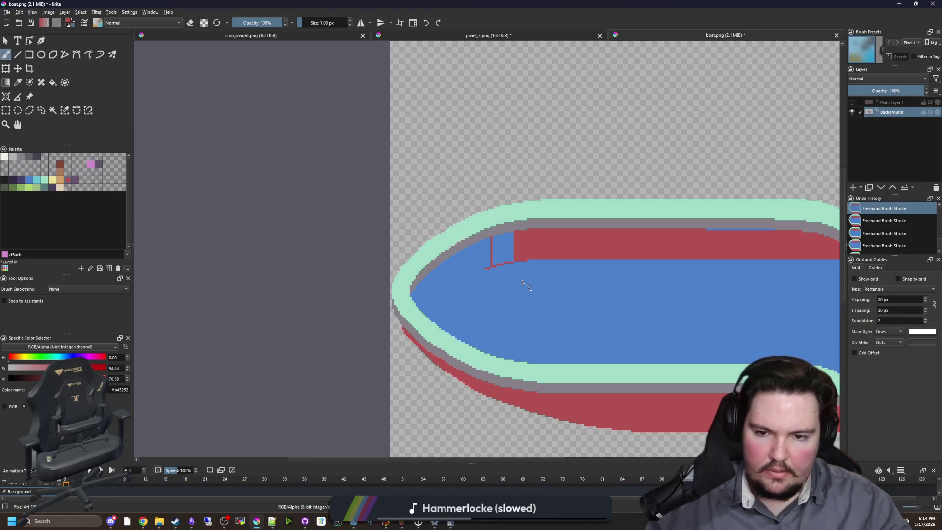
key(ctrl+z)
key(ctrl+z)
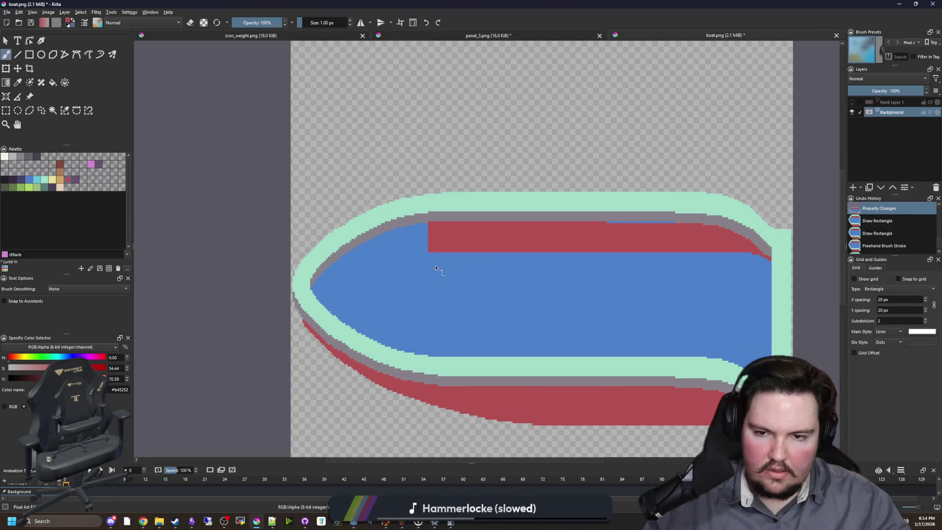
scroll(439, 247, up, 2)
key(r)
scroll(369, 213, down, 1)
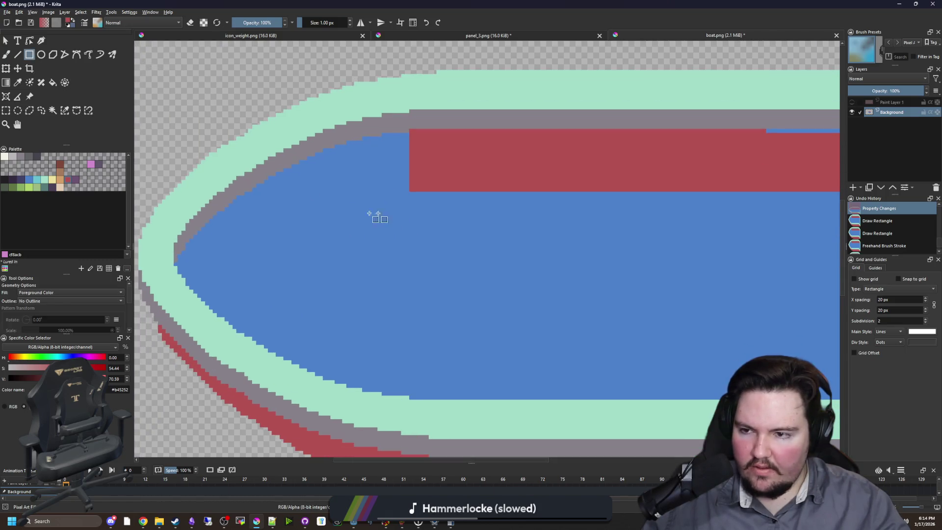
Step: Pick the tan d3a068 swatch and paint a dividing line down the bow
click(61, 180)
scroll(346, 141, up, 2)
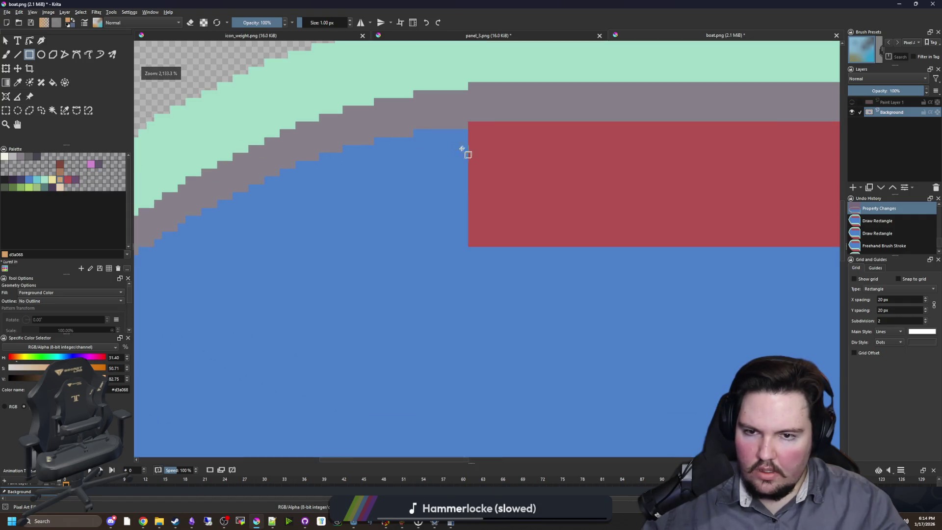
key(b)
drag(464, 132, 466, 381)
scroll(479, 202, down, 3)
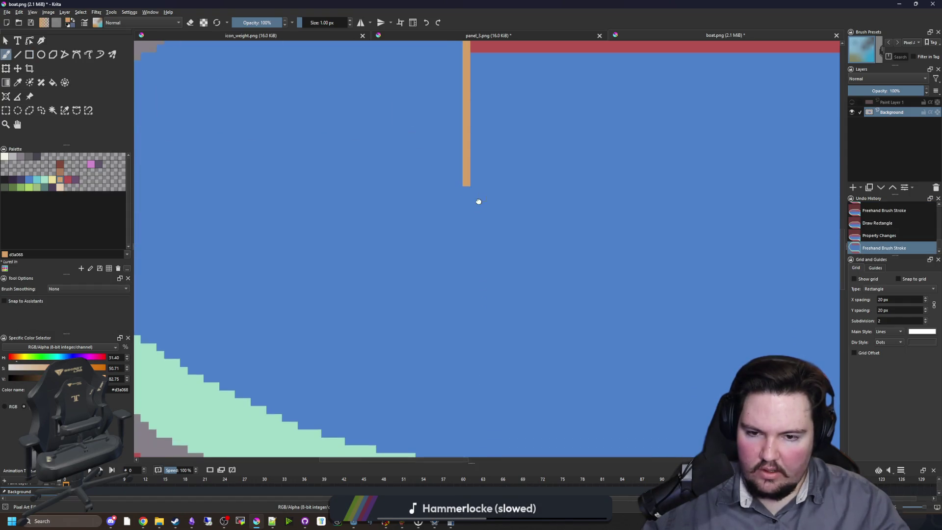
drag(466, 194, 463, 317)
scroll(464, 255, down, 2)
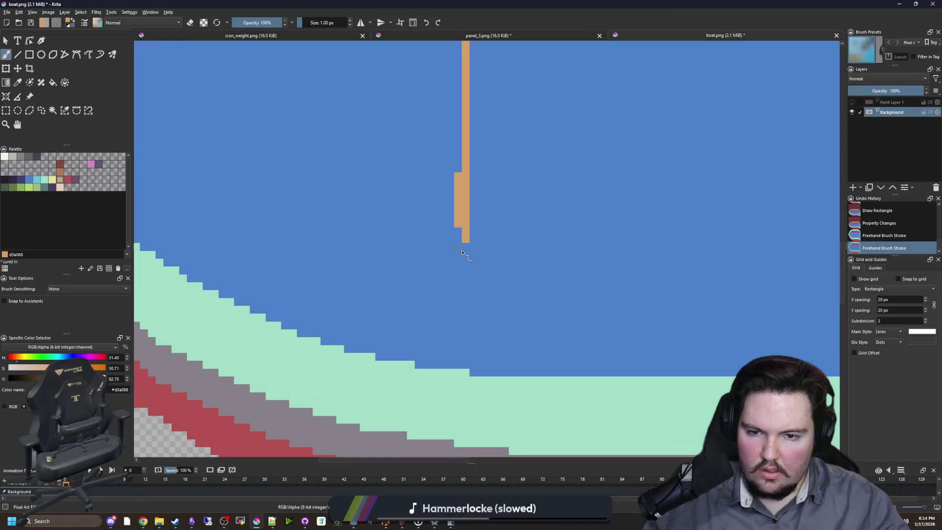
mouse_move(464, 246)
mouse_down()
mouse_move(467, 364)
mouse_move(471, 349)
mouse_up()
Step: Flood-fill the bow area orange and cover a stray orange bump with deck blue
key(f)
click(431, 326)
key(b)
ctrl+click(476, 337)
scroll(406, 168, down, 3)
scroll(409, 153, up, 3)
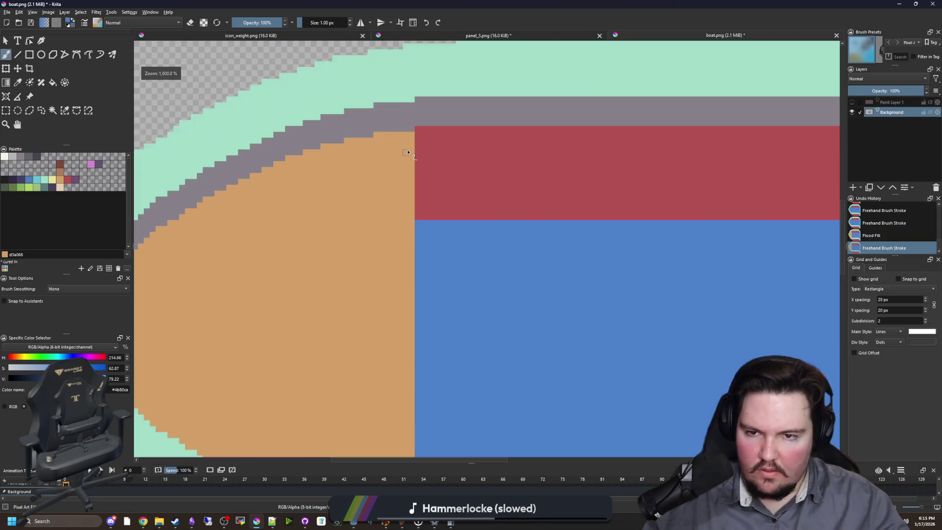
Step: Sample the strip's red and extend it over the top of the orange column
key(p)
click(486, 178)
scroll(469, 178, down, 2)
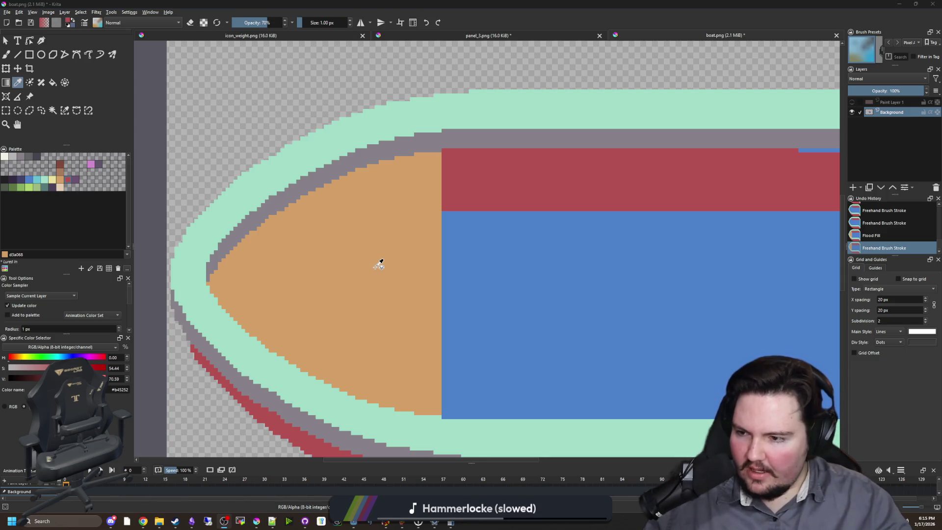
drag(410, 262, 395, 258)
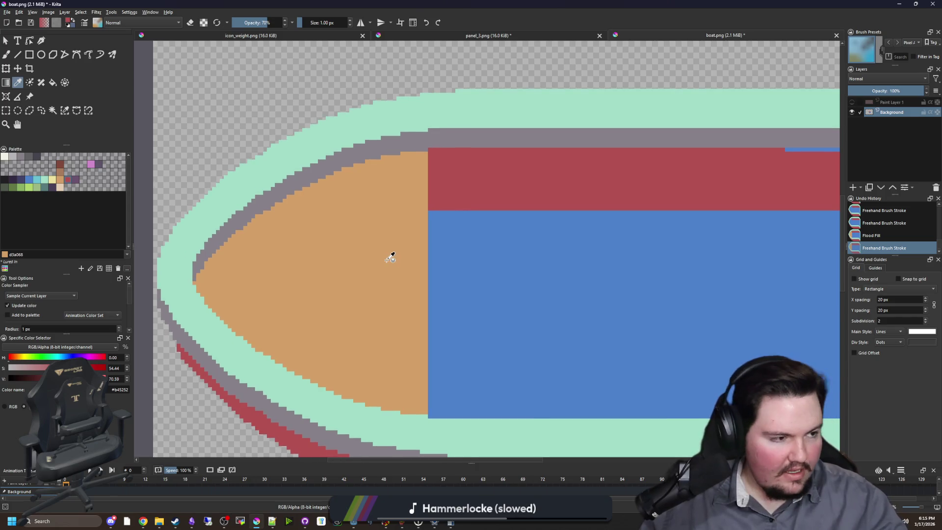
scroll(451, 208, up, 3)
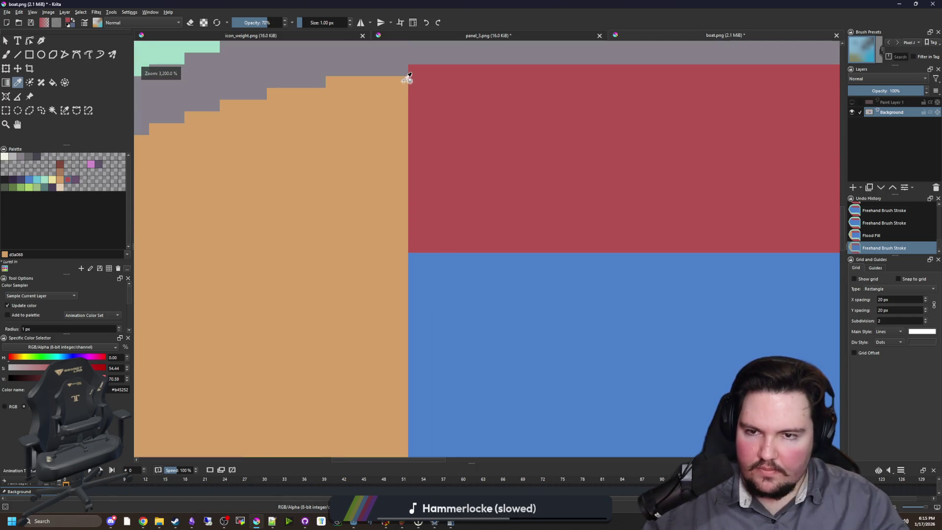
key(b)
mouse_move(390, 82)
mouse_down()
mouse_move(390, 226)
mouse_move(402, 89)
mouse_up()
Step: Square off the edge between the orange and blue areas with a deck-blue rectangle
scroll(398, 112, down, 4)
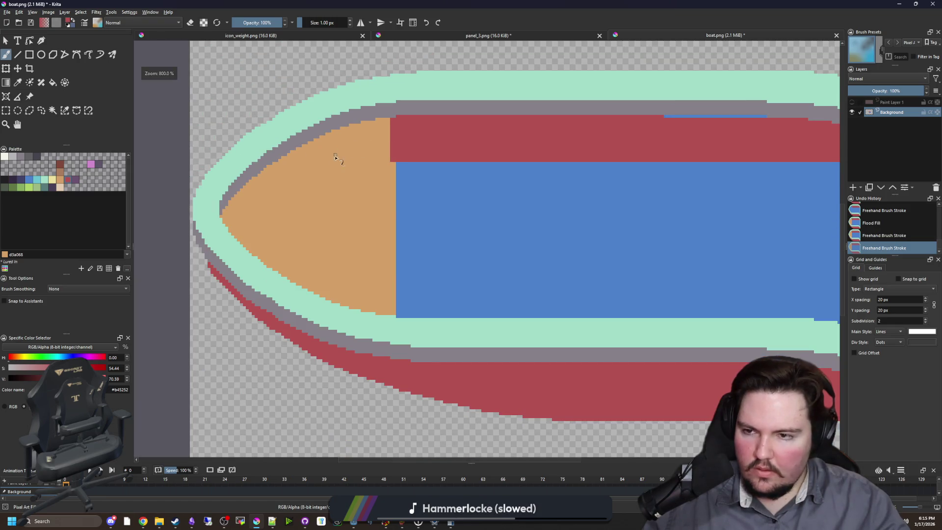
key(p)
click(526, 236)
key(r)
scroll(403, 169, up, 3)
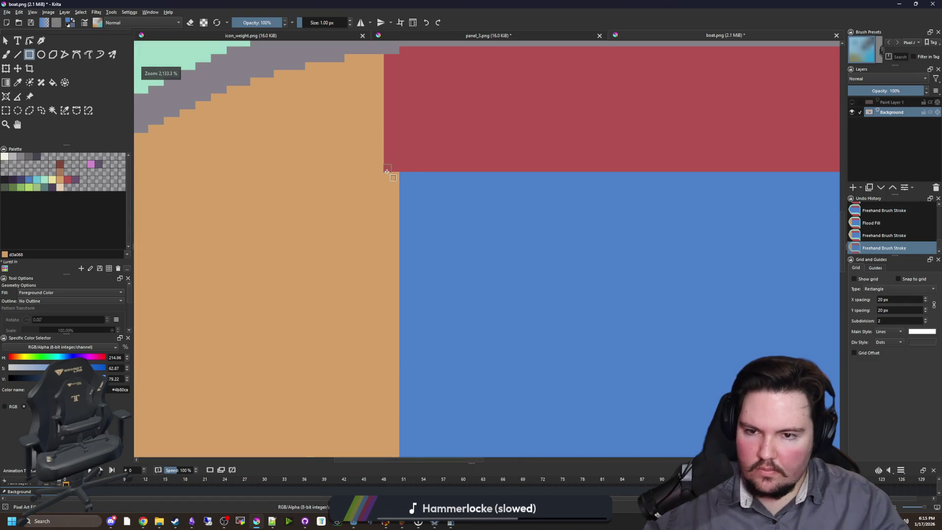
mouse_move(387, 172)
mouse_down()
mouse_move(395, 451)
mouse_move(397, 383)
mouse_move(395, 406)
mouse_up()
Step: Cover the orange corner with red #b45252 rectangles
scroll(414, 229, up, 5)
key(p)
scroll(448, 216, up, 3)
click(455, 182)
key(b)
scroll(505, 167, up, 3)
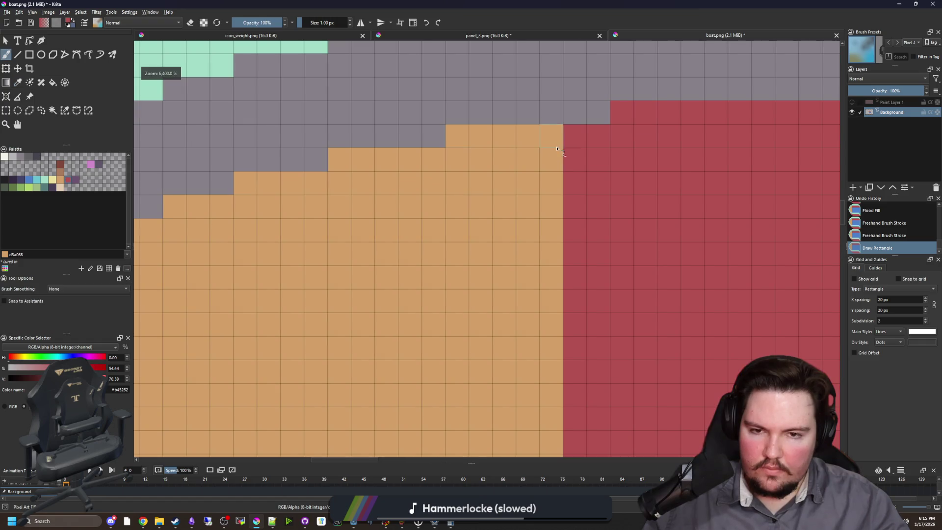
key(r)
scroll(490, 147, down, 2)
drag(443, 134, 501, 177)
drag(508, 135, 513, 176)
Step: Paint a red pixel staircase along the bow's curved upper edge
key(b)
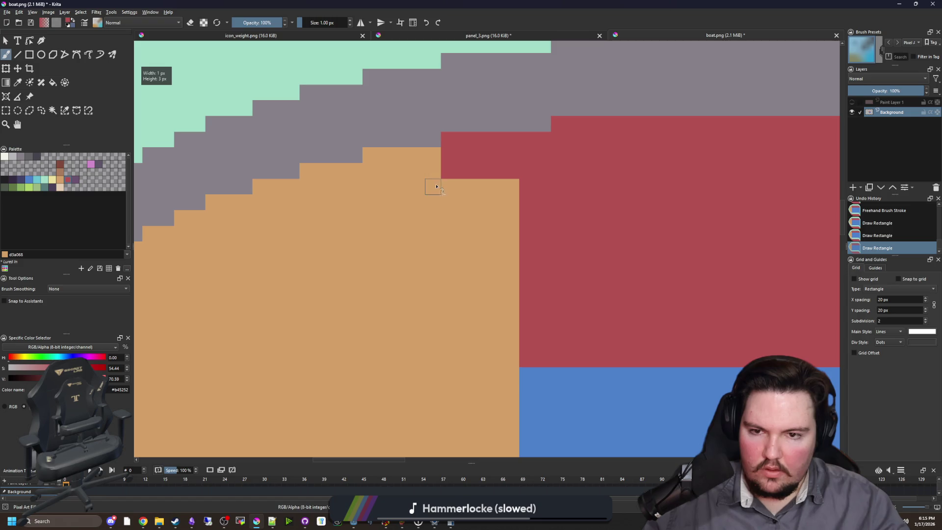
mouse_move(437, 186)
mouse_down()
mouse_move(371, 169)
mouse_move(380, 153)
mouse_move(369, 155)
mouse_up()
drag(353, 201, 312, 172)
drag(508, 171, 615, 167)
mouse_move(392, 212)
mouse_down()
mouse_move(367, 200)
mouse_move(365, 187)
mouse_move(321, 225)
mouse_move(419, 200)
mouse_move(513, 206)
mouse_move(514, 177)
mouse_move(456, 218)
mouse_move(441, 211)
mouse_move(416, 229)
mouse_move(426, 240)
mouse_move(400, 236)
mouse_move(391, 255)
mouse_move(351, 261)
mouse_move(387, 271)
mouse_move(406, 263)
mouse_move(388, 268)
mouse_move(362, 302)
mouse_up()
mouse_move(411, 260)
mouse_down()
mouse_move(411, 294)
mouse_move(383, 292)
mouse_move(389, 312)
mouse_move(350, 294)
mouse_move(361, 316)
mouse_move(414, 278)
mouse_move(388, 294)
mouse_move(373, 334)
mouse_move(343, 338)
mouse_move(348, 351)
mouse_move(390, 282)
mouse_move(393, 302)
mouse_move(377, 294)
mouse_move(361, 311)
mouse_move(357, 338)
mouse_up()
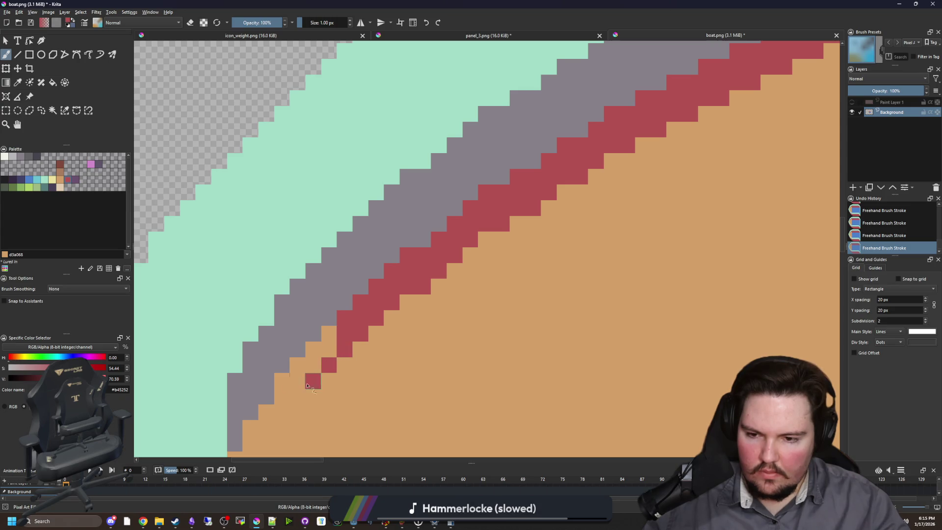
mouse_move(287, 383)
mouse_down()
mouse_move(358, 307)
mouse_move(336, 364)
mouse_move(321, 365)
mouse_up()
mouse_move(371, 309)
mouse_down()
mouse_move(390, 277)
mouse_move(351, 336)
mouse_up()
scroll(322, 397, down, 10)
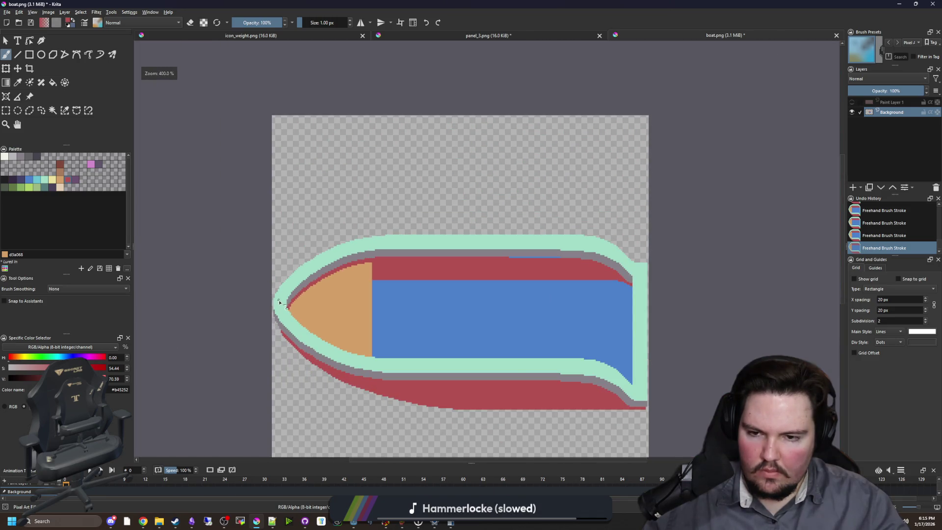
Step: Flood-fill the thin blue line inside the red strip with red
scroll(321, 292, up, 10)
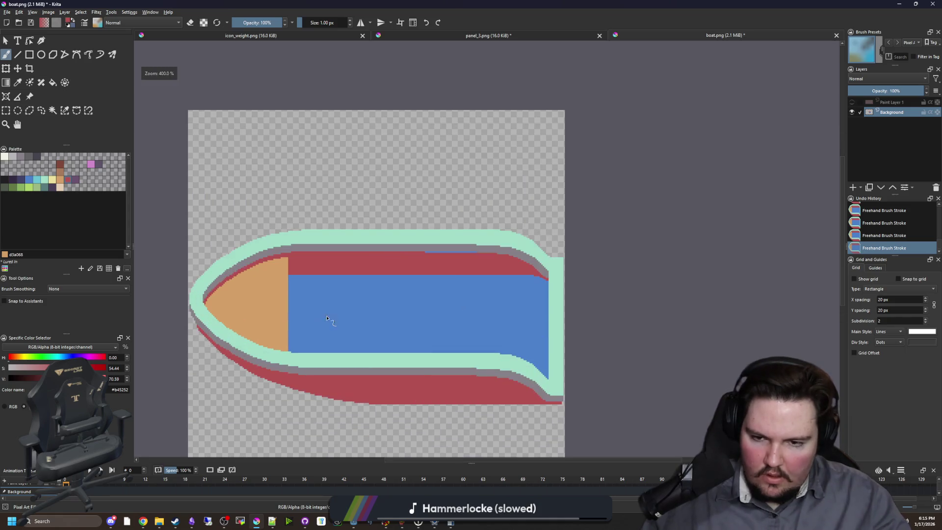
key(f)
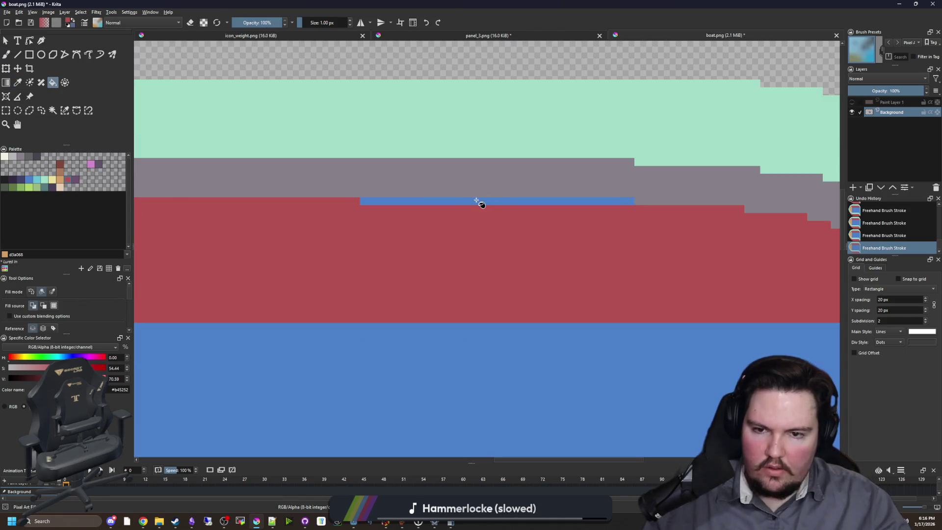
click(475, 201)
scroll(468, 219, down, 5)
scroll(421, 306, up, 1)
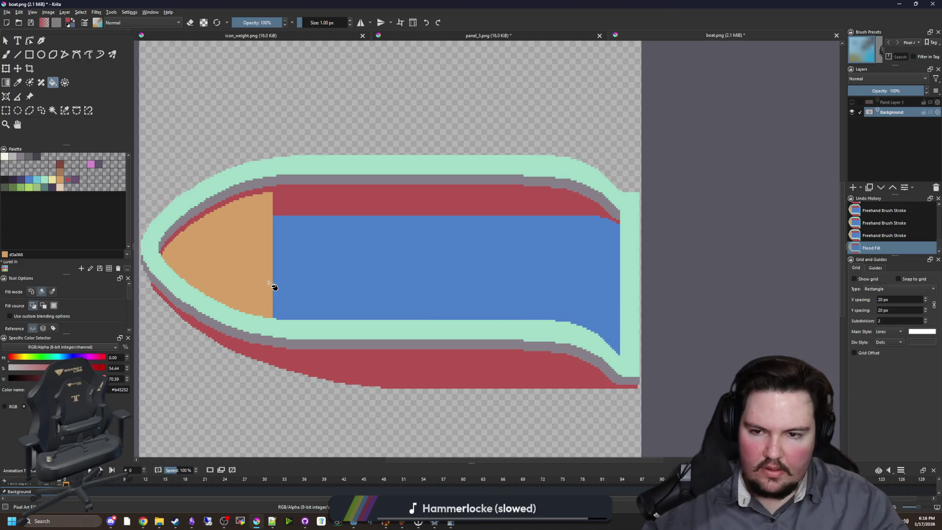
key(b)
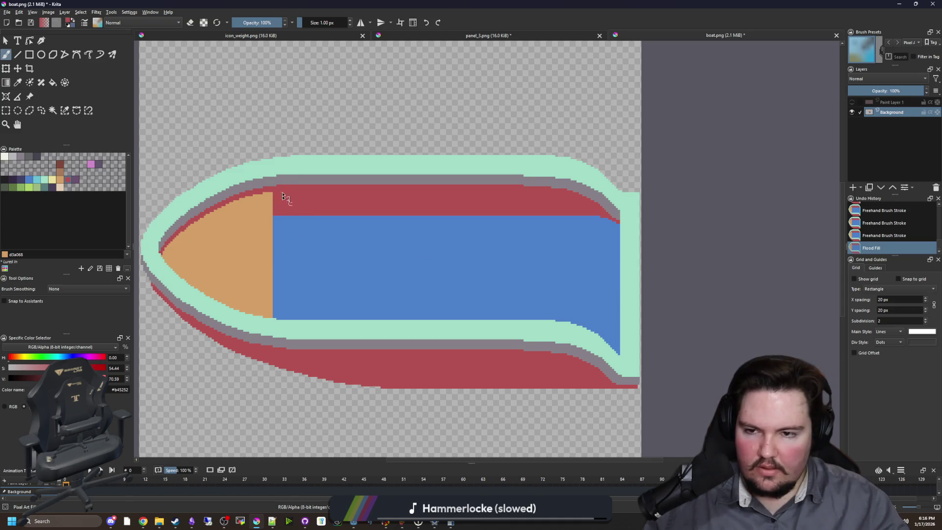
Step: Set the painting colour to mint #a2dcc7 and select the Rectangle tool
key(alt+Tab)
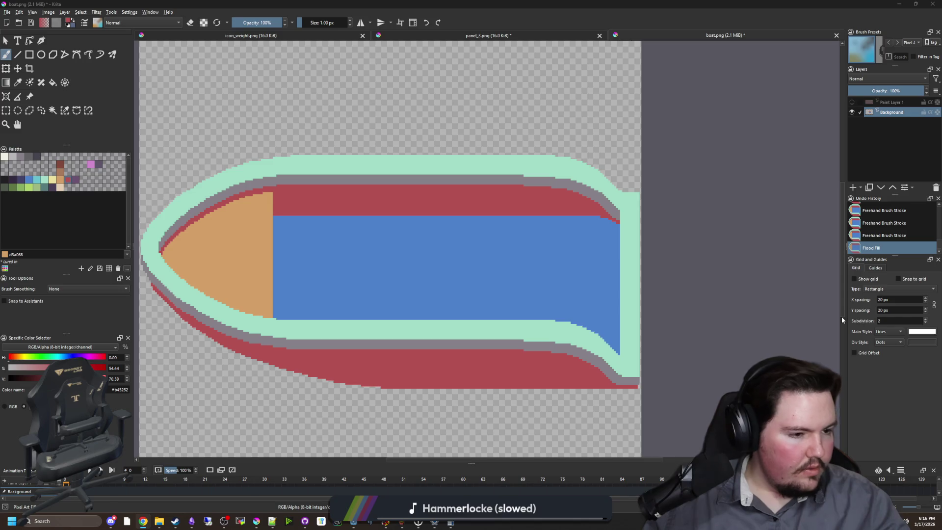
key(alt+Tab)
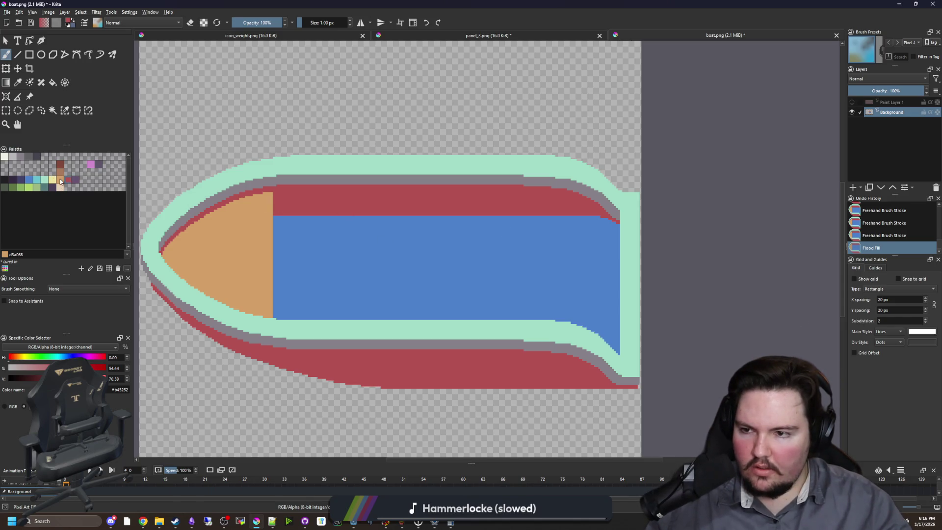
click(41, 181)
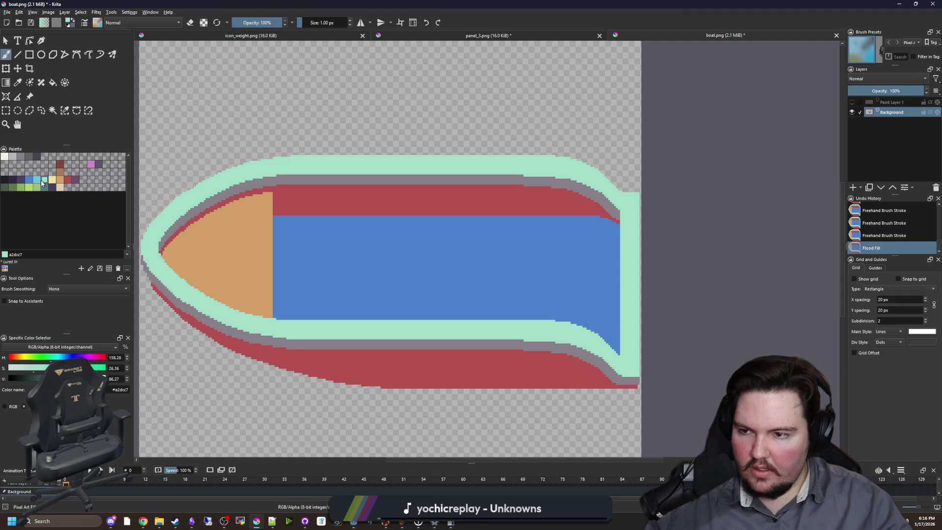
scroll(315, 244, up, 2)
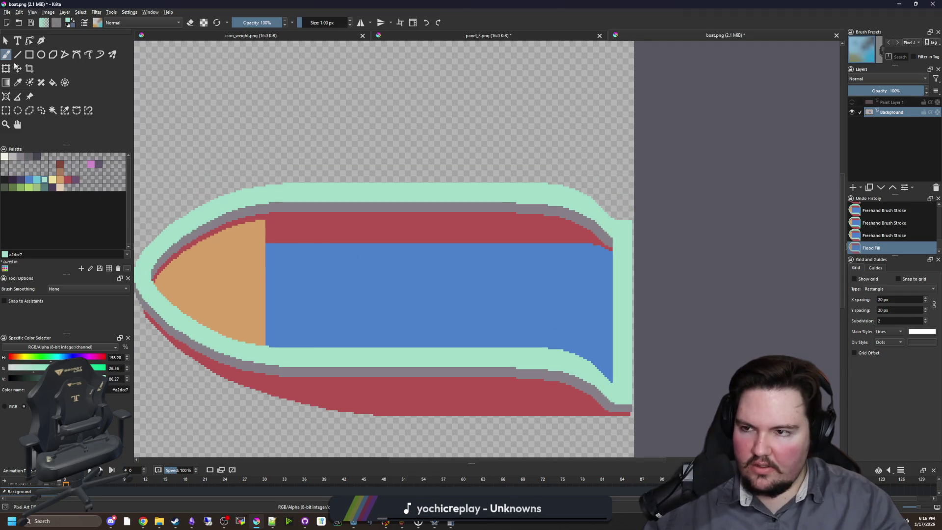
click(29, 55)
scroll(389, 175, down, 1)
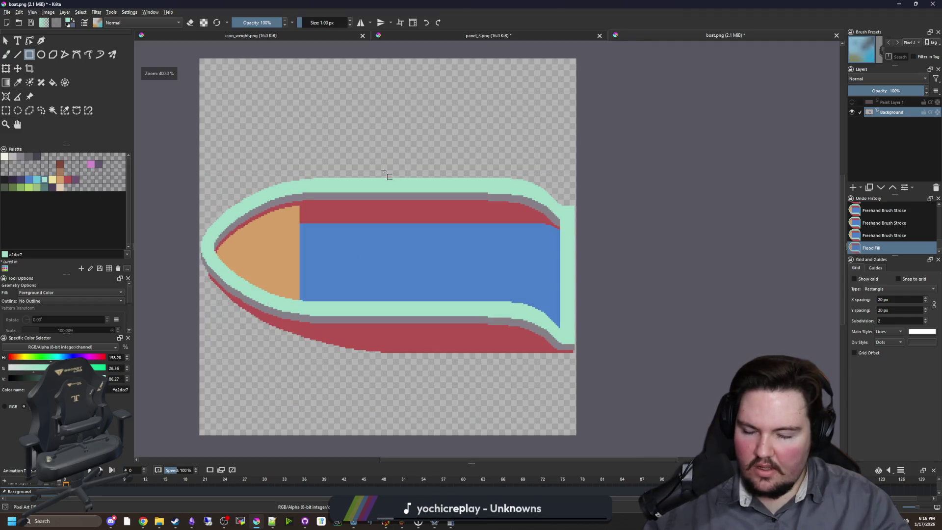
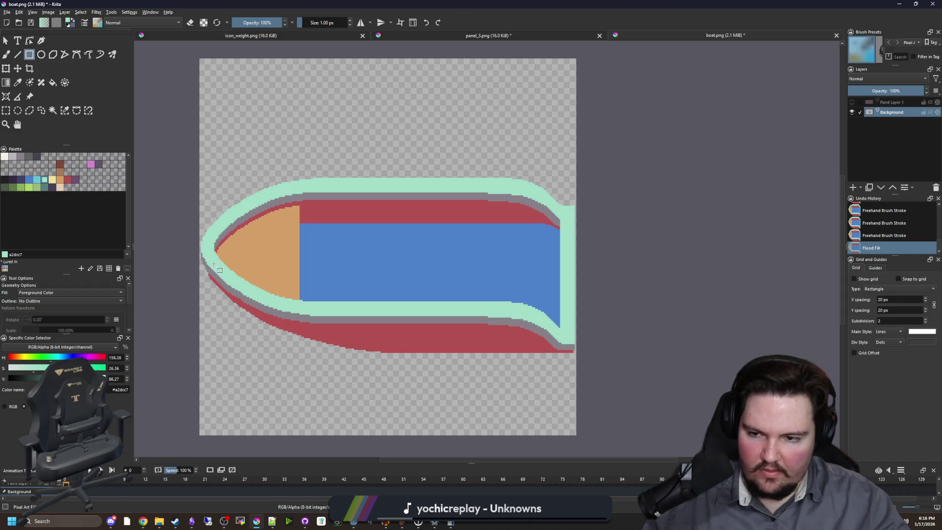
Step: Add a new paint layer and draw a mint rectangle over the blue deck
scroll(214, 265, up, 3)
scroll(211, 287, down, 3)
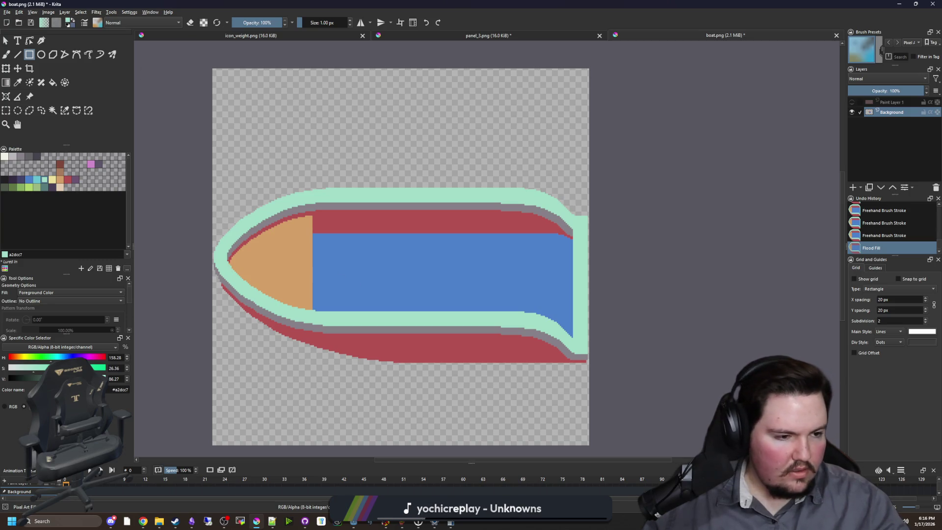
scroll(397, 238, up, 2)
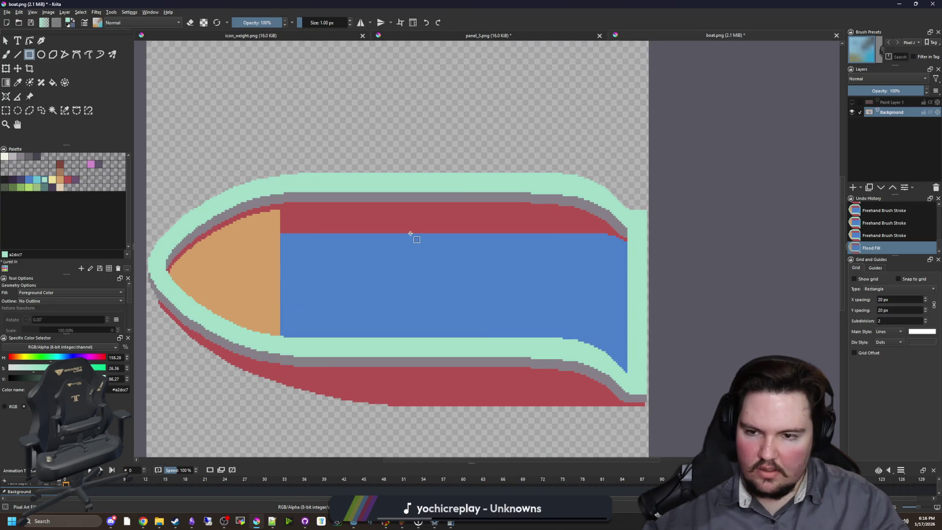
drag(266, 147, 437, 280)
key(ctrl+z)
click(853, 187)
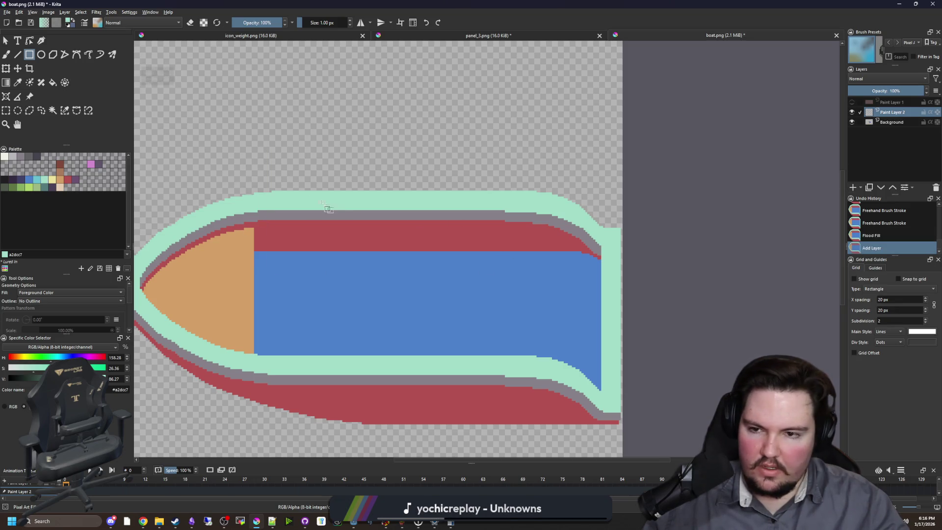
mouse_move(261, 158)
mouse_down()
mouse_move(451, 265)
mouse_move(438, 266)
mouse_up()
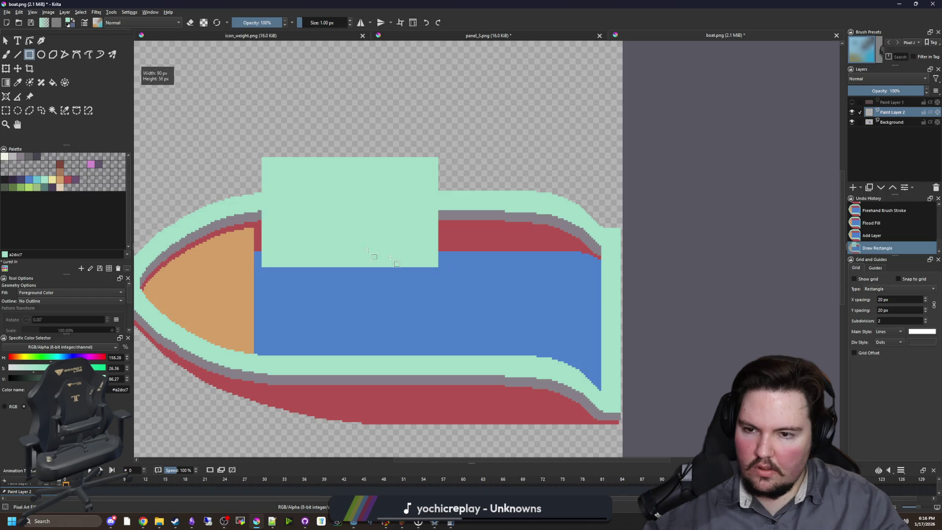
Step: Shift the mint cabin down onto the deck and redraw it wider and taller
click(17, 68)
mouse_move(378, 221)
mouse_down()
mouse_move(379, 237)
mouse_move(392, 242)
mouse_up()
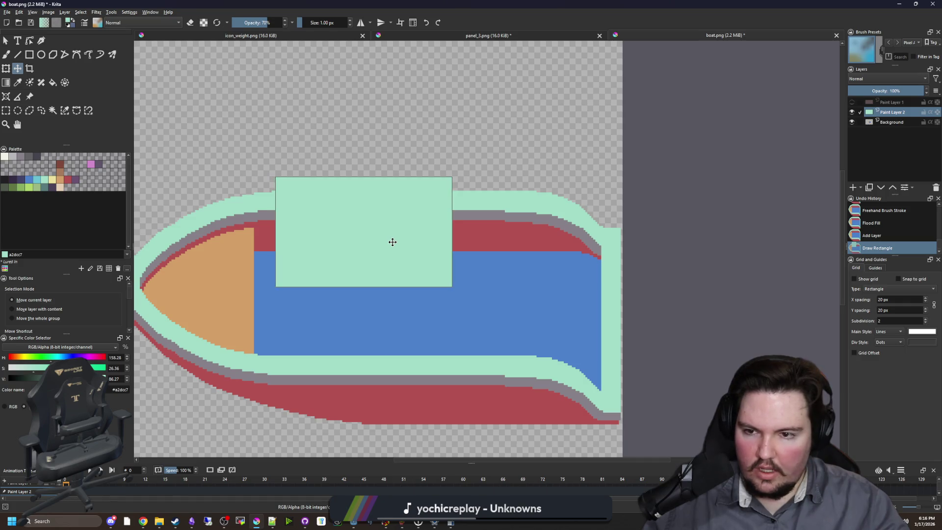
click(29, 55)
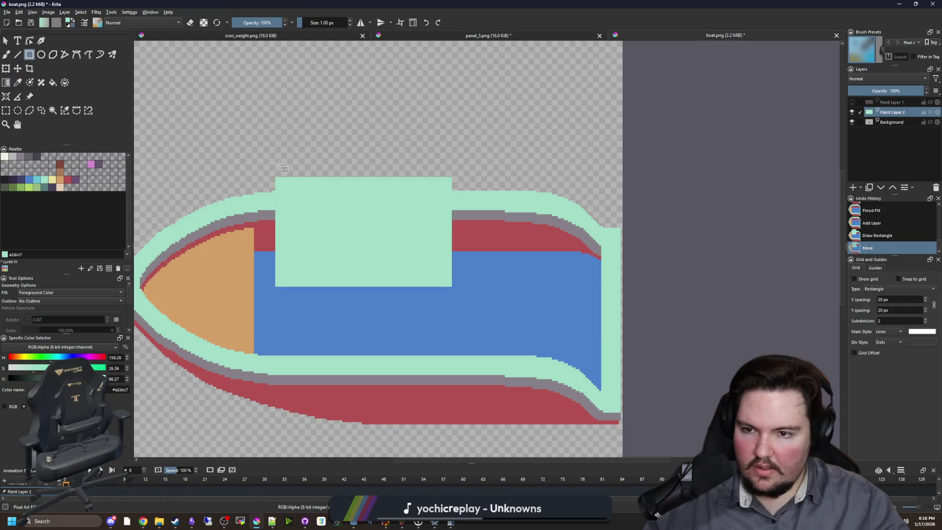
mouse_move(267, 158)
mouse_down()
mouse_move(442, 266)
mouse_move(456, 287)
mouse_up()
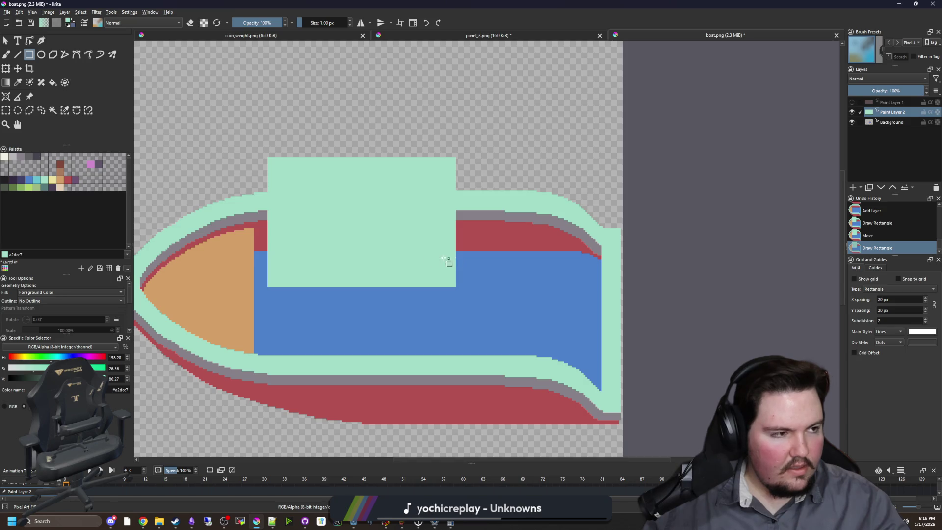
scroll(252, 267, up, 5)
Step: Erase a stepped pixel curve into the cabin's bottom-left corner with the pixel brush eraser
key(b)
key(e)
scroll(314, 324, up, 1)
click(309, 326)
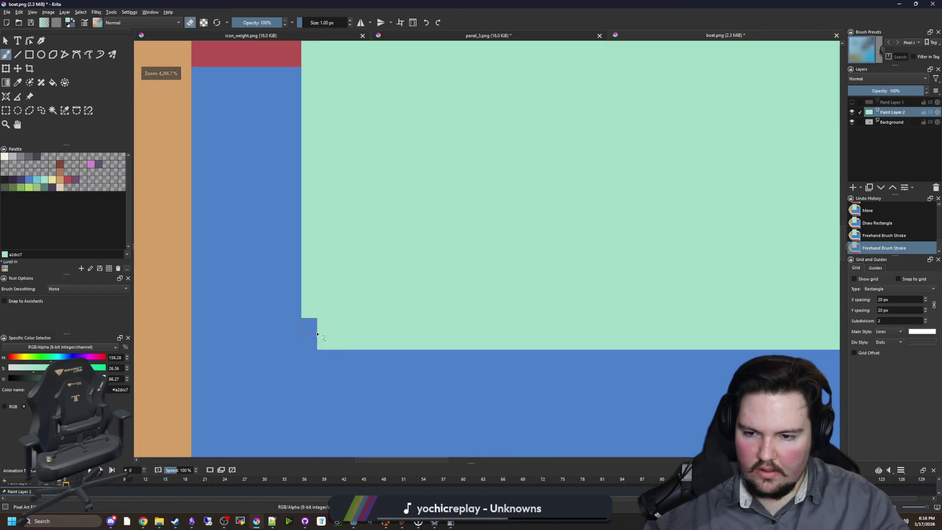
click(325, 341)
click(309, 310)
click(324, 325)
click(340, 341)
click(356, 341)
click(340, 326)
click(325, 310)
click(309, 294)
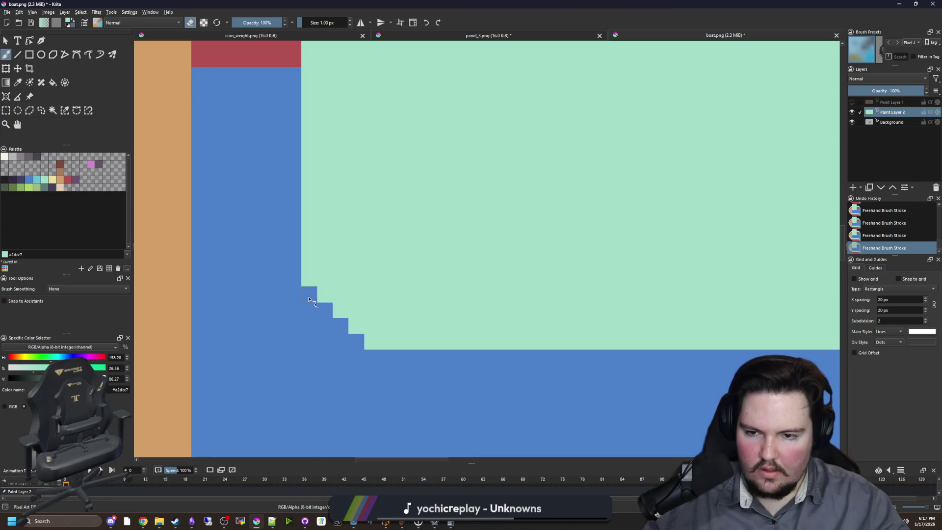
click(309, 278)
scroll(248, 347, down, 5)
scroll(532, 338, up, 5)
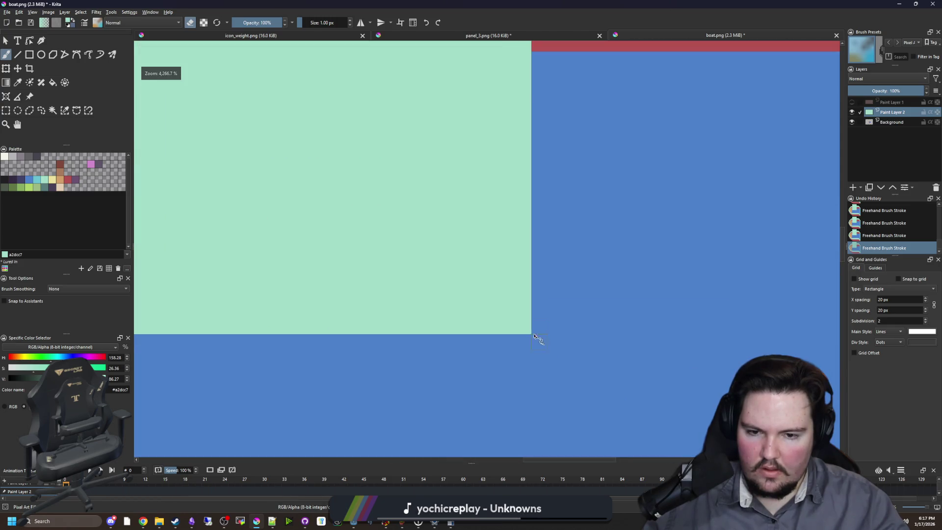
Step: Erase a stepped curve into the cabin's bottom-right corner
click(523, 326)
mouse_move(510, 326)
mouse_down()
mouse_move(523, 310)
mouse_move(519, 294)
mouse_move(477, 322)
mouse_move(492, 310)
mouse_up()
drag(524, 278, 524, 263)
click(461, 326)
click(492, 294)
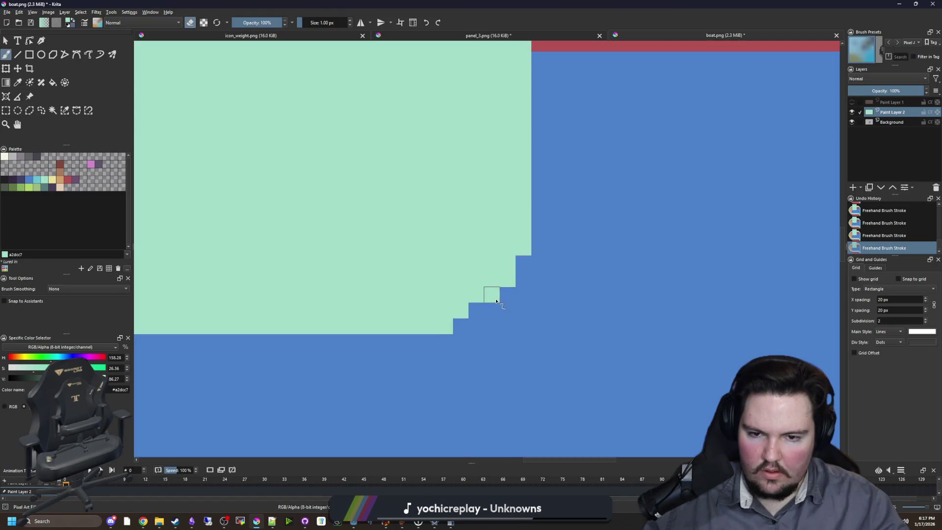
click(508, 279)
scroll(589, 287, down, 5)
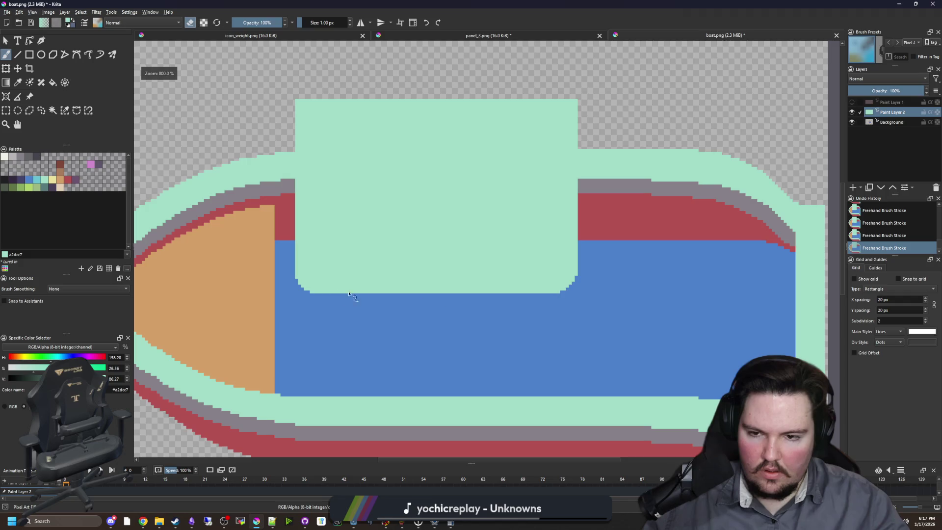
scroll(307, 294, up, 5)
Step: Smooth the bottom-left curve by erasing a few more pixels
mouse_move(319, 261)
mouse_down()
mouse_move(344, 264)
mouse_move(414, 311)
mouse_up()
click(413, 312)
click(297, 193)
scroll(319, 274, down, 3)
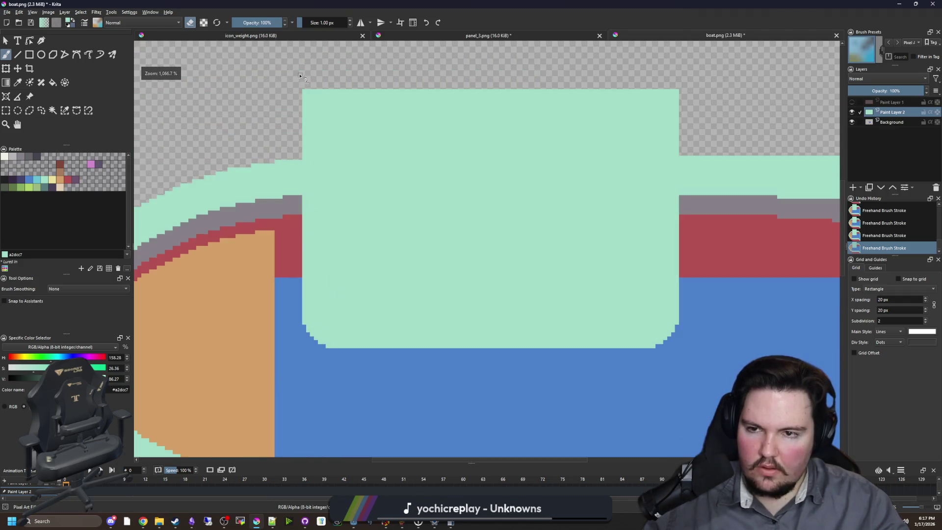
scroll(299, 76, up, 3)
Step: Round the cabin's top-left corner into steps, repainting mint pixels to reshape it
mouse_move(316, 154)
mouse_down()
mouse_move(324, 186)
mouse_move(311, 235)
mouse_move(365, 205)
mouse_move(406, 143)
mouse_up()
mouse_move(358, 229)
mouse_down()
mouse_move(407, 182)
mouse_move(310, 263)
mouse_move(323, 285)
mouse_up()
click(449, 158)
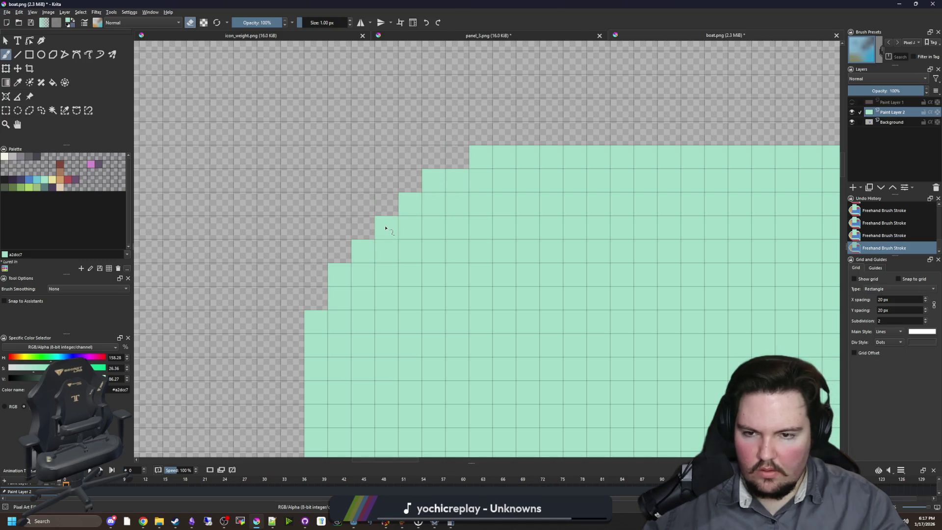
key(e)
mouse_move(314, 299)
mouse_down()
mouse_move(363, 229)
mouse_move(414, 185)
mouse_move(433, 193)
mouse_up()
scroll(276, 254, down, 5)
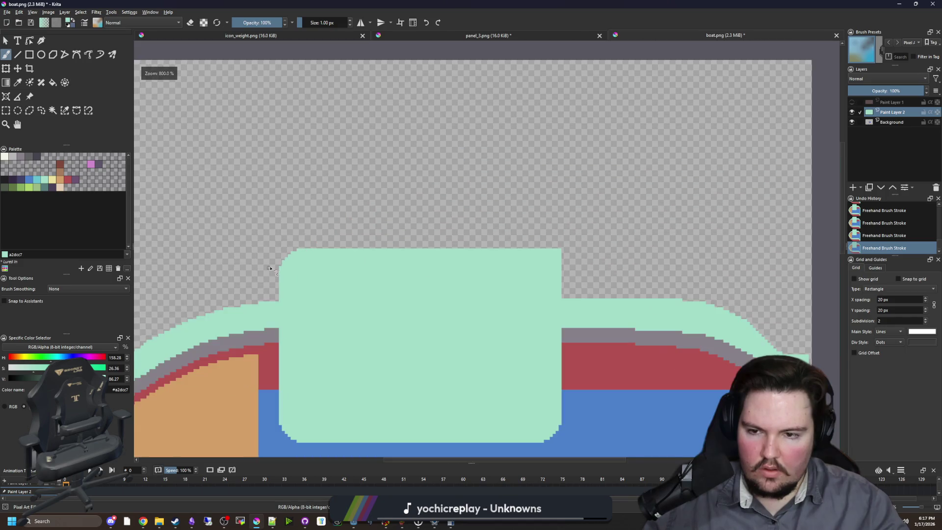
scroll(542, 227, up, 5)
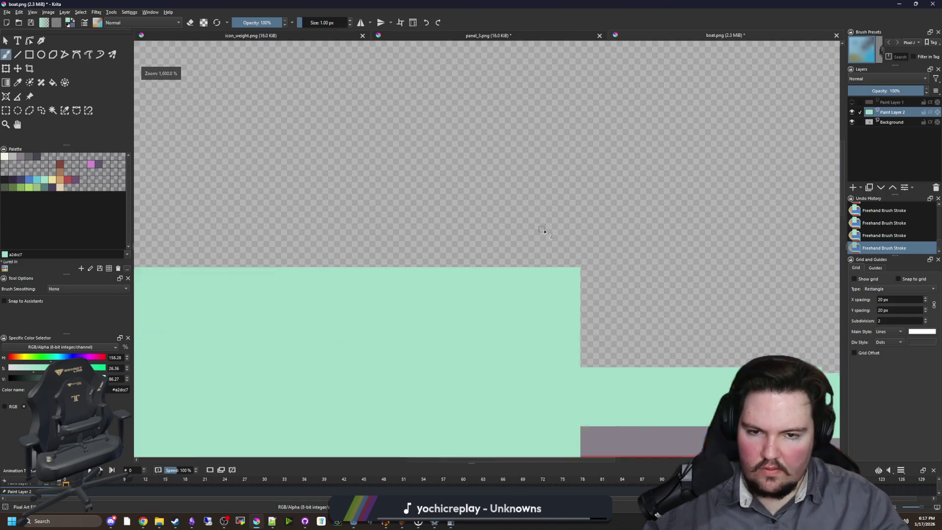
Step: Erase the cabin's top-right corner into a stepped curve
key(e)
mouse_move(616, 304)
mouse_down()
mouse_move(614, 320)
mouse_move(573, 310)
mouse_move(613, 356)
mouse_move(542, 300)
mouse_move(520, 300)
mouse_up()
click(608, 392)
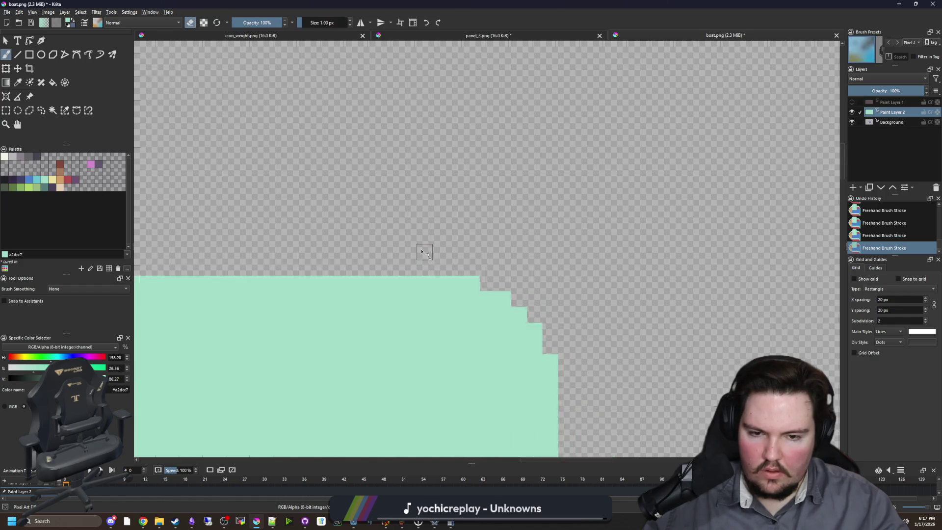
scroll(422, 251, down, 6)
scroll(413, 355, up, 3)
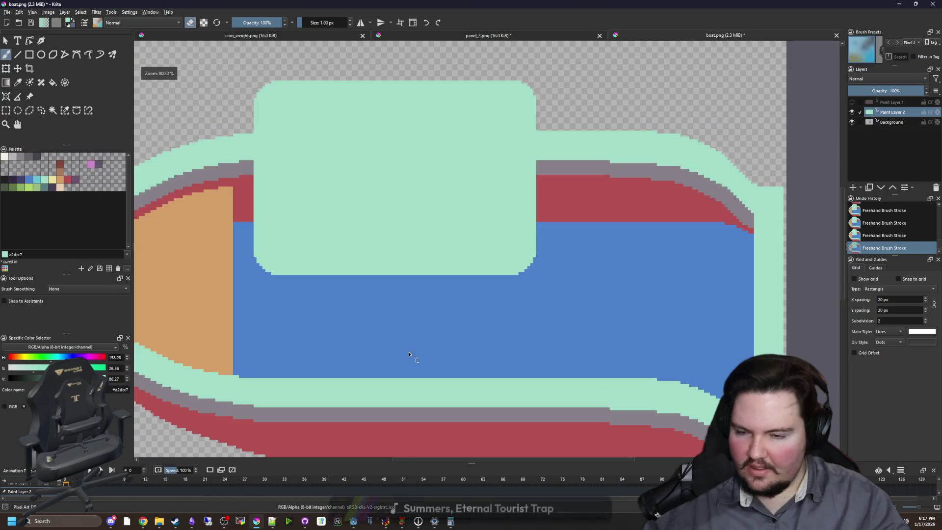
Step: Copy the magic-wand-selected cabin onto a new layer below the cabin layer
click(53, 111)
click(332, 168)
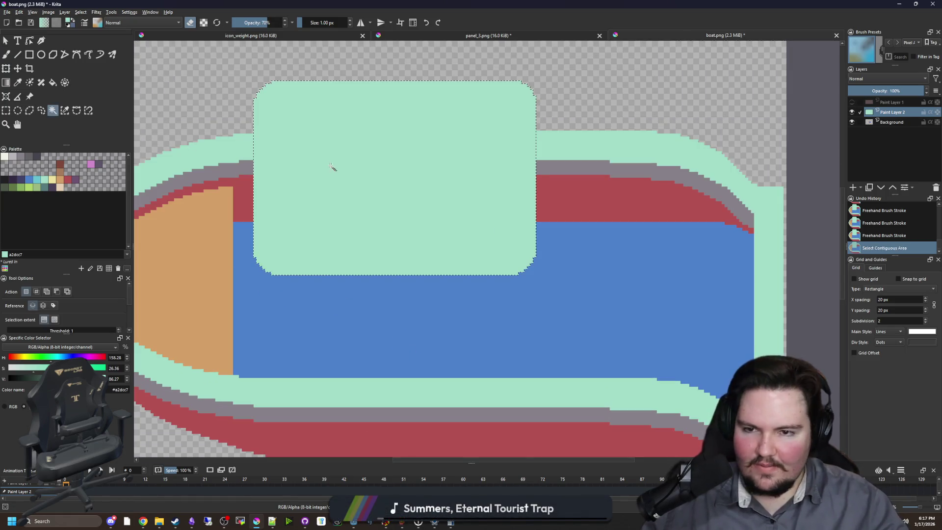
key(ctrl+c)
click(853, 187)
drag(889, 113, 889, 125)
key(ctrl+t)
key(ctrl+shift+a)
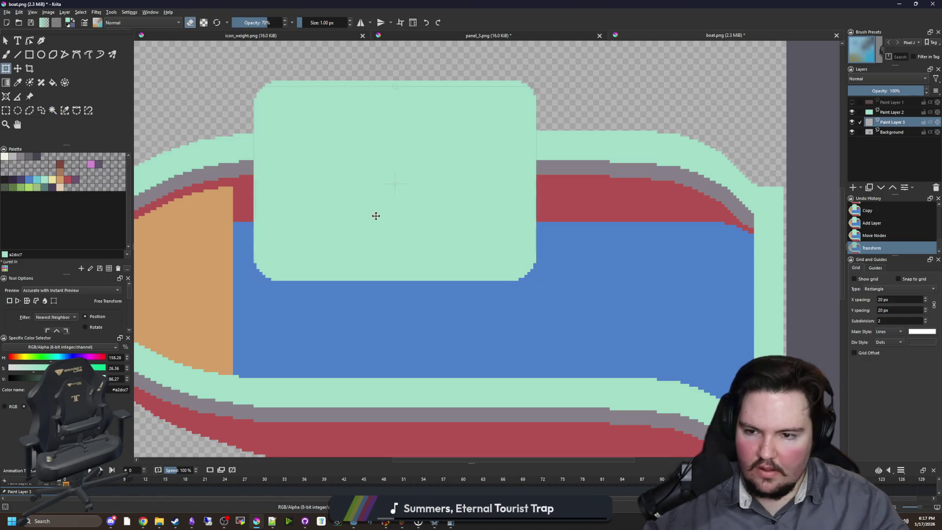
Step: Fill the copied cabin with dark green #628578
key(e)
key(k)
key(k)
key(f)
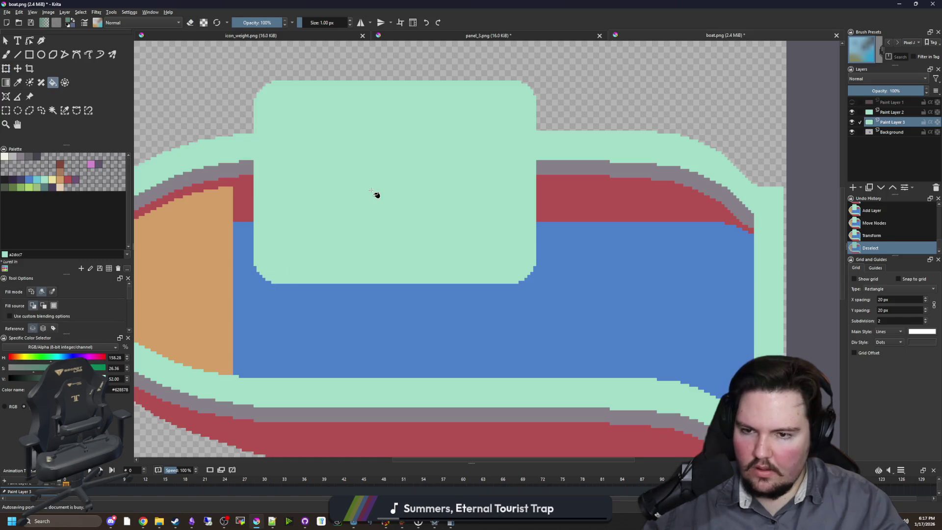
click(370, 247)
Step: Nudge the dark copy down one pixel and merge the cabin layer onto it
click(18, 68)
scroll(393, 246, up, 1)
key(Down)
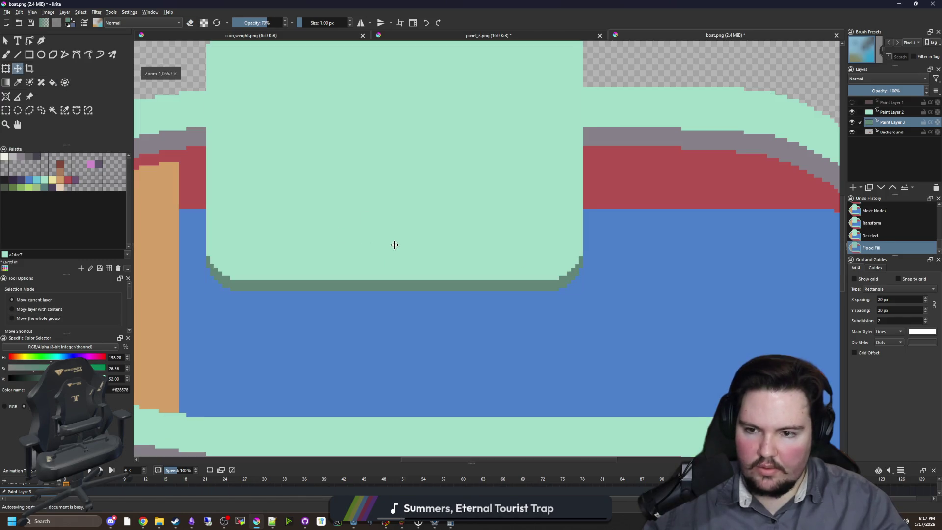
scroll(393, 246, down, 1)
right_click(887, 112)
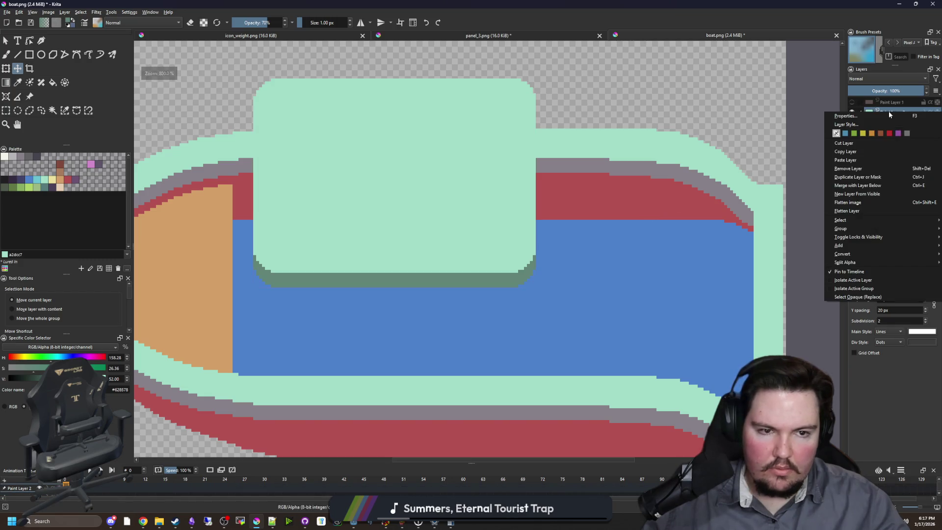
click(857, 185)
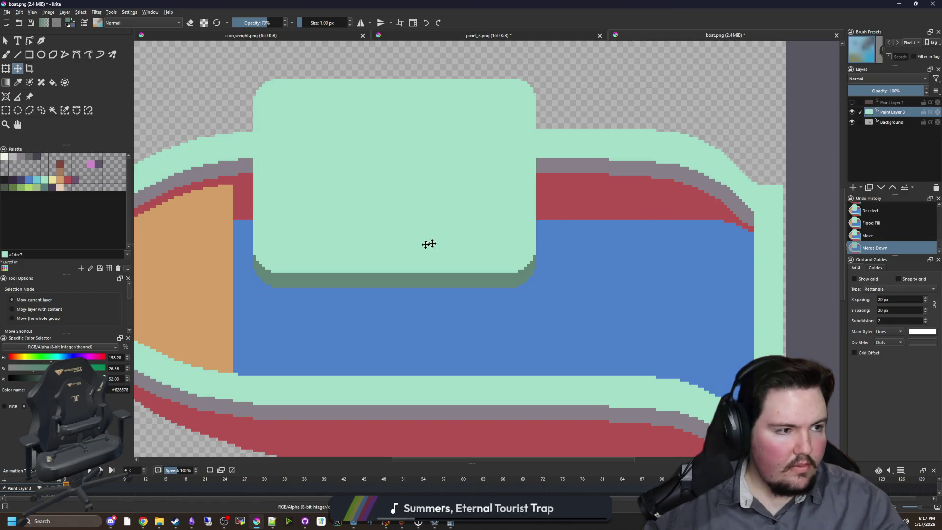
scroll(333, 252, down, 1)
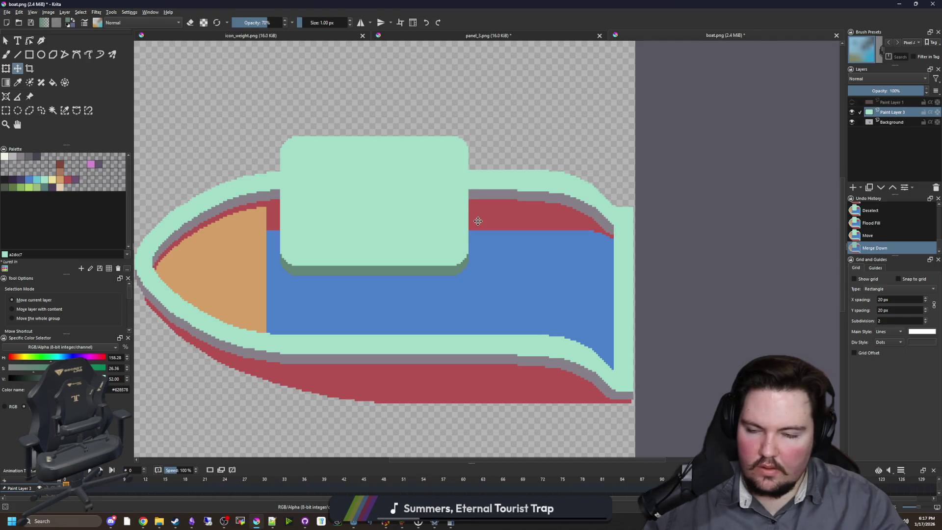
scroll(475, 216, up, 1)
Step: Move the merged cabin block slightly left and down on the deck
click(6, 111)
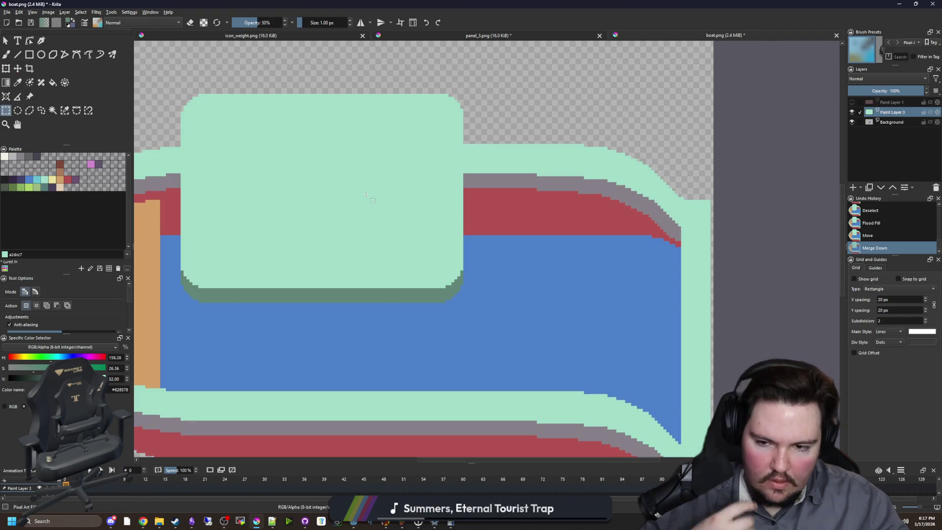
scroll(378, 180, down, 1)
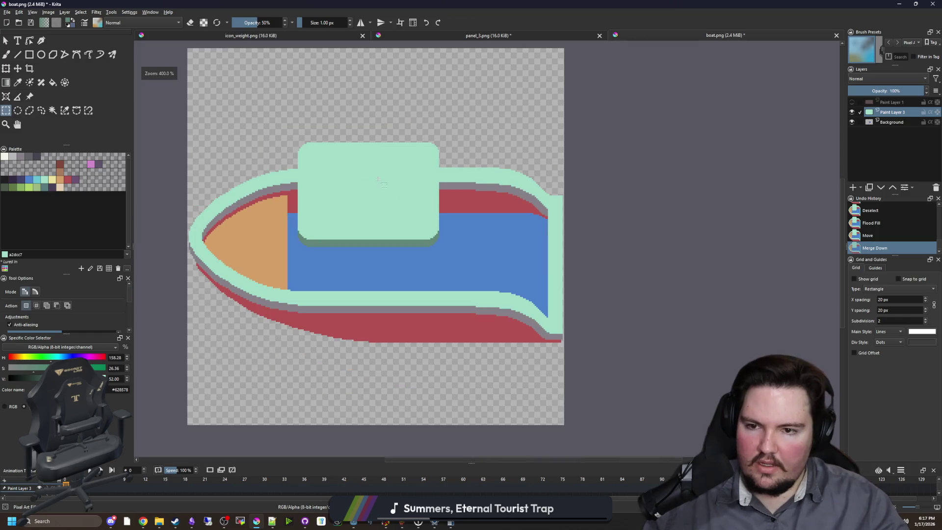
scroll(329, 262, down, 5)
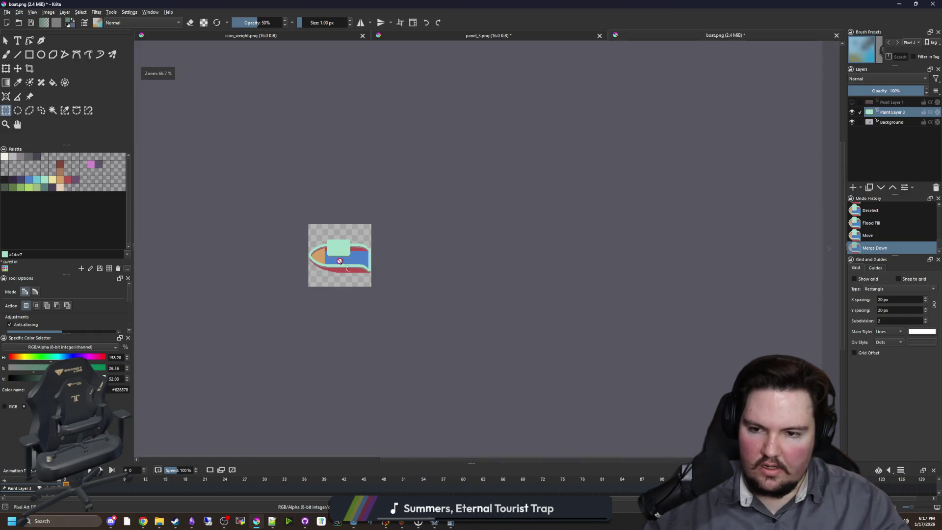
key(b)
scroll(332, 244, up, 5)
scroll(333, 246, up, 2)
click(17, 68)
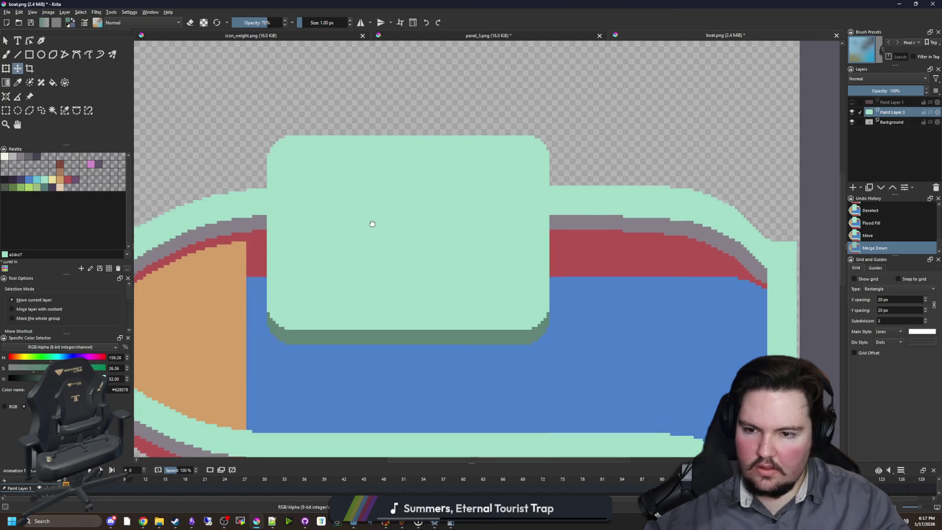
scroll(366, 194, down, 2)
drag(383, 215, 375, 225)
scroll(370, 230, down, 5)
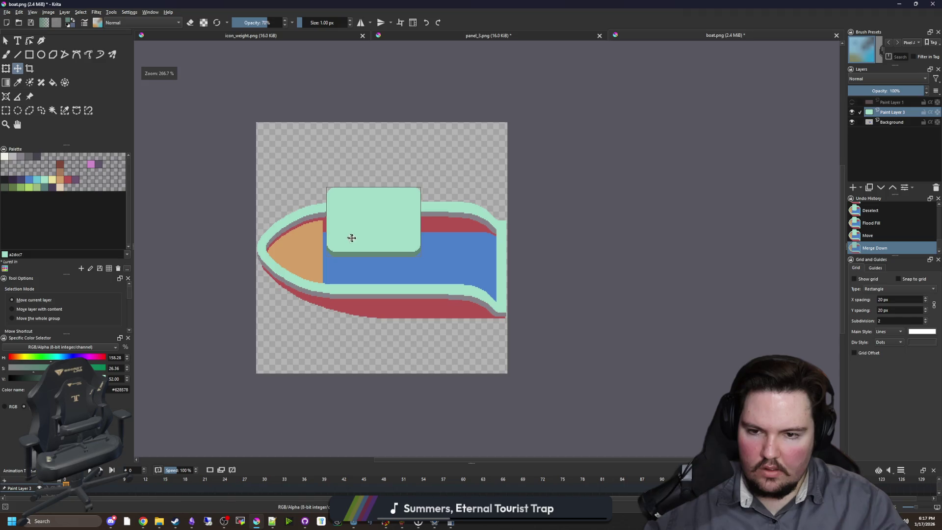
scroll(286, 232, up, 3)
key(ctrl+z)
scroll(285, 232, up, 2)
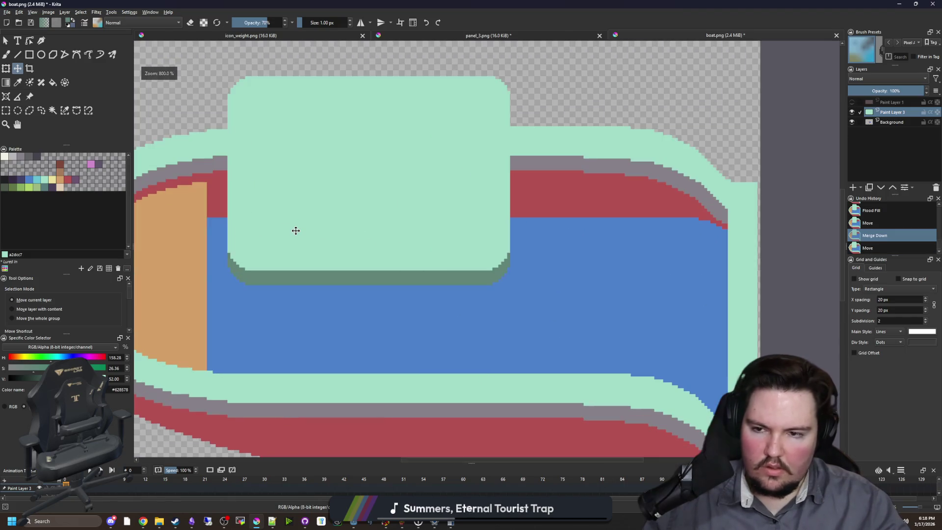
drag(294, 229, 288, 235)
scroll(246, 197, up, 1)
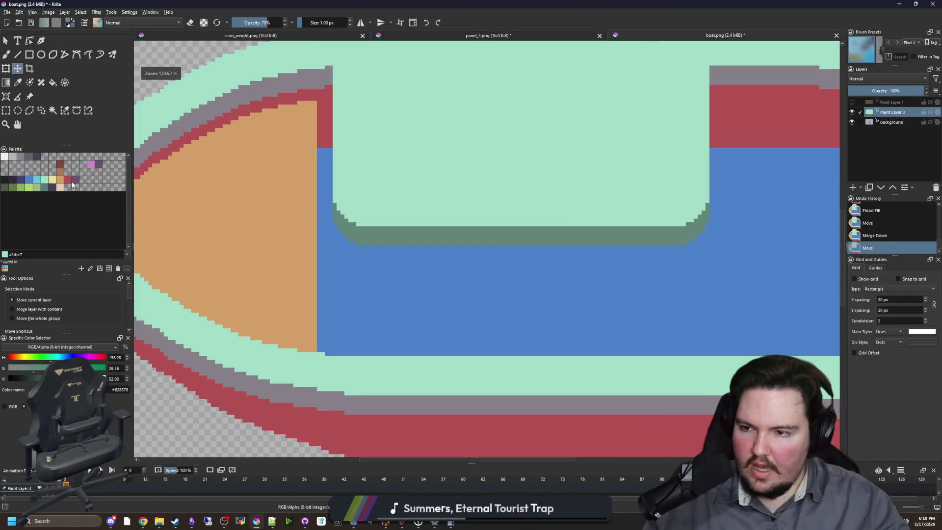
Step: Pick pale yellow #ede19e from the palette for the stripes
click(60, 172)
drag(281, 227, 229, 207)
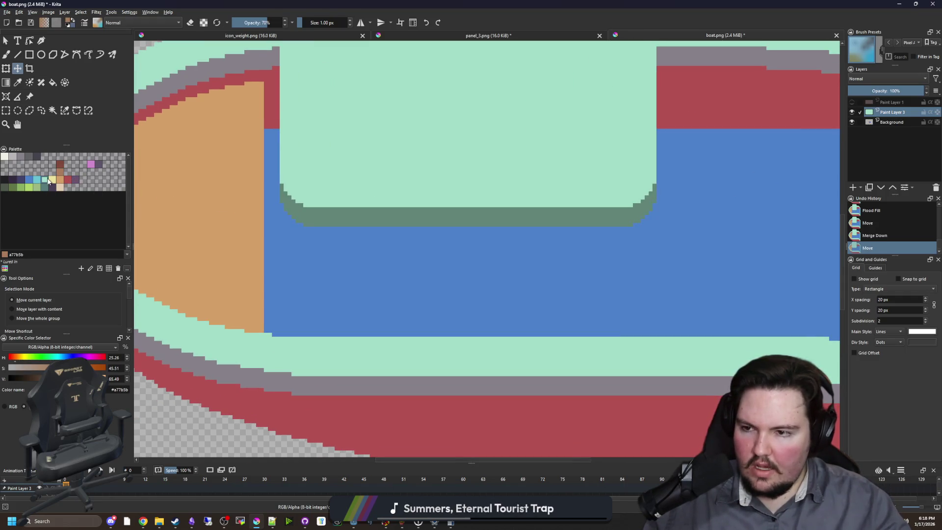
click(52, 179)
click(29, 55)
scroll(376, 293, right, 3)
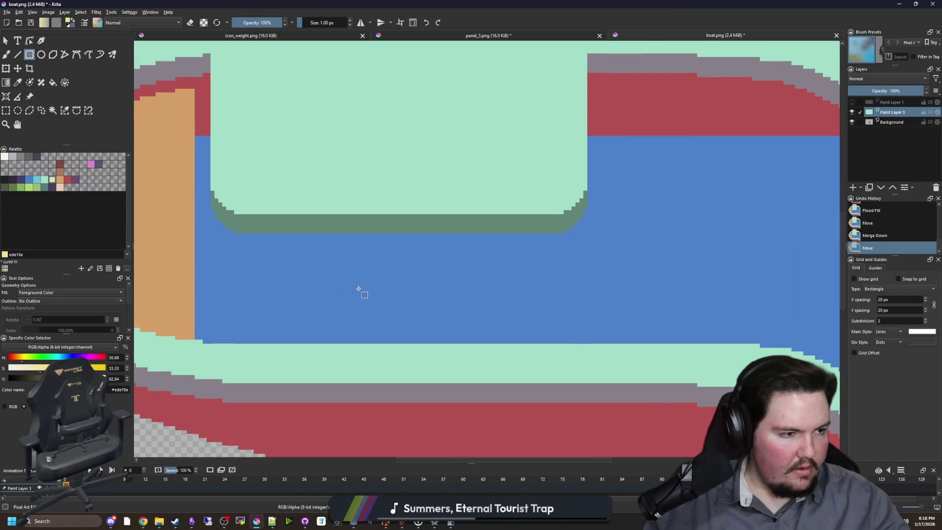
Step: Paint a slanted yellow pixel stripe on the deck beneath the cabin's left end
scroll(278, 302, up, 2)
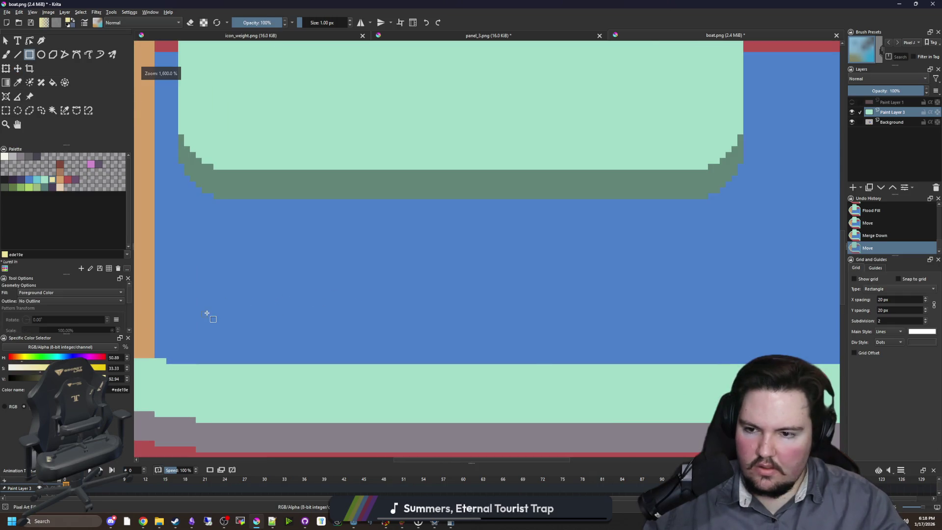
drag(208, 316, 408, 288)
key(ctrl+z)
key(b)
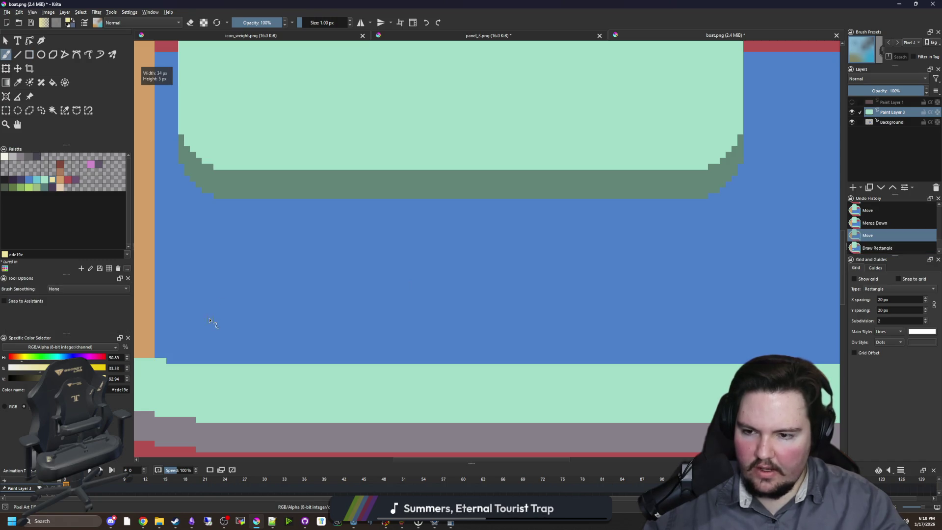
mouse_move(209, 322)
mouse_down()
mouse_move(224, 254)
mouse_move(251, 201)
mouse_up()
scroll(255, 211, up, 2)
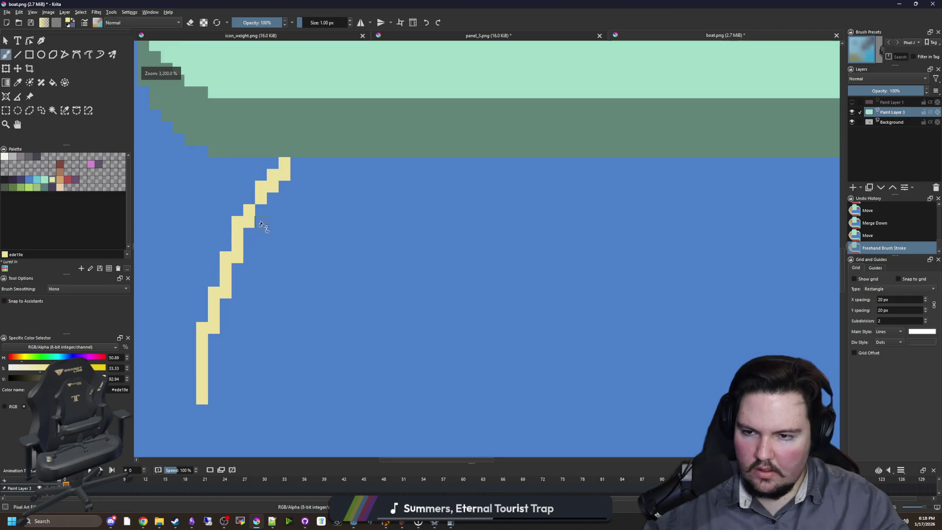
click(249, 198)
mouse_move(307, 381)
mouse_down()
mouse_move(322, 376)
mouse_move(323, 314)
mouse_move(344, 238)
mouse_up()
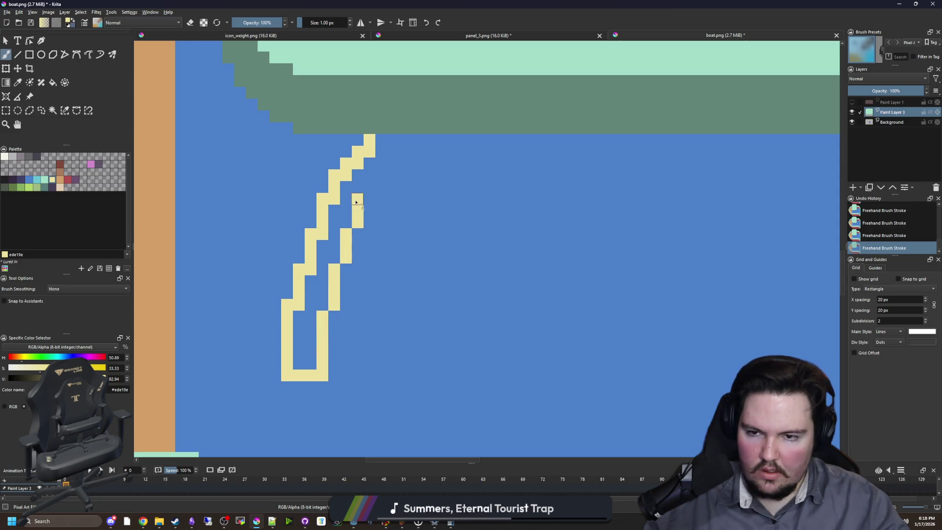
mouse_move(385, 165)
mouse_down()
mouse_move(394, 161)
mouse_move(375, 152)
mouse_move(304, 362)
mouse_move(334, 240)
mouse_move(310, 363)
mouse_move(311, 300)
mouse_up()
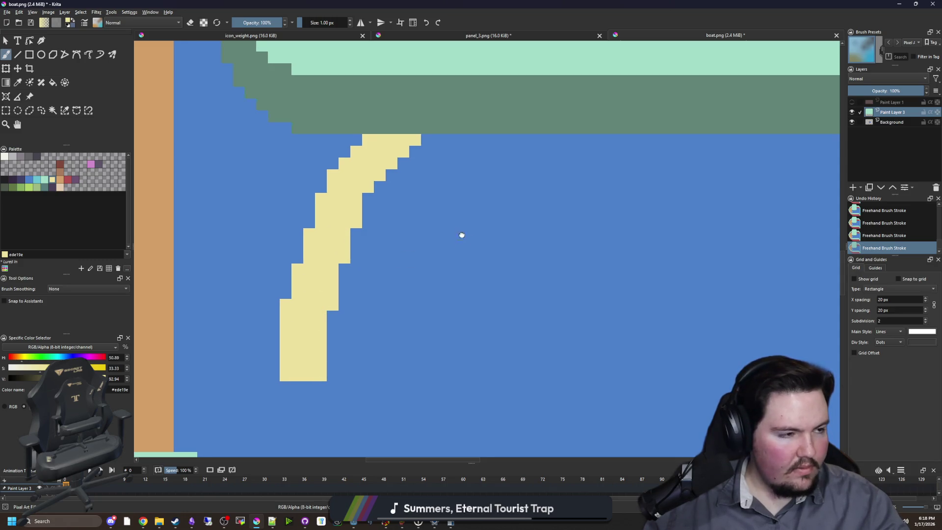
Step: Tidy the stripe's edge by erasing stray pixels and repainting one near the top
scroll(392, 216, right, 3)
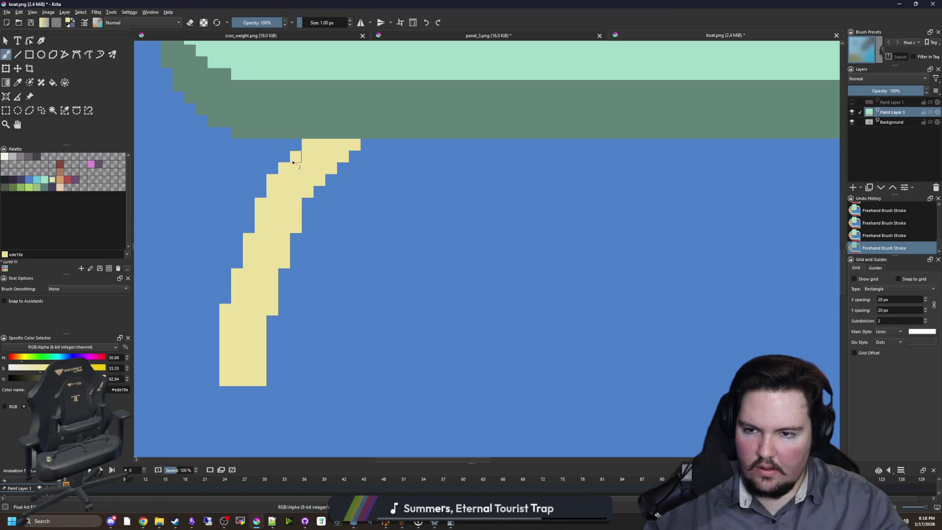
mouse_move(322, 179)
mouse_down()
mouse_move(343, 157)
mouse_move(334, 155)
mouse_up()
key(e)
click(331, 148)
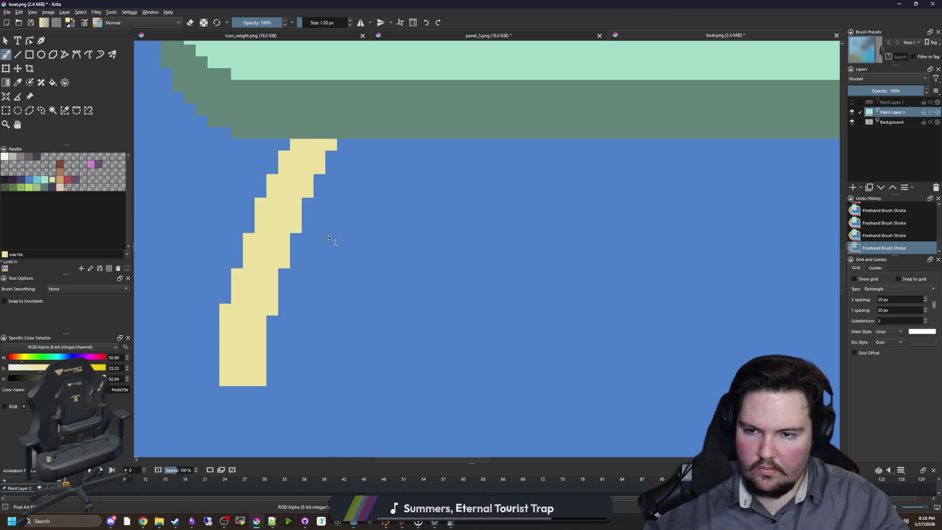
scroll(343, 256, down, 2)
scroll(344, 256, up, 2)
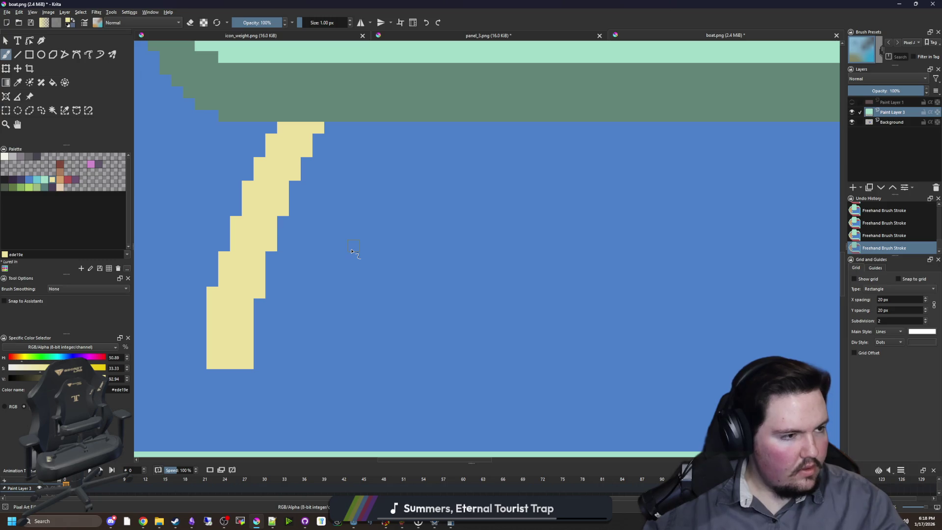
scroll(270, 186, down, 1)
click(29, 55)
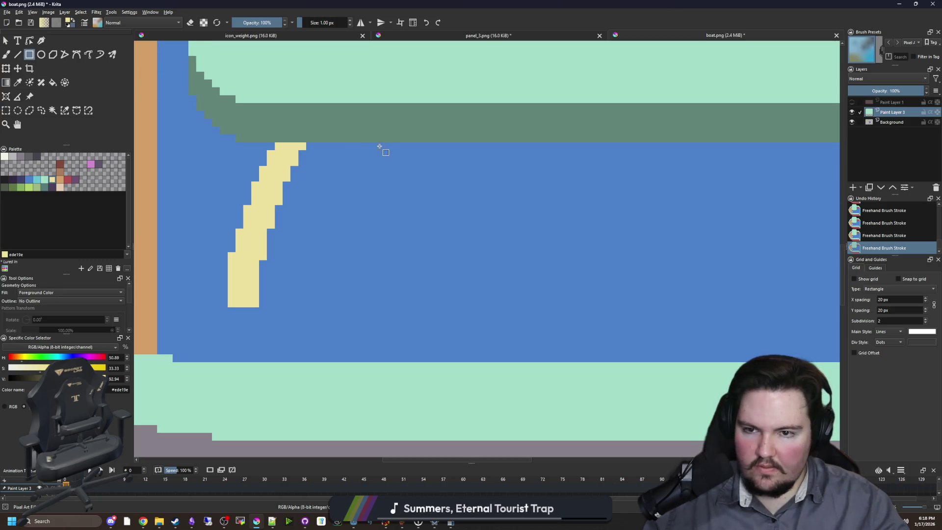
Step: Draw an upright yellow bar beside the stripe and shift a selected deck patch into place
drag(384, 143, 384, 248)
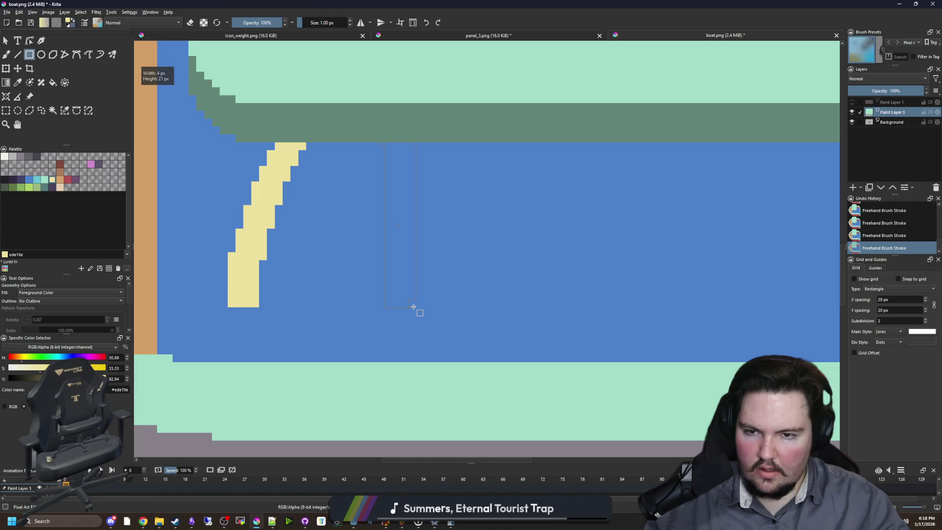
drag(422, 306, 422, 306)
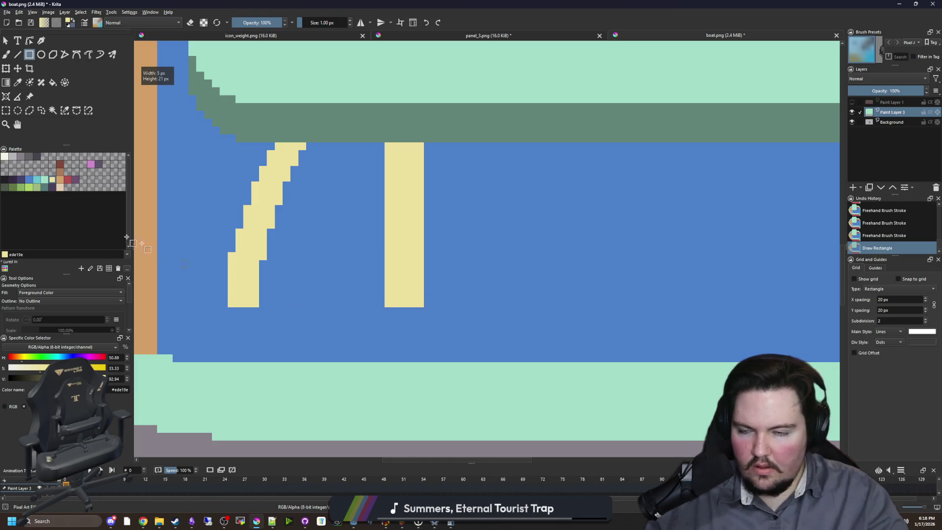
key(ctrl+r)
mouse_move(432, 140)
mouse_down()
mouse_move(431, 355)
mouse_move(461, 355)
mouse_up()
scroll(235, 294, down, 3)
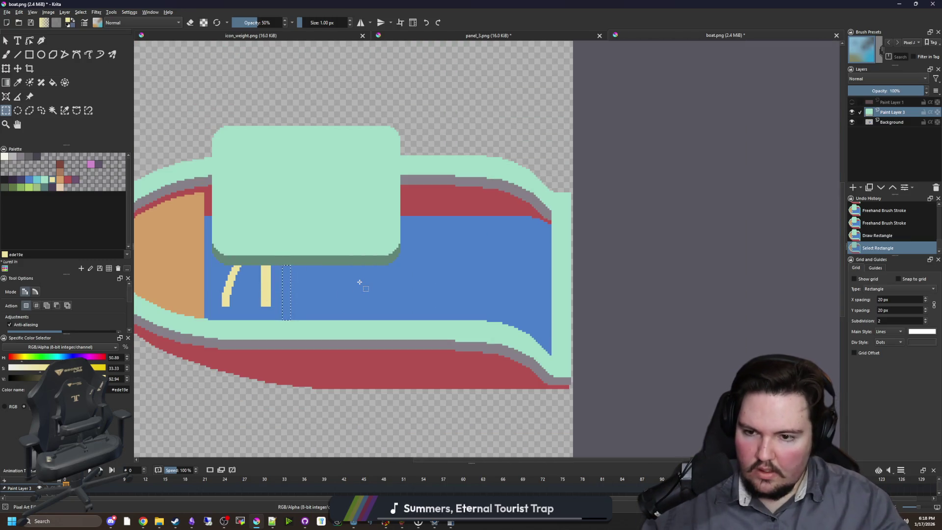
drag(436, 293, 451, 239)
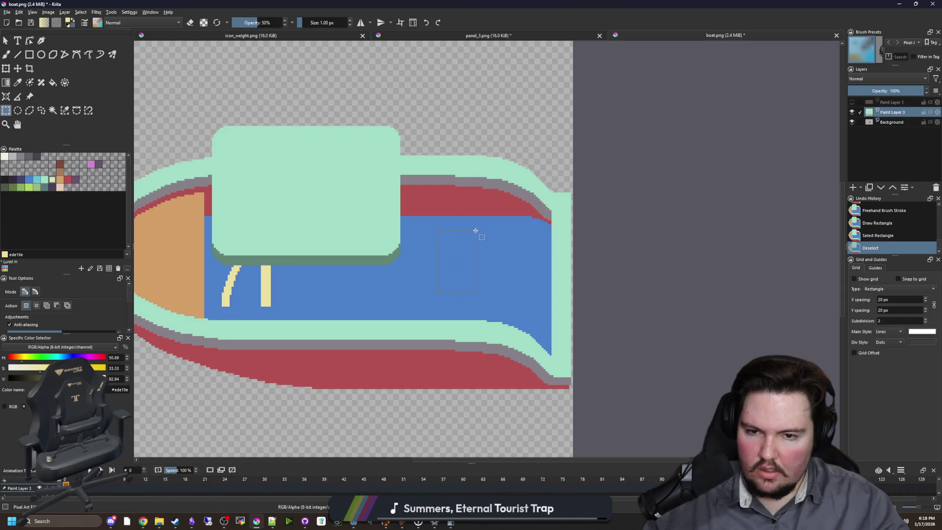
drag(476, 230, 471, 257)
key(ctrl+shift+a)
Step: Export the updated boat image to PNG
scroll(467, 261, down, 2)
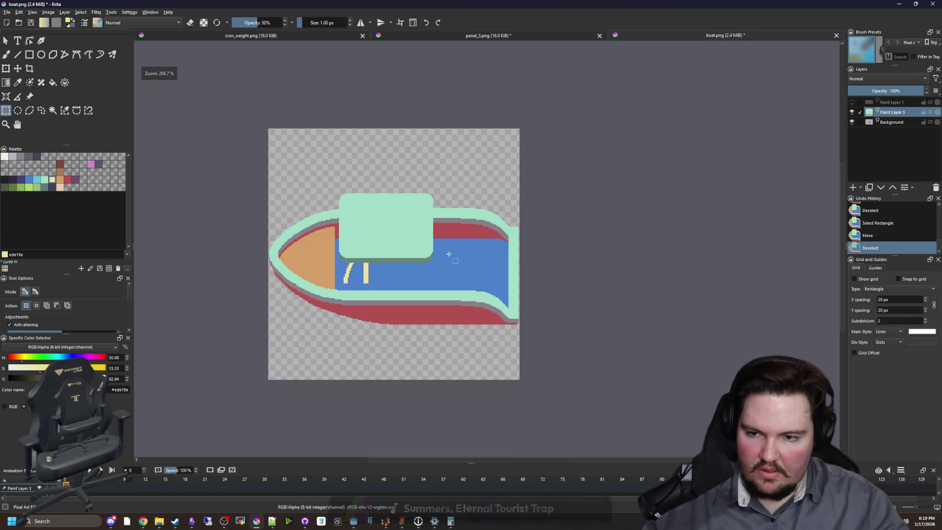
scroll(488, 276, up, 2)
scroll(485, 278, down, 1)
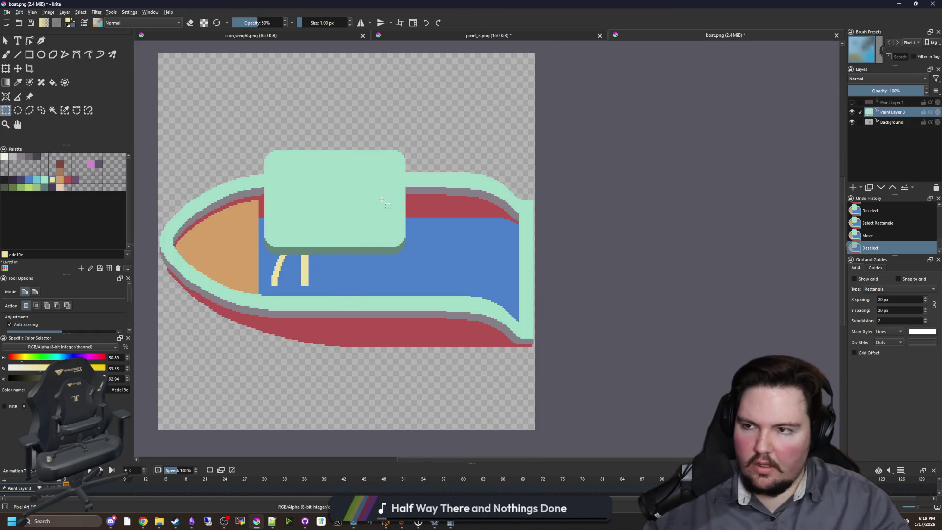
key(ctrl+s)
click(507, 342)
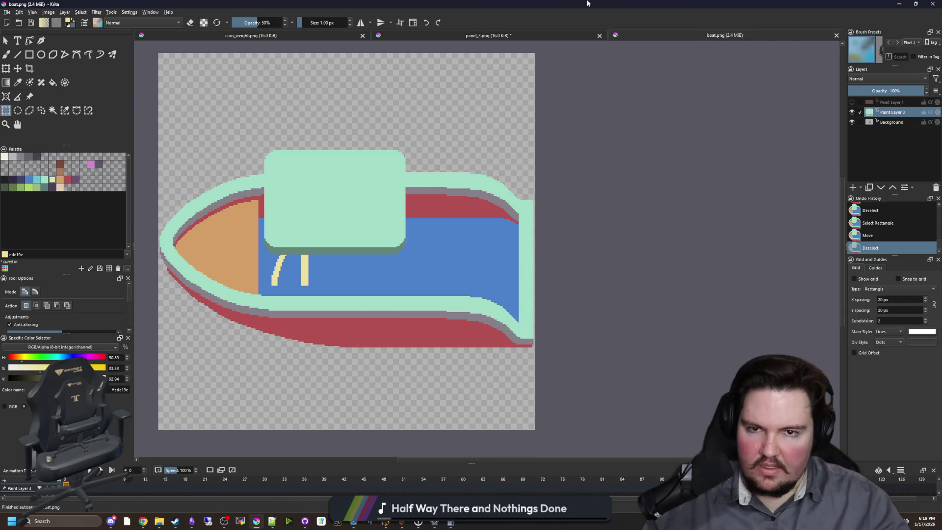
Step: Check the boat sprite in Godot's fishing_region scene, then bring Krita back maximized
key(alt+Tab)
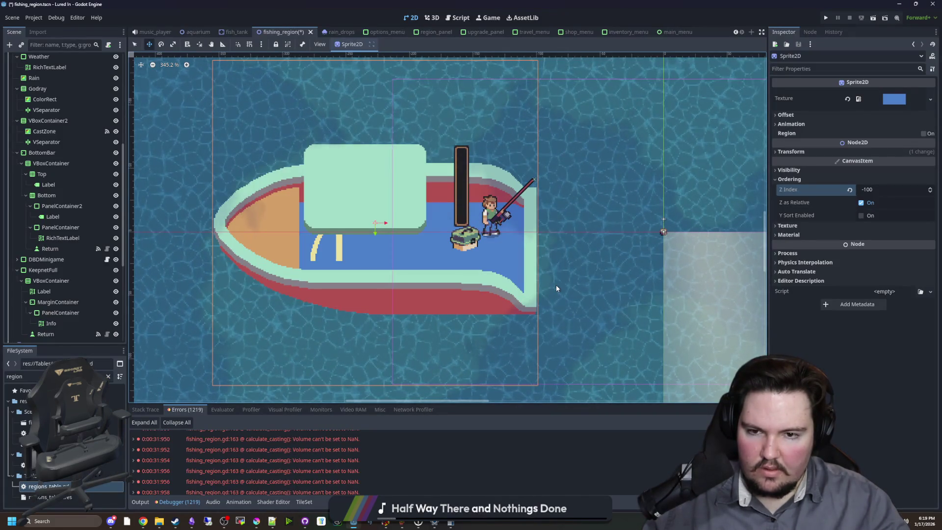
mouse_move(556, 288)
mouse_down()
mouse_move(425, 260)
mouse_move(572, 282)
mouse_up()
scroll(423, 242, up, 3)
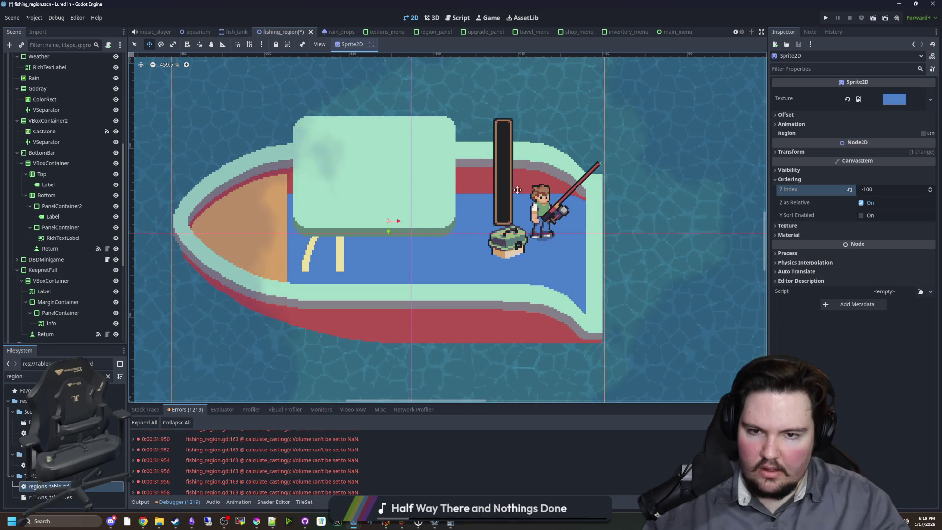
click(256, 521)
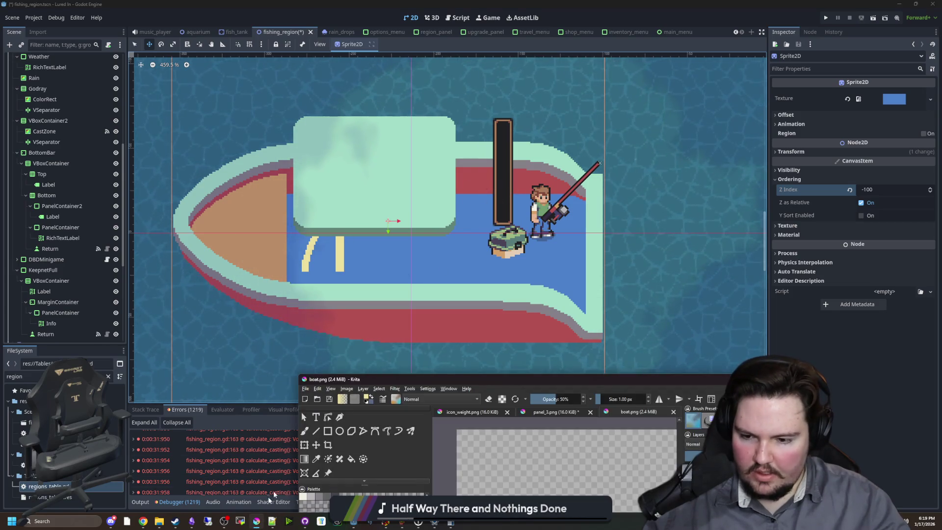
double_click(451, 378)
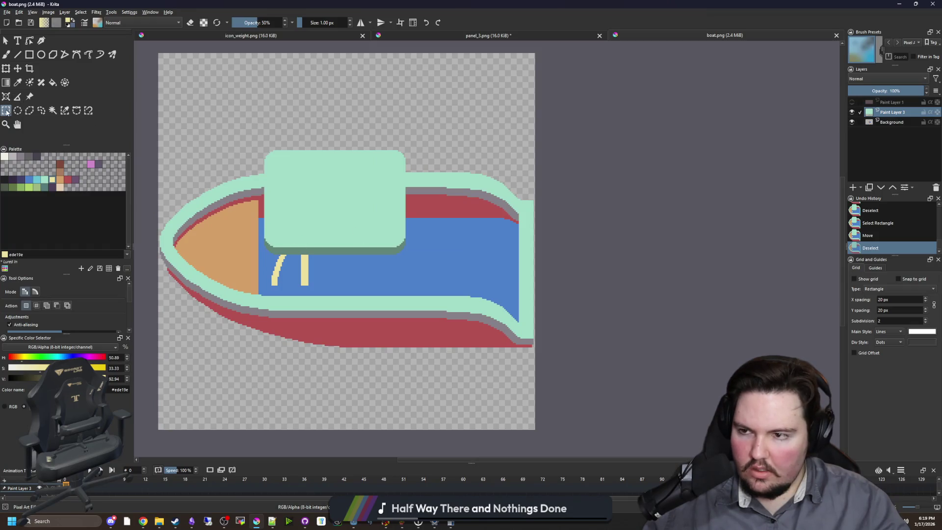
scroll(310, 237, up, 1)
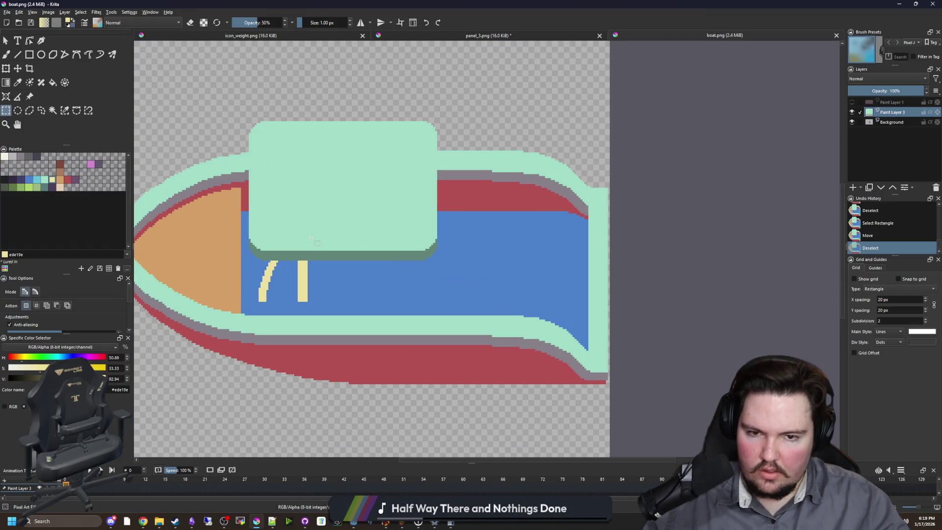
mouse_move(355, 225)
mouse_down()
mouse_move(400, 231)
mouse_move(415, 198)
mouse_up()
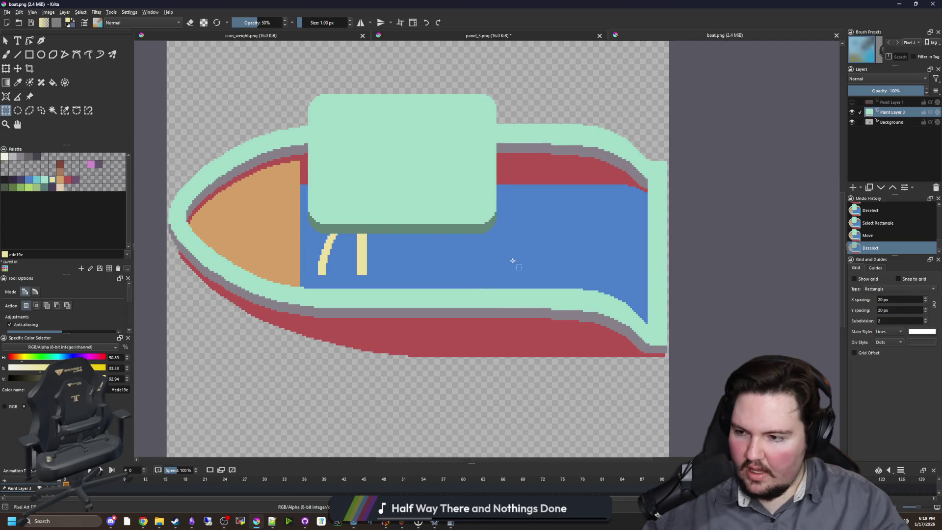
drag(513, 260, 496, 275)
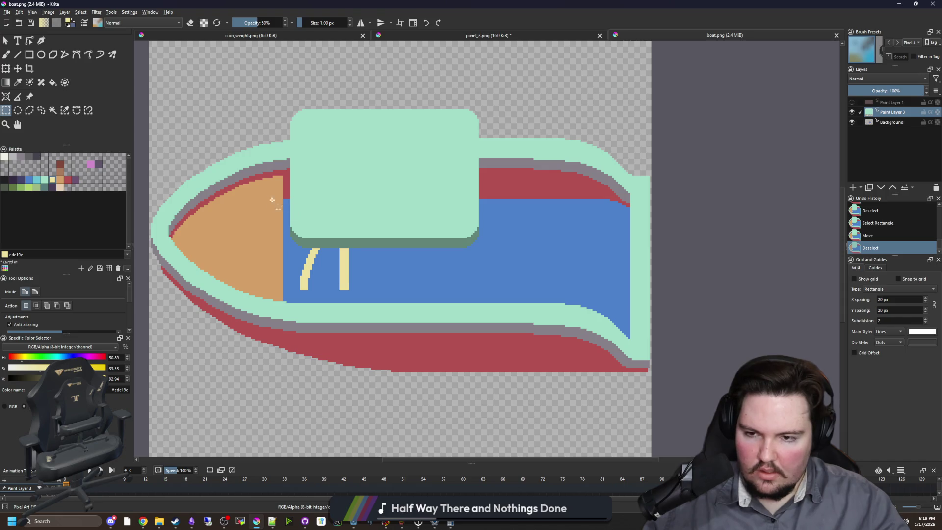
mouse_move(165, 108)
mouse_down()
mouse_move(664, 351)
mouse_move(696, 349)
mouse_up()
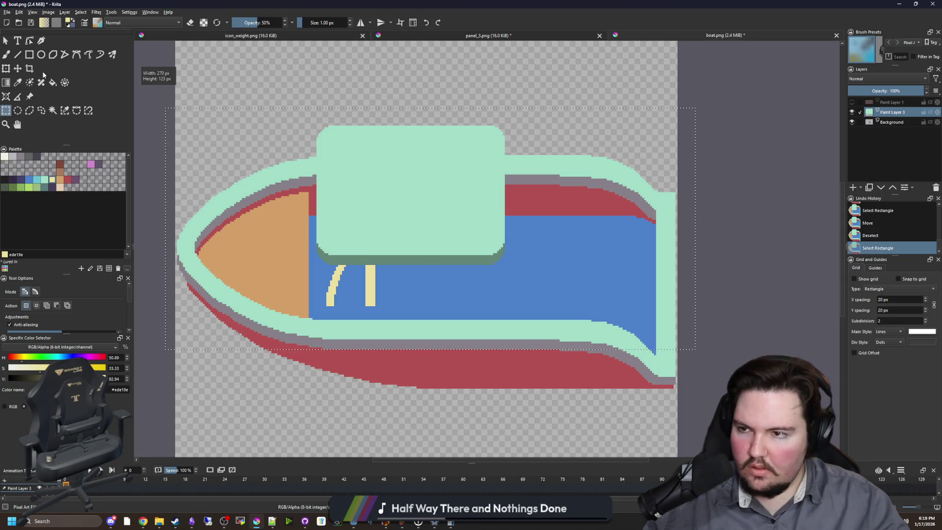
click(18, 69)
key(Down)
key(Down)
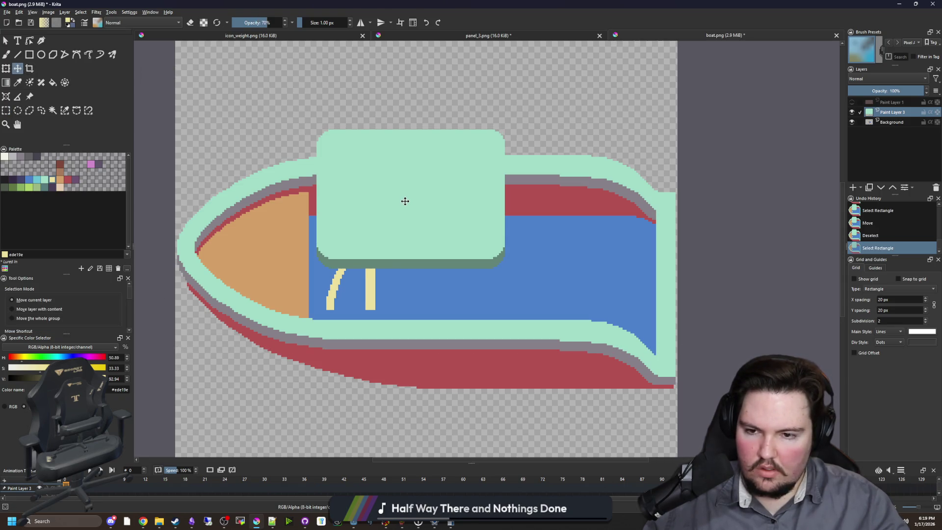
key(Up)
key(Up)
key(Page_Down)
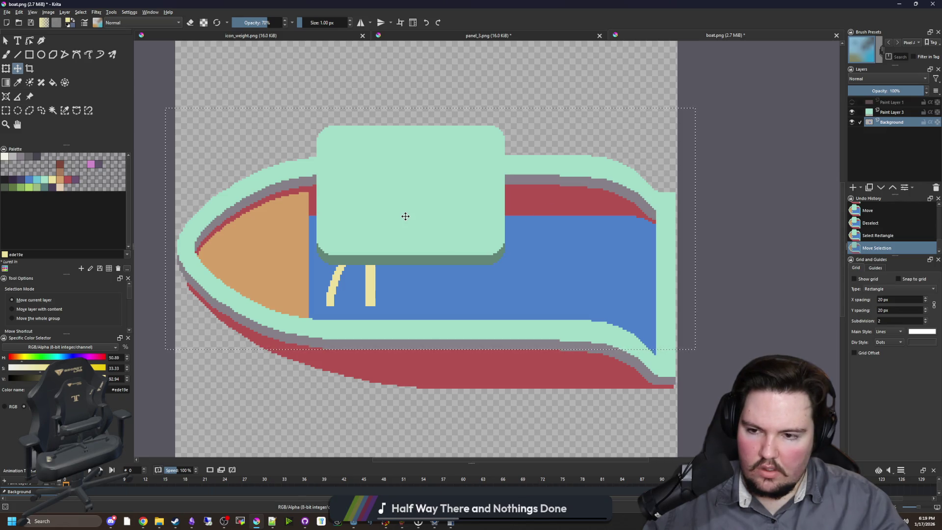
key(Down)
key(Down)
drag(405, 219, 405, 221)
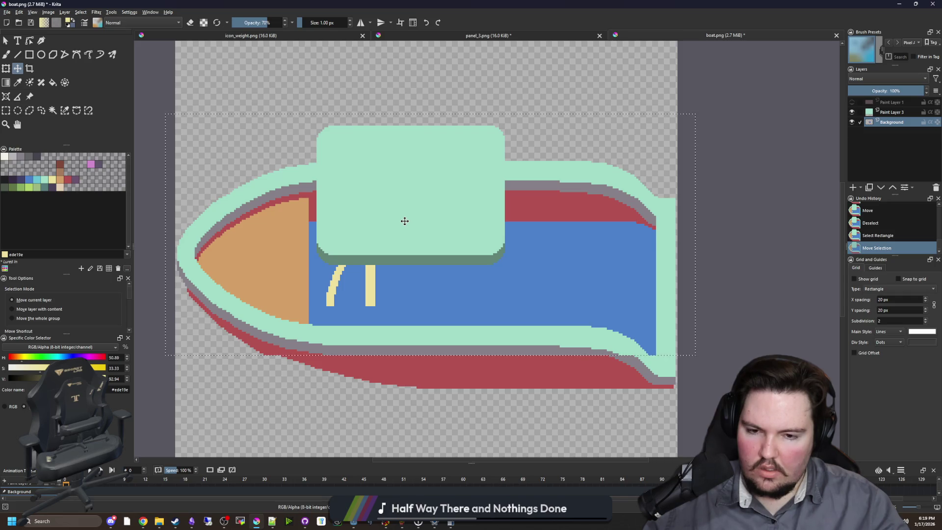
key(Up)
key(Up)
key(Up)
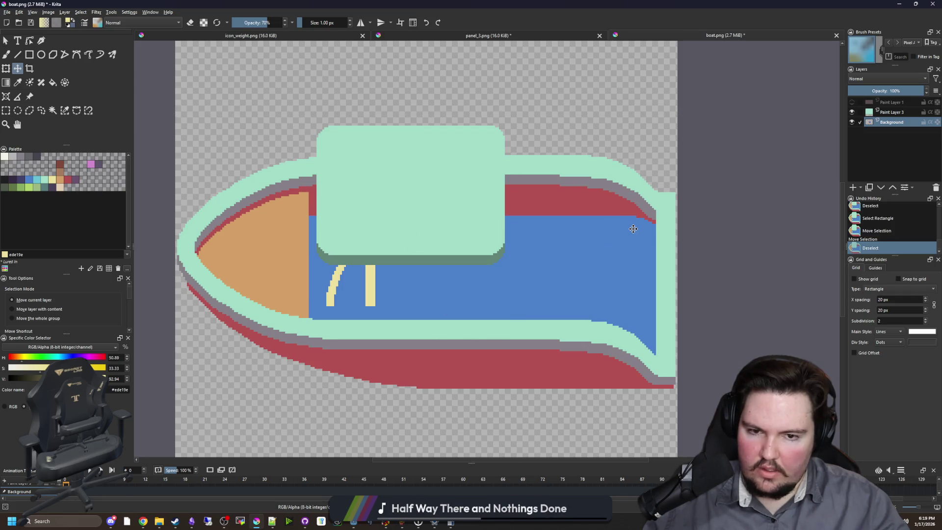
key(p)
Step: Sample the deck blue and paint it over the red pixels along the deck's top edge
click(607, 250)
scroll(681, 204, up, 8)
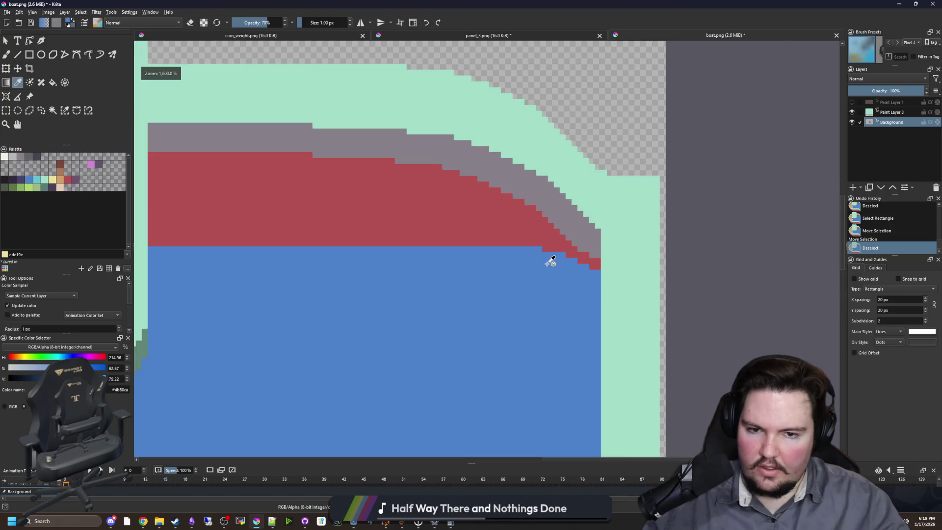
key(b)
click(496, 221)
click(495, 209)
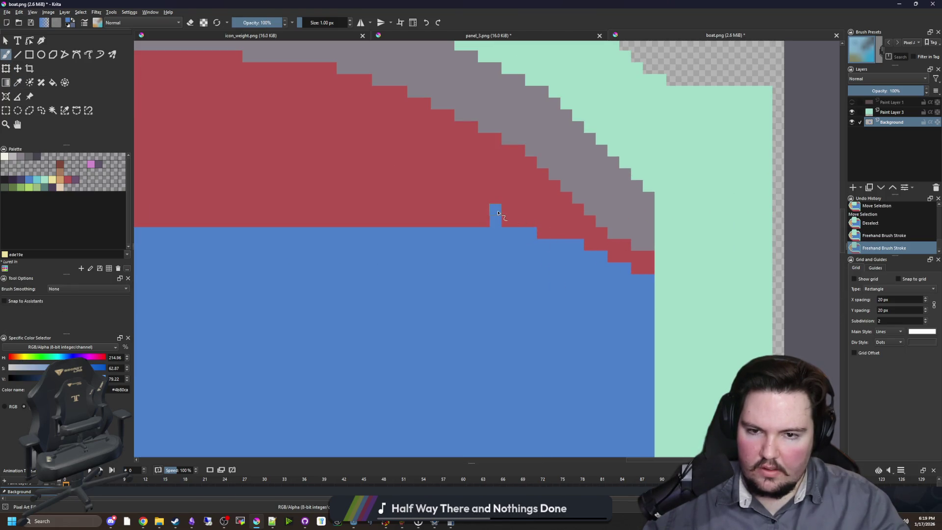
drag(496, 210, 571, 212)
click(577, 210)
Step: Fill the leftover red gap with blue and lay a thin blue band over the strip's bottom edge
key(f)
click(568, 225)
scroll(561, 234, down, 2)
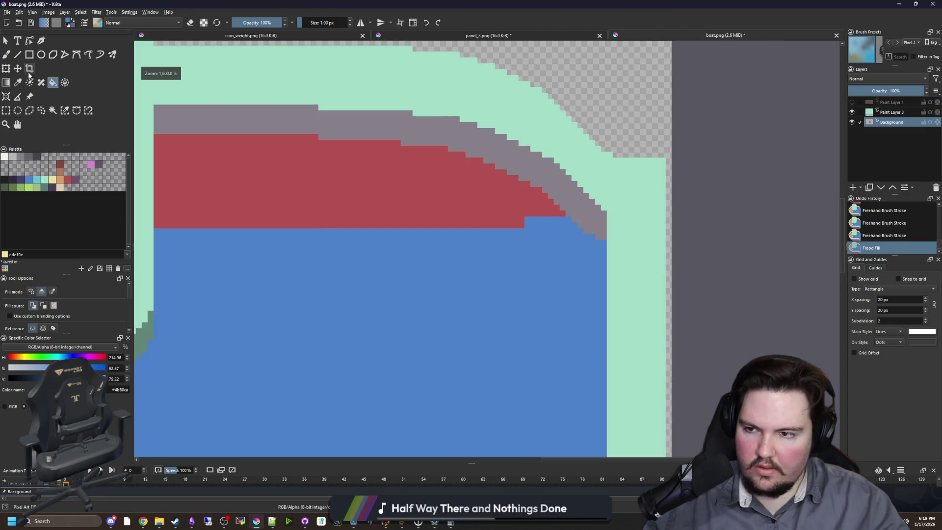
click(30, 55)
drag(771, 249, 399, 261)
Step: Cover the small red notch near the cabin and the last red pixels with blue
scroll(435, 256, down, 2)
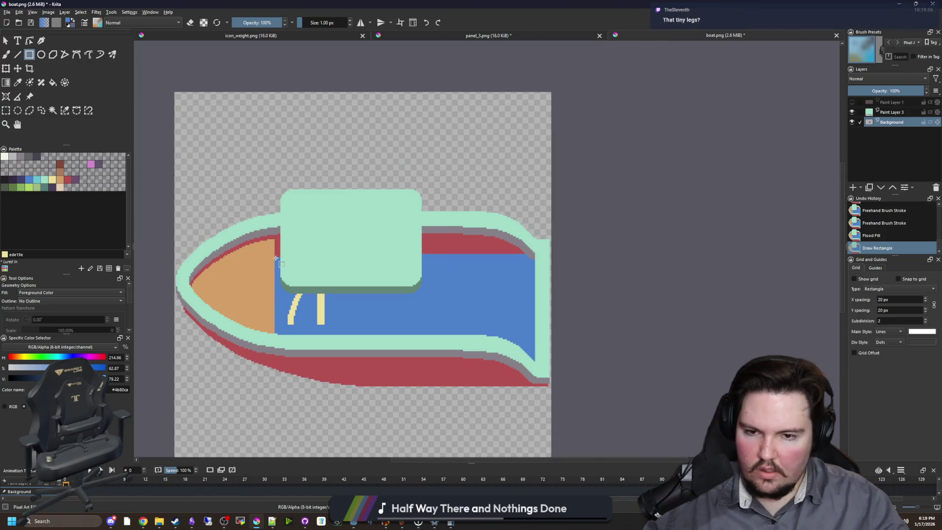
scroll(289, 264, up, 6)
drag(334, 212, 329, 205)
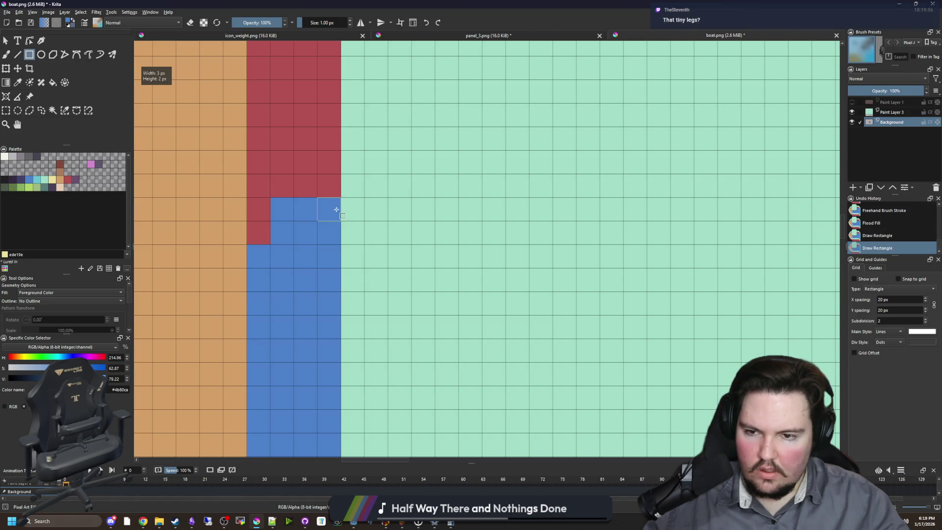
drag(255, 248, 255, 248)
scroll(255, 248, down, 6)
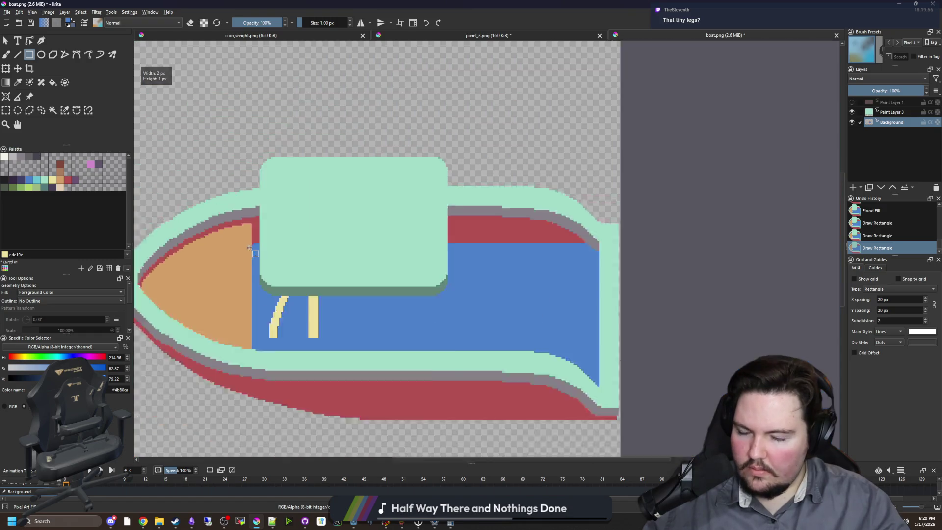
scroll(320, 290, up, 6)
scroll(320, 290, up, 3)
key(b)
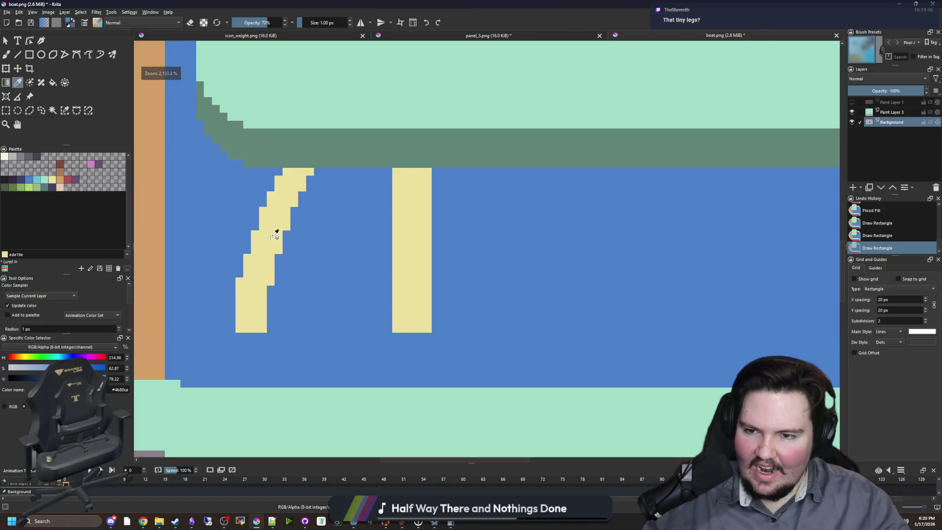
scroll(352, 310, up, 3)
scroll(343, 321, down, 1)
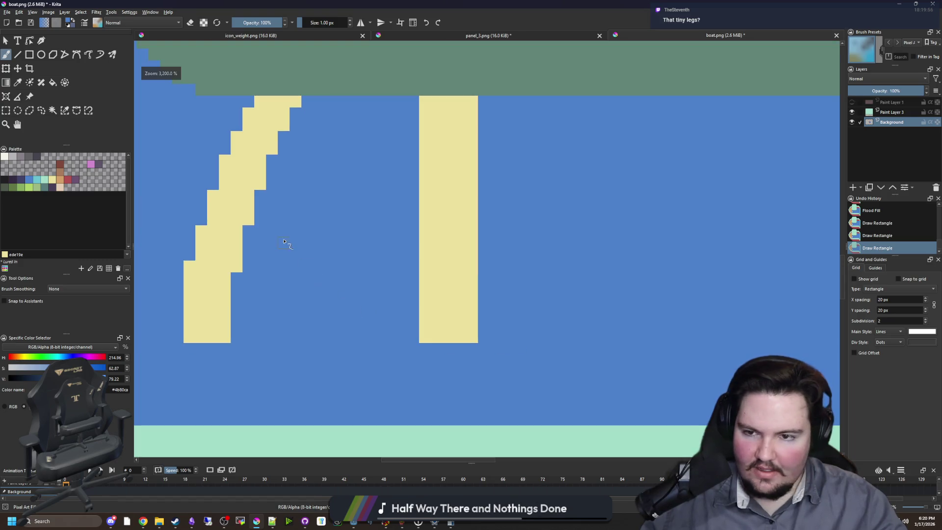
drag(284, 242, 307, 284)
scroll(353, 196, down, 1)
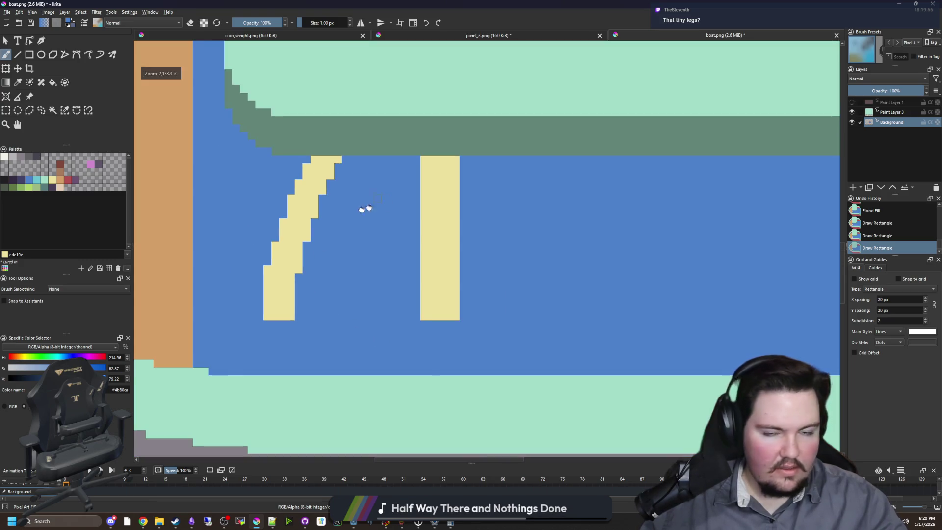
drag(365, 209, 296, 224)
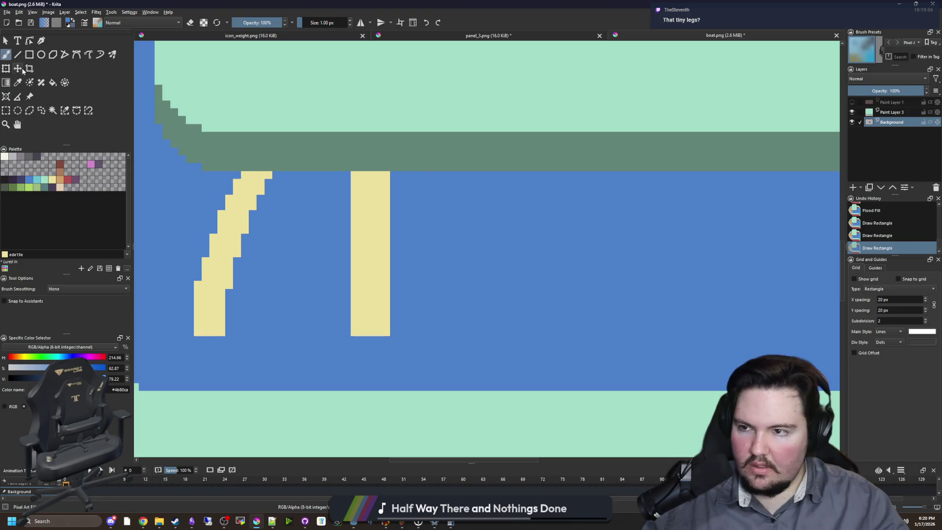
click(29, 54)
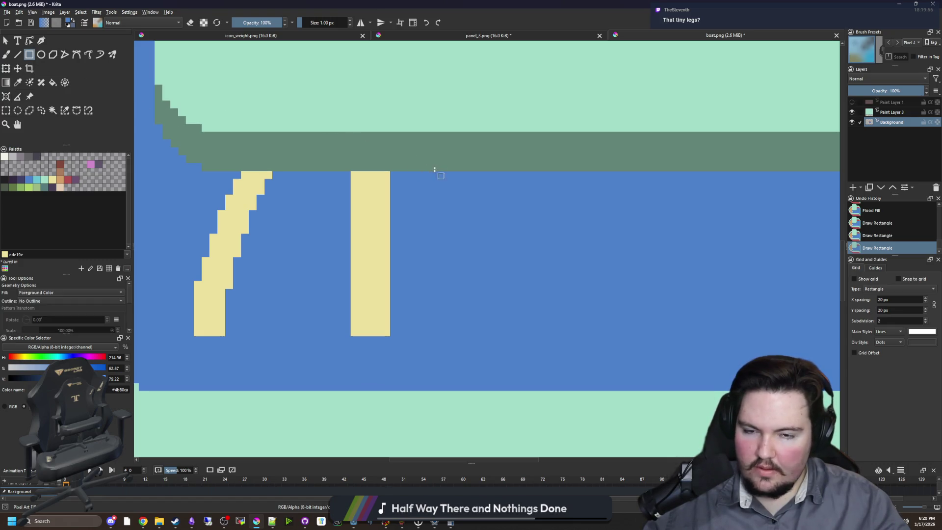
drag(435, 175, 472, 334)
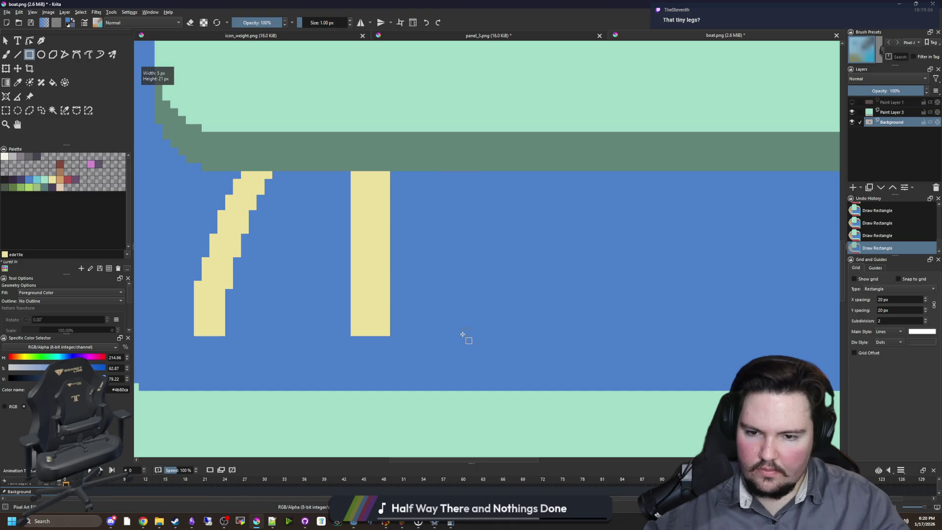
key(p)
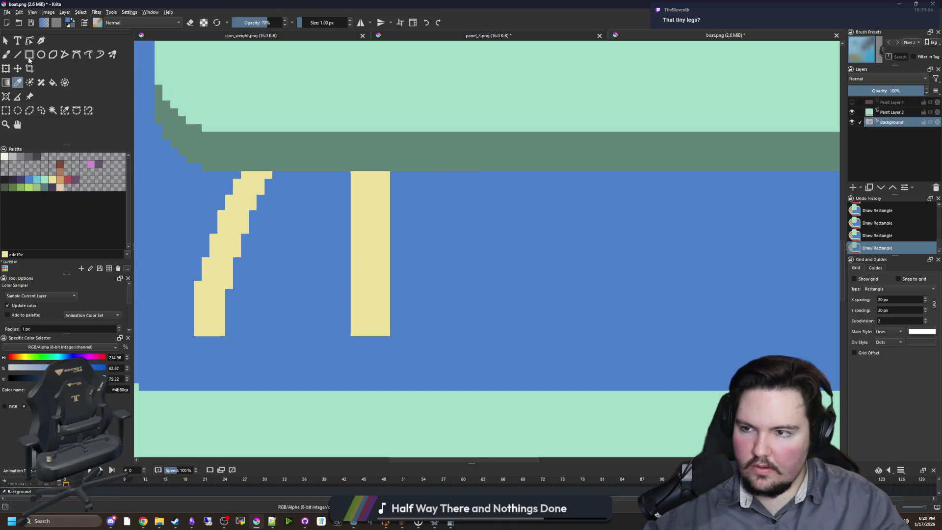